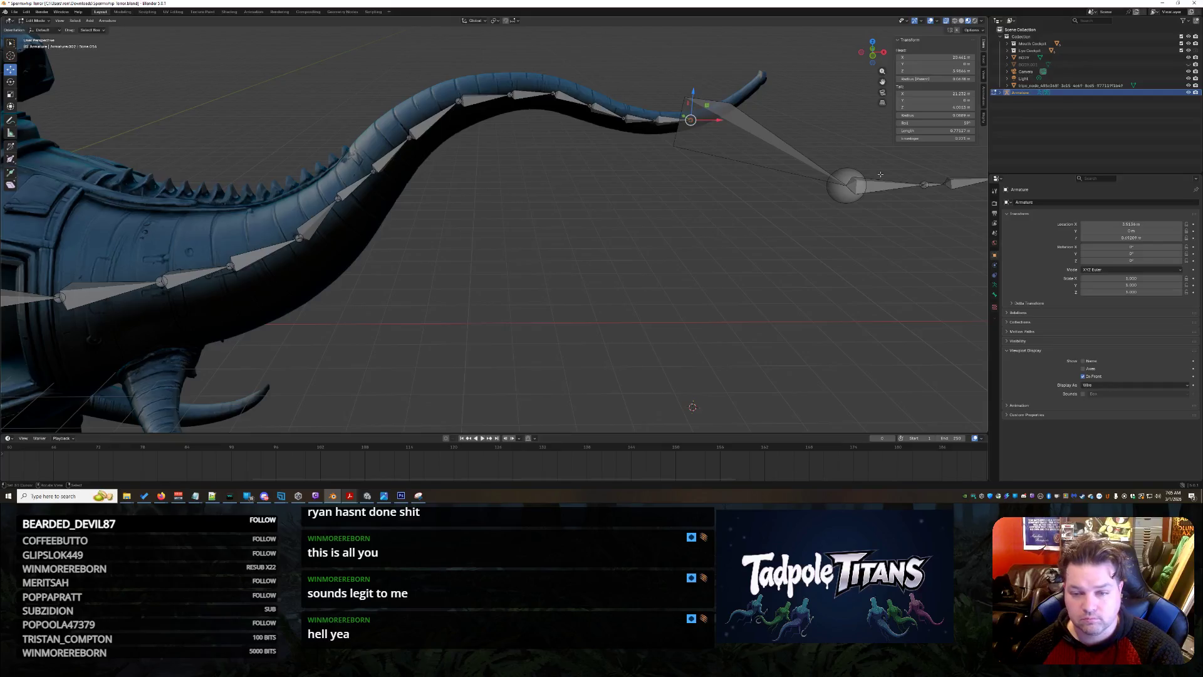
Set the first end bone's tail Y to 0 and raise it along Z.
{"action": "key", "text": "Return"}
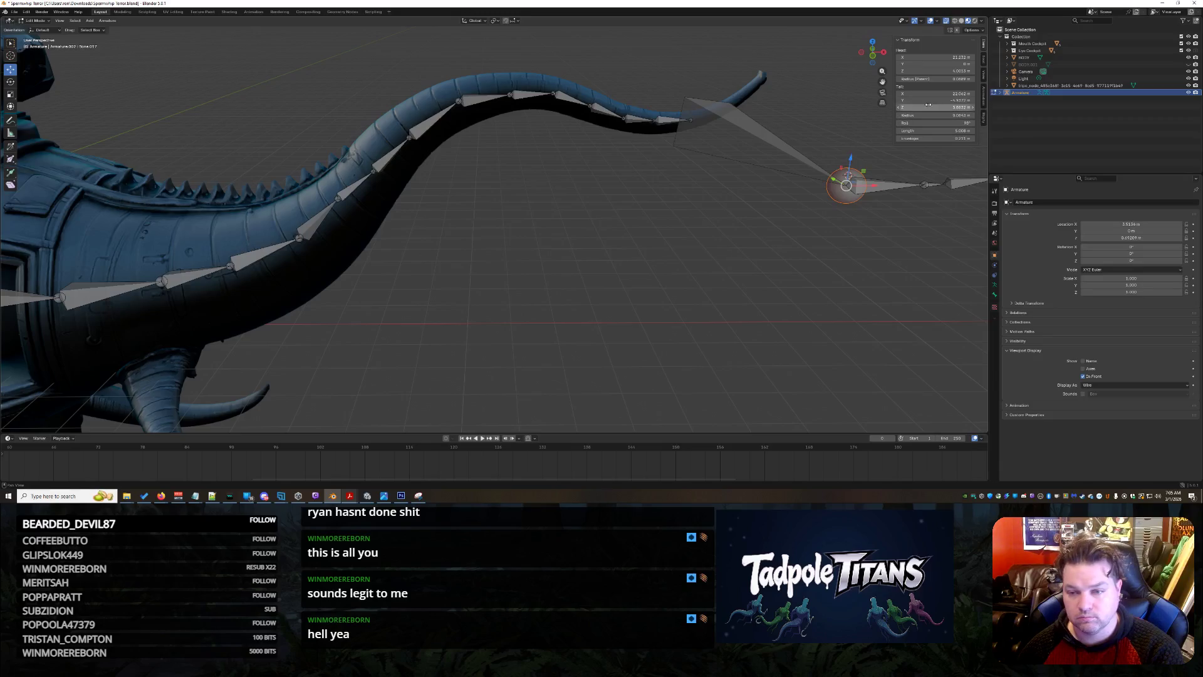
{"action": "left_click", "coordinate": [927, 99]}
{"action": "key", "text": "Return"}
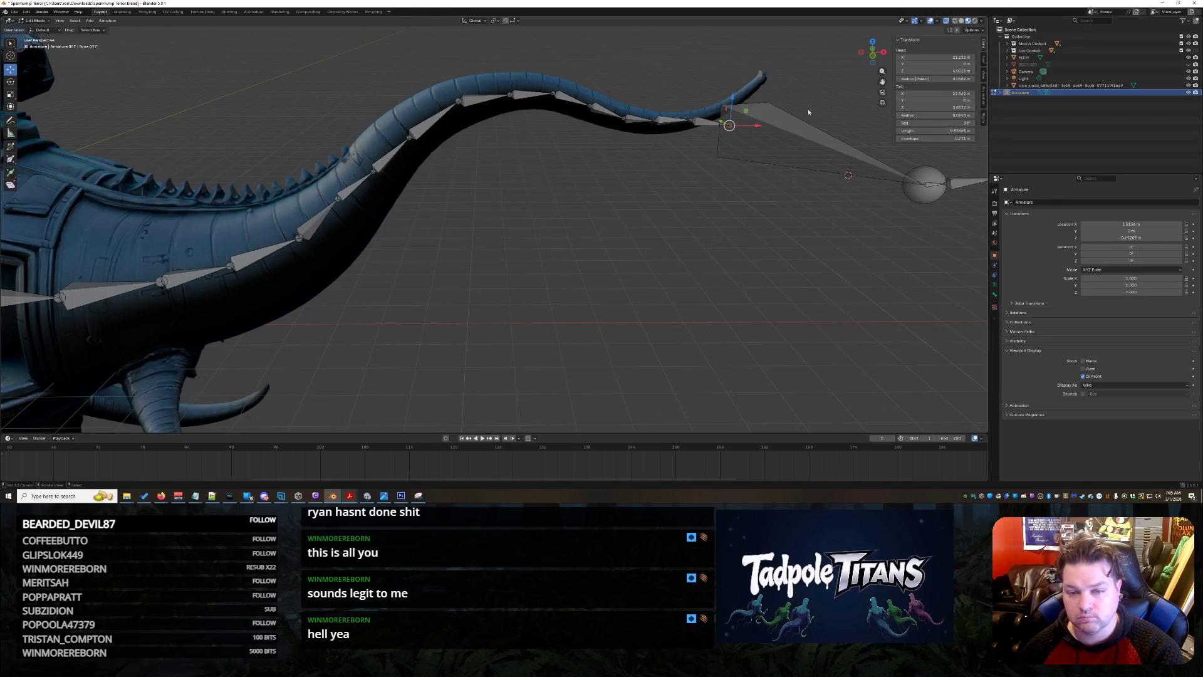
{"action": "mouse_move", "coordinate": [735, 99]}
{"action": "left_mouse_down"}
{"action": "mouse_move", "coordinate": [725, 73]}
{"action": "mouse_move", "coordinate": [747, 104]}
{"action": "mouse_move", "coordinate": [723, 88]}
{"action": "mouse_move", "coordinate": [734, 106]}
{"action": "left_mouse_up"}
Set the large sphere-ended bone's tail Y to 0 and move it along X to the tail tip.
{"action": "left_click", "coordinate": [915, 199]}
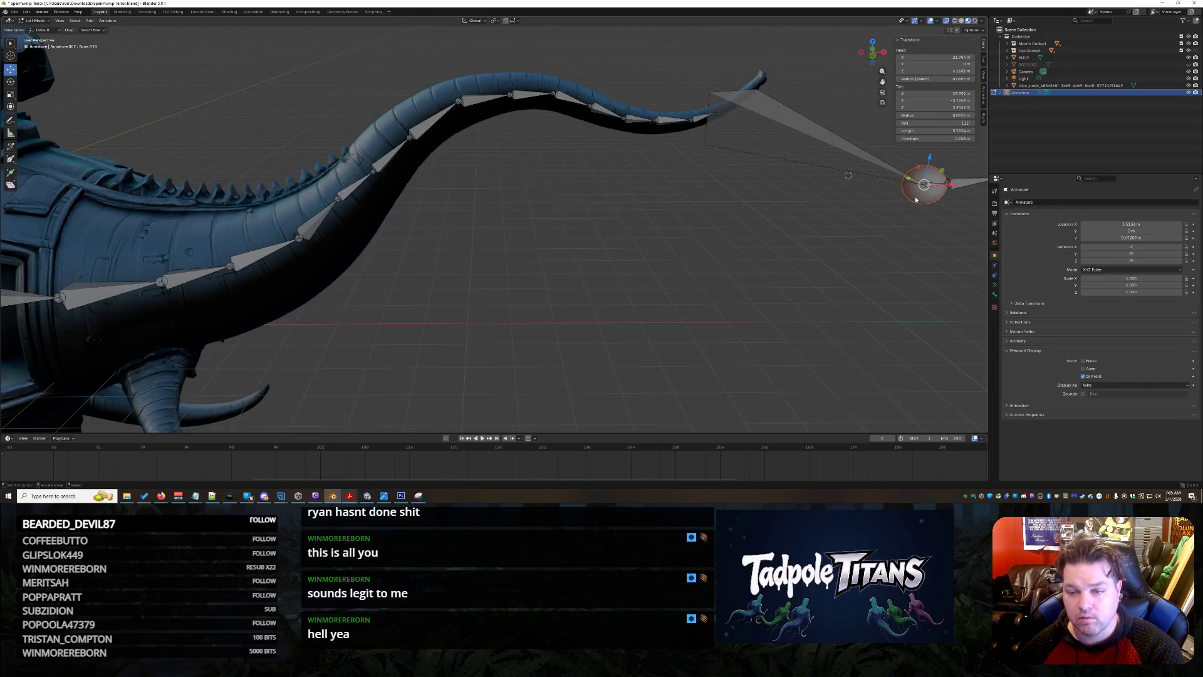
{"action": "double_click", "coordinate": [930, 100]}
{"action": "type", "text": "0"}
{"action": "key", "text": "Return"}
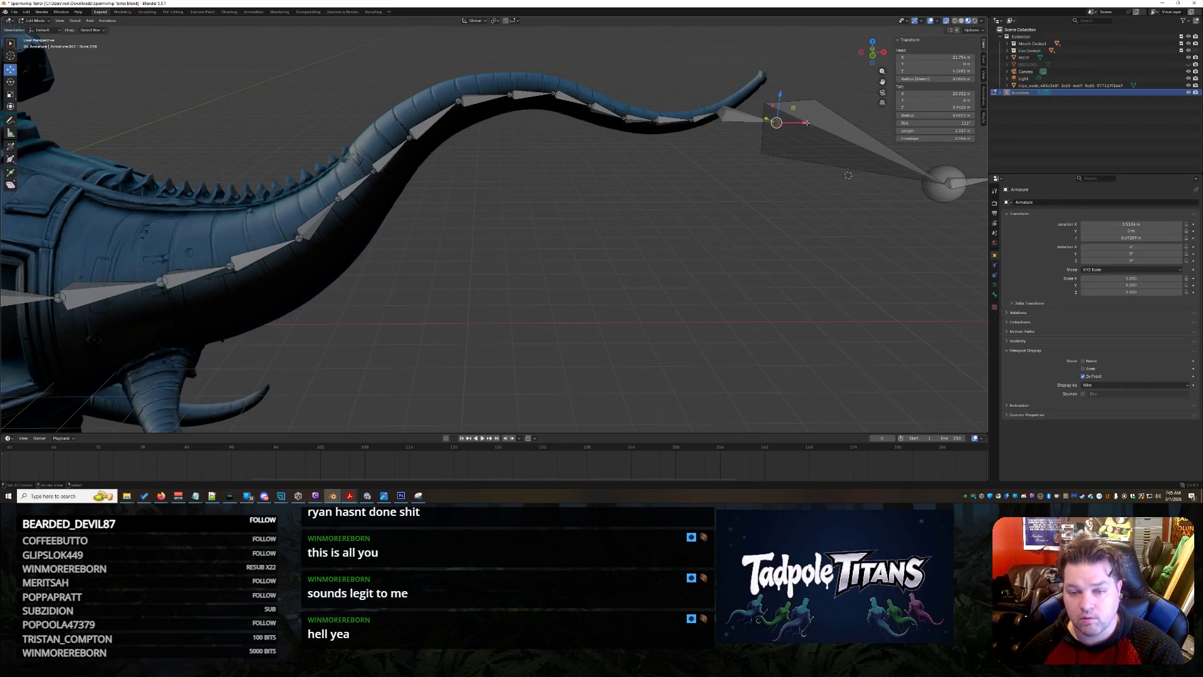
{"action": "mouse_move", "coordinate": [803, 122]}
{"action": "left_mouse_down"}
{"action": "mouse_move", "coordinate": [779, 122]}
{"action": "mouse_move", "coordinate": [736, 62]}
{"action": "left_mouse_up"}
{"action": "key", "text": "x"}
{"action": "left_click", "coordinate": [738, 88]}
Zero Bone.019's tail Y, place its end at the tail tip, and box-select the leftover end bones.
{"action": "left_click", "coordinate": [932, 190]}
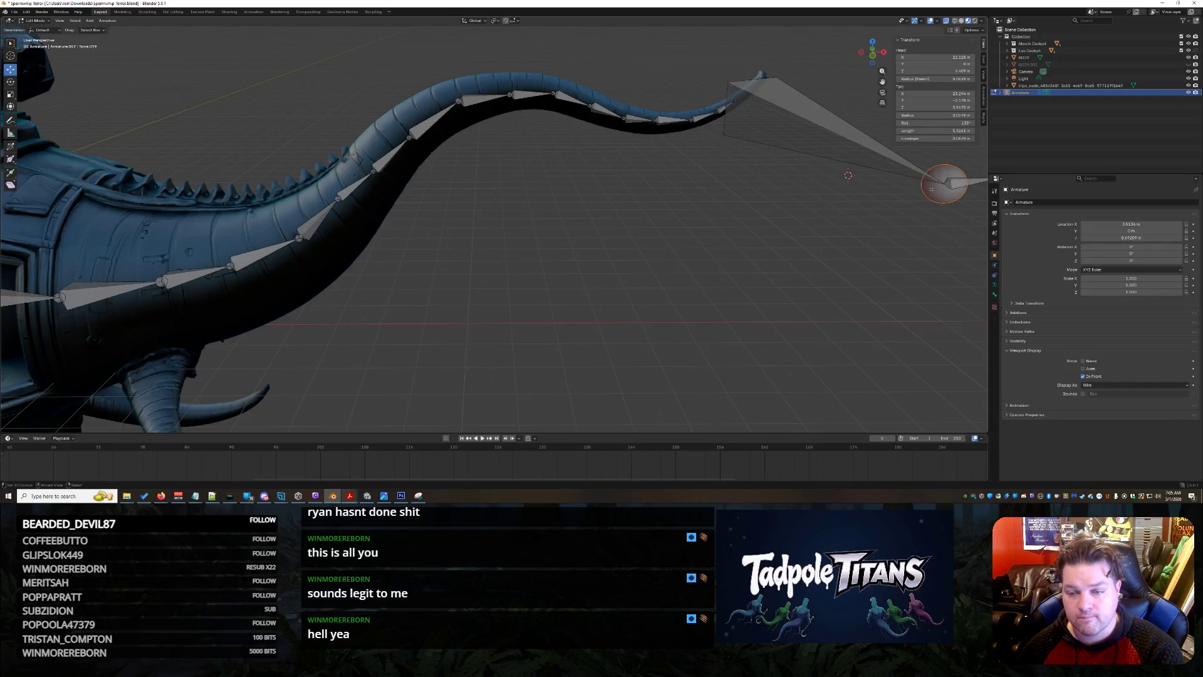
{"action": "key", "text": "BackSpace"}
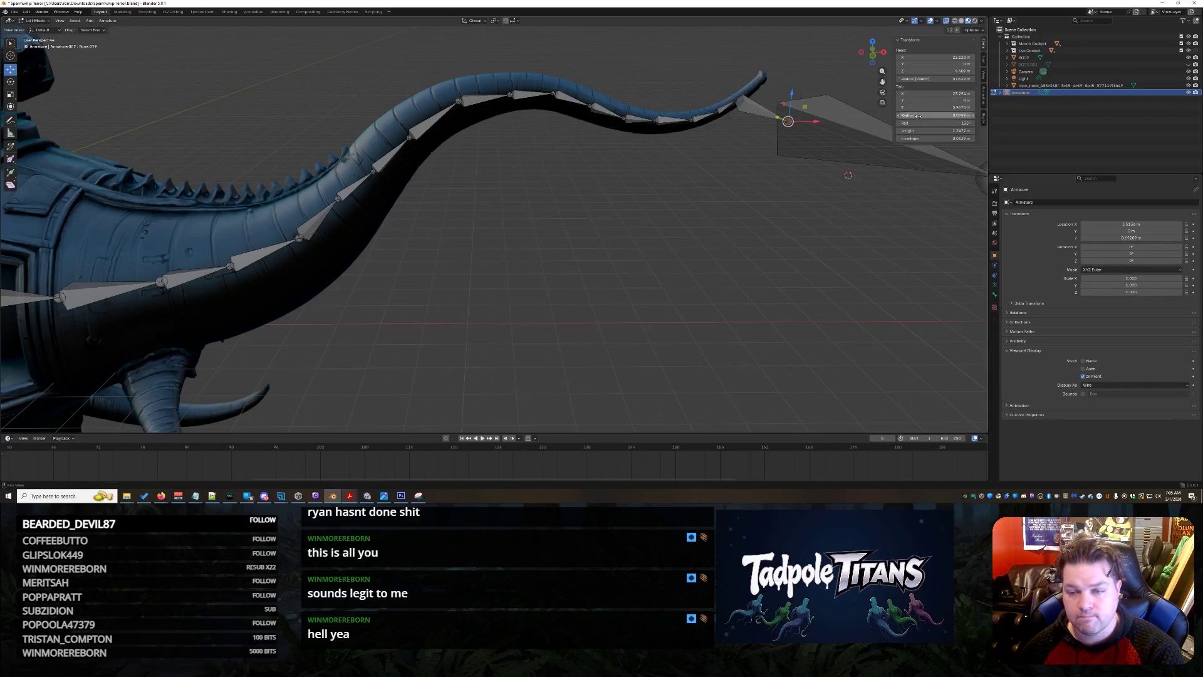
{"action": "mouse_move", "coordinate": [799, 97]}
{"action": "left_mouse_down"}
{"action": "mouse_move", "coordinate": [809, 74]}
{"action": "mouse_move", "coordinate": [777, 93]}
{"action": "left_mouse_up"}
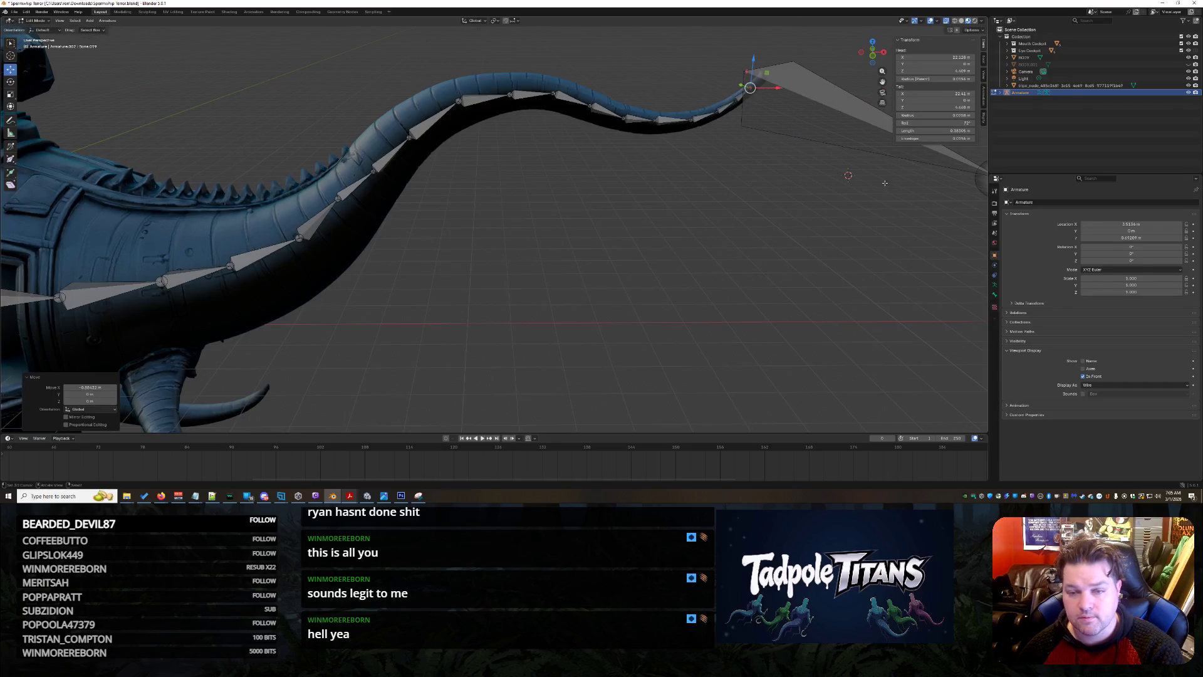
{"action": "middle_click_drag", "start_coordinate": [777, 94], "coordinate": [919, 177]}
{"action": "mouse_move", "coordinate": [791, 200]}
{"action": "middle_mouse_down"}
{"action": "mouse_move", "coordinate": [843, 248]}
{"action": "mouse_move", "coordinate": [834, 240]}
{"action": "middle_mouse_up"}
{"action": "left_click_drag", "start_coordinate": [900, 264], "coordinate": [764, 144]}
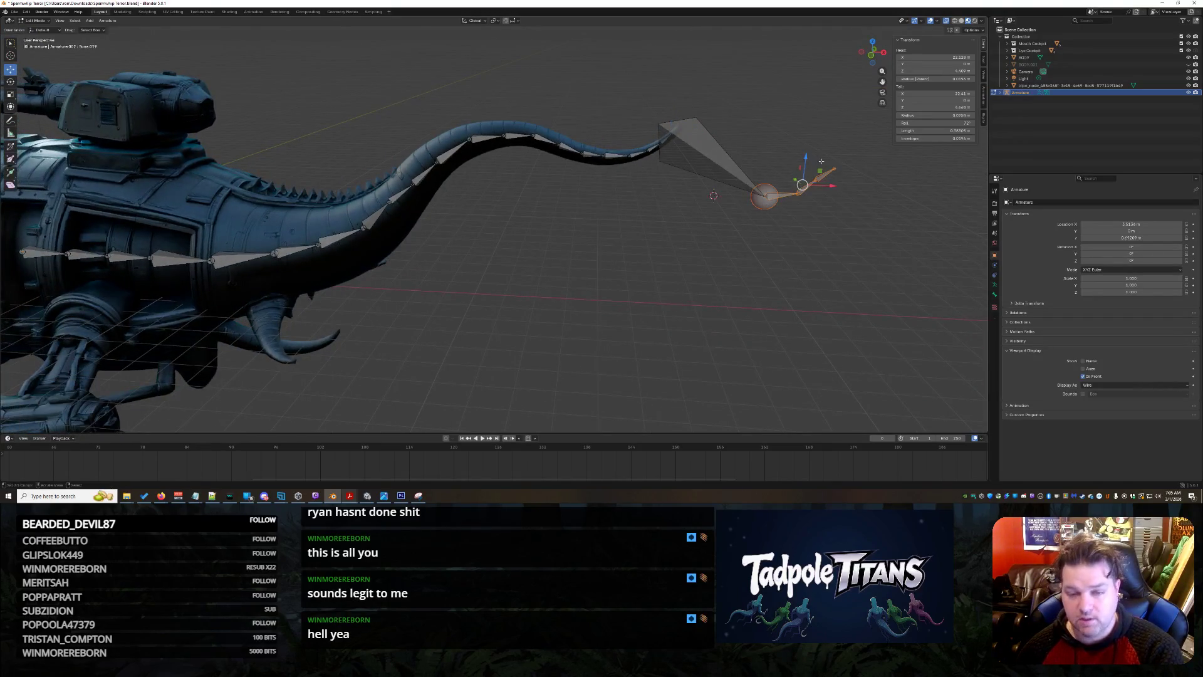
Delete the leftover end bones and slide the tail-tip bone along Y.
{"action": "key", "text": "x"}
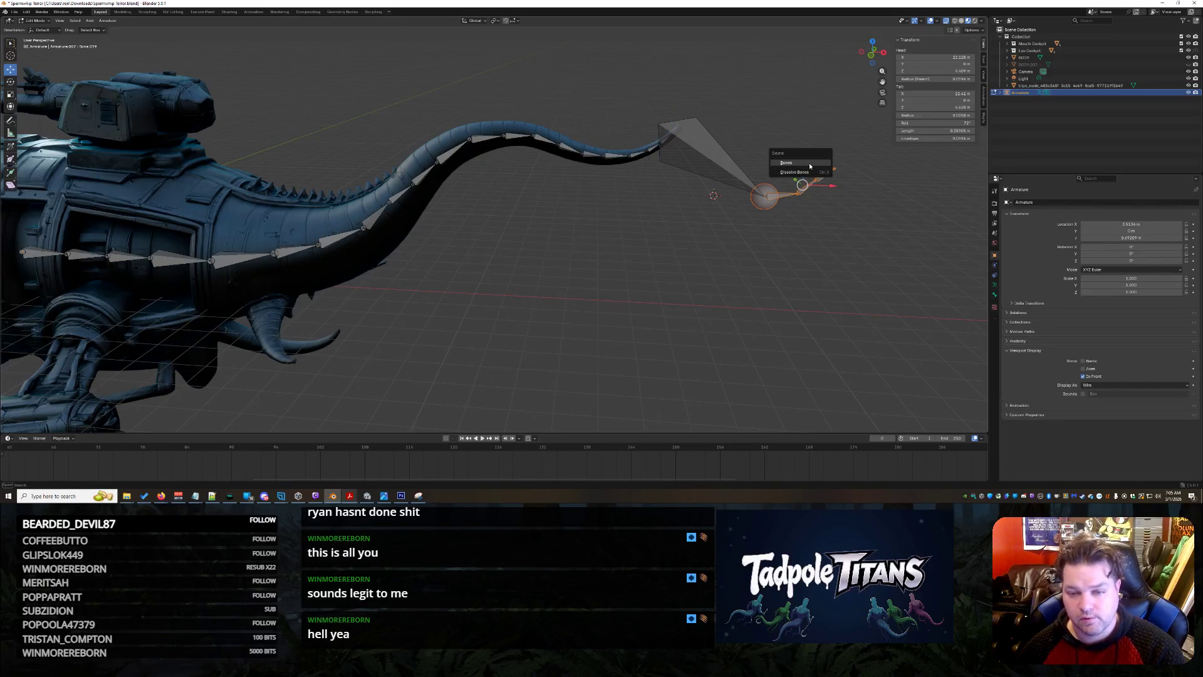
{"action": "left_click", "coordinate": [810, 166]}
{"action": "middle_click_drag", "start_coordinate": [814, 172], "coordinate": [903, 162], "text": "shift"}
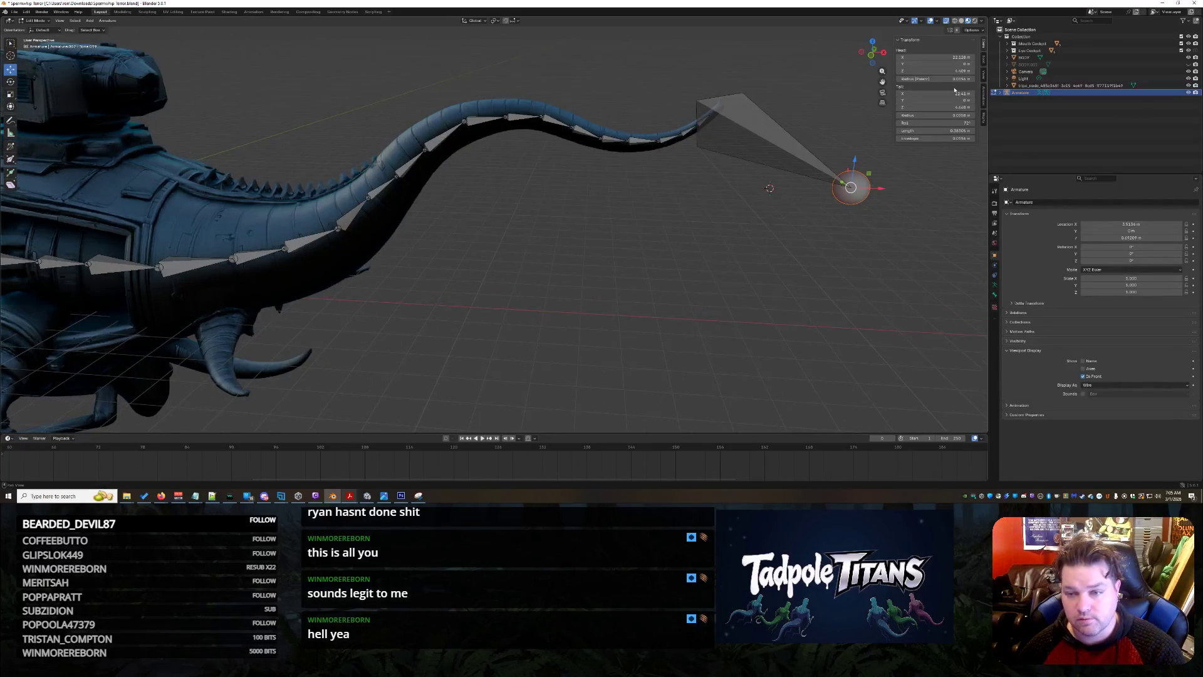
{"action": "middle_click_drag", "start_coordinate": [917, 239], "coordinate": [854, 245]}
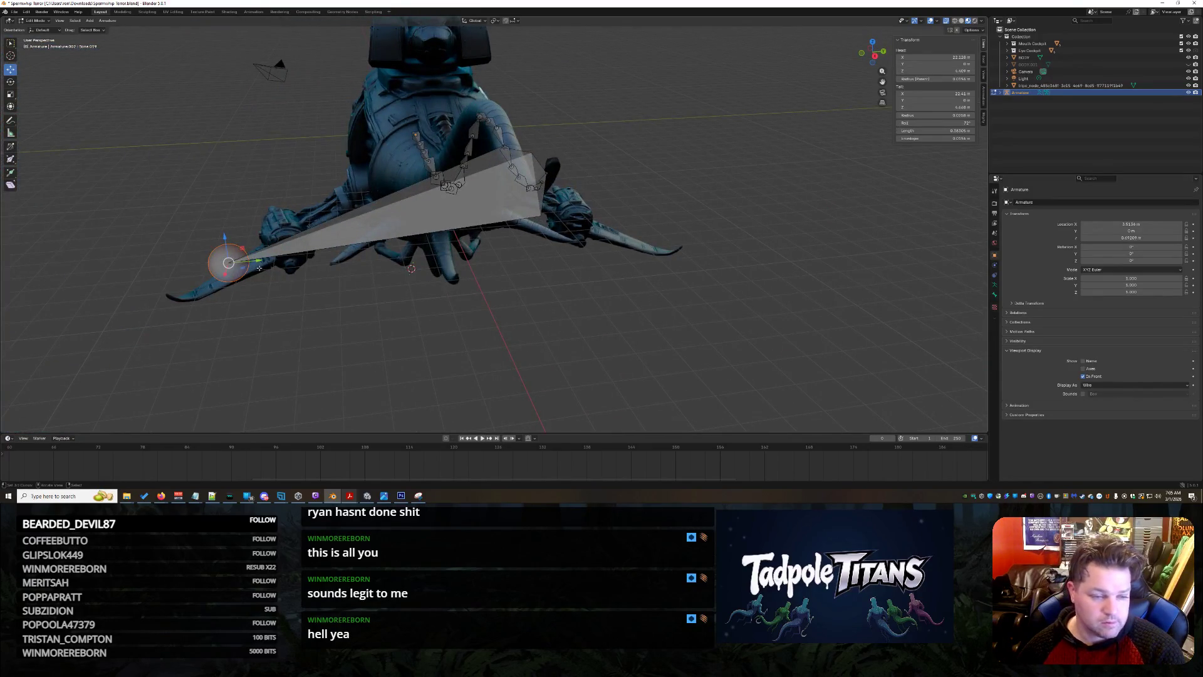
{"action": "left_click_drag", "start_coordinate": [258, 260], "coordinate": [482, 247]}
{"action": "mouse_move", "coordinate": [482, 247]}
{"action": "middle_mouse_down"}
{"action": "mouse_move", "coordinate": [796, 289]}
{"action": "mouse_move", "coordinate": [784, 294]}
{"action": "middle_mouse_up"}
{"action": "middle_click_drag", "start_coordinate": [834, 259], "coordinate": [609, 347], "text": "shift"}
{"action": "scroll", "coordinate": [812, 272], "scroll_direction": "up", "scroll_amount": 6}
Move the tail-tip bone toward the body on X, raise it on Z, and shift it along Y.
{"action": "key", "text": "g"}
{"action": "key", "text": "x"}
{"action": "left_click", "coordinate": [470, 205]}
{"action": "key", "text": "g"}
{"action": "key", "text": "z"}
{"action": "left_click", "coordinate": [449, 62]}
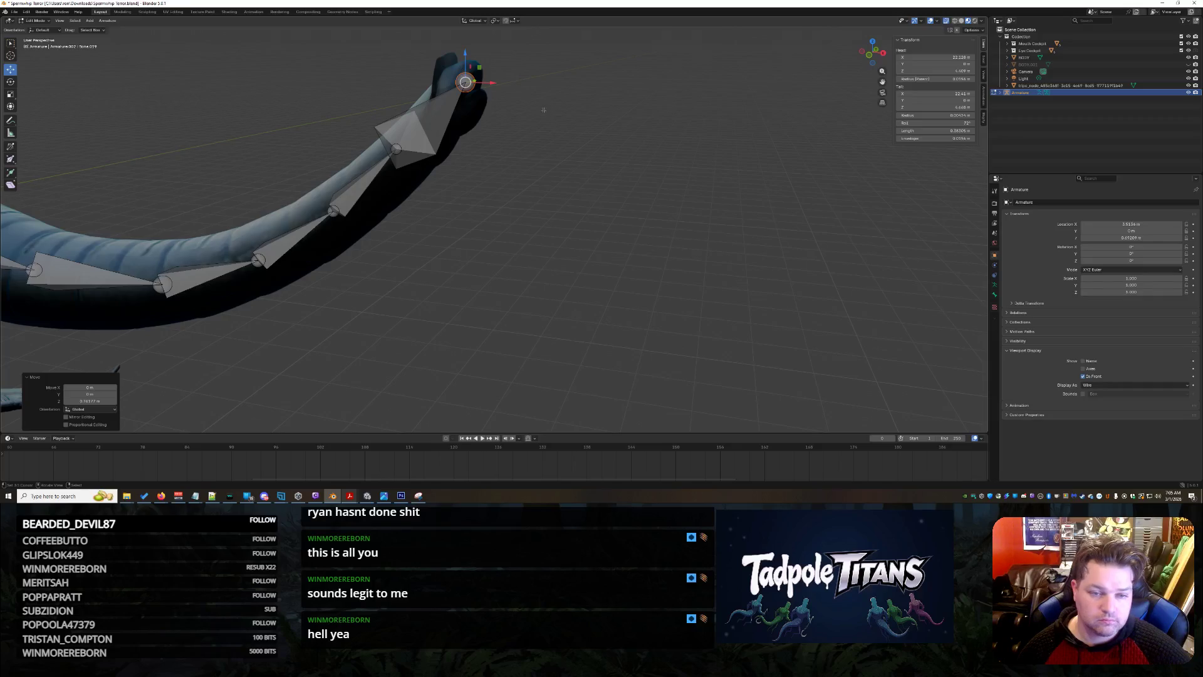
{"action": "middle_click_drag", "start_coordinate": [543, 110], "coordinate": [504, 130]}
{"action": "left_click_drag", "start_coordinate": [292, 163], "coordinate": [241, 173]}
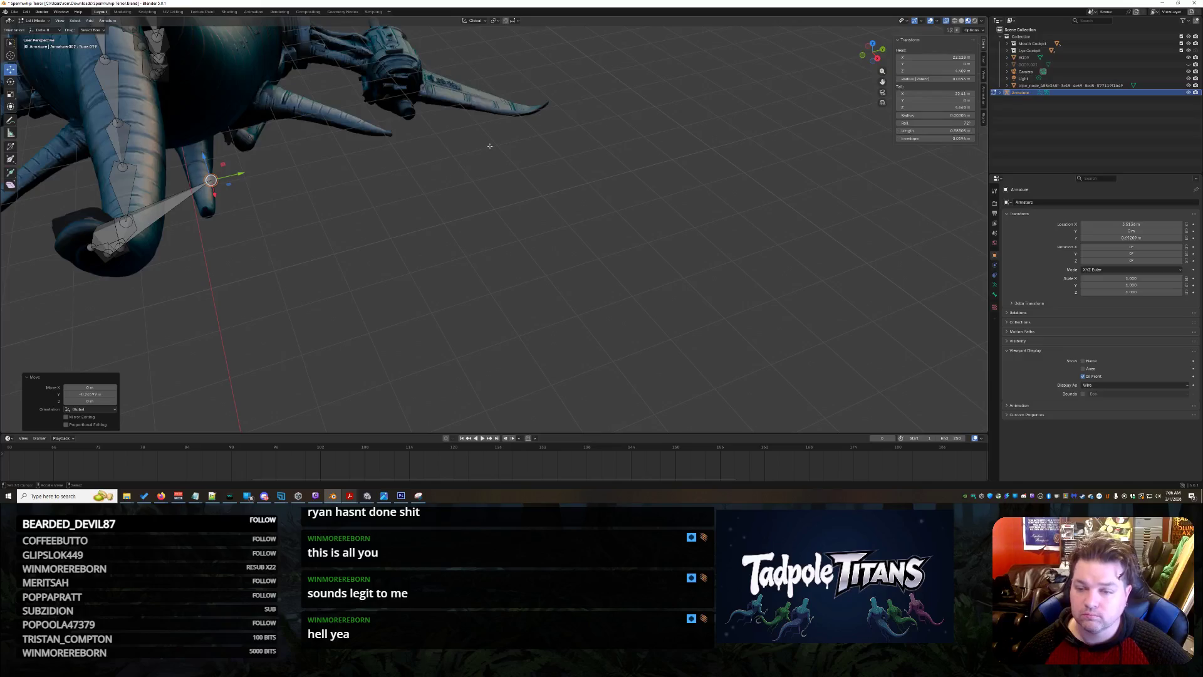
{"action": "mouse_move", "coordinate": [244, 175]}
{"action": "middle_mouse_down"}
{"action": "mouse_move", "coordinate": [396, 256]}
{"action": "mouse_move", "coordinate": [519, 206]}
{"action": "mouse_move", "coordinate": [646, 239]}
{"action": "middle_mouse_up"}
Fine-tune the tail-tip bone along X and Y so it sits in the tail tip.
{"action": "key", "text": "g"}
{"action": "key", "text": "x"}
{"action": "left_click", "coordinate": [588, 210]}
{"action": "left_click_drag", "start_coordinate": [258, 171], "coordinate": [886, 82]}
{"action": "middle_click_drag", "start_coordinate": [886, 82], "coordinate": [354, 263]}
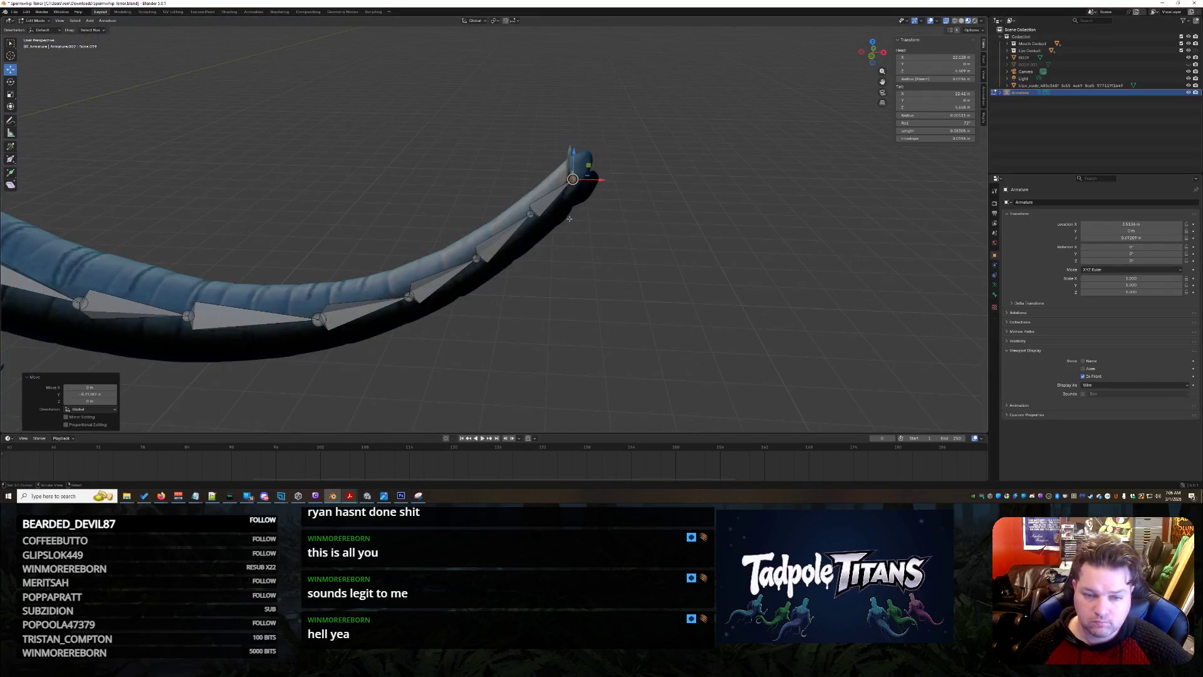
Select the joint near the tail tip and its parent Bone.019, checking the tail from several angles.
{"action": "left_click", "coordinate": [530, 214]}
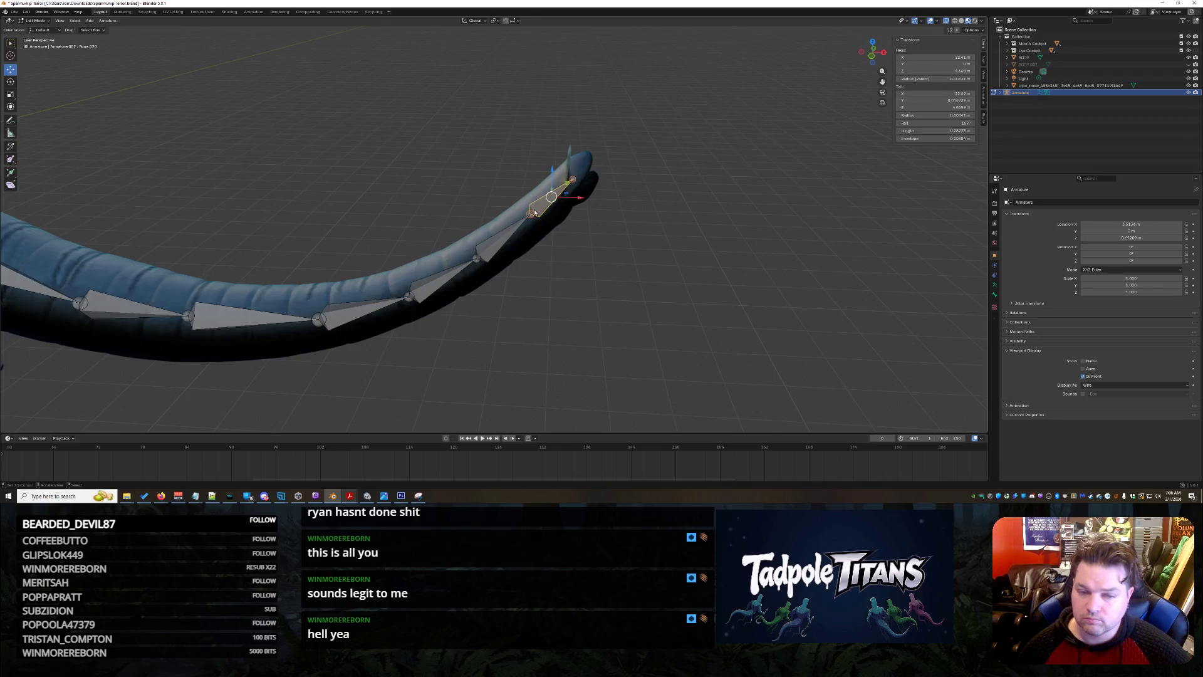
{"action": "key", "text": "bracketleft"}
{"action": "mouse_move", "coordinate": [701, 228]}
{"action": "middle_mouse_down"}
{"action": "mouse_move", "coordinate": [630, 238]}
{"action": "mouse_move", "coordinate": [616, 253]}
{"action": "mouse_move", "coordinate": [649, 236]}
{"action": "middle_mouse_up"}
{"action": "scroll", "coordinate": [649, 235], "scroll_direction": "down", "scroll_amount": 10}
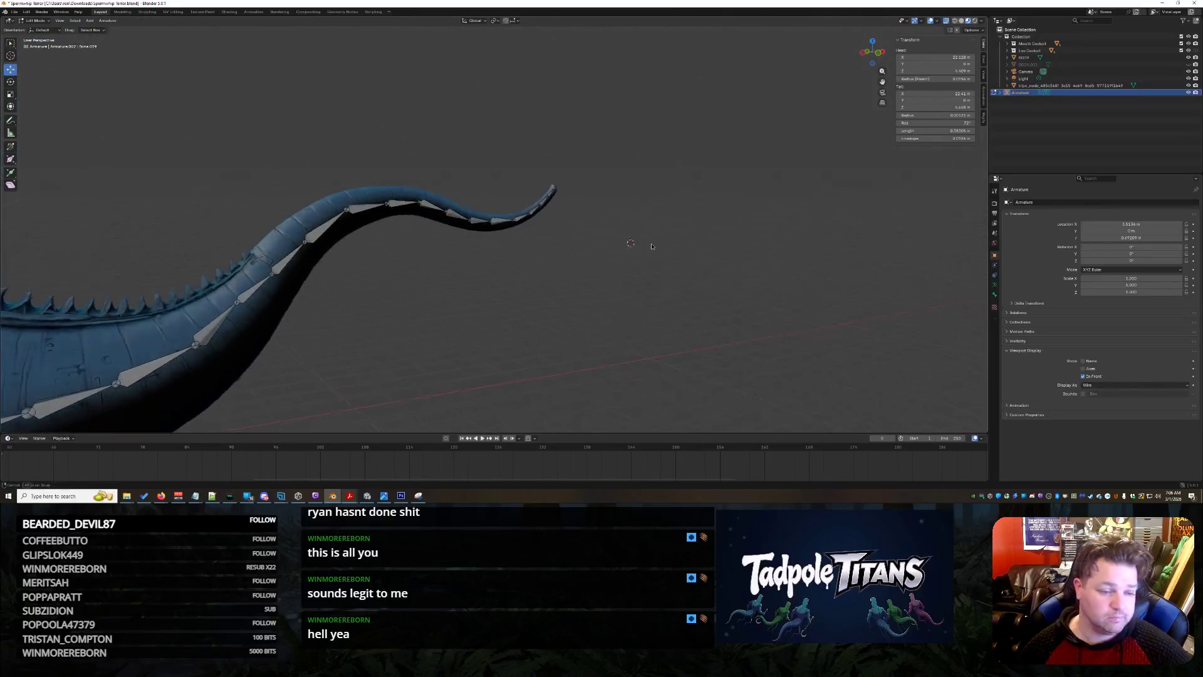
{"action": "mouse_move", "coordinate": [624, 274]}
{"action": "middle_mouse_down"}
{"action": "mouse_move", "coordinate": [637, 269]}
{"action": "mouse_move", "coordinate": [583, 261]}
{"action": "middle_mouse_up"}
{"action": "scroll", "coordinate": [581, 261], "scroll_direction": "up", "scroll_amount": 10}
{"action": "scroll", "coordinate": [581, 261], "scroll_direction": "down", "scroll_amount": 8}
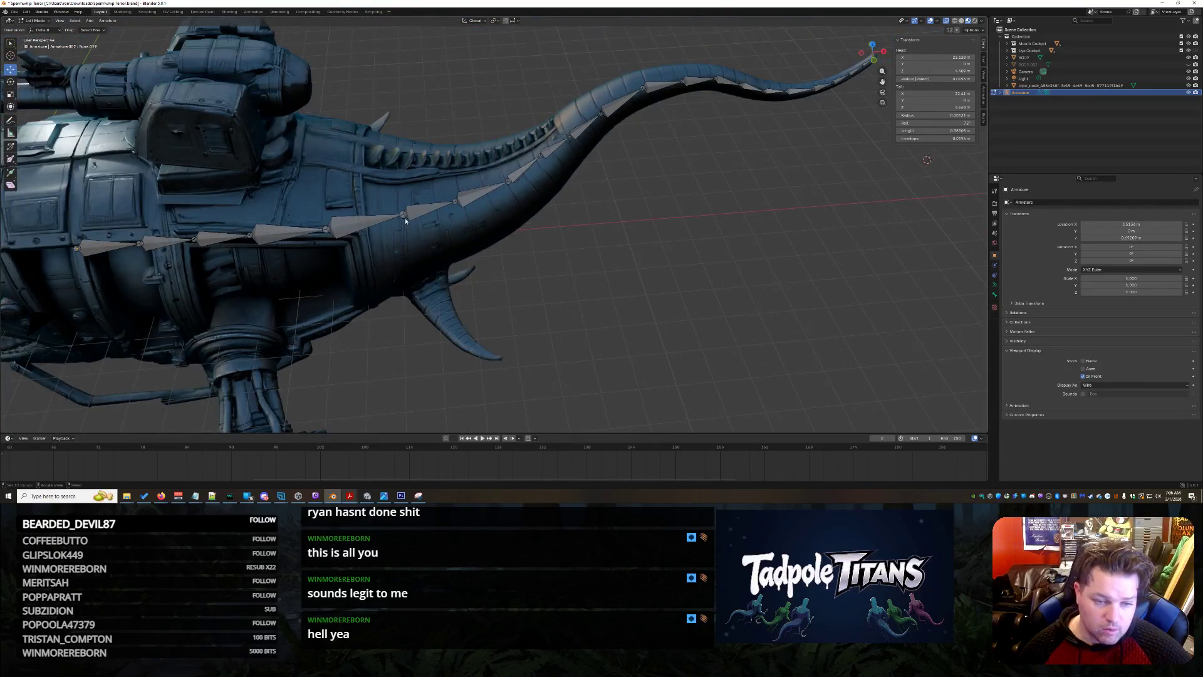
Extrude the first bone from the tail joint down toward the fin and adjust its tip along X.
{"action": "key", "text": "e"}
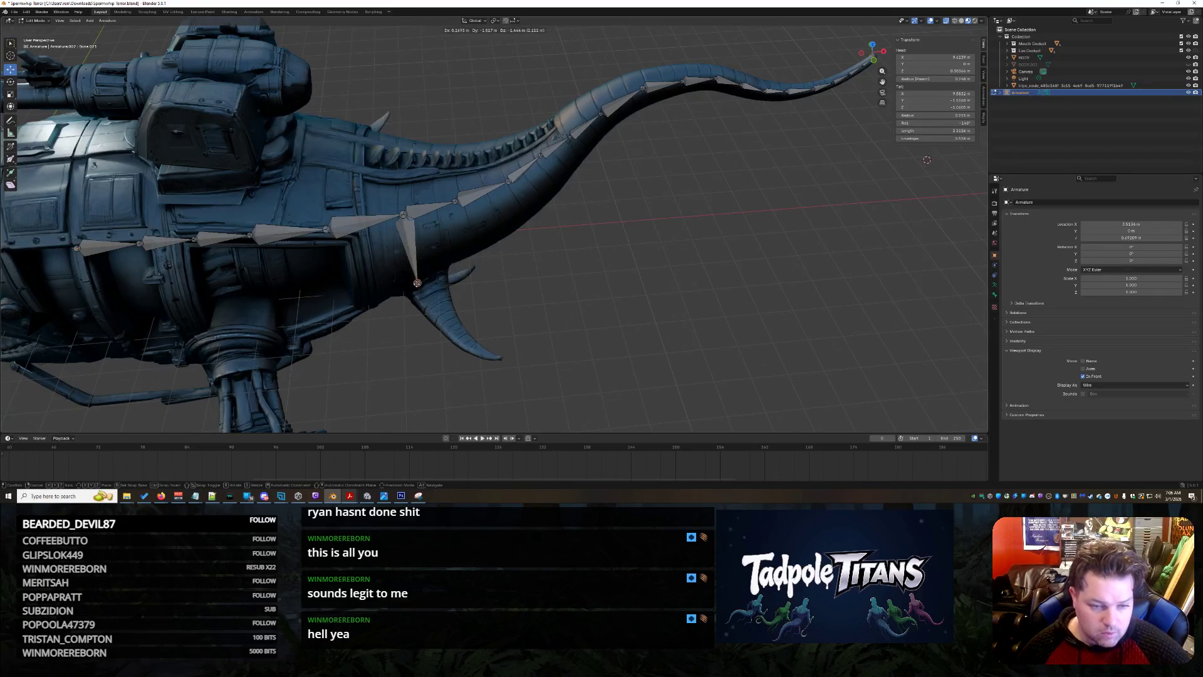
{"action": "left_click", "coordinate": [425, 282]}
{"action": "scroll", "coordinate": [580, 242], "scroll_direction": "up", "scroll_amount": 6}
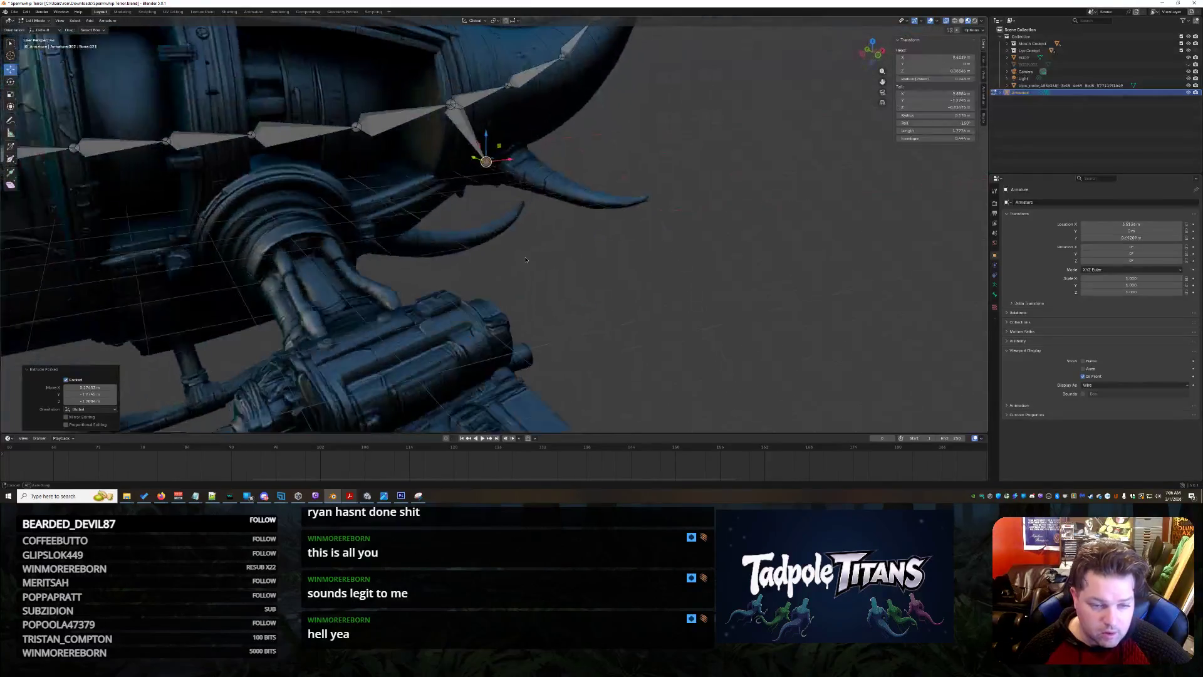
{"action": "mouse_move", "coordinate": [580, 242]}
{"action": "middle_mouse_down"}
{"action": "mouse_move", "coordinate": [579, 324]}
{"action": "mouse_move", "coordinate": [645, 314]}
{"action": "mouse_move", "coordinate": [740, 332]}
{"action": "middle_mouse_up"}
{"action": "key", "text": "g"}
{"action": "key", "text": "x"}
{"action": "left_click", "coordinate": [521, 284]}
{"action": "scroll", "coordinate": [520, 283], "scroll_direction": "down", "scroll_amount": 3}
Extrude three more bones down the curved fin, cancelling the extra last extrusion.
{"action": "key", "text": "shift+e"}
{"action": "left_click", "coordinate": [814, 343]}
{"action": "key", "text": "g"}
{"action": "left_click", "coordinate": [878, 365]}
{"action": "key", "text": "shift+e"}
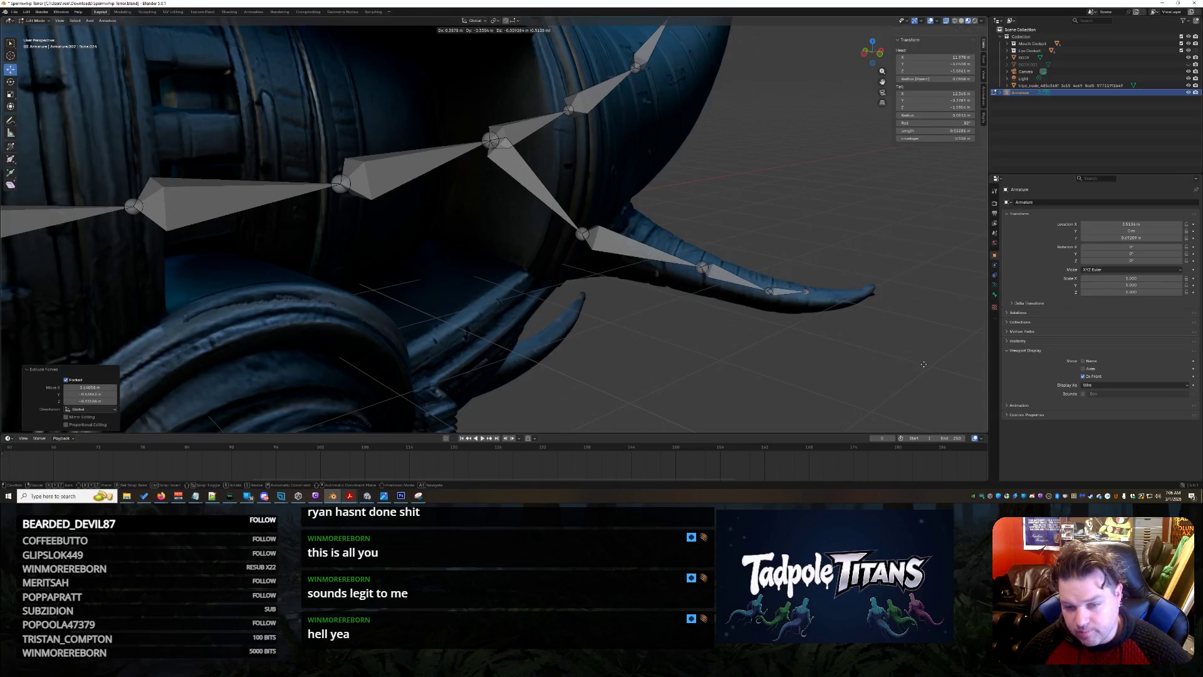
{"action": "left_click", "coordinate": [947, 369]}
{"action": "key", "text": "shift+e"}
{"action": "right_click", "coordinate": [988, 363]}
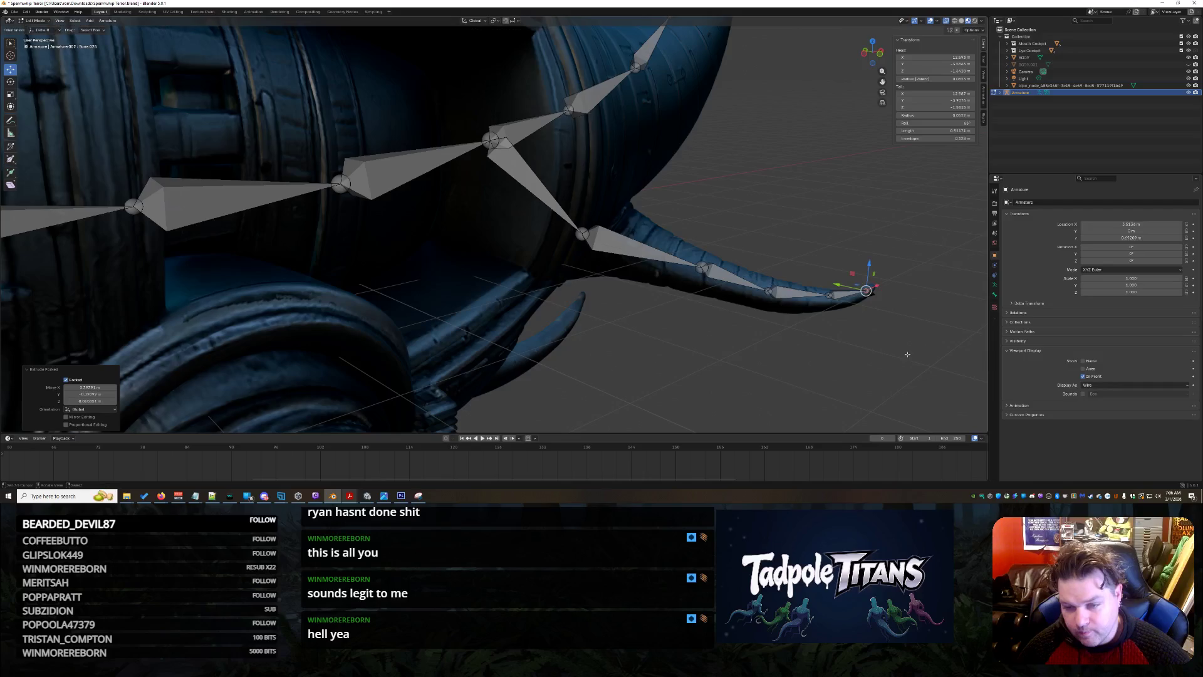
{"action": "mouse_move", "coordinate": [987, 363]}
{"action": "middle_mouse_down"}
{"action": "mouse_move", "coordinate": [590, 258]}
{"action": "mouse_move", "coordinate": [611, 282]}
{"action": "mouse_move", "coordinate": [589, 278]}
{"action": "mouse_move", "coordinate": [689, 260]}
{"action": "mouse_move", "coordinate": [645, 126]}
{"action": "mouse_move", "coordinate": [507, 88]}
{"action": "middle_mouse_up"}
{"action": "middle_click_drag", "start_coordinate": [621, 126], "coordinate": [615, 185], "text": "shift"}
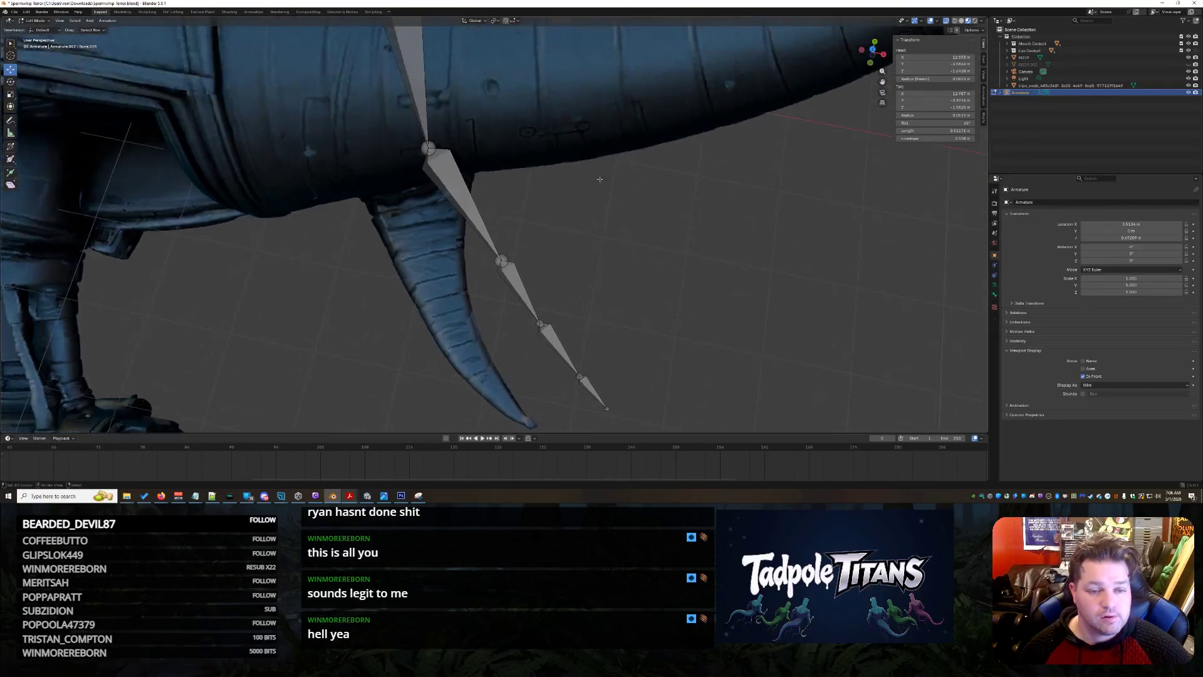
Move the fin chain's top joint along Y.
{"action": "key", "text": "g"}
{"action": "key", "text": "y"}
{"action": "left_click", "coordinate": [443, 163]}
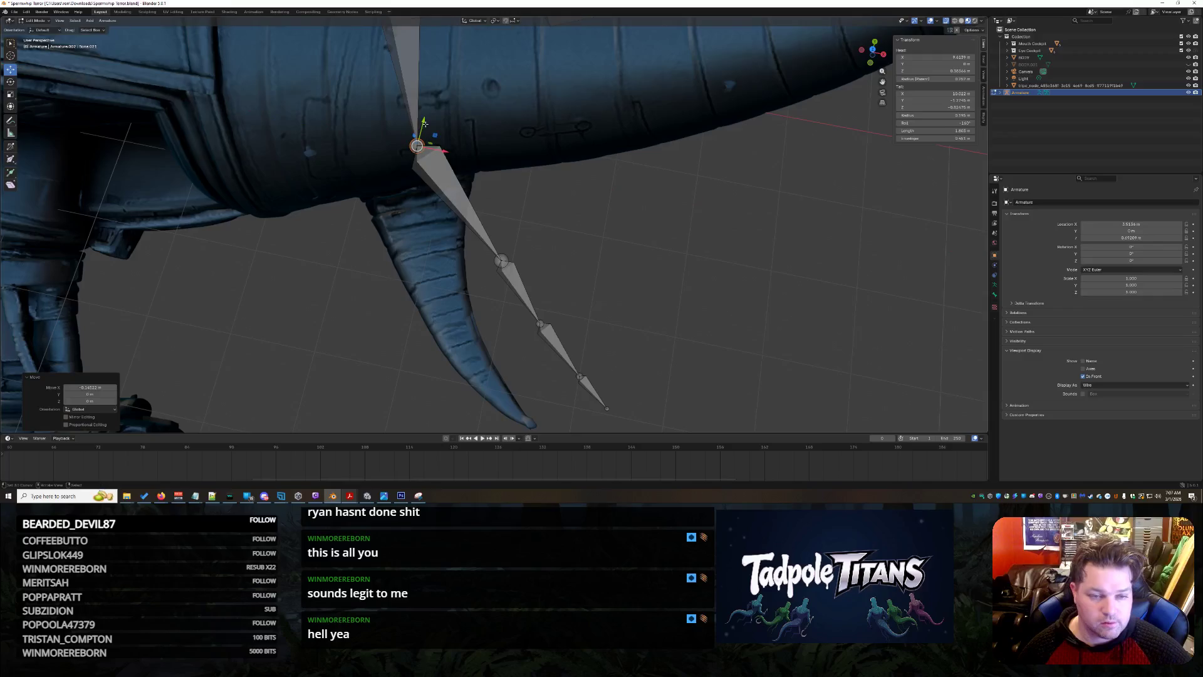
{"action": "key", "text": "g"}
{"action": "key", "text": "y"}
{"action": "key", "text": "Escape"}
Slide the lower joints, Bone.023, Bone.024 and the fin tip, left into the fin.
{"action": "left_click", "coordinate": [514, 264]}
{"action": "left_click_drag", "start_coordinate": [532, 264], "coordinate": [465, 250]}
{"action": "left_click", "coordinate": [538, 324]}
{"action": "left_click_drag", "start_coordinate": [569, 328], "coordinate": [481, 321]}
{"action": "left_click", "coordinate": [580, 376]}
{"action": "left_click_drag", "start_coordinate": [592, 377], "coordinate": [487, 354]}
{"action": "left_click", "coordinate": [606, 408]}
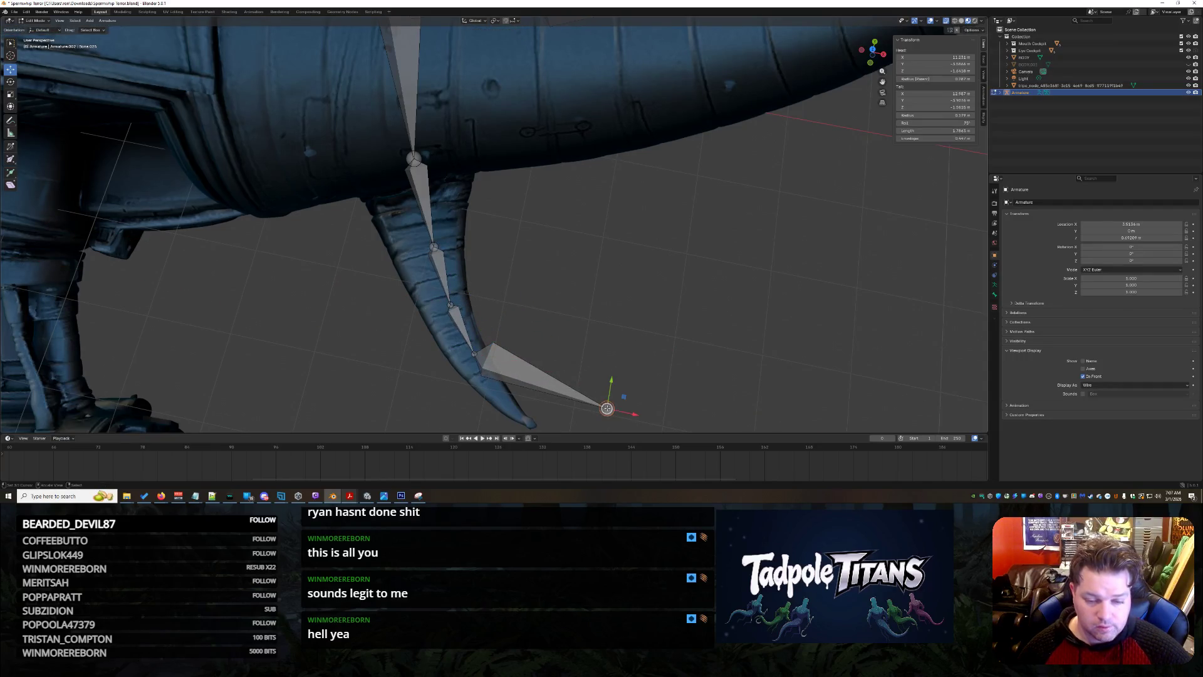
{"action": "left_click_drag", "start_coordinate": [636, 414], "coordinate": [517, 398]}
{"action": "middle_click_drag", "start_coordinate": [517, 399], "coordinate": [637, 360]}
{"action": "scroll", "coordinate": [637, 360], "scroll_direction": "up", "scroll_amount": 4}
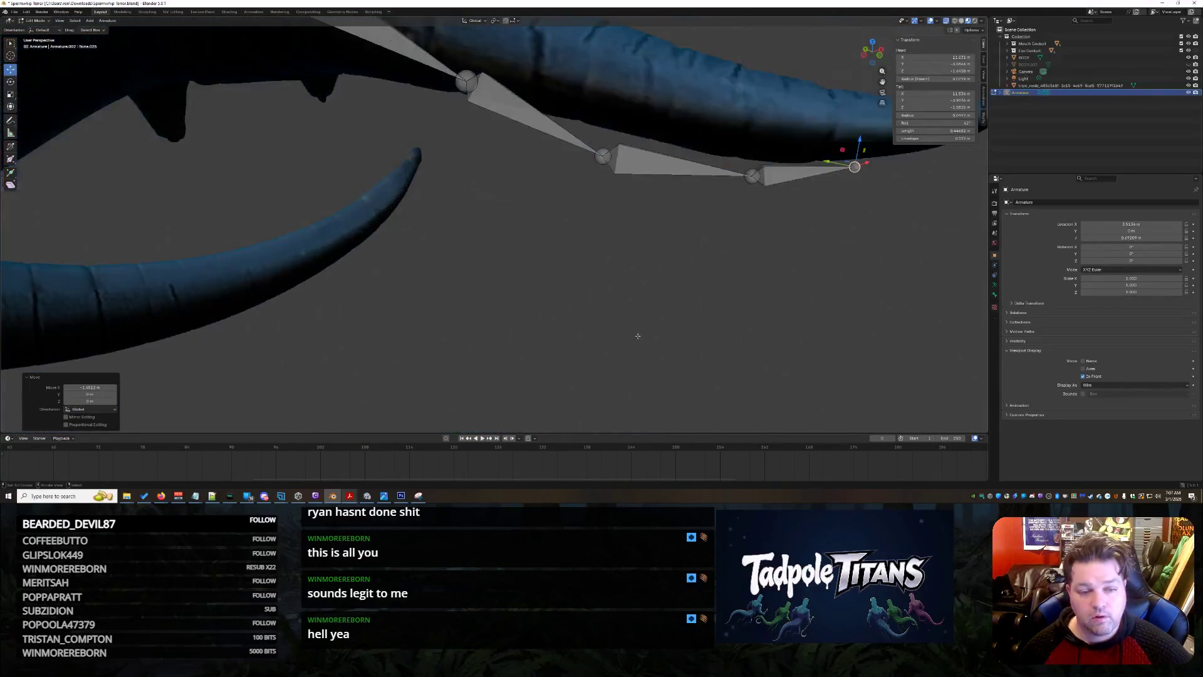
Raise Bone.025's tail and Bone.024's joint along Z.
{"action": "left_click_drag", "start_coordinate": [689, 245], "coordinate": [689, 215]}
{"action": "left_click", "coordinate": [583, 268]}
{"action": "key", "text": "g"}
{"action": "key", "text": "z"}
{"action": "left_click", "coordinate": [587, 224]}
Raise the next two joints up the fin into place and nudge the joint at Bone.024's tip.
{"action": "left_click", "coordinate": [444, 249]}
{"action": "key", "text": "g"}
{"action": "key", "text": "shift+x"}
{"action": "left_click", "coordinate": [450, 168]}
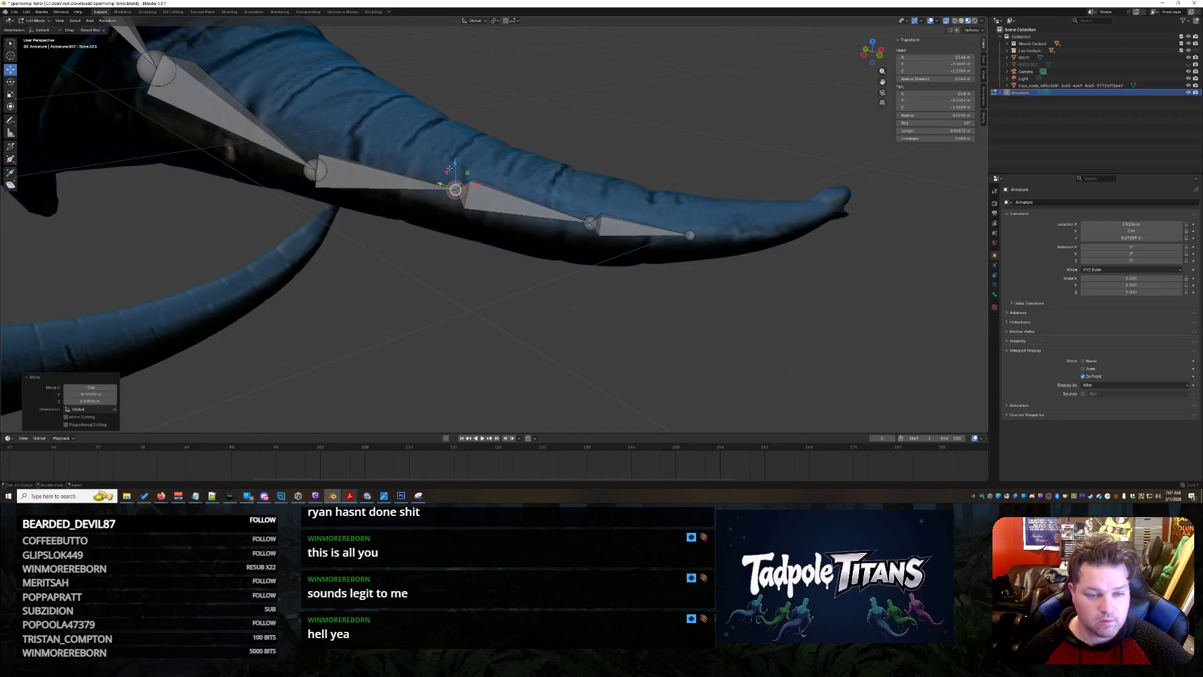
{"action": "left_click", "coordinate": [308, 166]}
{"action": "key", "text": "g"}
{"action": "key", "text": "z"}
{"action": "left_click", "coordinate": [309, 124]}
{"action": "left_click", "coordinate": [685, 163]}
{"action": "middle_click_drag", "start_coordinate": [685, 162], "coordinate": [376, 267]}
{"action": "key", "text": "g"}
{"action": "left_click", "coordinate": [852, 389]}
Extrude Bone.026 from Bone.025's tip and move its tail along Z.
{"action": "left_click", "coordinate": [334, 349]}
{"action": "key", "text": "e"}
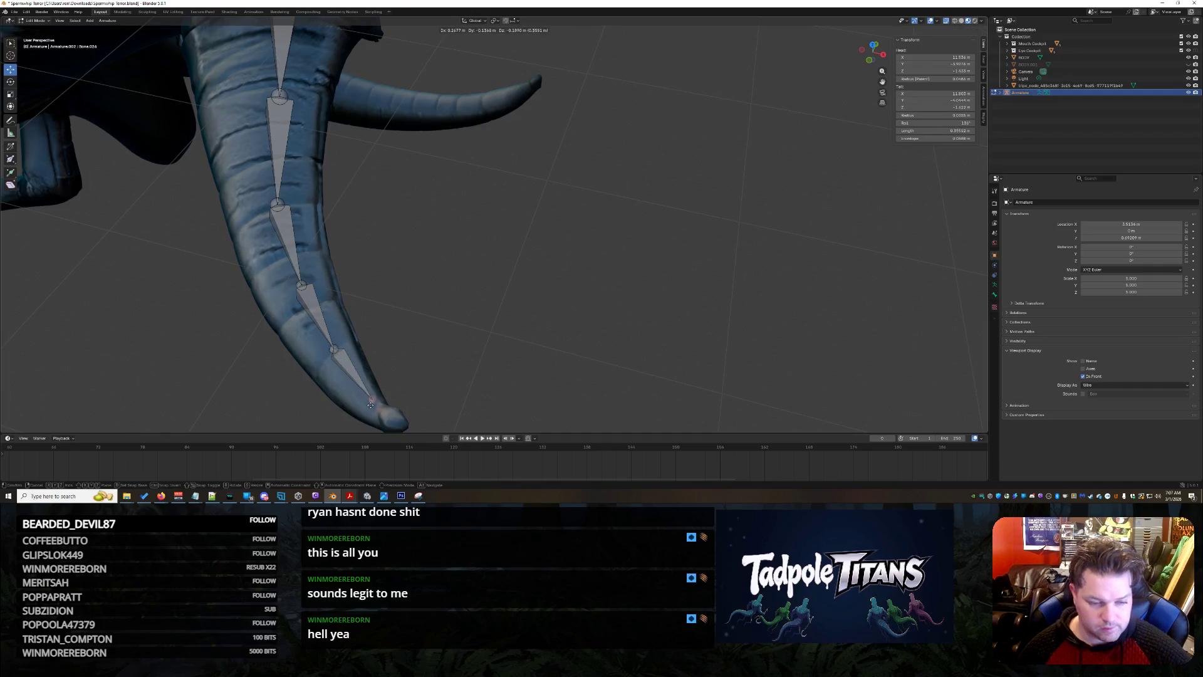
{"action": "left_click", "coordinate": [373, 417]}
{"action": "scroll", "coordinate": [439, 376], "scroll_direction": "down", "scroll_amount": 5}
{"action": "middle_click_drag", "start_coordinate": [533, 351], "coordinate": [696, 291]}
{"action": "scroll", "coordinate": [697, 291], "scroll_direction": "up", "scroll_amount": 10}
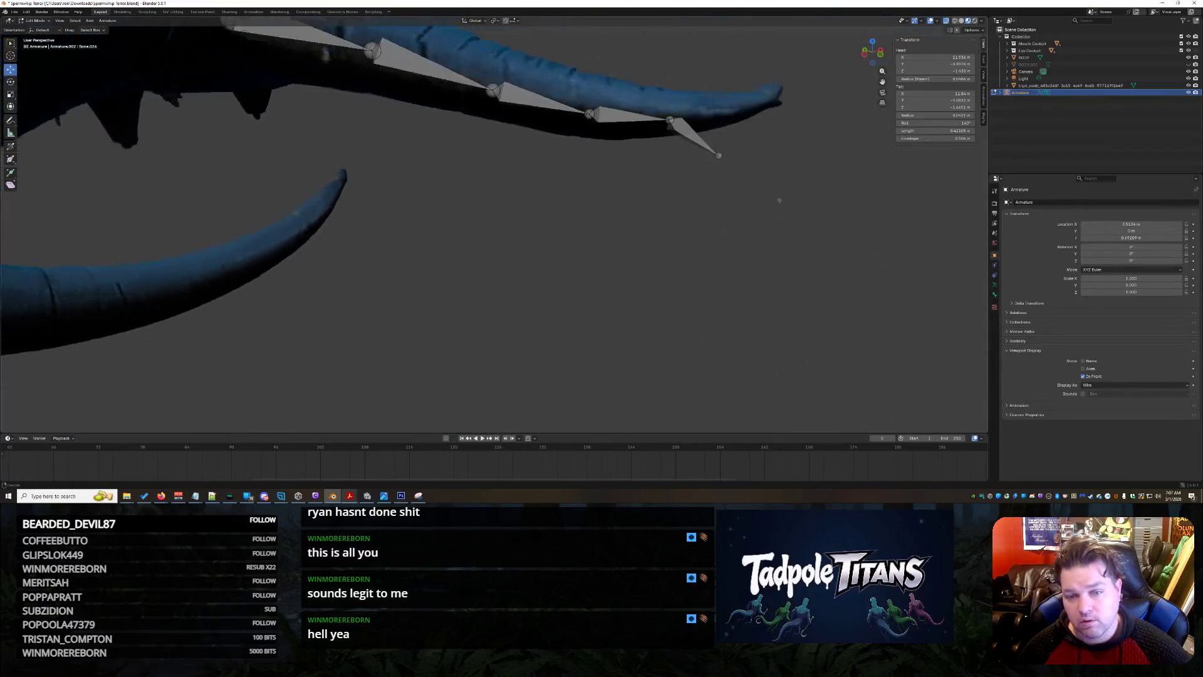
{"action": "key", "text": "g"}
{"action": "key", "text": "z"}
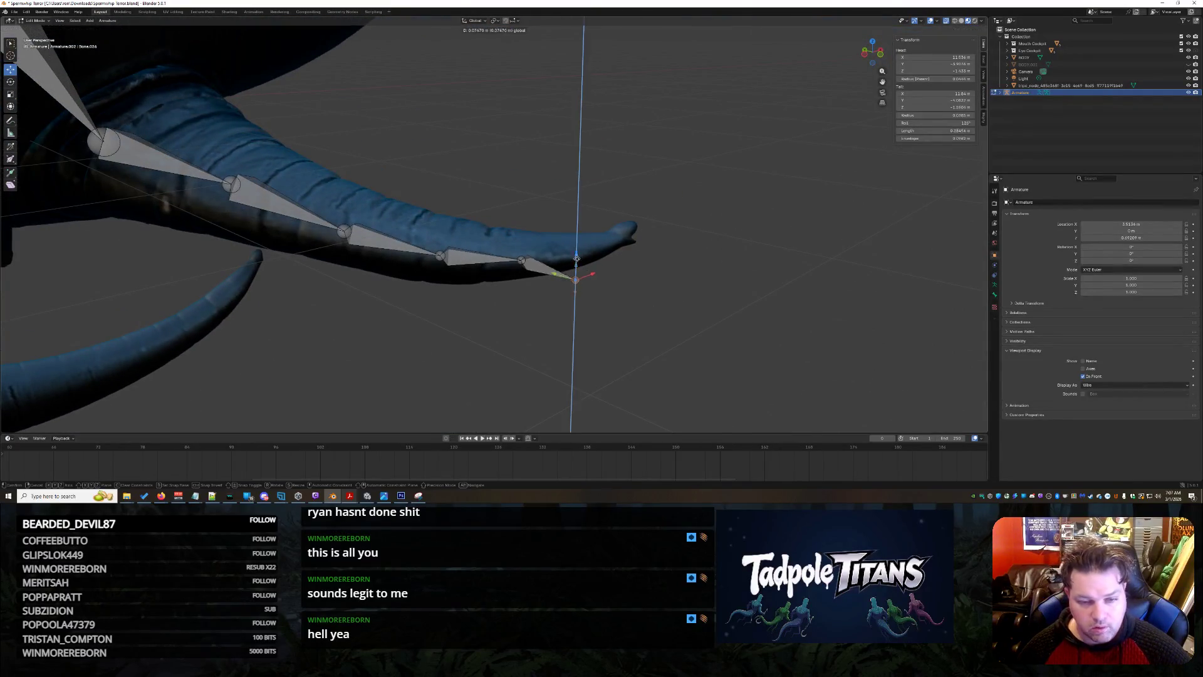
{"action": "left_click", "coordinate": [580, 229]}
Position Bone.026's tip inside the curled fin from vertical and horizontal views.
{"action": "mouse_move", "coordinate": [579, 229]}
{"action": "middle_mouse_down"}
{"action": "mouse_move", "coordinate": [680, 295]}
{"action": "mouse_move", "coordinate": [689, 323]}
{"action": "mouse_move", "coordinate": [333, 339]}
{"action": "middle_mouse_up"}
{"action": "left_click_drag", "start_coordinate": [330, 334], "coordinate": [332, 349]}
{"action": "mouse_move", "coordinate": [332, 350]}
{"action": "middle_mouse_down"}
{"action": "mouse_move", "coordinate": [552, 264]}
{"action": "mouse_move", "coordinate": [604, 303]}
{"action": "mouse_move", "coordinate": [579, 317]}
{"action": "middle_mouse_up"}
{"action": "left_click_drag", "start_coordinate": [542, 220], "coordinate": [545, 202]}
{"action": "mouse_move", "coordinate": [659, 331]}
{"action": "middle_mouse_down"}
{"action": "mouse_move", "coordinate": [592, 343]}
{"action": "mouse_move", "coordinate": [612, 373]}
{"action": "middle_mouse_up"}
Adjust another bone in the chain along X and expand the armature's bone hierarchy.
{"action": "left_click", "coordinate": [304, 283]}
{"action": "key", "text": "g"}
{"action": "key", "text": "x"}
{"action": "mouse_move", "coordinate": [317, 282]}
{"action": "middle_mouse_down"}
{"action": "mouse_move", "coordinate": [563, 261]}
{"action": "mouse_move", "coordinate": [574, 273]}
{"action": "middle_mouse_up"}
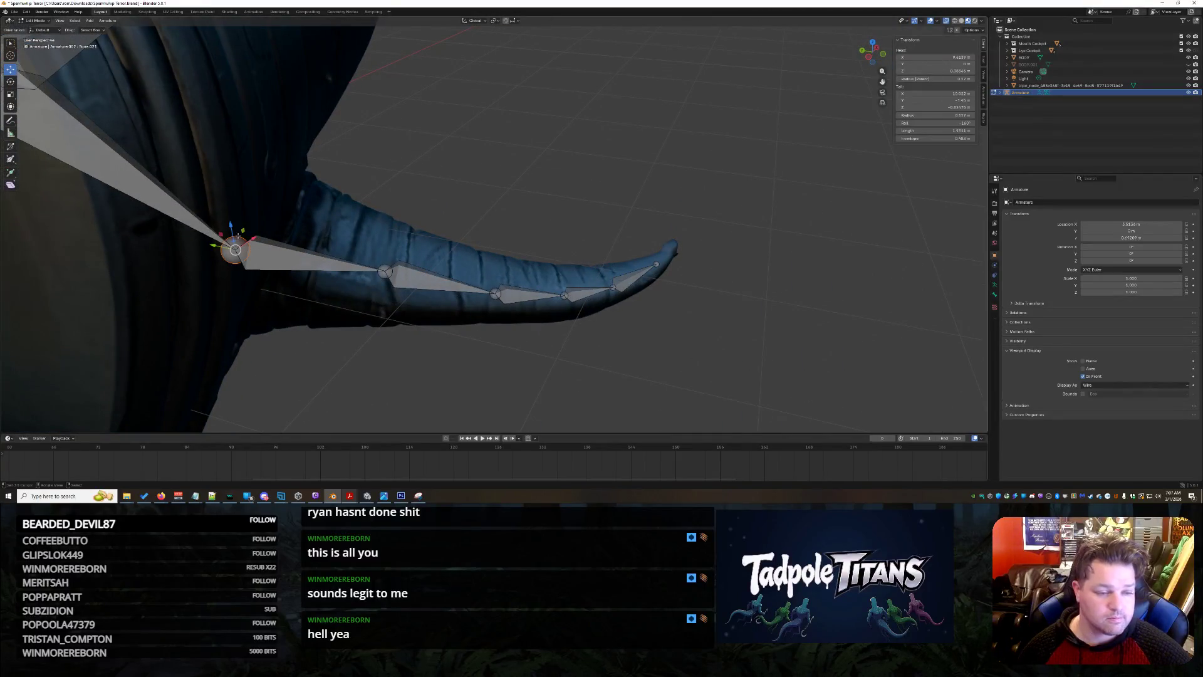
{"action": "key", "text": "g"}
{"action": "mouse_move", "coordinate": [639, 188]}
{"action": "middle_mouse_down"}
{"action": "mouse_move", "coordinate": [663, 230]}
{"action": "mouse_move", "coordinate": [607, 200]}
{"action": "mouse_move", "coordinate": [669, 275]}
{"action": "middle_mouse_up"}
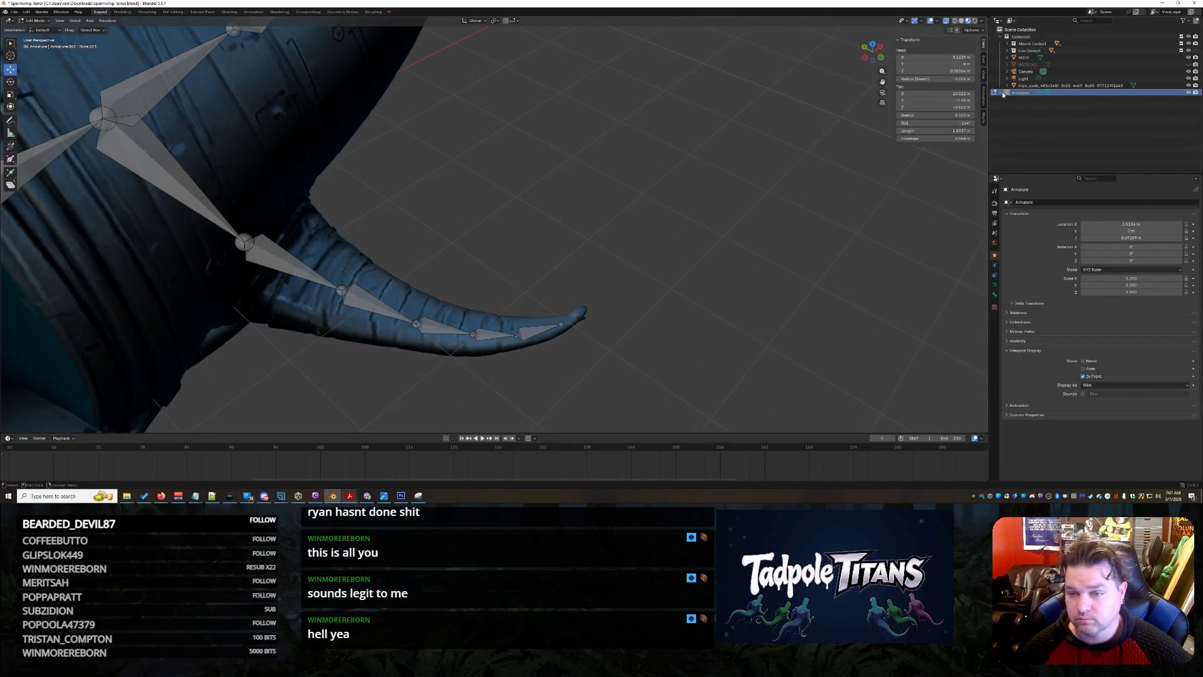
{"action": "left_click", "coordinate": [1014, 114]}
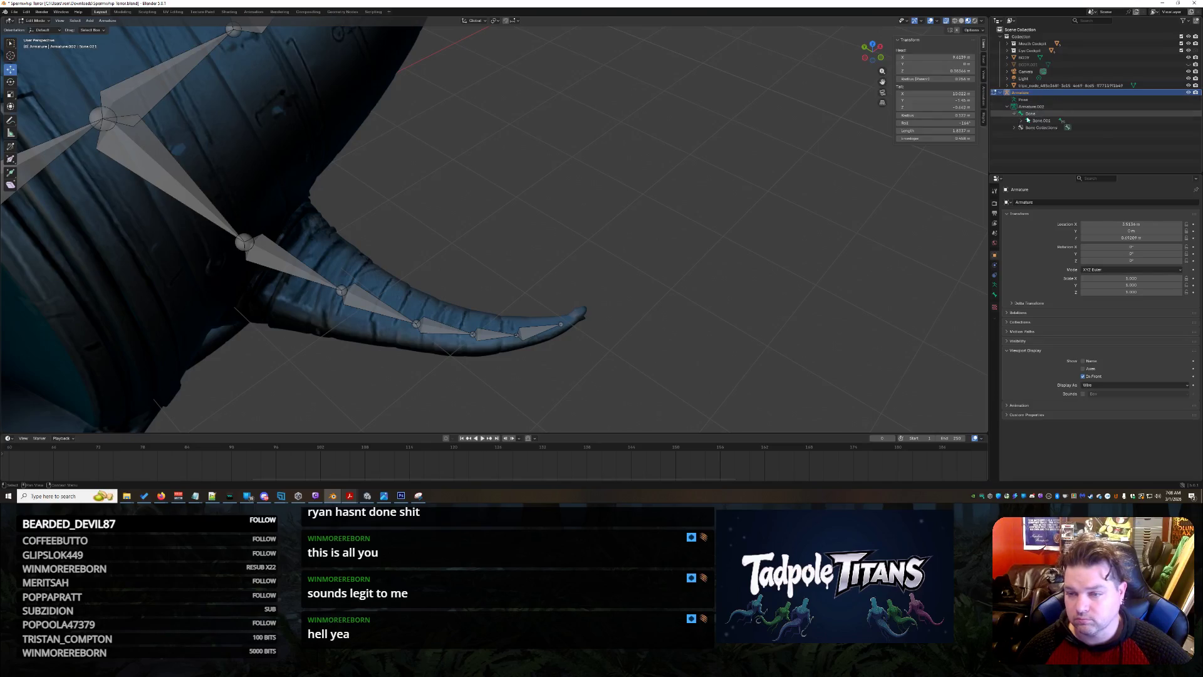
Expand the armature's bone hierarchy in the Outliner down to the end of the chain.
{"action": "key", "text": "Down"}
{"action": "key", "text": "Down"}
{"action": "key", "text": "Down"}
{"action": "key", "text": "Right"}
{"action": "key", "text": "Down"}
{"action": "key", "text": "Right"}
{"action": "key", "text": "Down"}
{"action": "key", "text": "Right"}
{"action": "key", "text": "Down"}
{"action": "key", "text": "Right"}
{"action": "key", "text": "Down"}
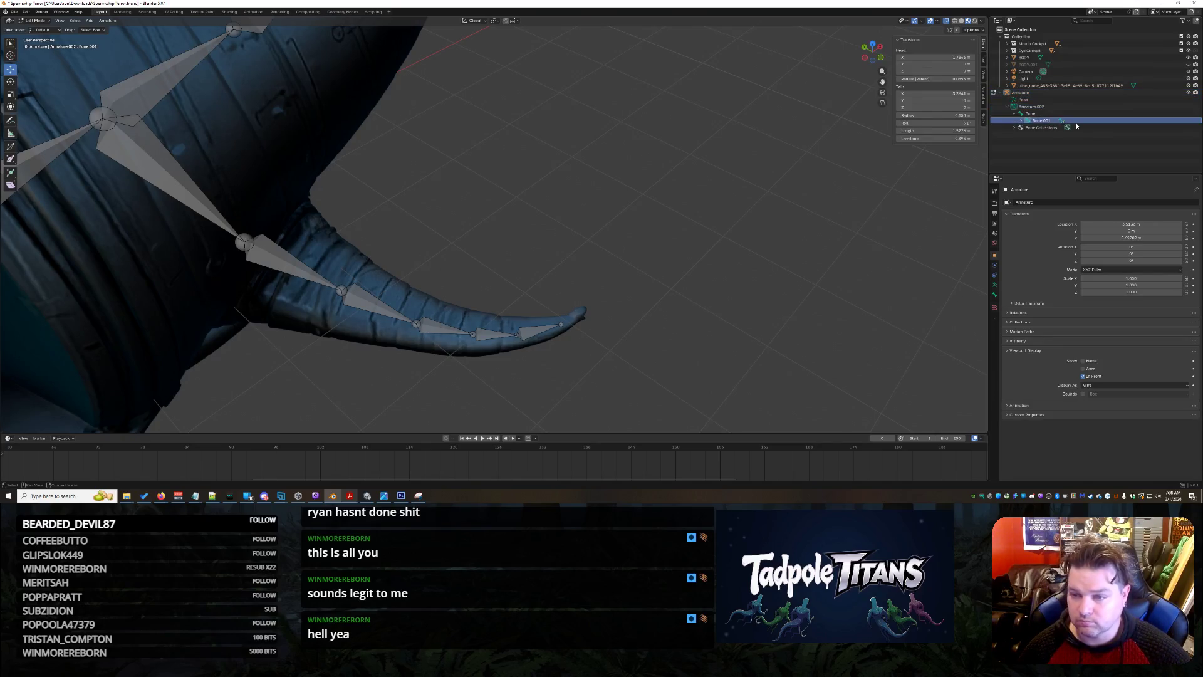
{"action": "key", "text": "Down"}
{"action": "key", "text": "Right"}
{"action": "key", "text": "Down"}
{"action": "key", "text": "Right"}
{"action": "key", "text": "Down"}
{"action": "key", "text": "Right"}
{"action": "key", "text": "Down"}
{"action": "key", "text": "Right"}
{"action": "key", "text": "Down"}
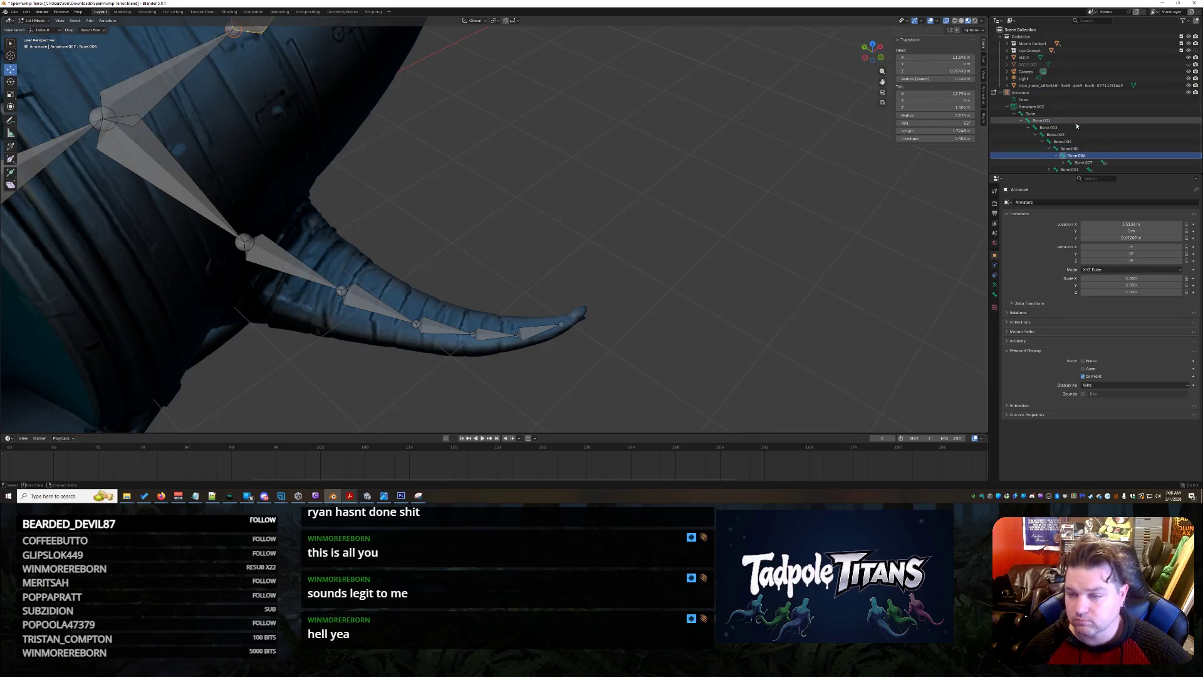
{"action": "key", "text": "Right"}
{"action": "key", "text": "Down"}
{"action": "key", "text": "Right"}
{"action": "key", "text": "Down"}
{"action": "key", "text": "Right"}
{"action": "key", "text": "Down"}
{"action": "key", "text": "Right"}
{"action": "key", "text": "Down"}
{"action": "key", "text": "Right"}
{"action": "key", "text": "Down"}
{"action": "key", "text": "Right"}
{"action": "key", "text": "Down"}
{"action": "key", "text": "Right"}
{"action": "key", "text": "Down"}
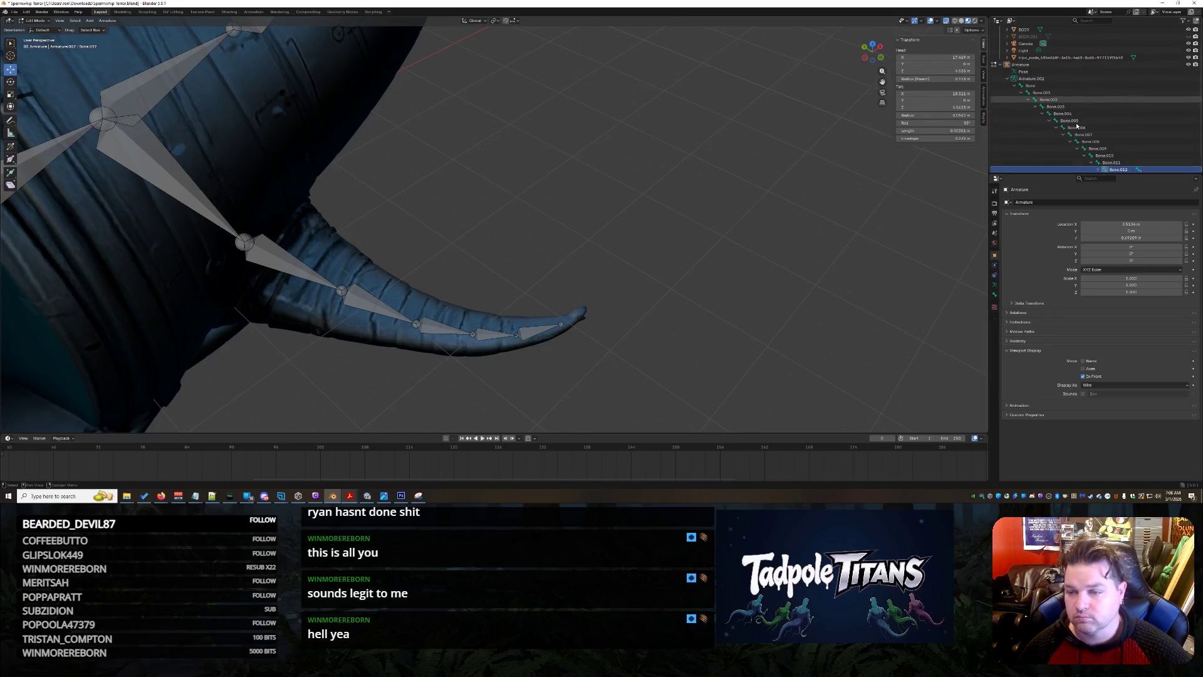
{"action": "key", "text": "Right"}
{"action": "key", "text": "Down"}
{"action": "key", "text": "Right"}
{"action": "key", "text": "Down"}
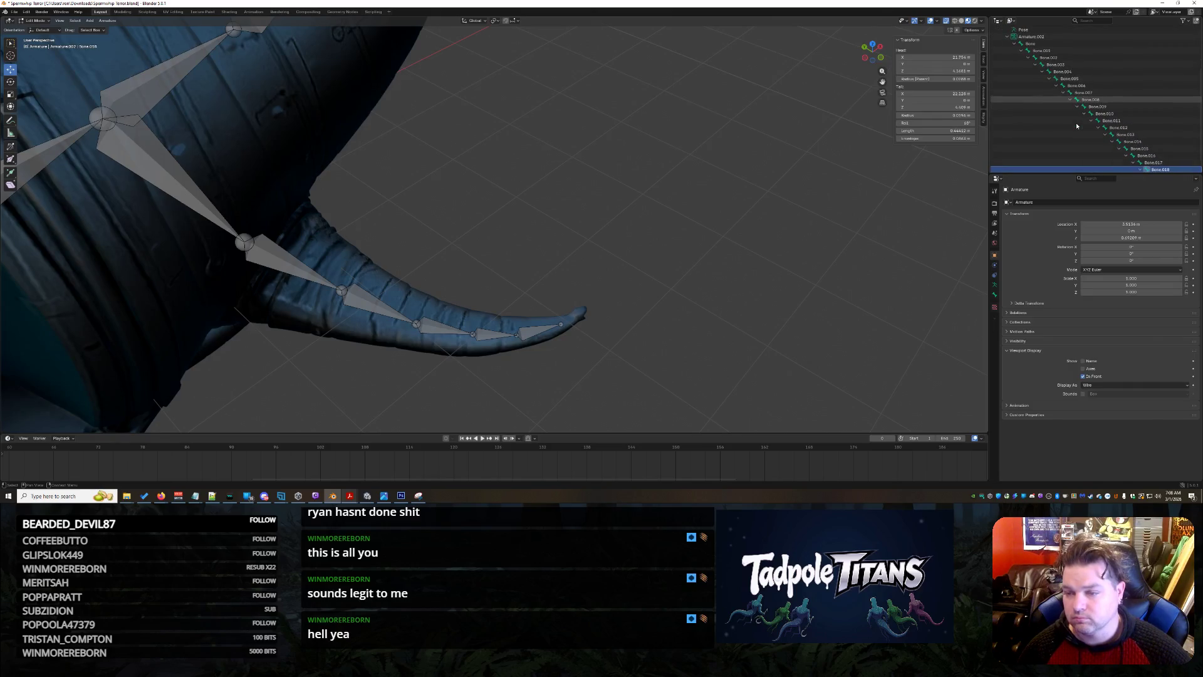
{"action": "key", "text": "Right"}
{"action": "key", "text": "Down"}
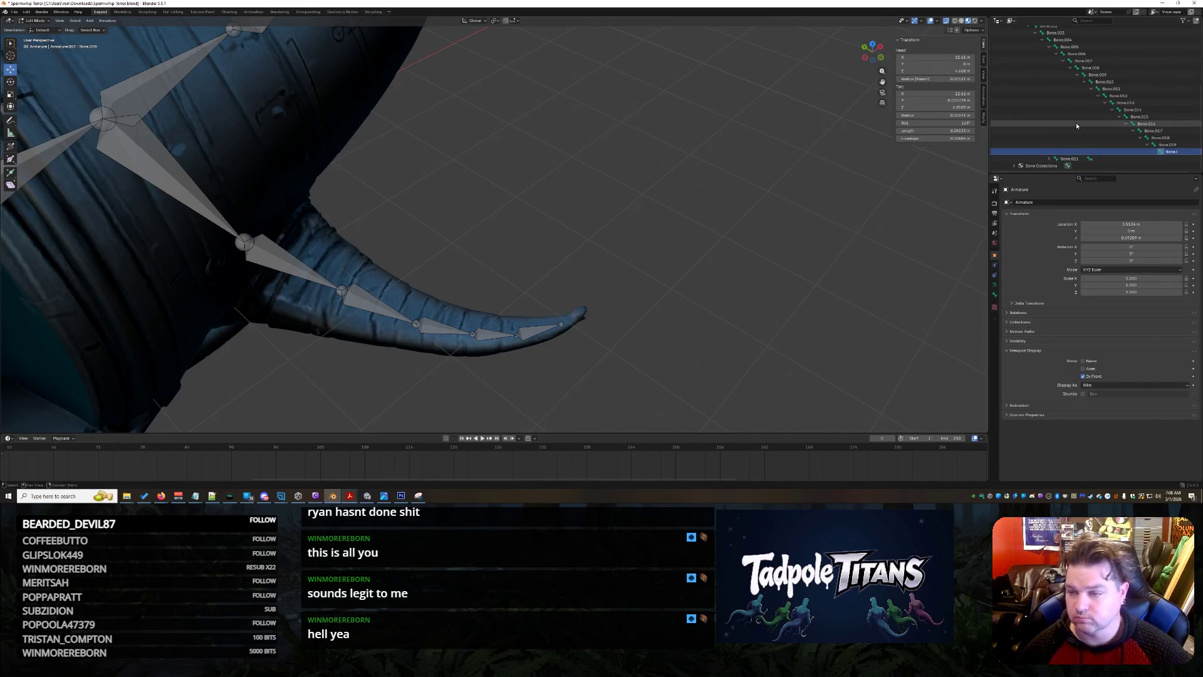
{"action": "key", "text": "Down"}
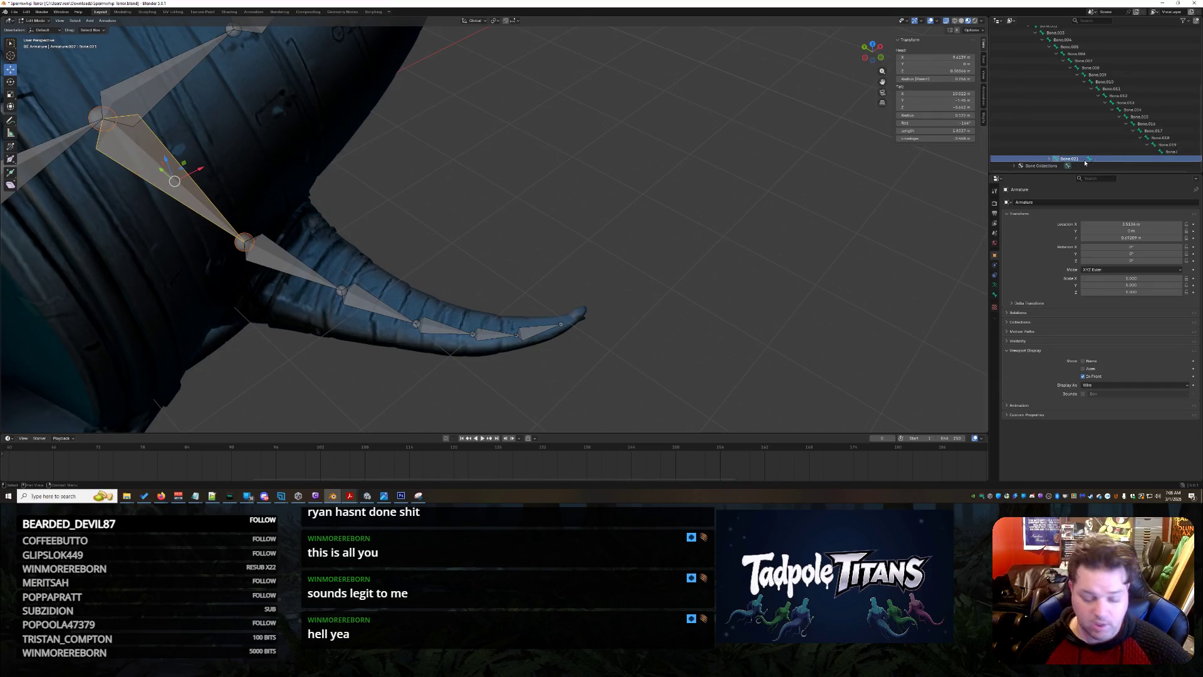
Rename Bone.021 to Tail Fin L.
{"action": "double_click", "coordinate": [1085, 161]}
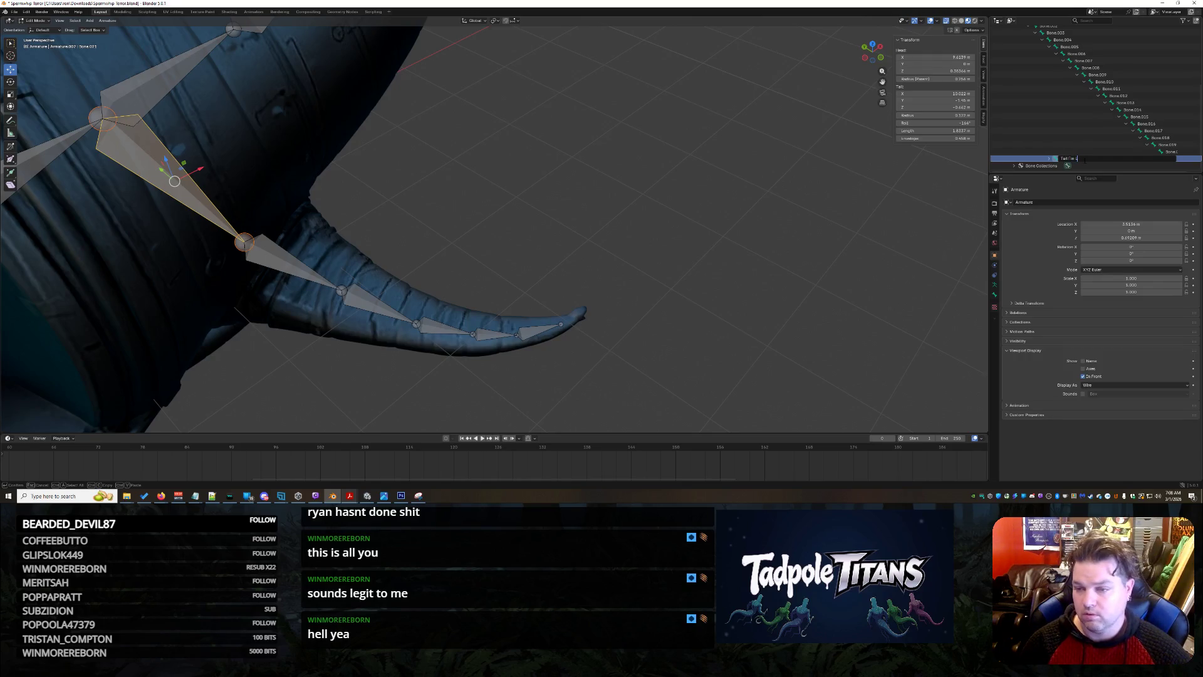
{"action": "key", "text": "Return"}
{"action": "key", "text": "Right"}
{"action": "key", "text": "Right"}
{"action": "key", "text": "Right"}
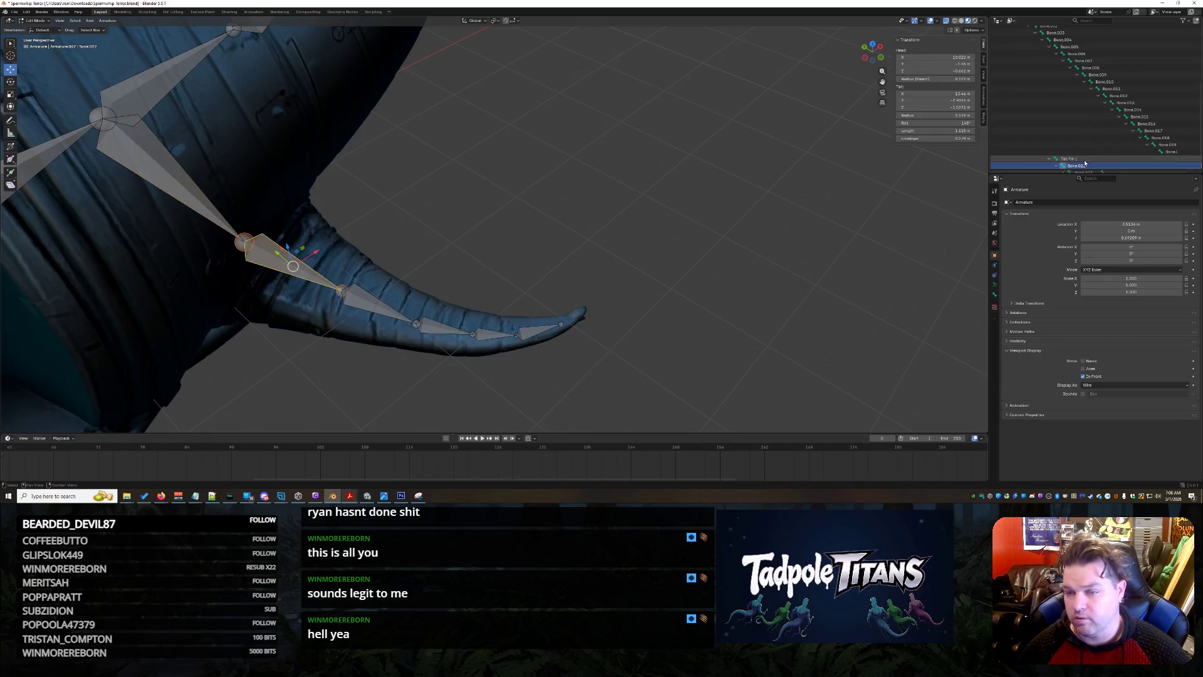
{"action": "key", "text": "Up"}
{"action": "key", "text": "Up"}
{"action": "key", "text": "Up"}
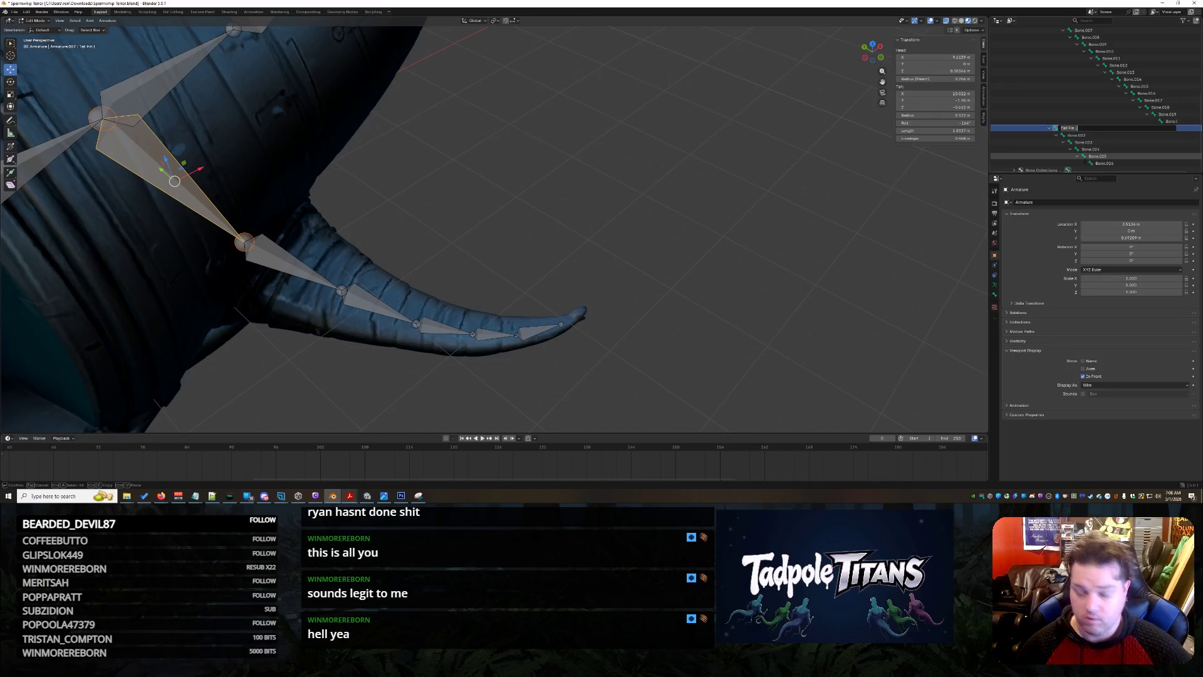
{"action": "key", "text": "Return"}
{"action": "key", "text": "Down"}
Rename the fin's child bones Tail Fin L.001 through Tail Fin L.004.
{"action": "key", "text": "F2"}
{"action": "key", "text": "Return"}
{"action": "key", "text": "Down"}
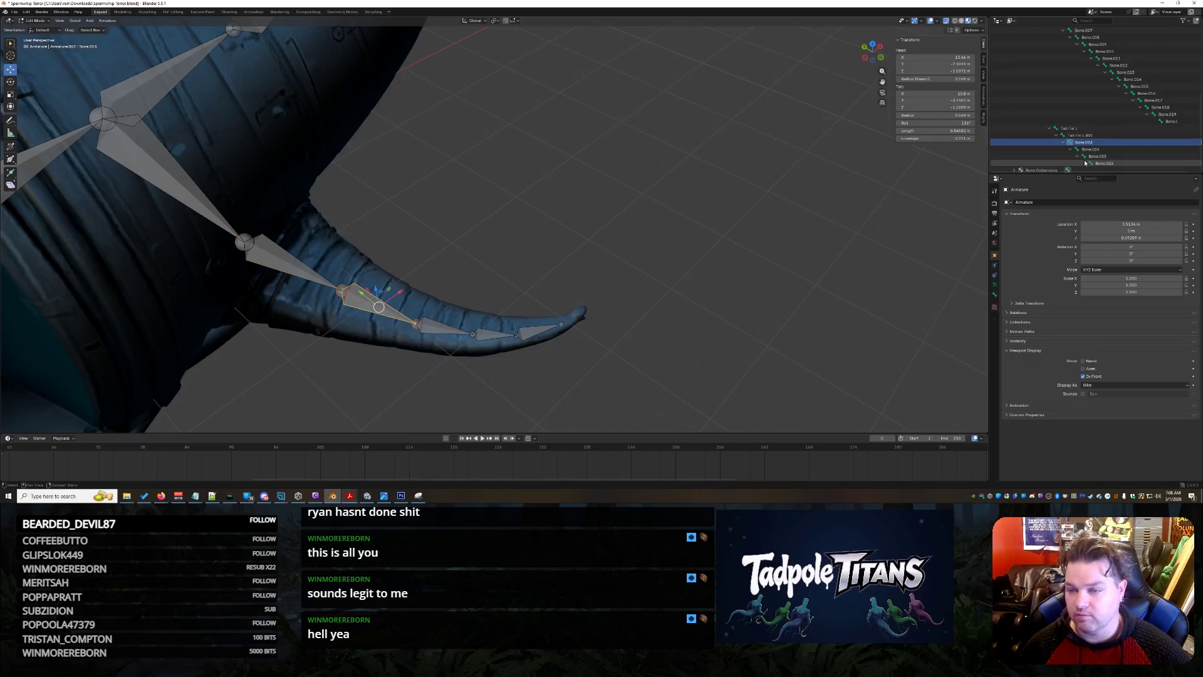
{"action": "key", "text": "F2"}
{"action": "key", "text": "ctrl+v"}
{"action": "key", "text": "Return"}
{"action": "key", "text": "Down"}
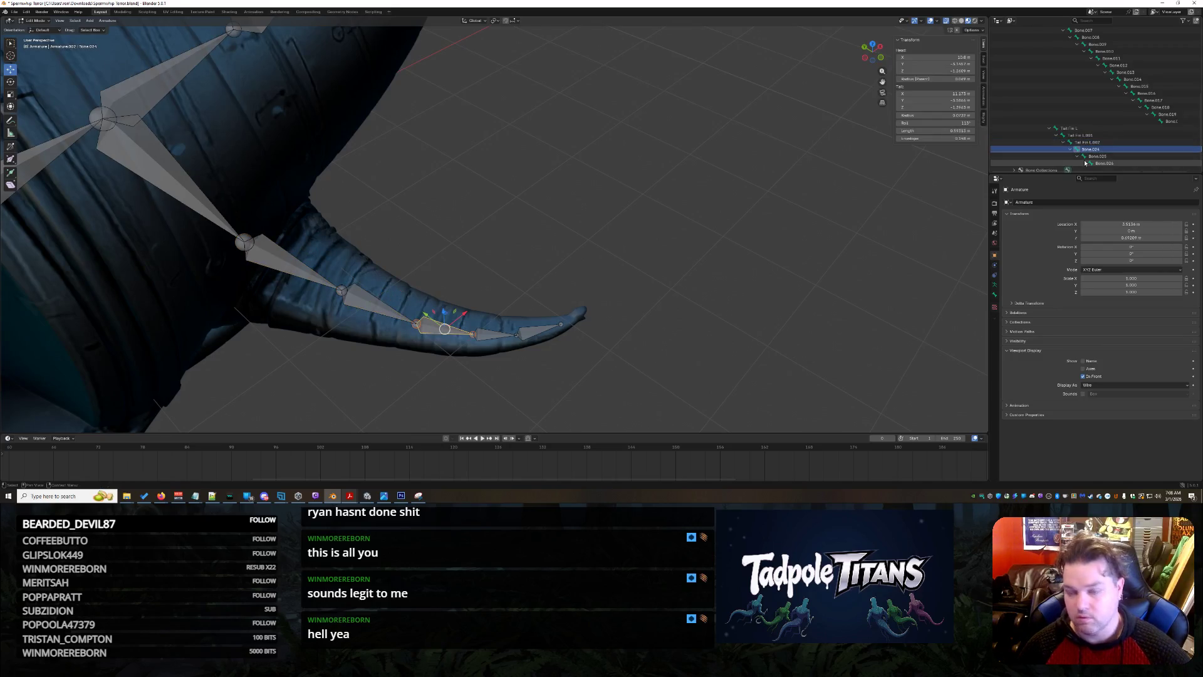
{"action": "key", "text": "ctrl+v"}
{"action": "key", "text": "Return"}
{"action": "key", "text": "Down"}
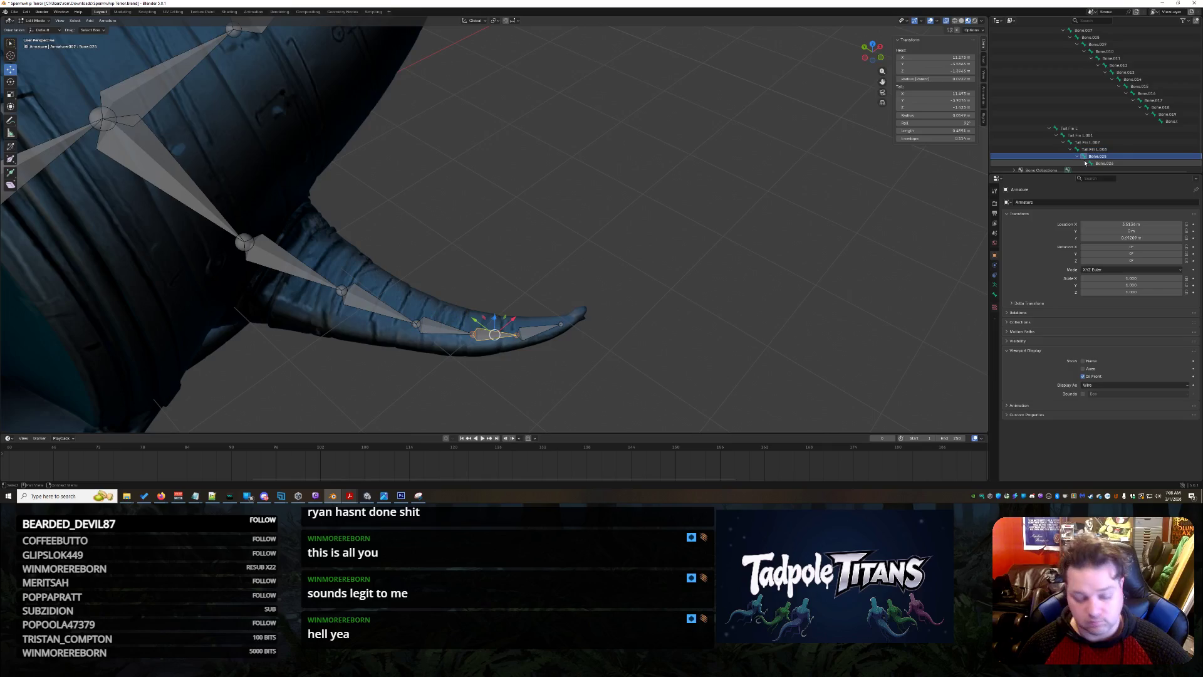
{"action": "key", "text": "Return"}
{"action": "key", "text": "Down"}
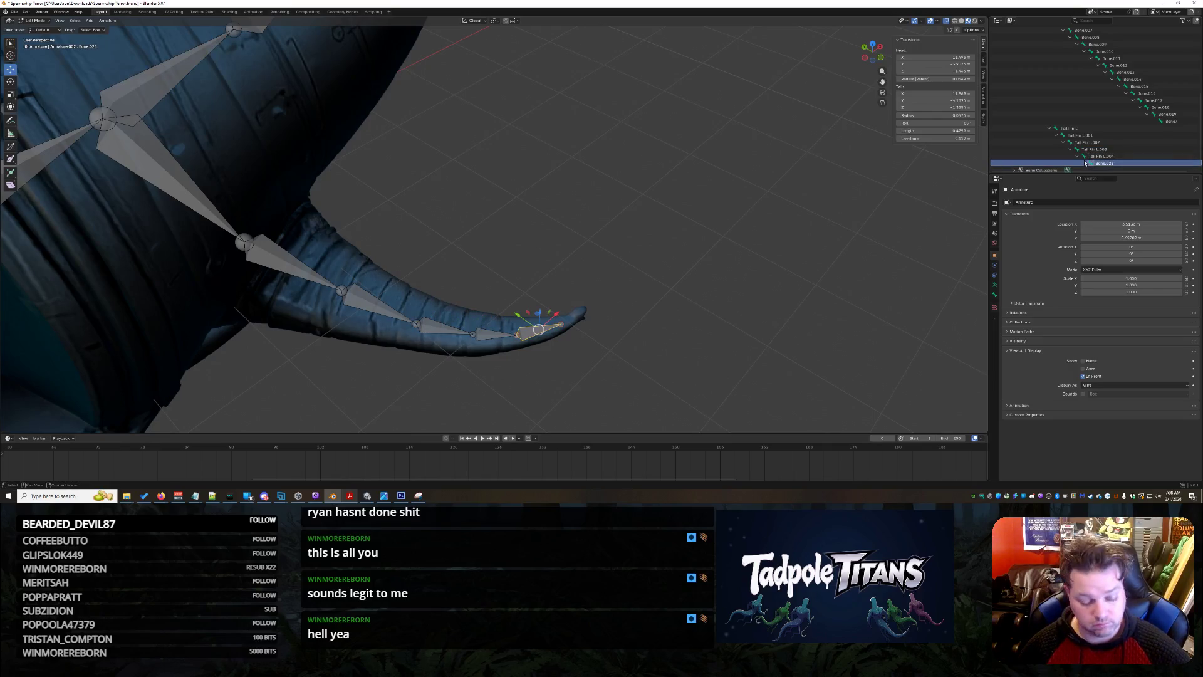
Extrude a new bone from the tail bone toward the other curved spike underneath.
{"action": "scroll", "coordinate": [1086, 163], "scroll_direction": "down", "scroll_amount": 1}
{"action": "mouse_move", "coordinate": [614, 269]}
{"action": "middle_mouse_down"}
{"action": "mouse_move", "coordinate": [698, 188]}
{"action": "mouse_move", "coordinate": [645, 230]}
{"action": "middle_mouse_up"}
{"action": "mouse_move", "coordinate": [721, 221]}
{"action": "middle_mouse_down"}
{"action": "mouse_move", "coordinate": [758, 219]}
{"action": "mouse_move", "coordinate": [802, 251]}
{"action": "mouse_move", "coordinate": [810, 269]}
{"action": "mouse_move", "coordinate": [787, 275]}
{"action": "middle_mouse_up"}
{"action": "key", "text": "e"}
{"action": "left_click", "coordinate": [822, 266]}
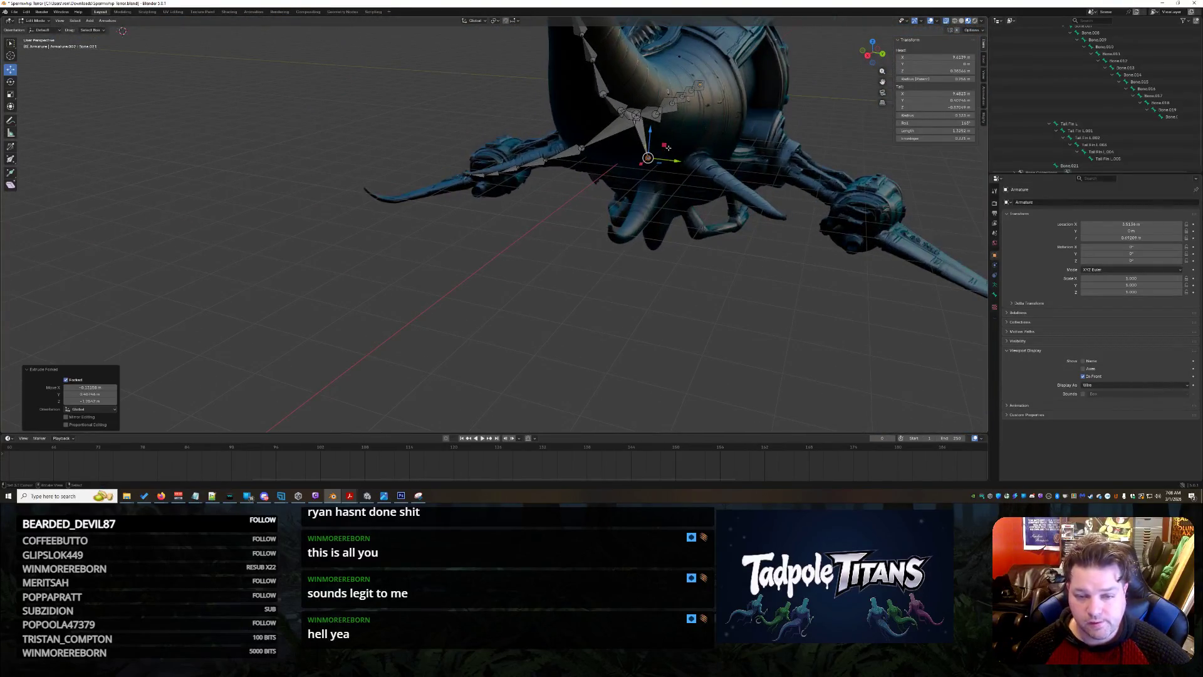
Move the extruded bone along Y, then X, to the base of the other tail fin.
{"action": "key", "text": "g"}
{"action": "key", "text": "y"}
{"action": "left_click", "coordinate": [707, 164]}
{"action": "middle_click_drag", "start_coordinate": [707, 164], "coordinate": [639, 251]}
{"action": "scroll", "coordinate": [639, 251], "scroll_direction": "up", "scroll_amount": 3}
{"action": "middle_click_drag", "start_coordinate": [633, 301], "coordinate": [627, 314]}
{"action": "key", "text": "g"}
{"action": "key", "text": "x"}
{"action": "left_click", "coordinate": [627, 317]}
Extrude two more bones down the fin, ending near its tip.
{"action": "key", "text": "e"}
{"action": "left_click", "coordinate": [579, 379]}
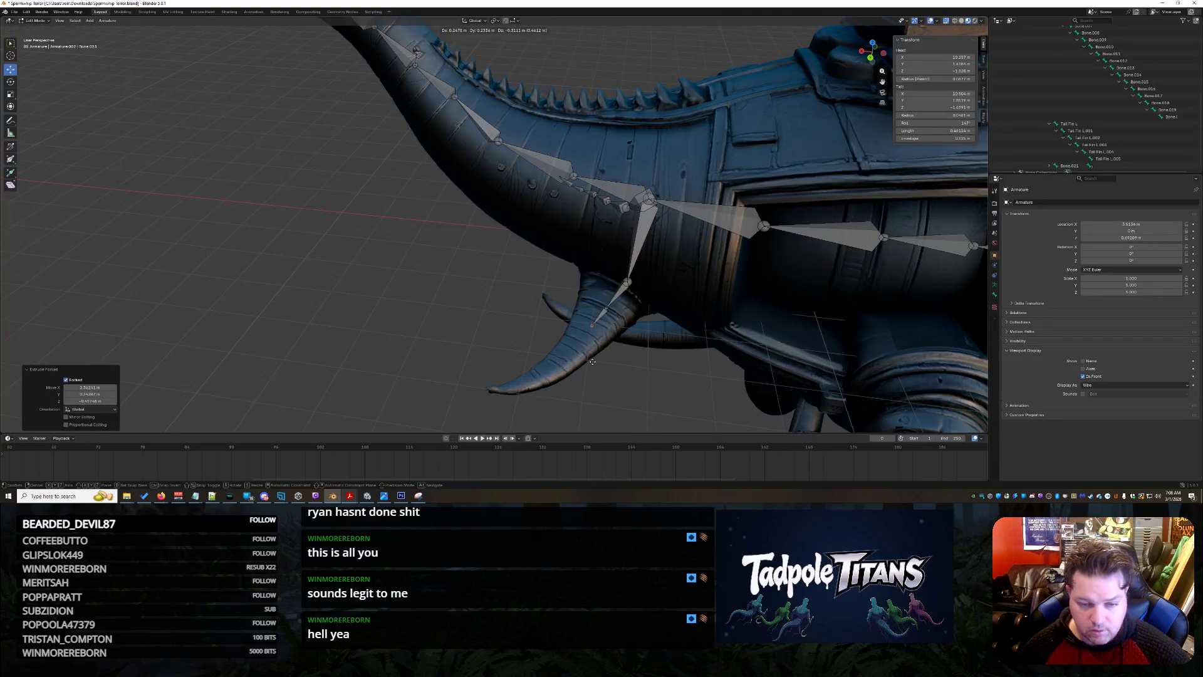
{"action": "key", "text": "e"}
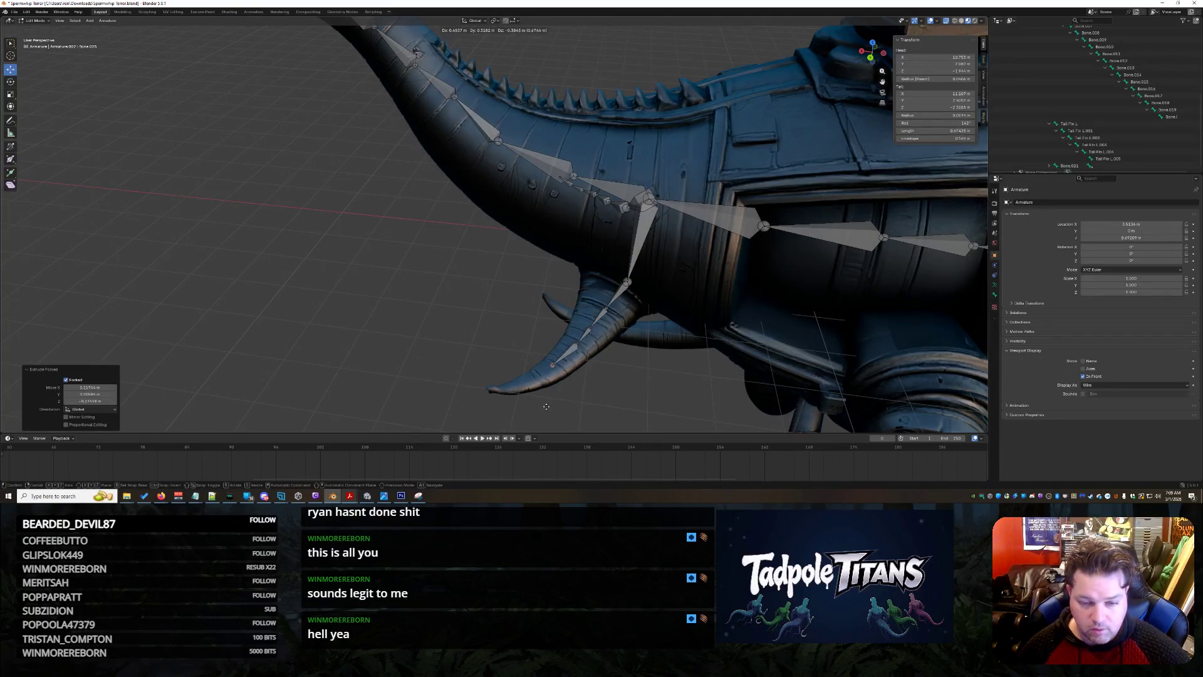
{"action": "left_click", "coordinate": [529, 421]}
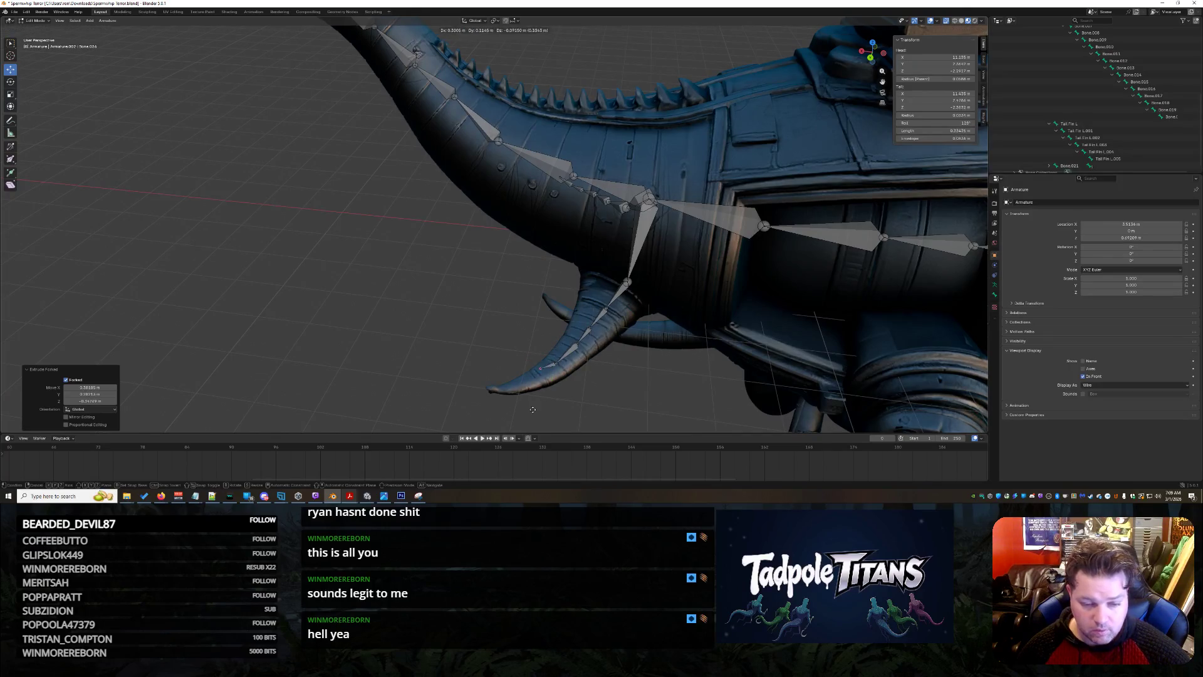
Shift the chain's head along Y from a front view and select its first bone.
{"action": "middle_click_drag", "start_coordinate": [619, 399], "coordinate": [654, 401]}
{"action": "scroll", "coordinate": [483, 257], "scroll_direction": "up", "scroll_amount": 8}
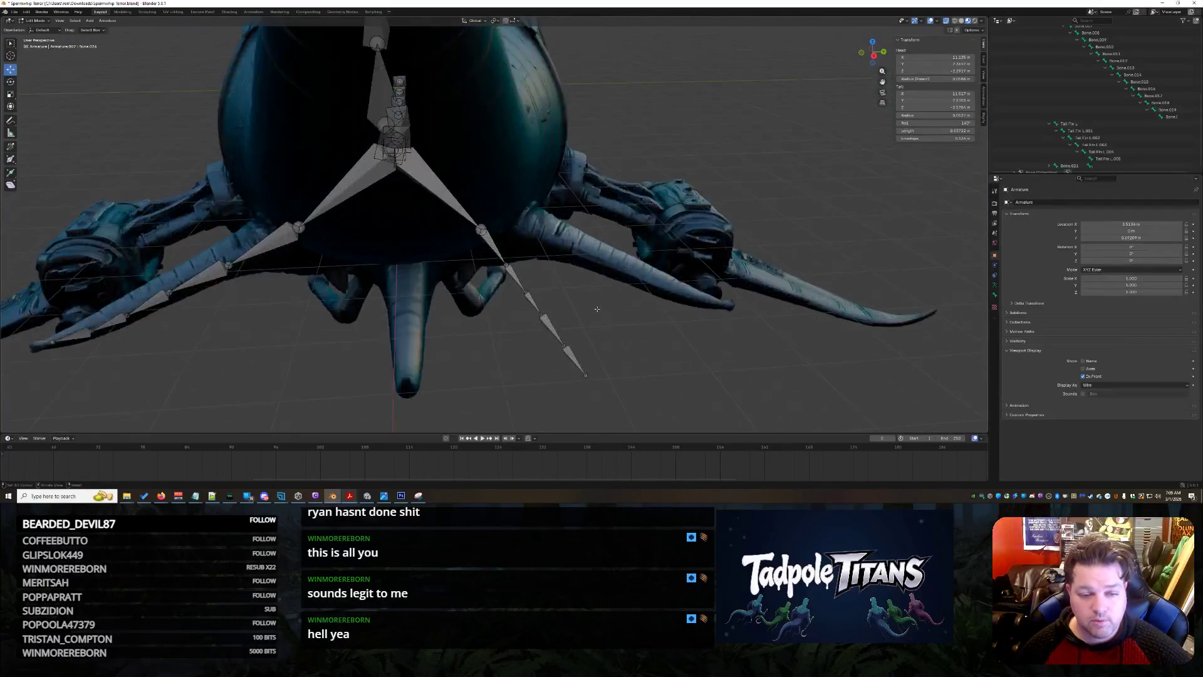
{"action": "left_click_drag", "start_coordinate": [505, 231], "coordinate": [584, 229]}
{"action": "scroll", "coordinate": [1033, 121], "scroll_direction": "down", "scroll_amount": 1}
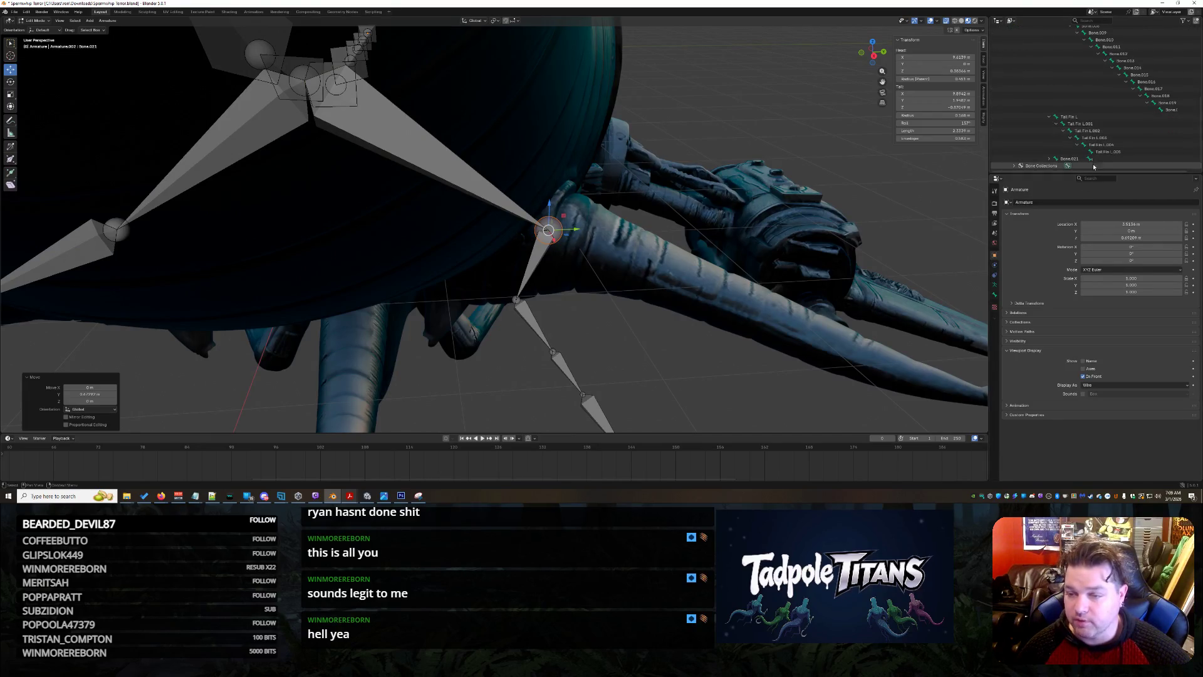
{"action": "left_click", "coordinate": [1066, 160]}
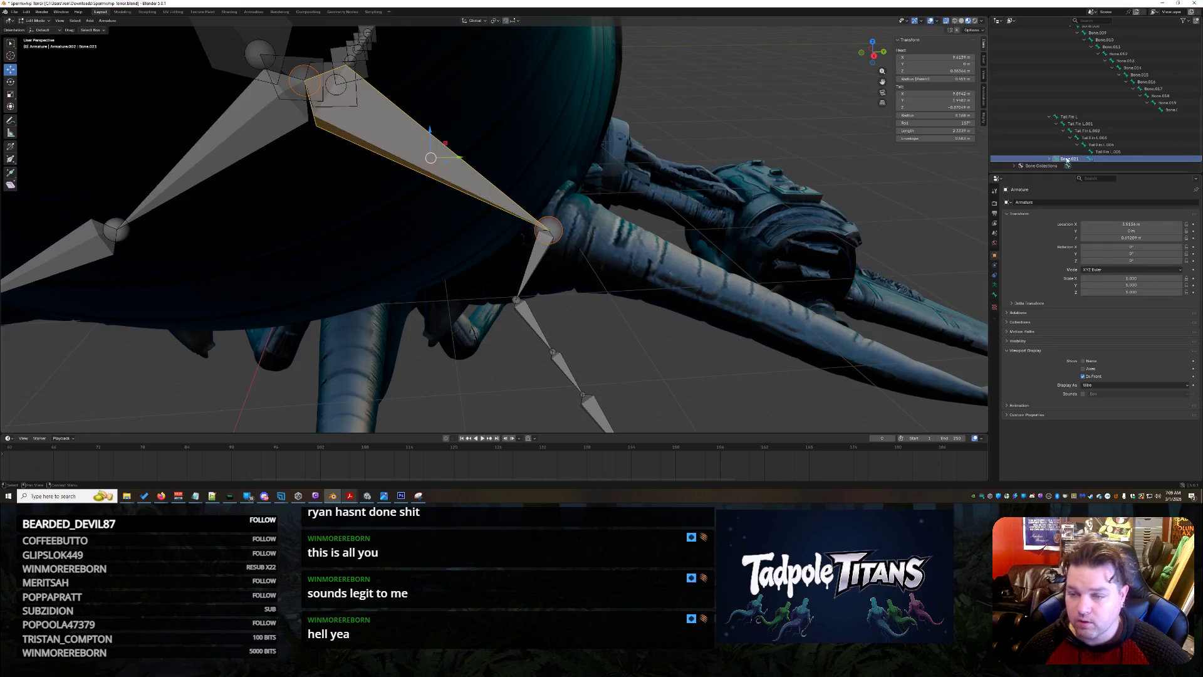
Rename Bone.021 to Tail Fin R and expand its chain.
{"action": "double_click", "coordinate": [1068, 160]}
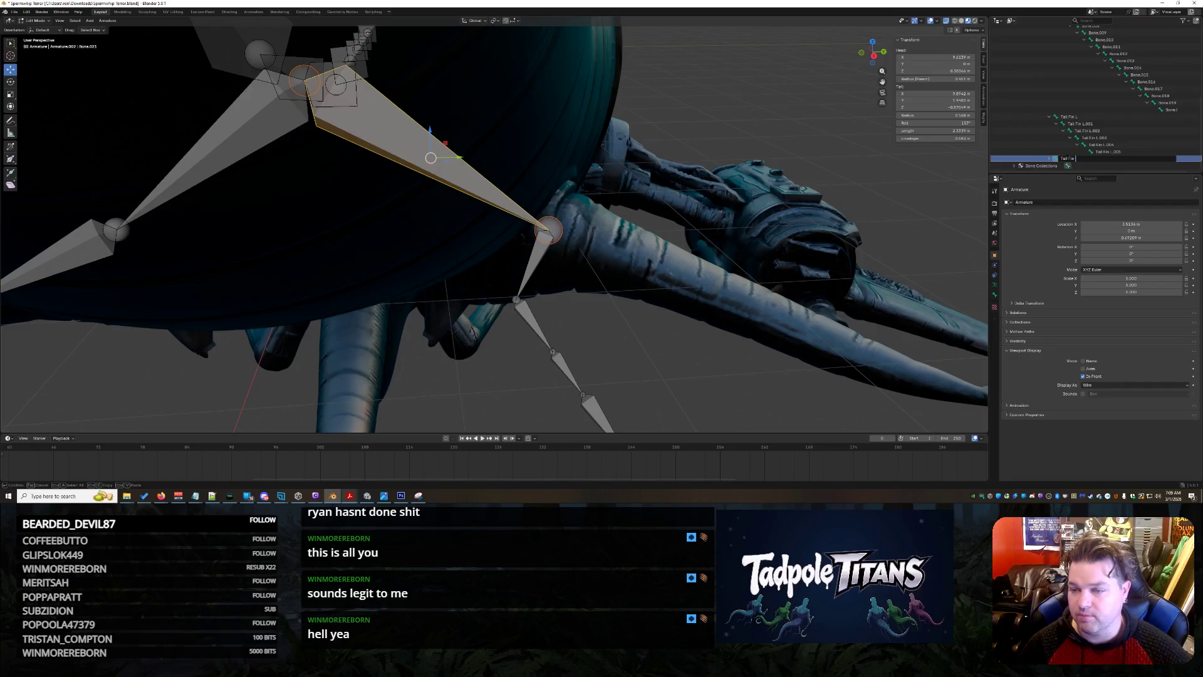
{"action": "key", "text": "Return"}
{"action": "left_click", "coordinate": [1067, 161]}
{"action": "key", "text": "Up"}
{"action": "key", "text": "Up"}
{"action": "key", "text": "Up"}
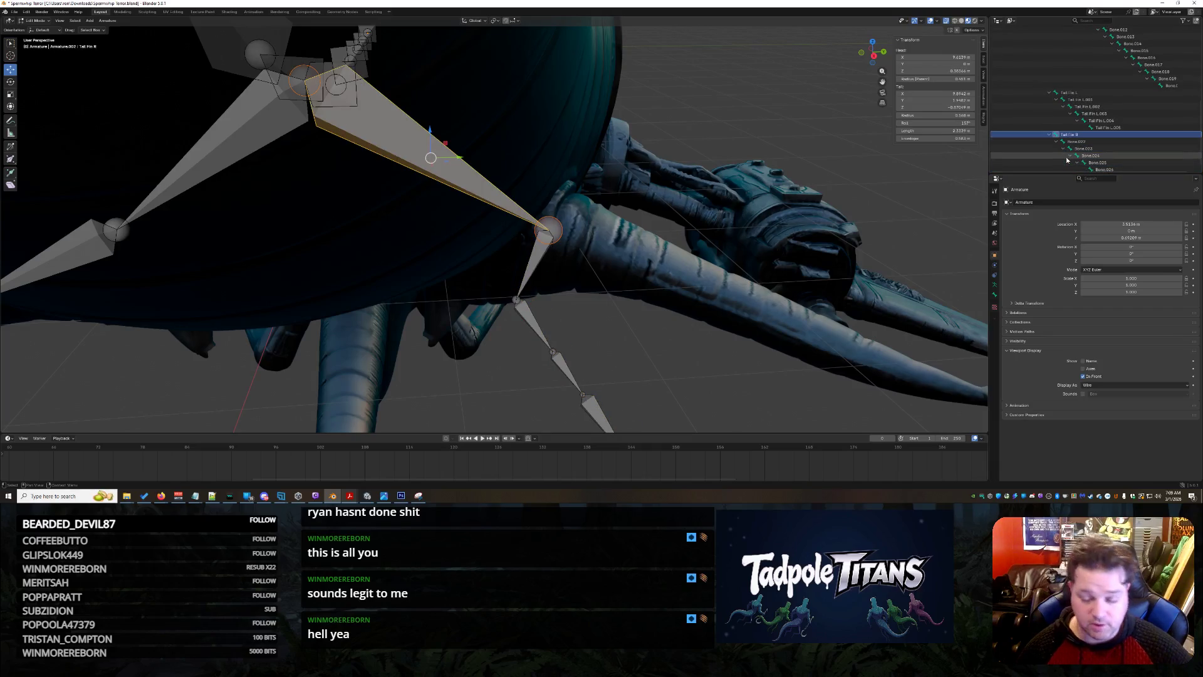
{"action": "key", "text": "F2"}
{"action": "key", "text": "Return"}
{"action": "key", "text": "Down"}
Rename the child bones Tail Fin R.001 through Tail Fin R.005, then deselect.
{"action": "key", "text": "F2"}
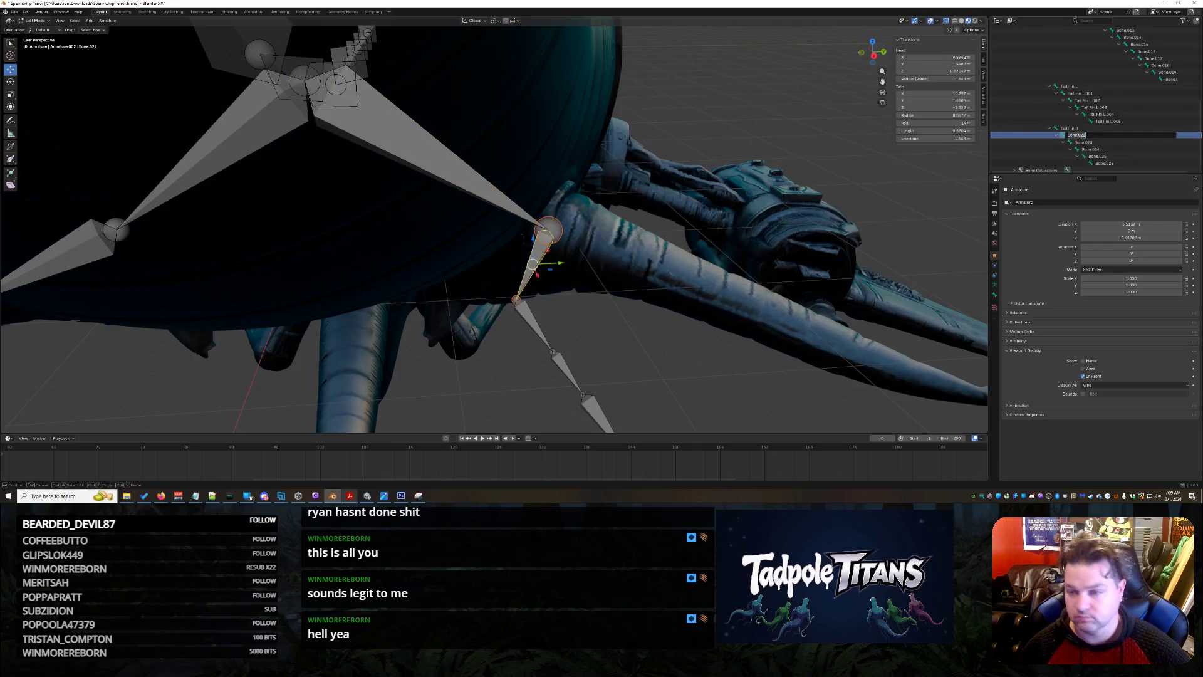
{"action": "key", "text": "ctrl+v"}
{"action": "key", "text": "Return"}
{"action": "key", "text": "Down"}
{"action": "key", "text": "Return"}
{"action": "key", "text": "Down"}
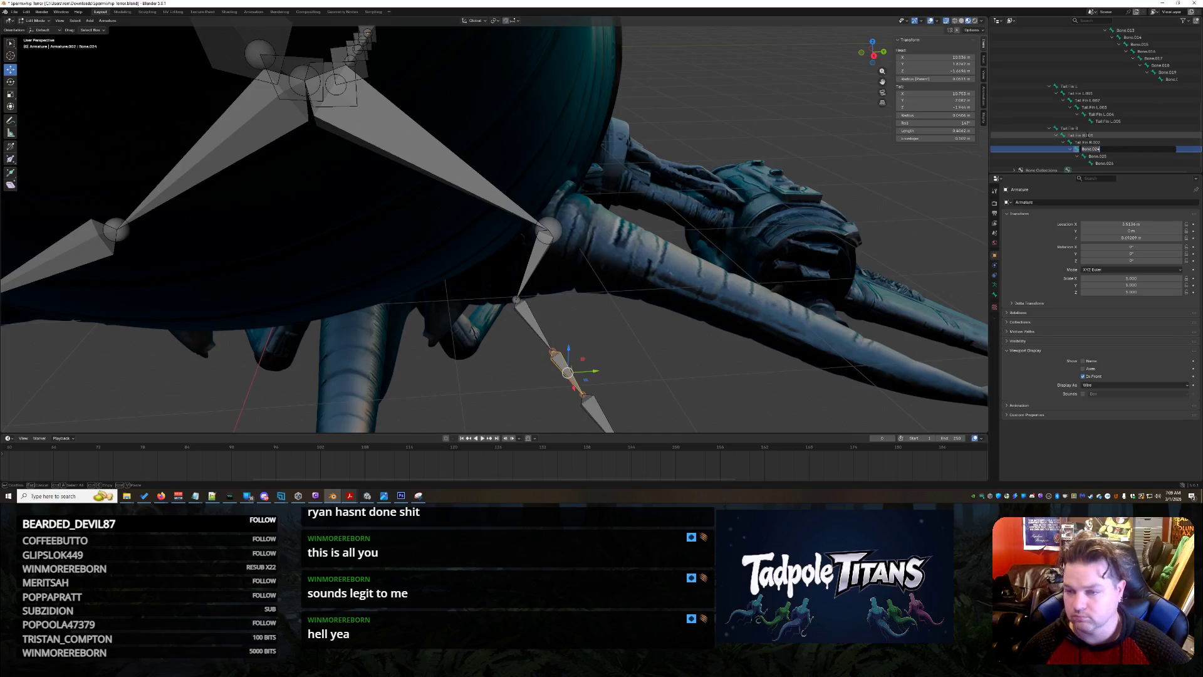
{"action": "key", "text": "Down"}
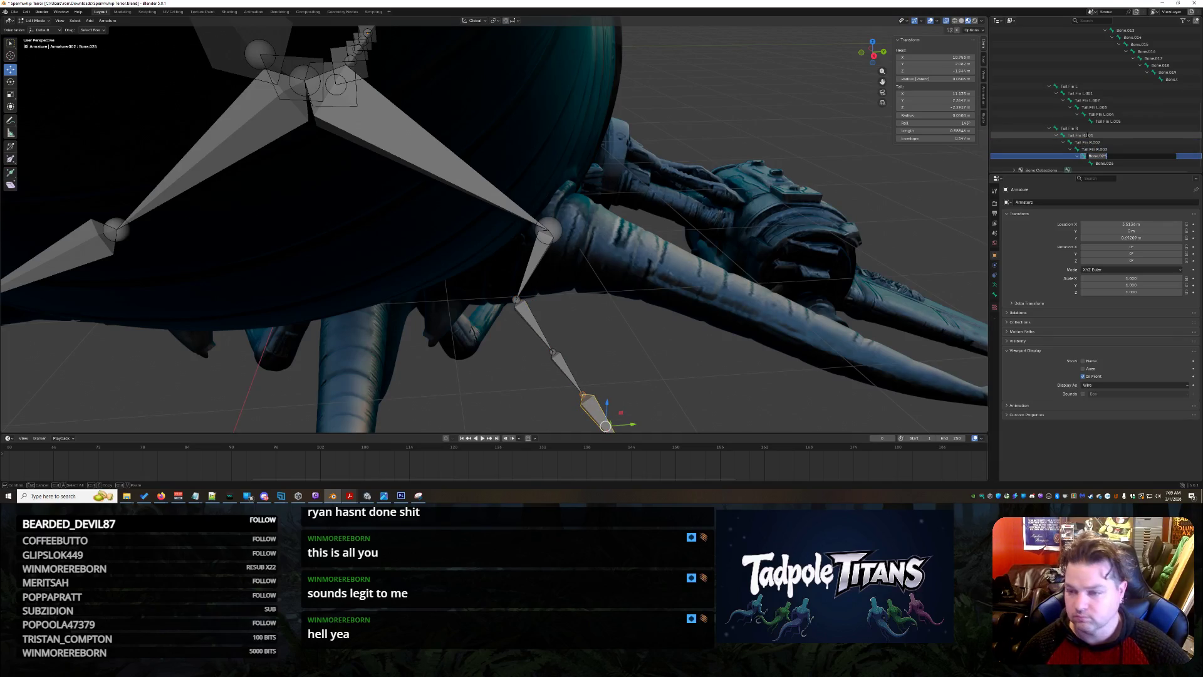
{"action": "key", "text": "Down"}
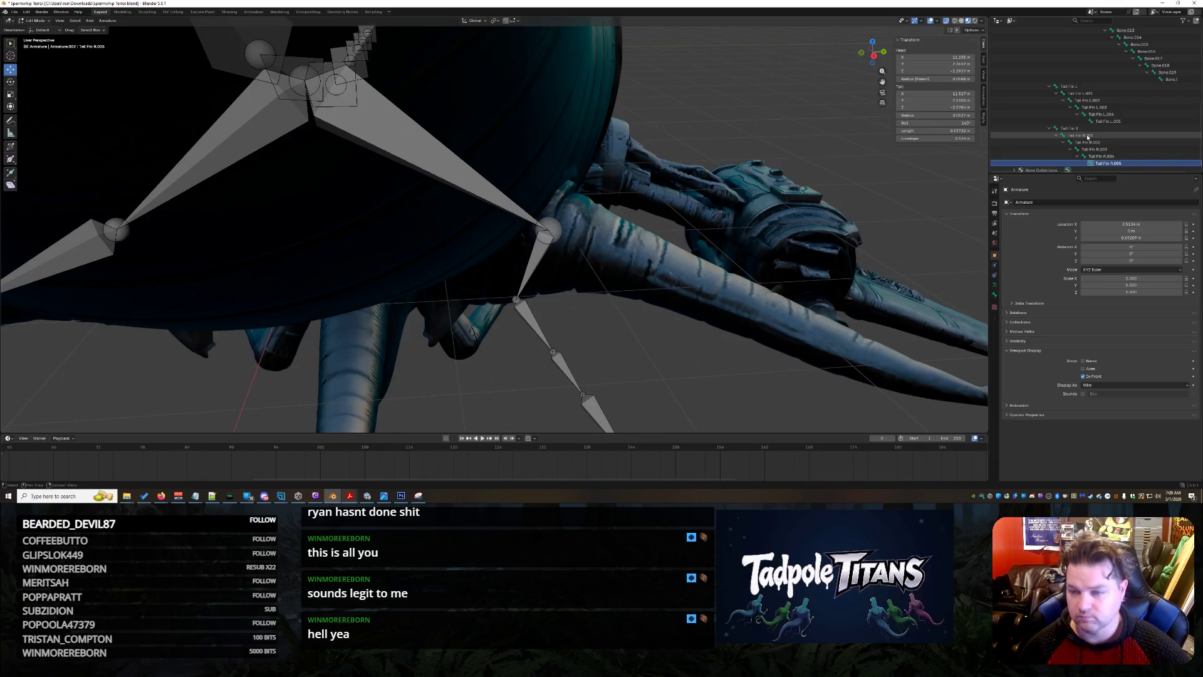
{"action": "left_click", "coordinate": [765, 376]}
Move the tail-fin bones to the right and pull a bone tip out to the fin tip.
{"action": "mouse_move", "coordinate": [788, 367]}
{"action": "middle_mouse_down"}
{"action": "mouse_move", "coordinate": [614, 291]}
{"action": "mouse_move", "coordinate": [730, 320]}
{"action": "mouse_move", "coordinate": [621, 403]}
{"action": "middle_mouse_up"}
{"action": "scroll", "coordinate": [731, 320], "scroll_direction": "up", "scroll_amount": 6}
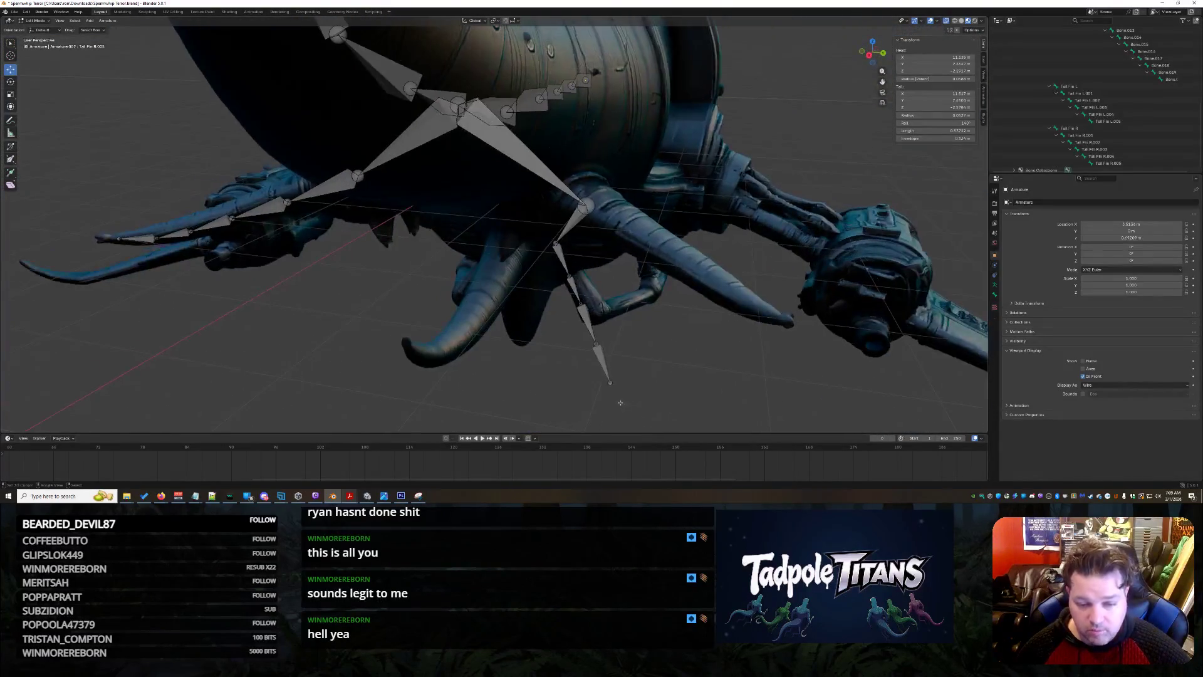
{"action": "key", "text": "g"}
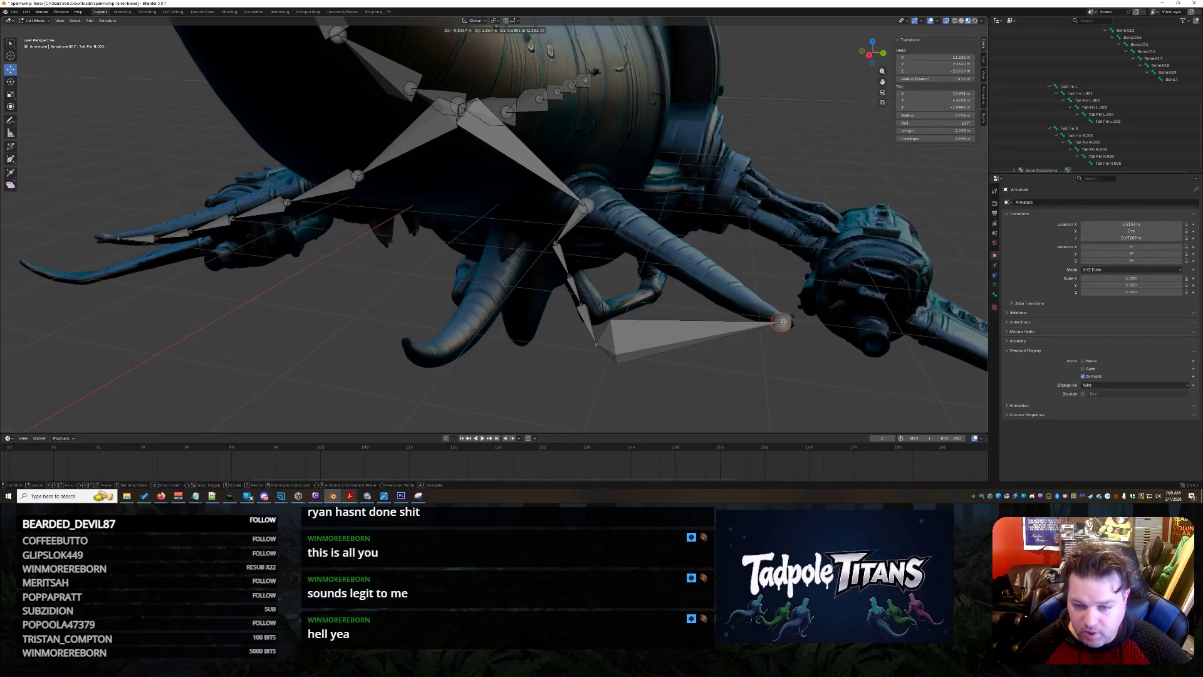
{"action": "left_click", "coordinate": [790, 347]}
{"action": "scroll", "coordinate": [815, 363], "scroll_direction": "up", "scroll_amount": 5}
{"action": "middle_click_drag", "start_coordinate": [827, 370], "coordinate": [791, 195]}
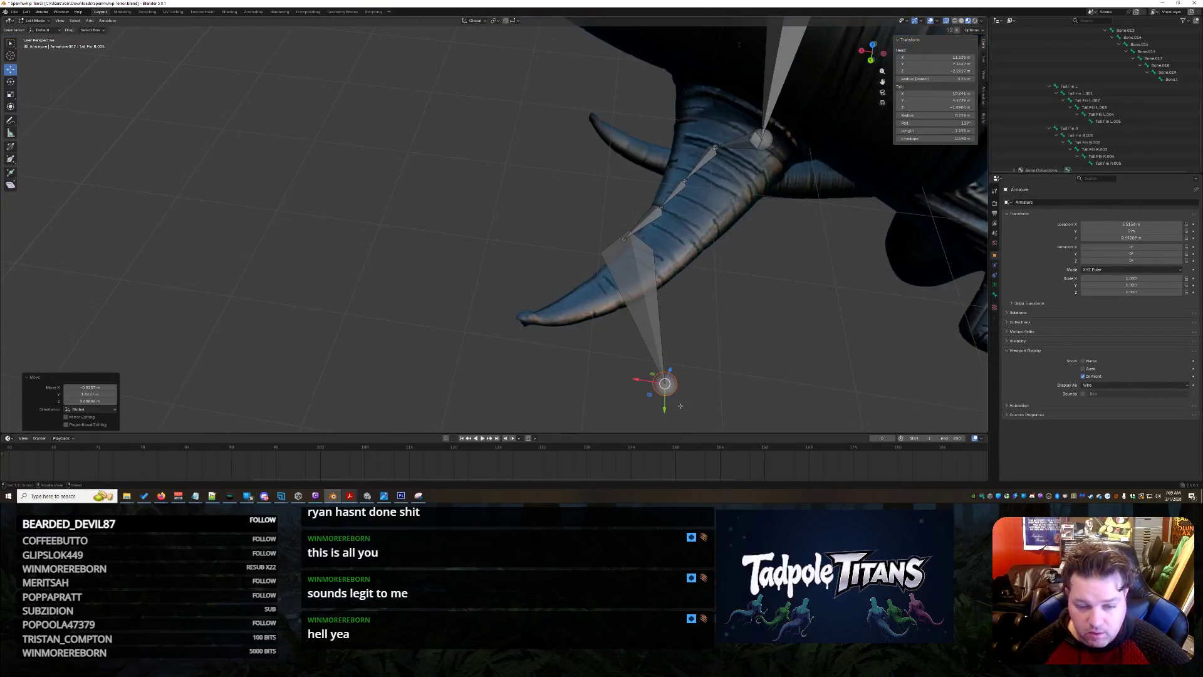
{"action": "mouse_move", "coordinate": [664, 384]}
{"action": "left_mouse_down"}
{"action": "mouse_move", "coordinate": [532, 322]}
{"action": "mouse_move", "coordinate": [548, 321]}
{"action": "left_mouse_up"}
{"action": "left_click", "coordinate": [545, 322]}
Raise the selected bone slightly and reposition the Tail Fin R.004 joint.
{"action": "middle_click_drag", "start_coordinate": [545, 322], "coordinate": [570, 153]}
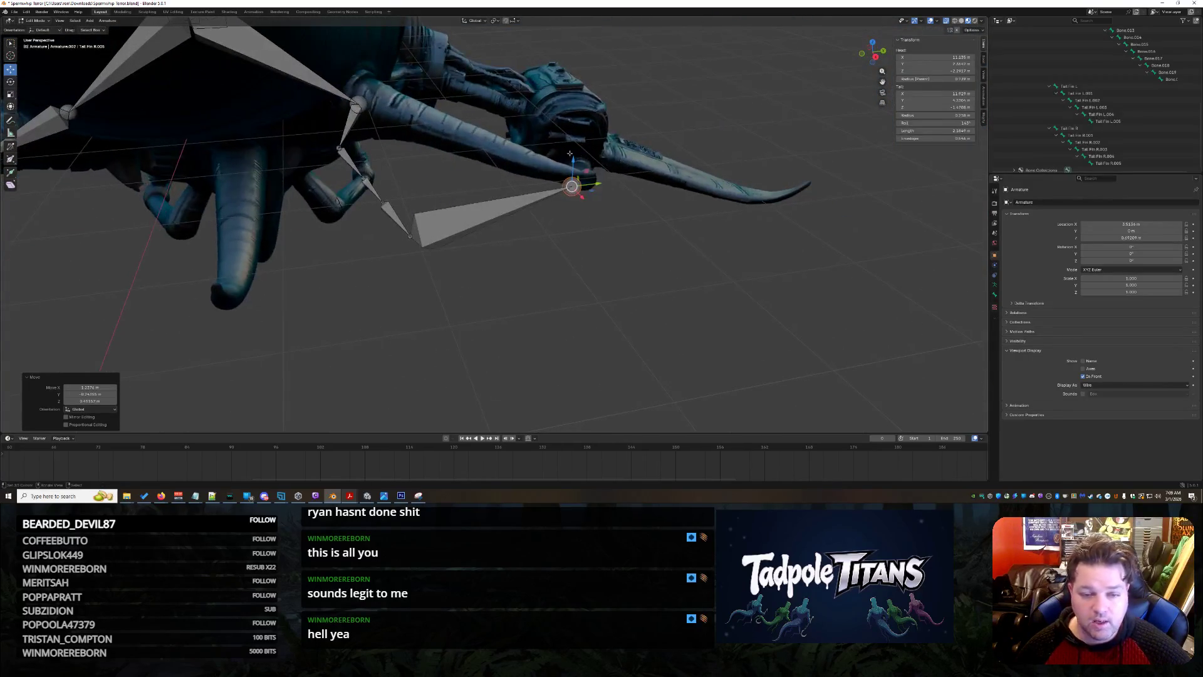
{"action": "left_click_drag", "start_coordinate": [567, 166], "coordinate": [567, 158]}
{"action": "scroll", "coordinate": [568, 158], "scroll_direction": "up", "scroll_amount": 3}
{"action": "middle_click_drag", "start_coordinate": [568, 158], "coordinate": [537, 133]}
{"action": "left_click", "coordinate": [475, 126]}
{"action": "key", "text": "g"}
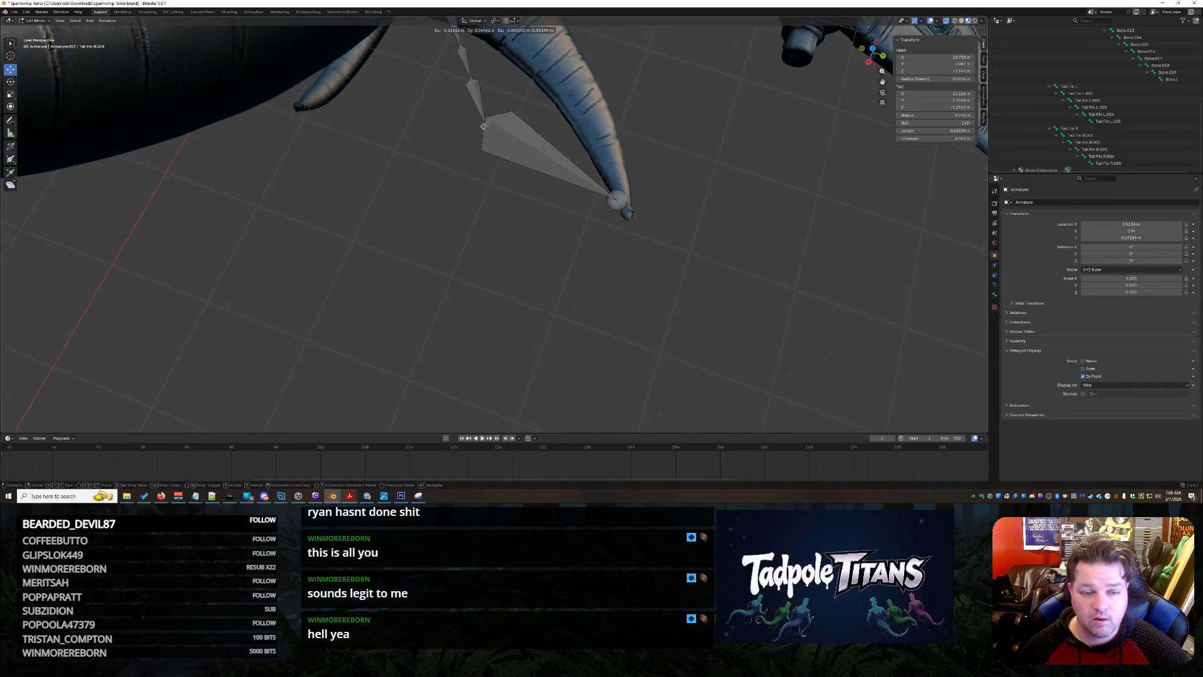
{"action": "left_click", "coordinate": [732, 178]}
Reposition the tail-fin bone again and place its tail at the fin tip.
{"action": "middle_click_drag", "start_coordinate": [732, 178], "coordinate": [683, 153]}
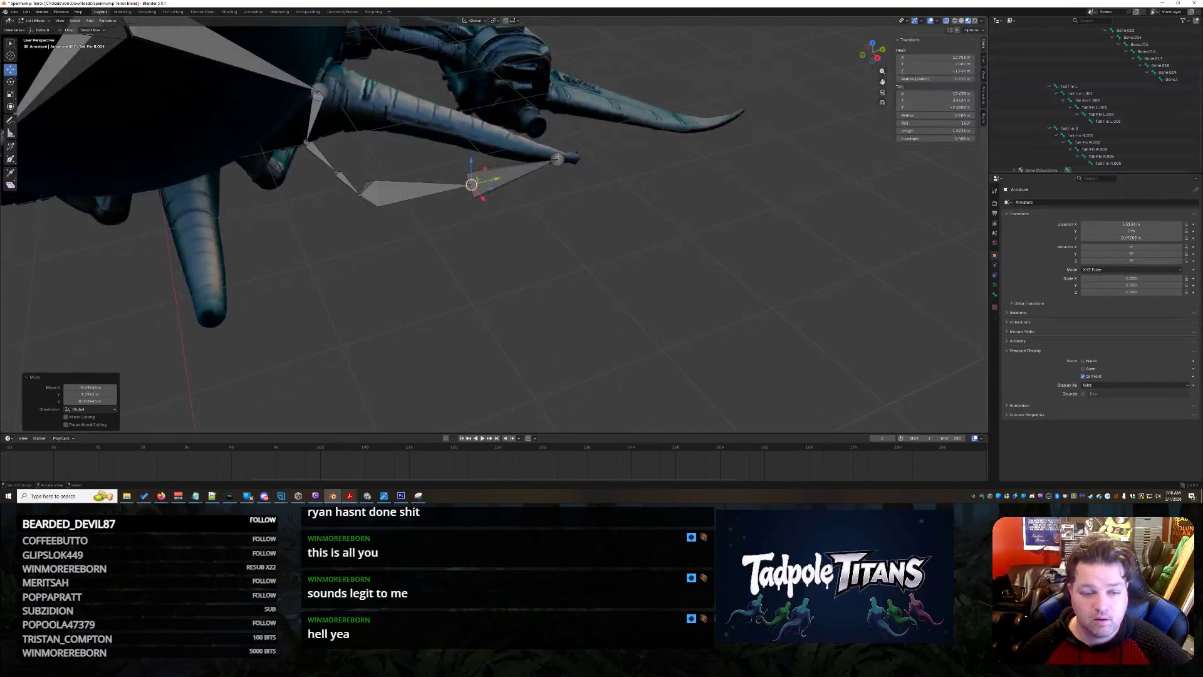
{"action": "key", "text": "g"}
{"action": "left_click", "coordinate": [523, 135]}
{"action": "mouse_move", "coordinate": [523, 135]}
{"action": "middle_mouse_down"}
{"action": "mouse_move", "coordinate": [654, 178]}
{"action": "mouse_move", "coordinate": [634, 182]}
{"action": "middle_mouse_up"}
{"action": "key", "text": "g"}
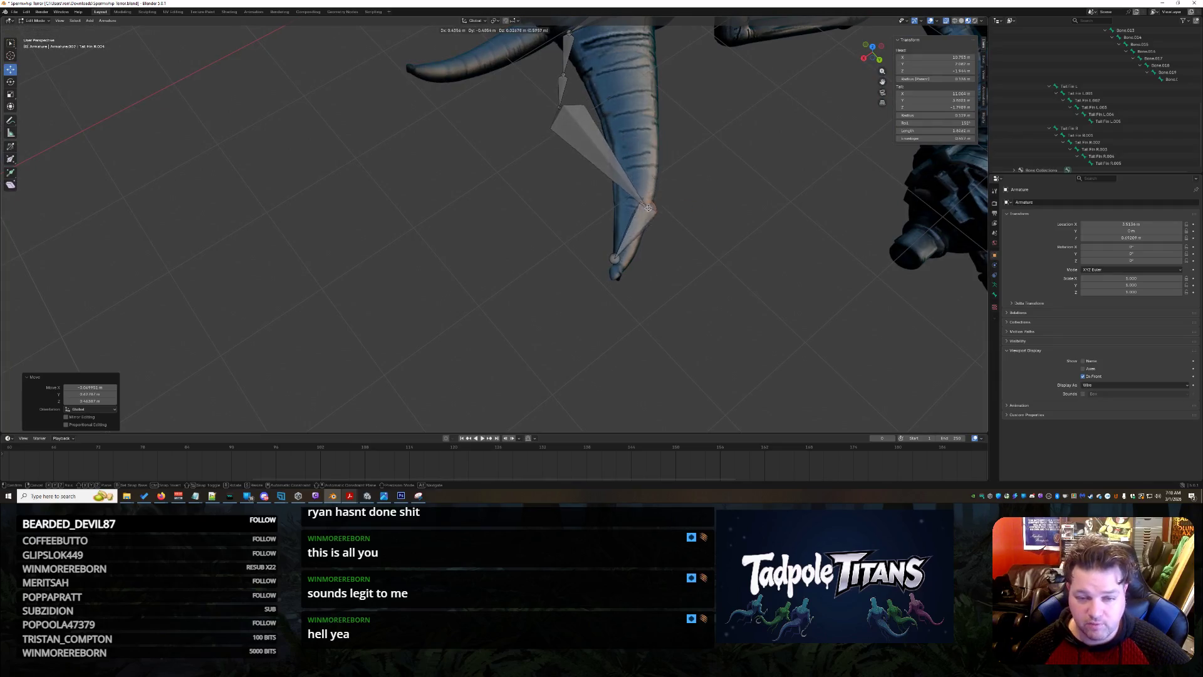
{"action": "left_click", "coordinate": [633, 205]}
{"action": "middle_click_drag", "start_coordinate": [633, 205], "coordinate": [514, 194]}
Refine the bone tail's position with axis-constrained moves along Z/X and Y.
{"action": "key", "text": "g"}
{"action": "key", "text": "z"}
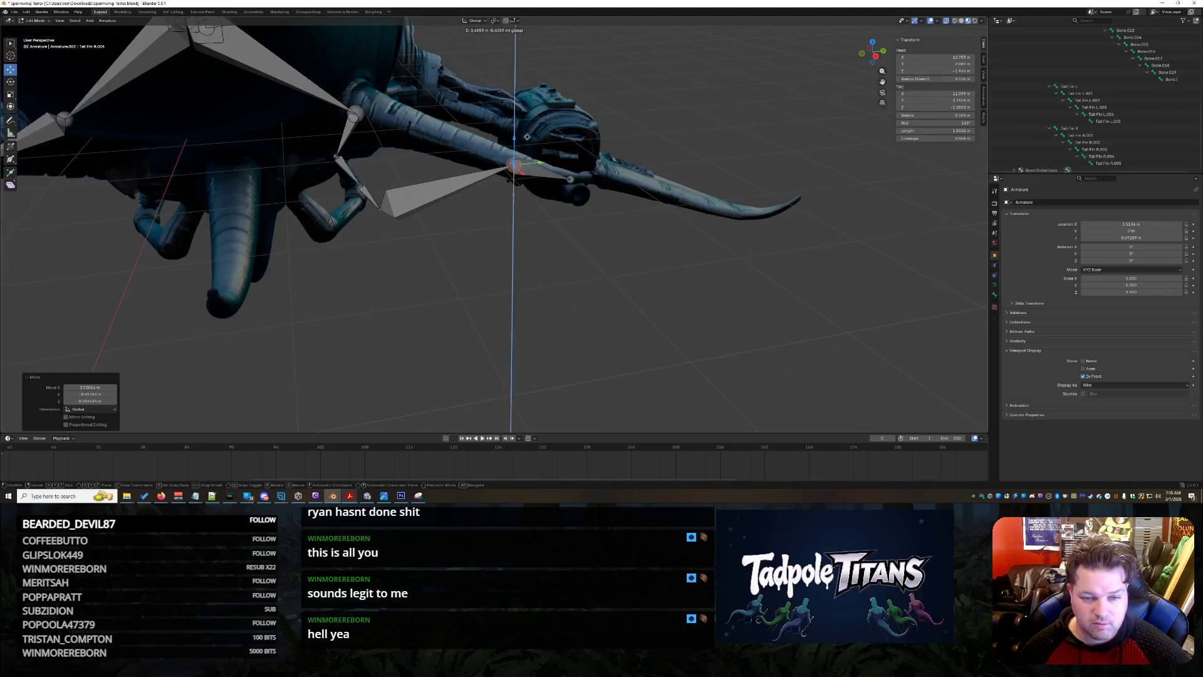
{"action": "key", "text": "x"}
{"action": "left_click", "coordinate": [521, 171]}
{"action": "key", "text": "g"}
{"action": "key", "text": "y"}
{"action": "left_click", "coordinate": [532, 170]}
Nudge the Tail Fin R.005 bone tip further toward the fin tip.
{"action": "mouse_move", "coordinate": [532, 171]}
{"action": "middle_mouse_down"}
{"action": "mouse_move", "coordinate": [576, 235]}
{"action": "mouse_move", "coordinate": [630, 264]}
{"action": "middle_mouse_up"}
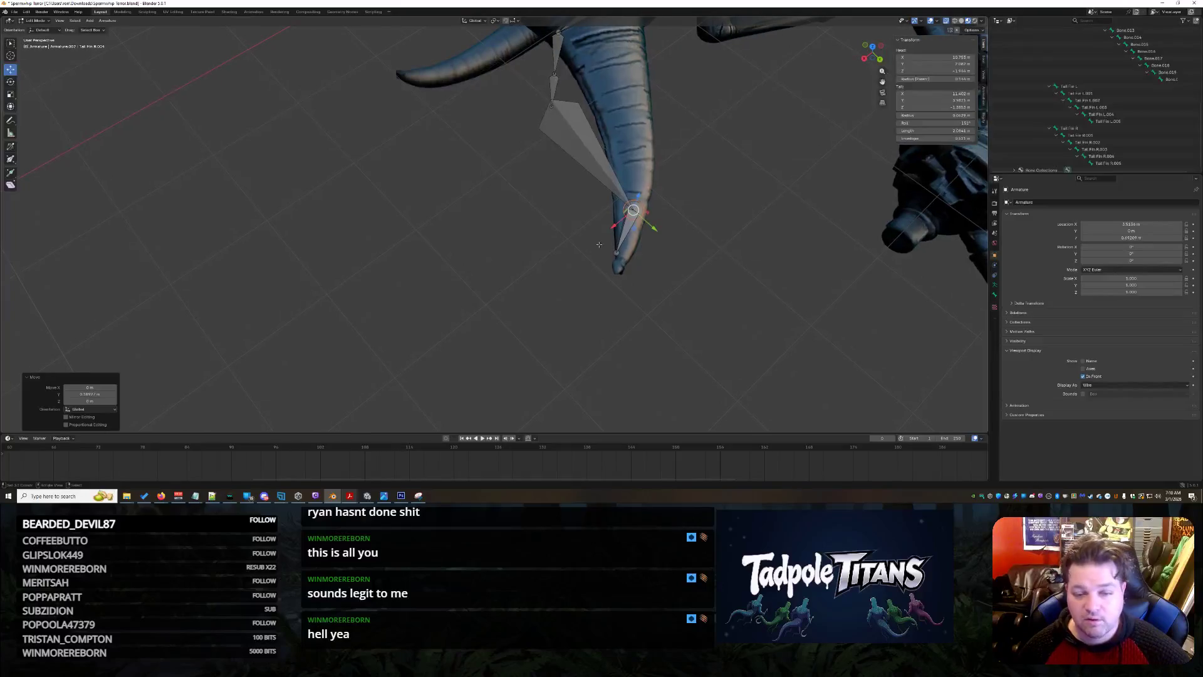
{"action": "left_click_drag", "start_coordinate": [633, 266], "coordinate": [620, 256]}
{"action": "mouse_move", "coordinate": [620, 256]}
{"action": "middle_mouse_down"}
{"action": "mouse_move", "coordinate": [752, 307]}
{"action": "mouse_move", "coordinate": [625, 279]}
{"action": "middle_mouse_up"}
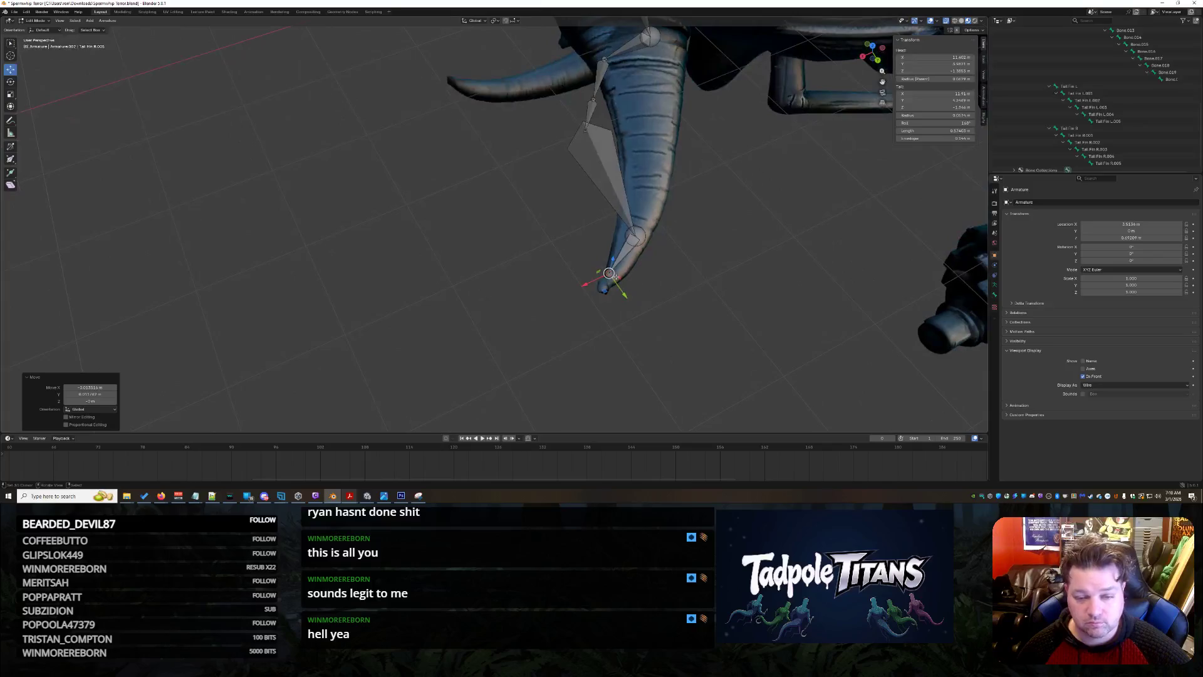
{"action": "left_click_drag", "start_coordinate": [608, 273], "coordinate": [615, 274]}
{"action": "mouse_move", "coordinate": [615, 275]}
{"action": "middle_mouse_down"}
{"action": "mouse_move", "coordinate": [742, 280]}
{"action": "mouse_move", "coordinate": [530, 199]}
{"action": "middle_mouse_up"}
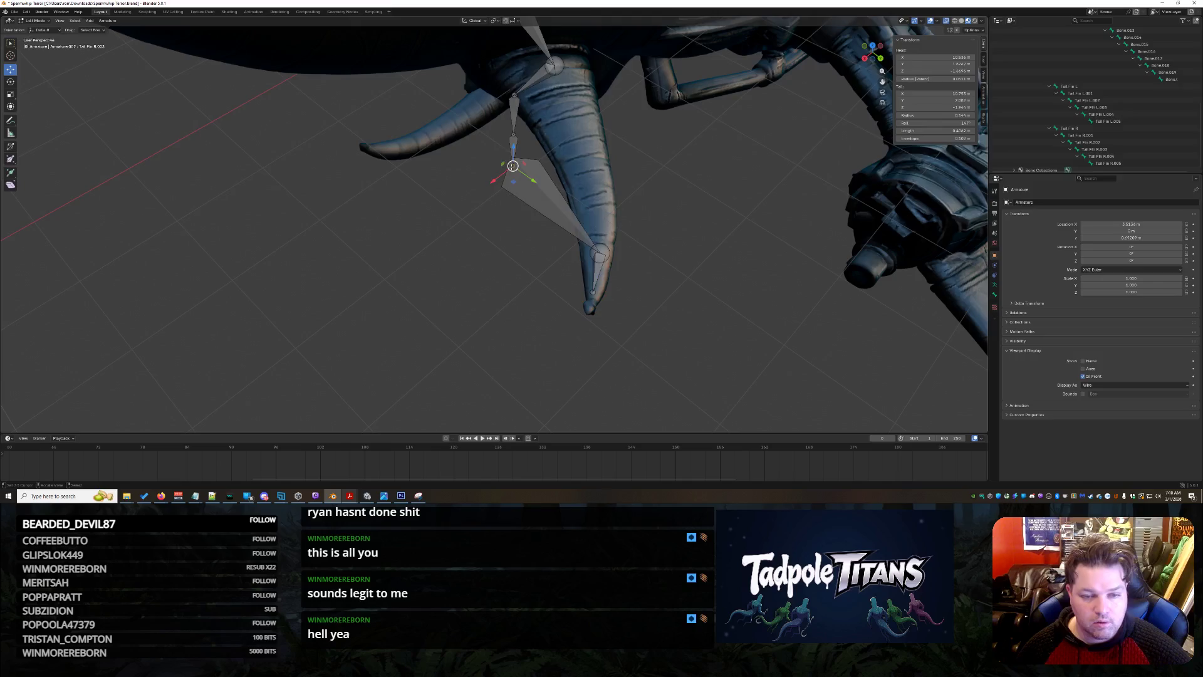
Move the Tail Fin R.004 head joint onto the fin's centre line.
{"action": "left_click", "coordinate": [523, 172]}
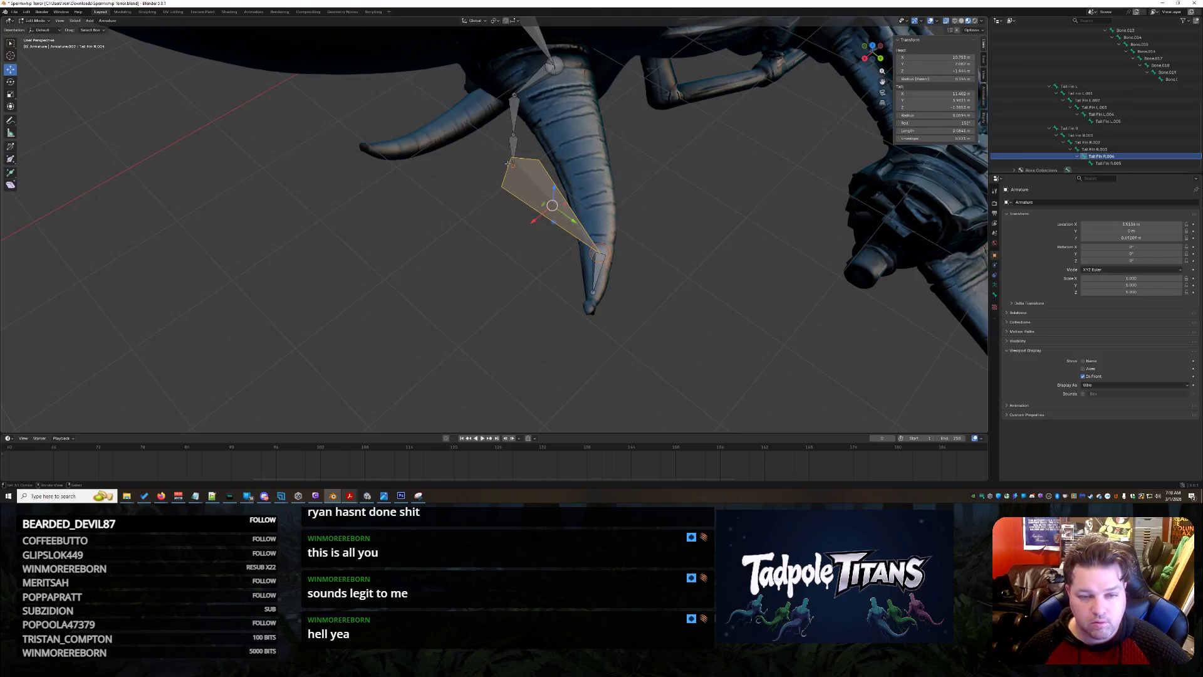
{"action": "left_click", "coordinate": [512, 165]}
{"action": "left_click_drag", "start_coordinate": [512, 164], "coordinate": [591, 179]}
{"action": "key", "text": "g"}
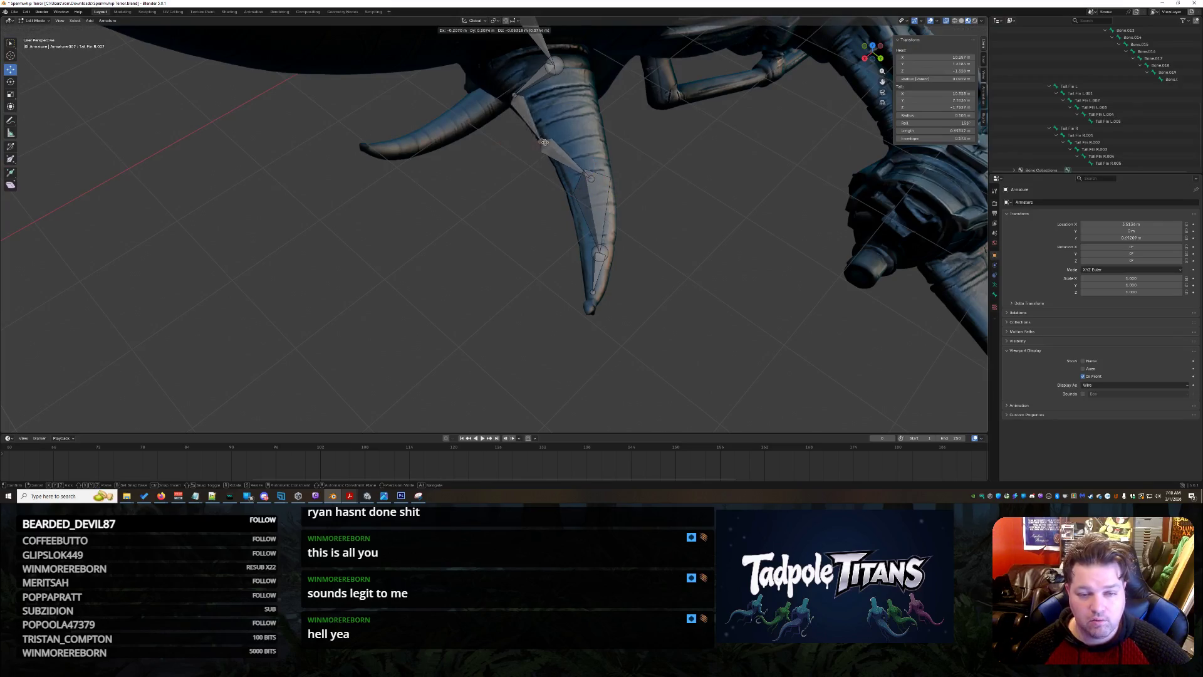
{"action": "left_click", "coordinate": [516, 94]}
{"action": "key", "text": "g"}
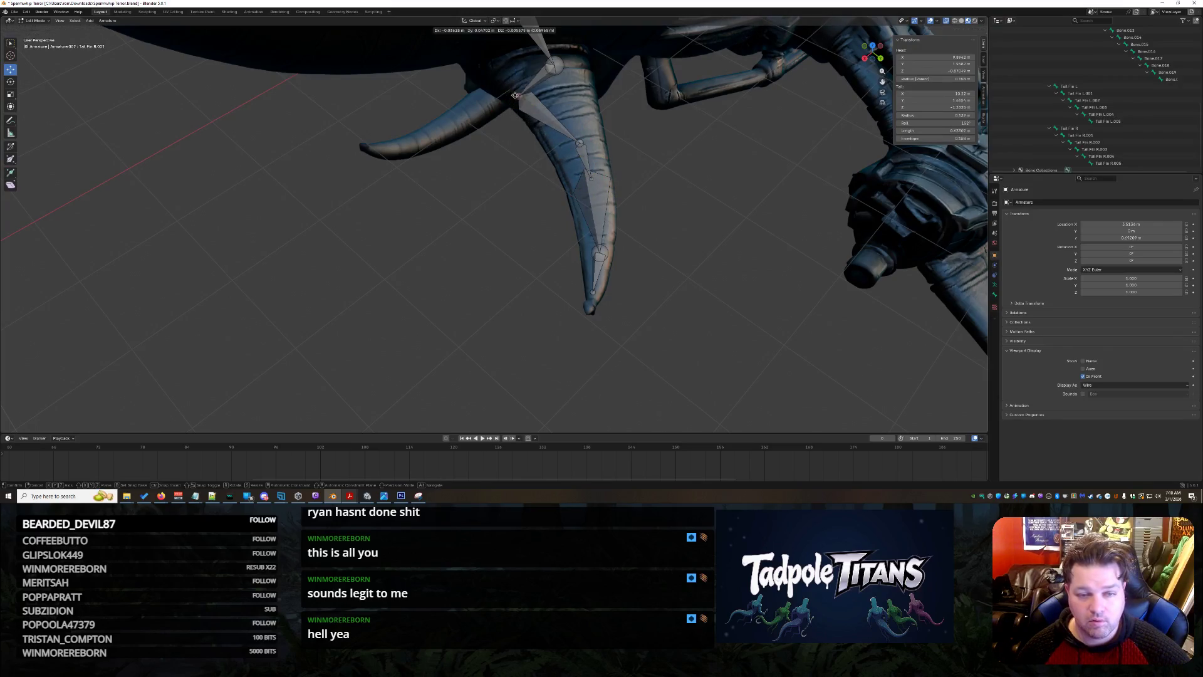
{"action": "left_click", "coordinate": [564, 106]}
{"action": "mouse_move", "coordinate": [564, 107]}
{"action": "middle_mouse_down"}
{"action": "mouse_move", "coordinate": [690, 194]}
{"action": "mouse_move", "coordinate": [462, 261]}
{"action": "mouse_move", "coordinate": [236, 198]}
{"action": "middle_mouse_up"}
Slide the top joint along Y and set the next two lower joints inside the fin.
{"action": "key", "text": "g"}
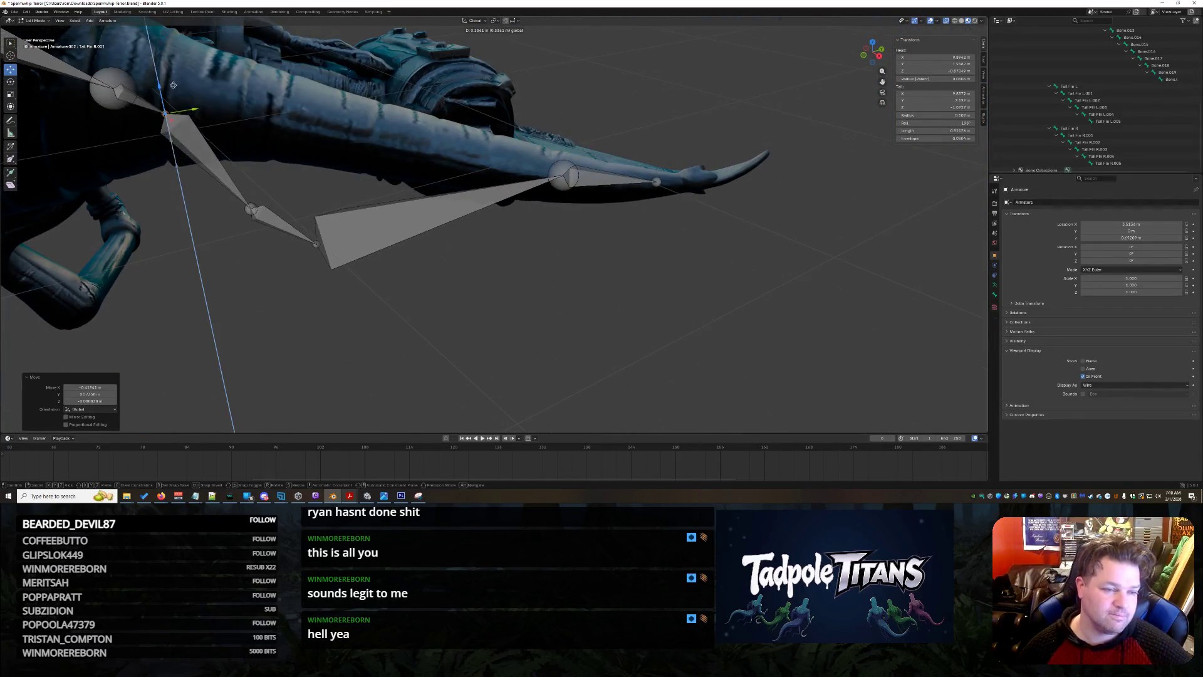
{"action": "key", "text": "y"}
{"action": "left_click", "coordinate": [275, 110]}
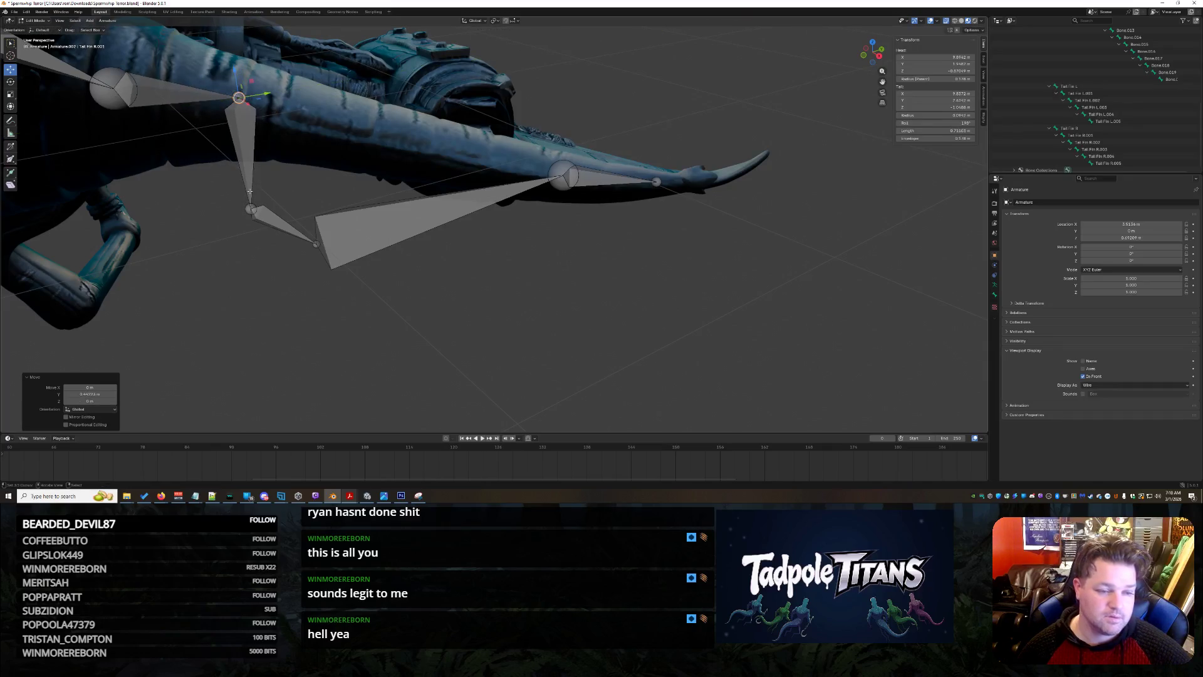
{"action": "left_click", "coordinate": [250, 209]}
{"action": "key", "text": "g"}
{"action": "left_click", "coordinate": [339, 125]}
{"action": "left_click", "coordinate": [317, 244]}
{"action": "key", "text": "g"}
{"action": "left_click", "coordinate": [422, 148]}
From a second angle, bring three more joints, including two upper ones, into line with the chain.
{"action": "middle_click_drag", "start_coordinate": [421, 148], "coordinate": [798, 244]}
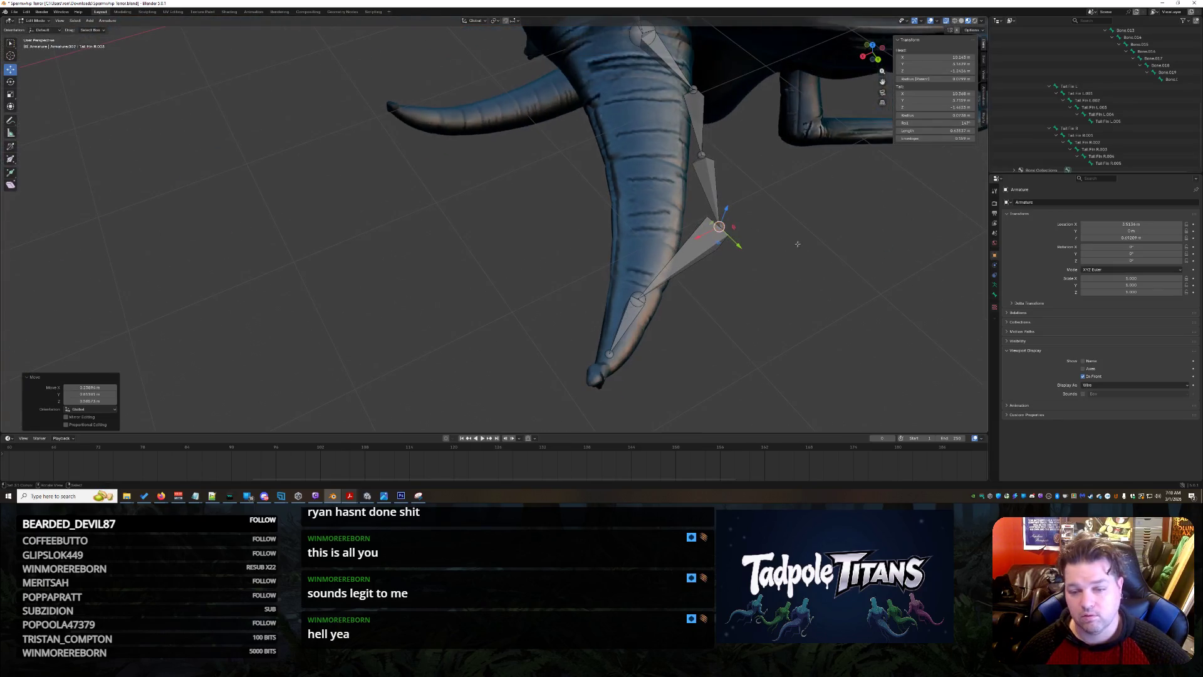
{"action": "key", "text": "g"}
{"action": "left_click", "coordinate": [716, 146]}
{"action": "left_click", "coordinate": [703, 154]}
{"action": "key", "text": "g"}
{"action": "left_click", "coordinate": [655, 155]}
{"action": "left_click", "coordinate": [694, 90]}
{"action": "key", "text": "g"}
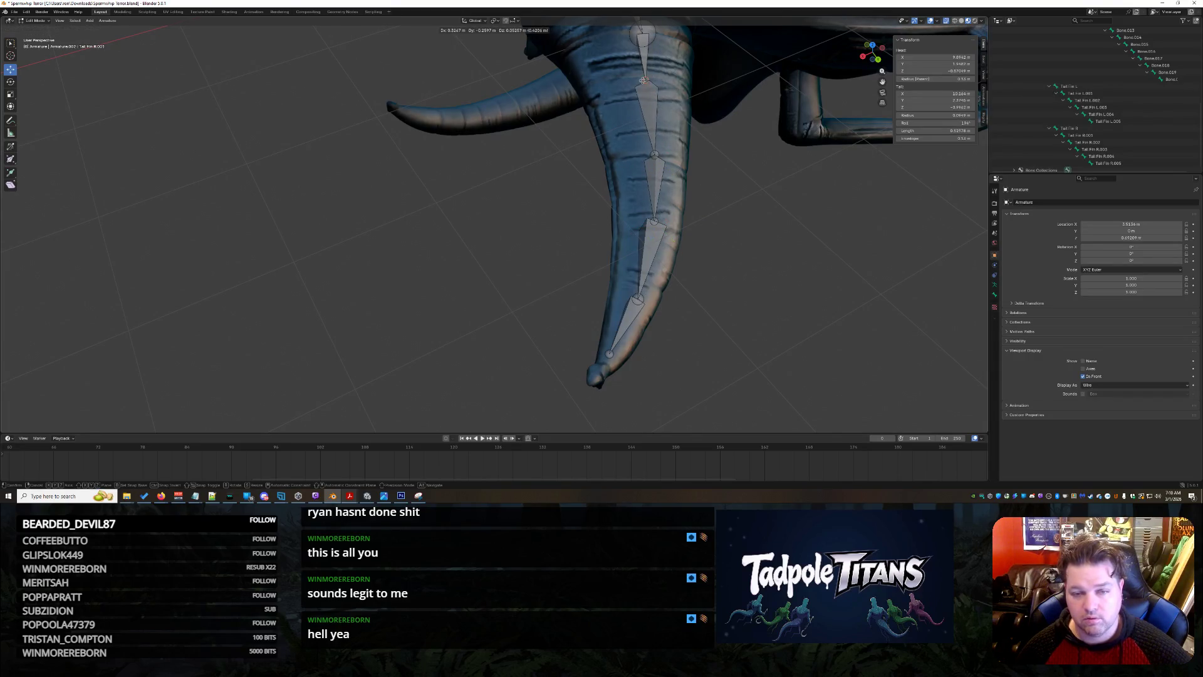
{"action": "left_click", "coordinate": [648, 91]}
Reposition the Tail Fin R.002, R.003 and following joints along the tail.
{"action": "middle_click_drag", "start_coordinate": [648, 91], "coordinate": [722, 161]}
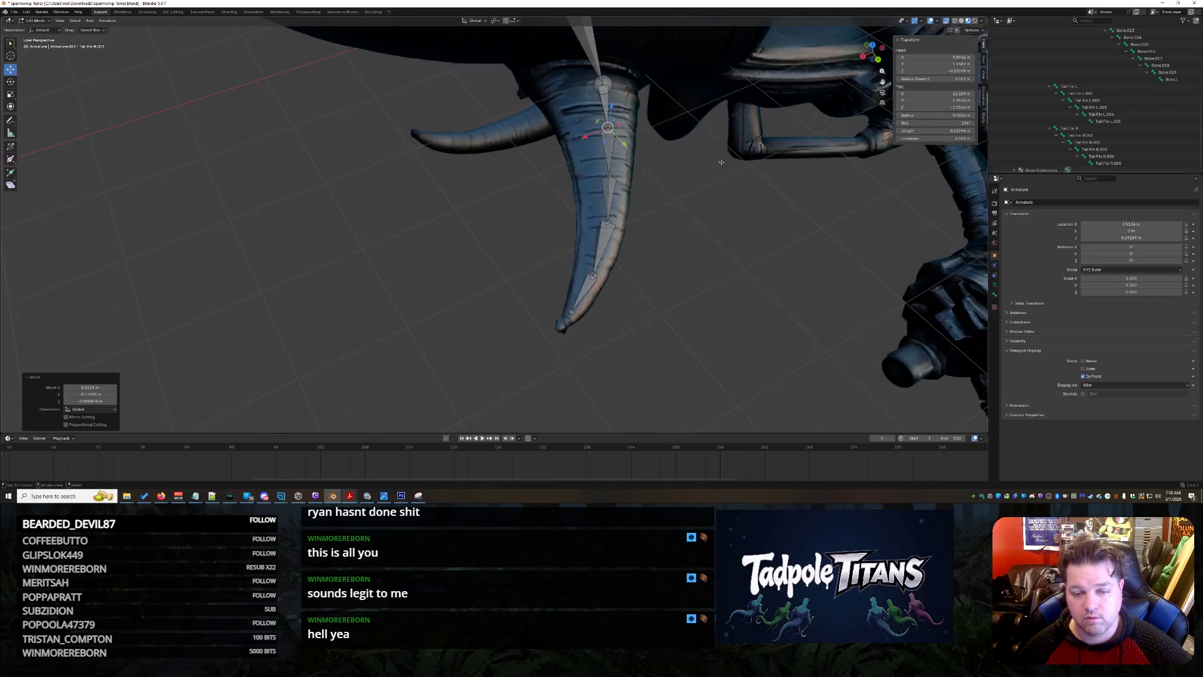
{"action": "left_click", "coordinate": [614, 178]}
{"action": "key", "text": "g"}
{"action": "left_click", "coordinate": [608, 180]}
{"action": "left_click", "coordinate": [608, 223]}
{"action": "key", "text": "g"}
{"action": "left_click", "coordinate": [605, 238]}
{"action": "left_click", "coordinate": [593, 276]}
{"action": "key", "text": "g"}
{"action": "left_click", "coordinate": [593, 275]}
{"action": "left_click", "coordinate": [598, 257]}
From a side view, raise three joints vertically into the tail, by 0.09342 m and 0.23589 m among them.
{"action": "middle_click_drag", "start_coordinate": [681, 309], "coordinate": [459, 265]}
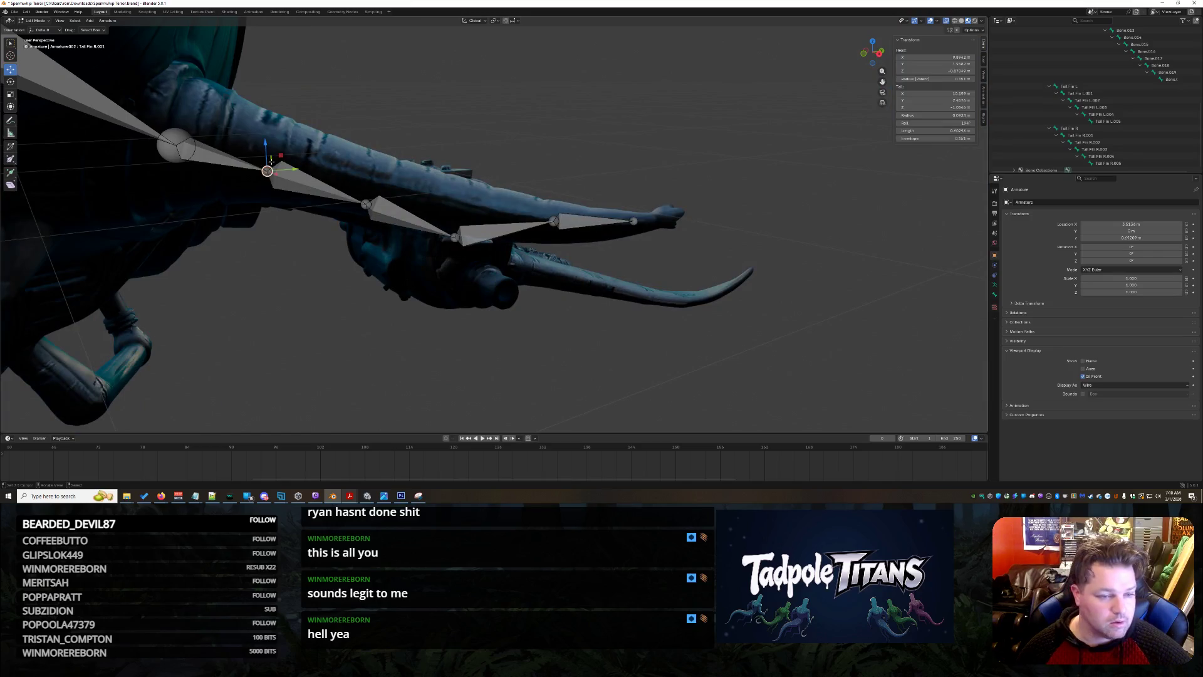
{"action": "key", "text": "g"}
{"action": "key", "text": "z"}
{"action": "left_click", "coordinate": [331, 190]}
{"action": "left_click", "coordinate": [364, 202]}
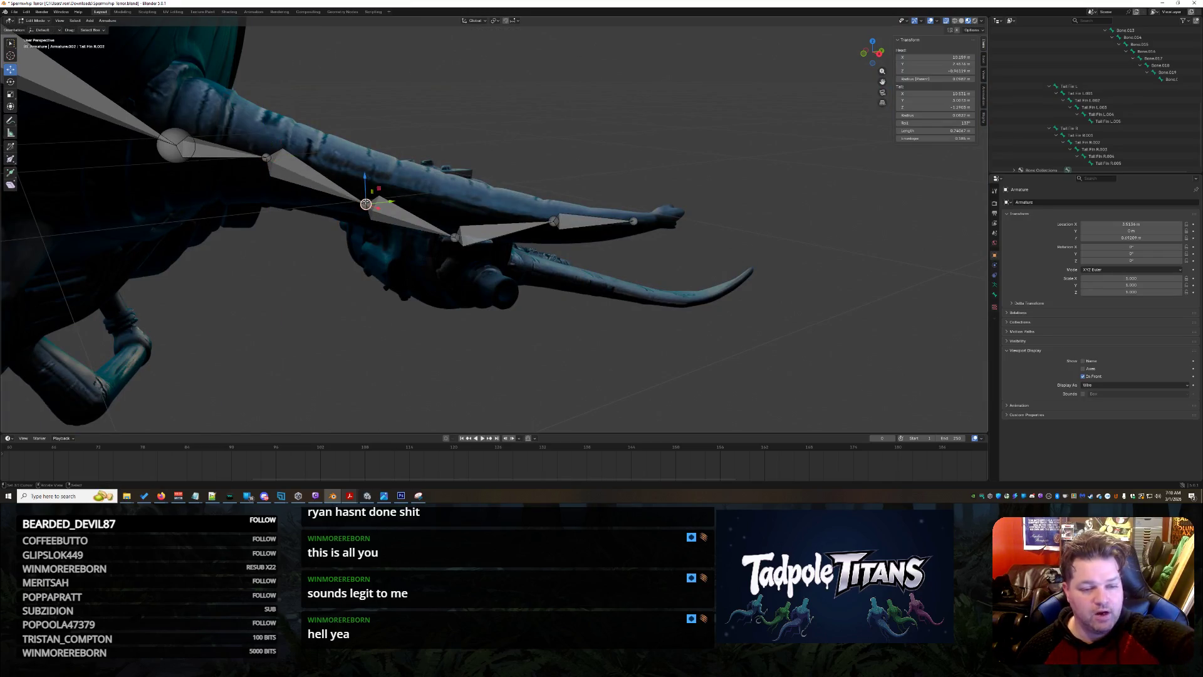
{"action": "key", "text": "g"}
{"action": "key", "text": "z"}
{"action": "left_click", "coordinate": [480, 244]}
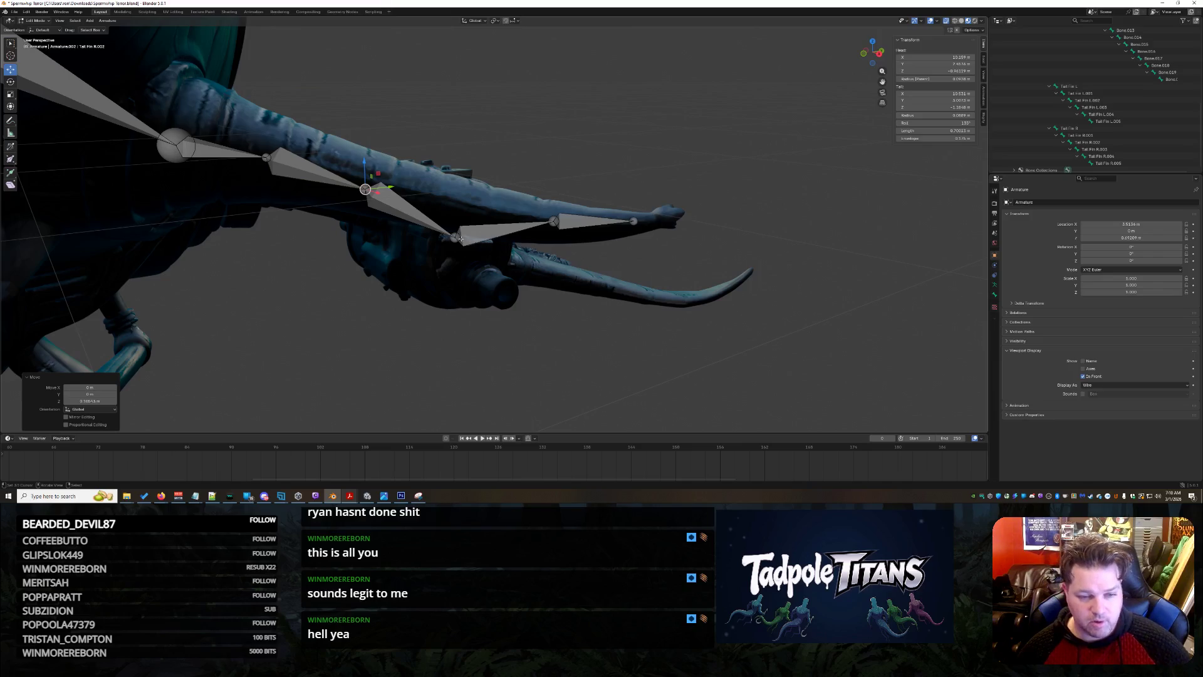
{"action": "left_click", "coordinate": [461, 238]}
{"action": "key", "text": "g"}
{"action": "key", "text": "z"}
{"action": "left_click", "coordinate": [459, 172]}
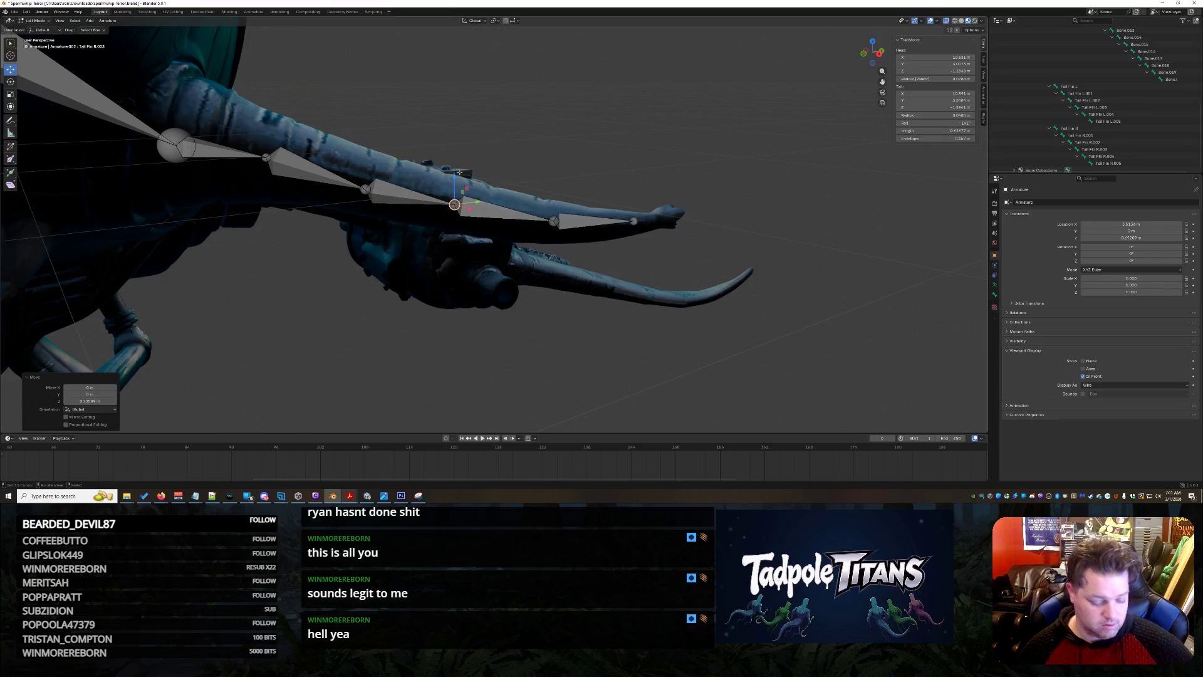
{"action": "mouse_move", "coordinate": [544, 224]}
{"action": "middle_mouse_down"}
{"action": "mouse_move", "coordinate": [582, 307]}
{"action": "mouse_move", "coordinate": [647, 320]}
{"action": "mouse_move", "coordinate": [614, 321]}
{"action": "middle_mouse_up"}
{"action": "scroll", "coordinate": [582, 307], "scroll_direction": "down", "scroll_amount": 10}
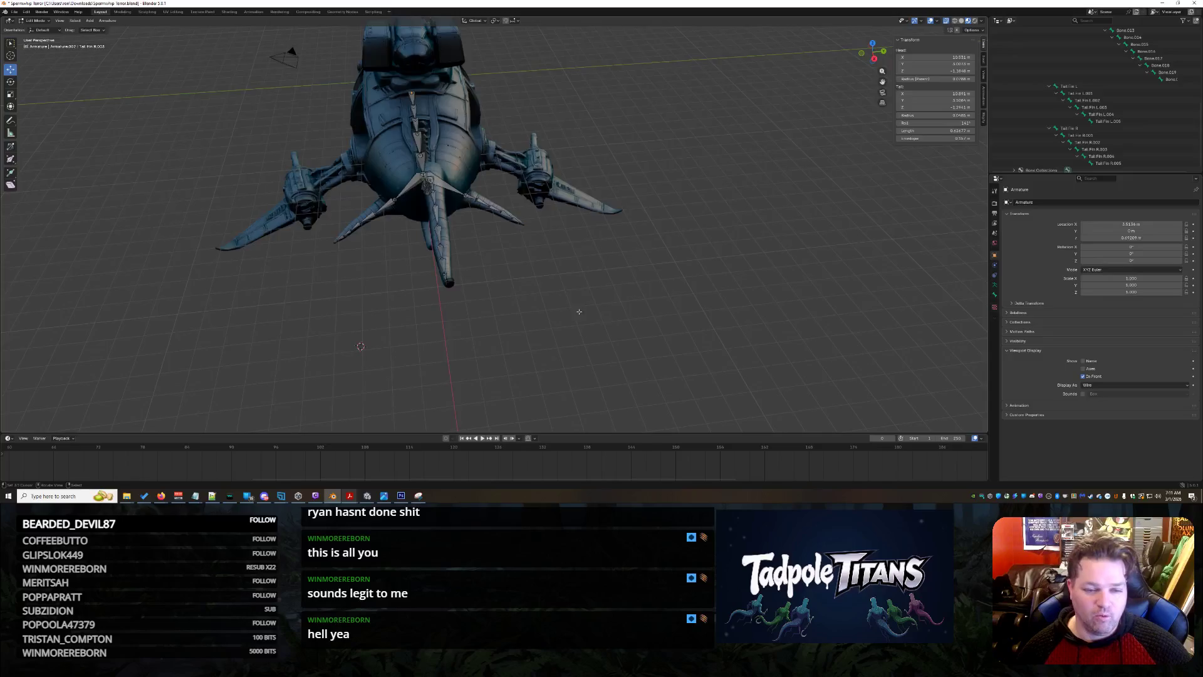
{"action": "scroll", "coordinate": [581, 312], "scroll_direction": "up", "scroll_amount": 5}
{"action": "mouse_move", "coordinate": [505, 289]}
{"action": "middle_mouse_down"}
{"action": "mouse_move", "coordinate": [484, 277]}
{"action": "mouse_move", "coordinate": [523, 298]}
{"action": "middle_mouse_up"}
{"action": "middle_click_drag", "start_coordinate": [486, 221], "coordinate": [438, 258]}
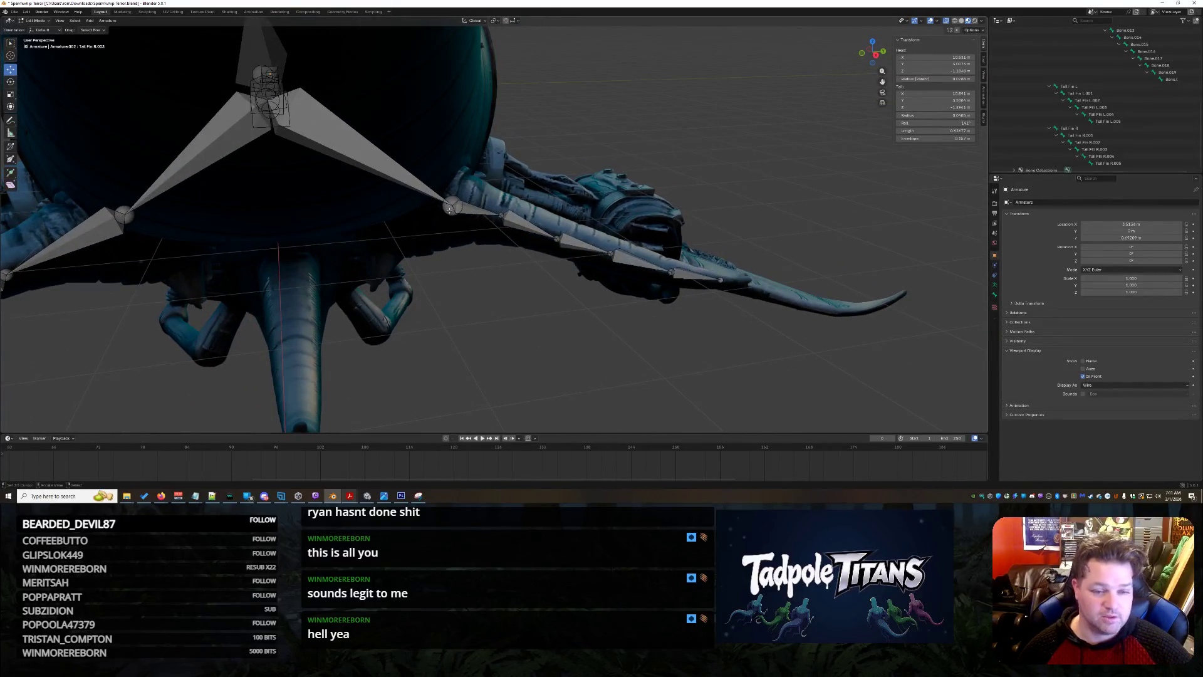
{"action": "left_click_drag", "start_coordinate": [452, 205], "coordinate": [448, 188]}
Move the first joint of the other curved fin on the Z axis.
{"action": "mouse_move", "coordinate": [448, 188]}
{"action": "middle_mouse_down"}
{"action": "mouse_move", "coordinate": [507, 256]}
{"action": "mouse_move", "coordinate": [422, 269]}
{"action": "middle_mouse_up"}
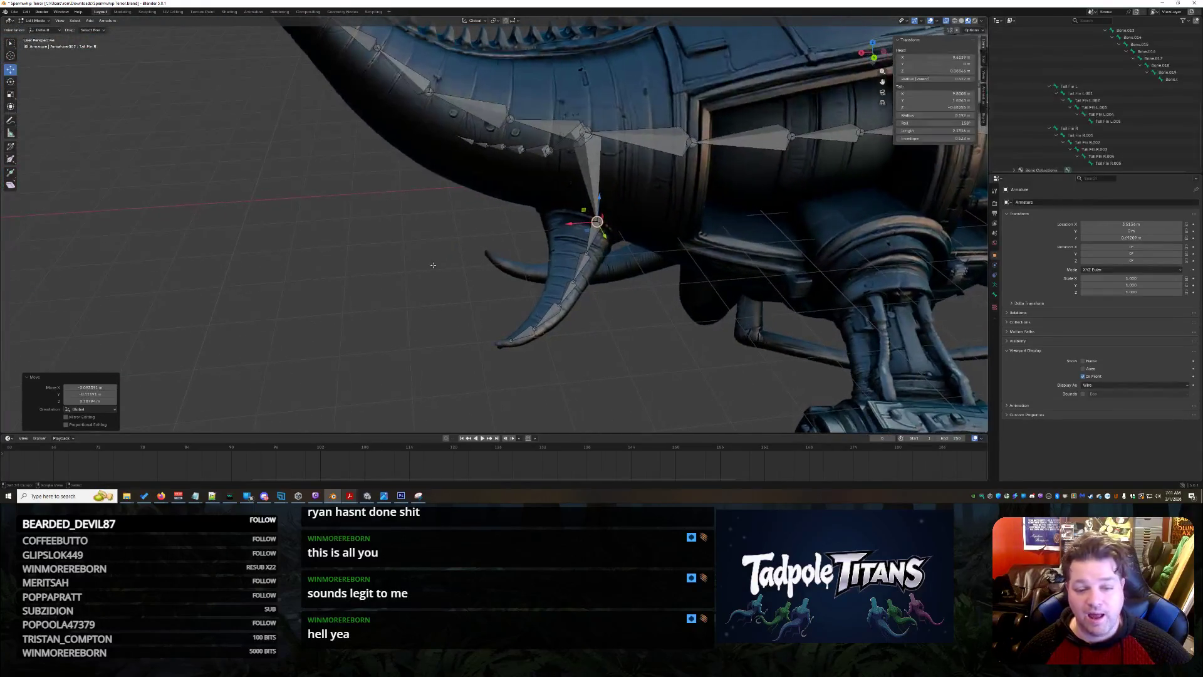
{"action": "key", "text": "g"}
{"action": "key", "text": "x"}
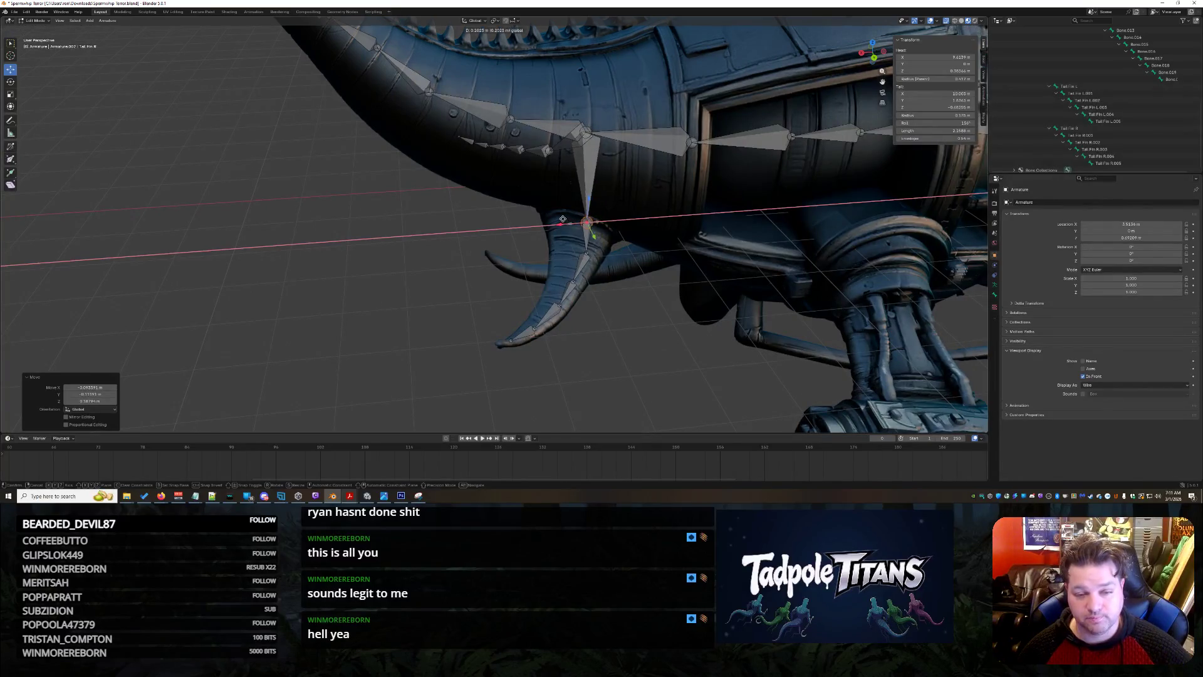
{"action": "key", "text": "z"}
{"action": "left_click", "coordinate": [591, 202]}
{"action": "mouse_move", "coordinate": [591, 202]}
{"action": "middle_mouse_down"}
{"action": "mouse_move", "coordinate": [624, 291]}
{"action": "mouse_move", "coordinate": [665, 301]}
{"action": "mouse_move", "coordinate": [602, 313]}
{"action": "mouse_move", "coordinate": [631, 308]}
{"action": "middle_mouse_up"}
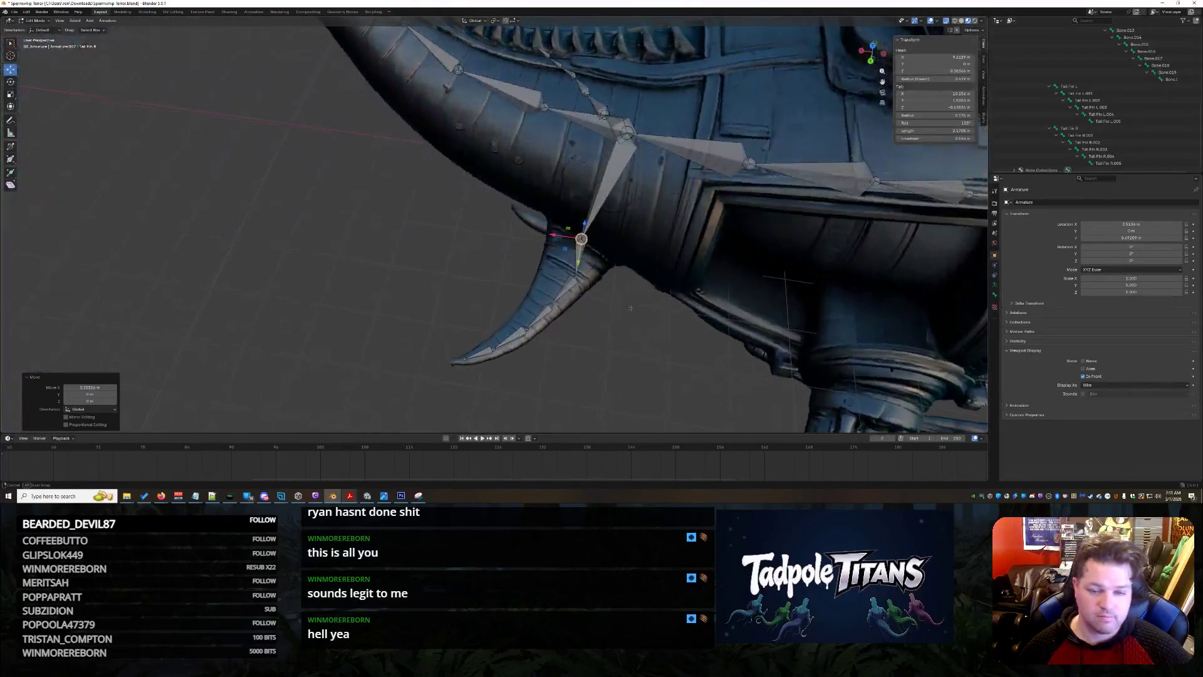
Drag the Tail Fin R.002 and R.004 joints into the fin toward its tip.
{"action": "left_click", "coordinate": [579, 275]}
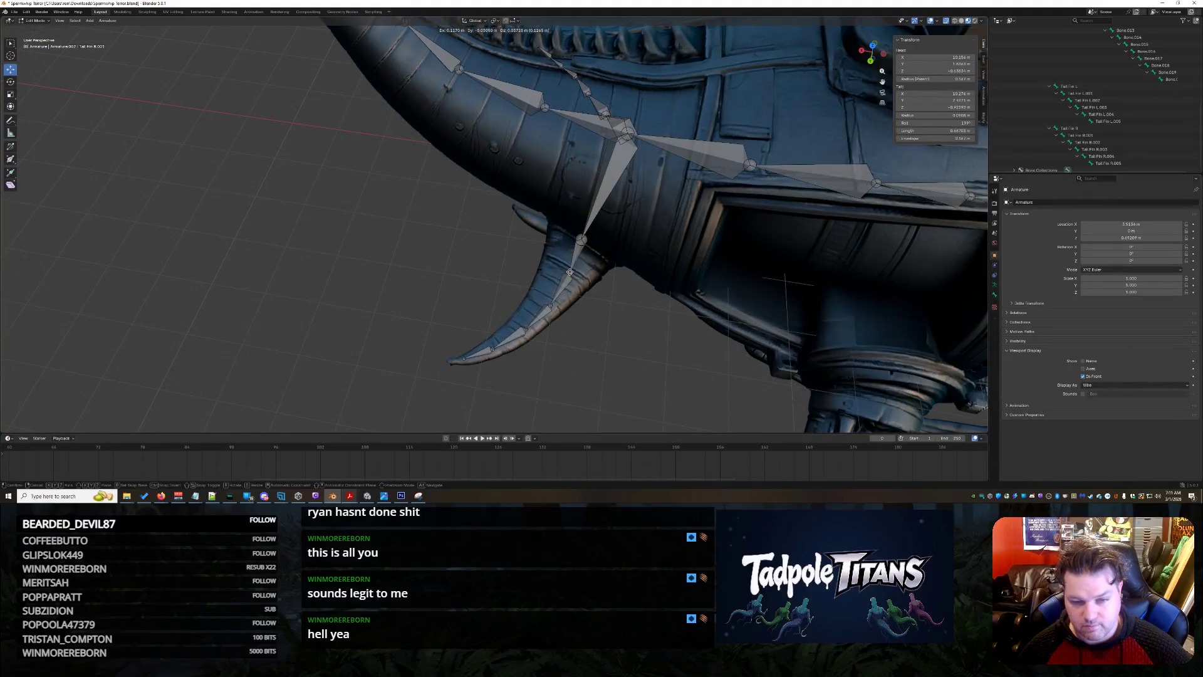
{"action": "left_click_drag", "start_coordinate": [550, 304], "coordinate": [552, 306]}
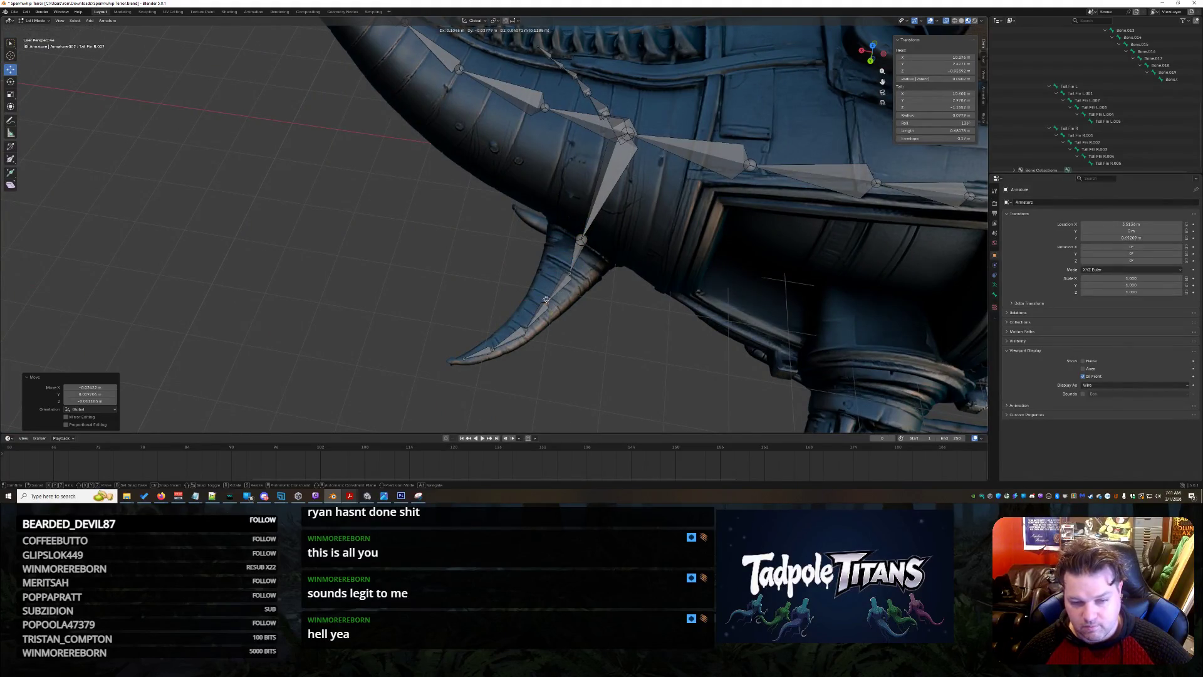
{"action": "left_click", "coordinate": [527, 329]}
{"action": "left_click_drag", "start_coordinate": [526, 329], "coordinate": [545, 299]}
{"action": "left_click", "coordinate": [567, 266]}
{"action": "mouse_move", "coordinate": [568, 266]}
{"action": "middle_mouse_down"}
{"action": "mouse_move", "coordinate": [633, 238]}
{"action": "mouse_move", "coordinate": [690, 338]}
{"action": "mouse_move", "coordinate": [639, 288]}
{"action": "mouse_move", "coordinate": [694, 303]}
{"action": "middle_mouse_up"}
{"action": "mouse_move", "coordinate": [729, 295]}
{"action": "middle_mouse_down"}
{"action": "mouse_move", "coordinate": [579, 303]}
{"action": "mouse_move", "coordinate": [611, 307]}
{"action": "mouse_move", "coordinate": [596, 306]}
{"action": "middle_mouse_up"}
{"action": "scroll", "coordinate": [633, 312], "scroll_direction": "up", "scroll_amount": 5}
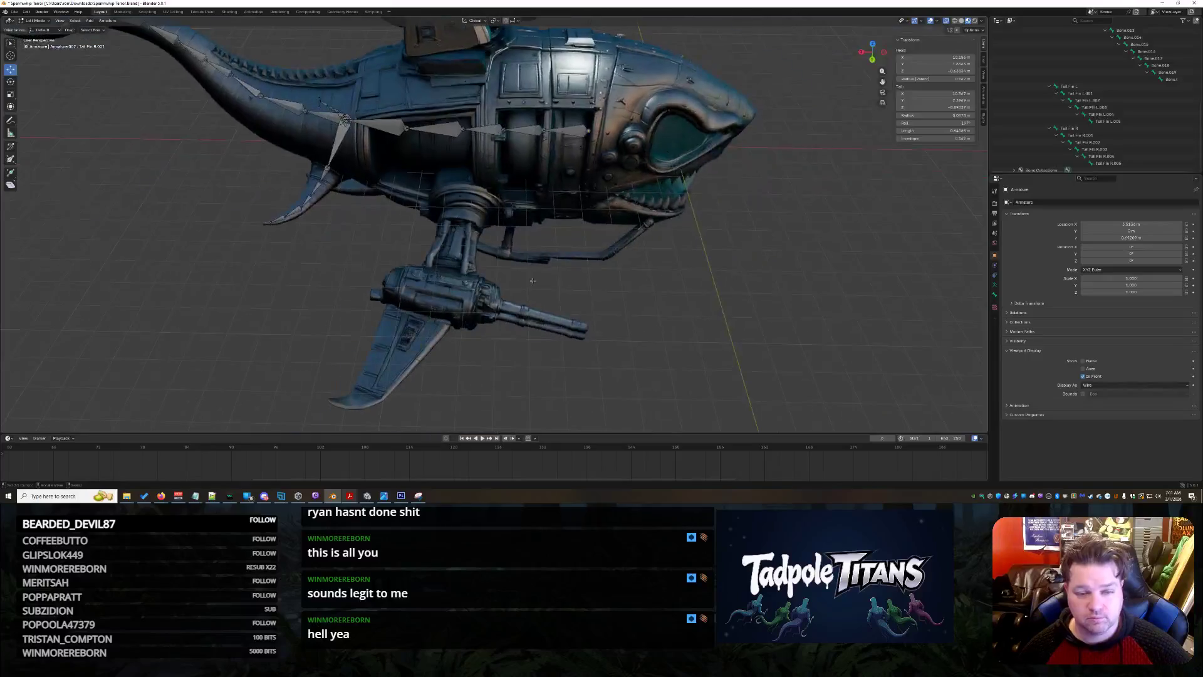
{"action": "scroll", "coordinate": [576, 302], "scroll_direction": "up", "scroll_amount": 4}
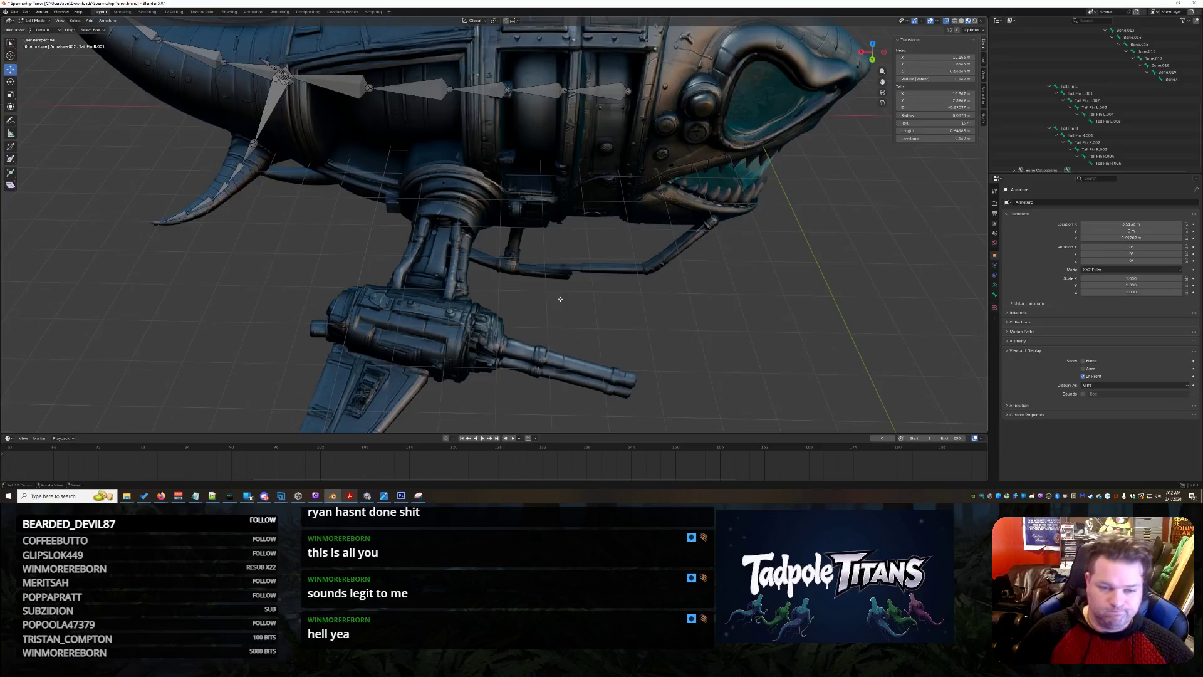
{"action": "mouse_move", "coordinate": [756, 272]}
{"action": "middle_mouse_down"}
{"action": "mouse_move", "coordinate": [732, 281]}
{"action": "mouse_move", "coordinate": [716, 245]}
{"action": "mouse_move", "coordinate": [699, 269]}
{"action": "mouse_move", "coordinate": [611, 257]}
{"action": "mouse_move", "coordinate": [729, 268]}
{"action": "middle_mouse_up"}
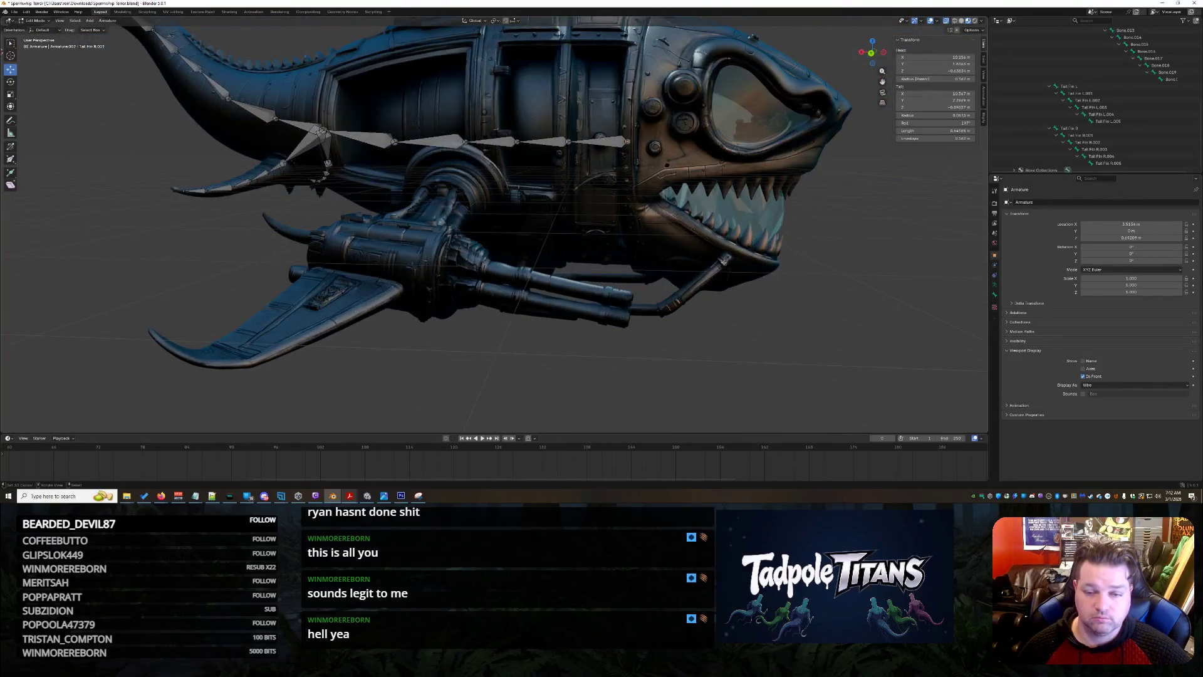
{"action": "scroll", "coordinate": [723, 262], "scroll_direction": "up", "scroll_amount": 3}
{"action": "middle_click_drag", "start_coordinate": [702, 225], "coordinate": [678, 342]}
{"action": "middle_click_drag", "start_coordinate": [674, 279], "coordinate": [456, 151]}
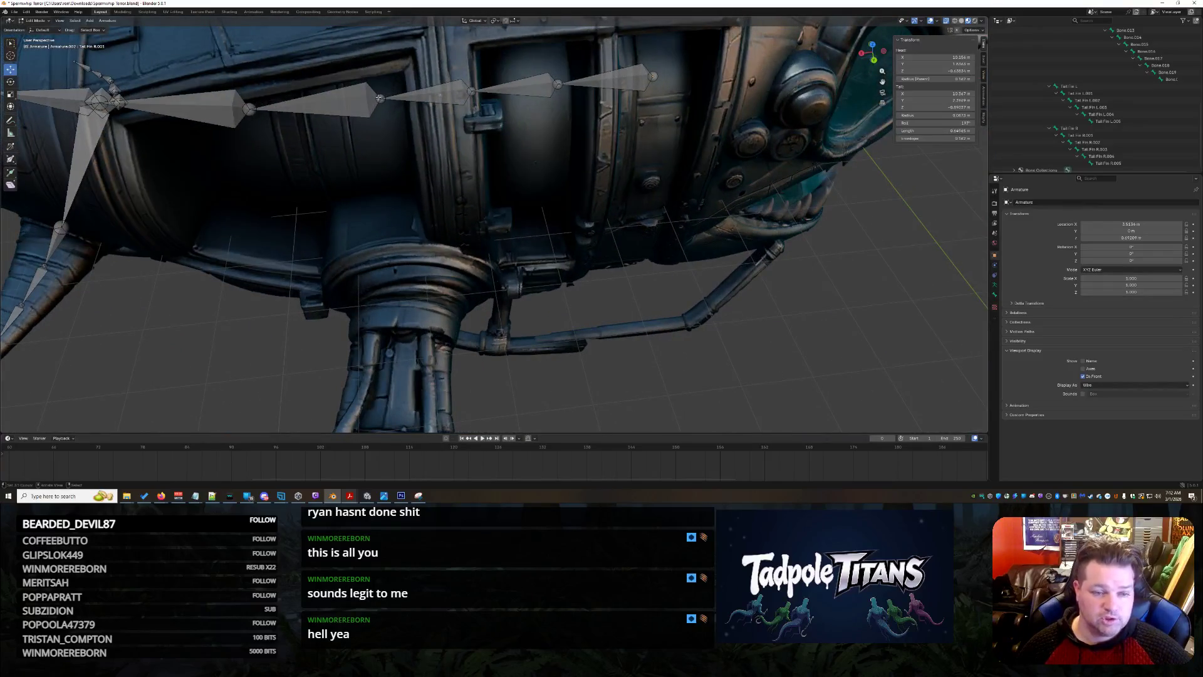
Extrude a new bone into the gun arm and adjust its tip along Y and X.
{"action": "key", "text": "e"}
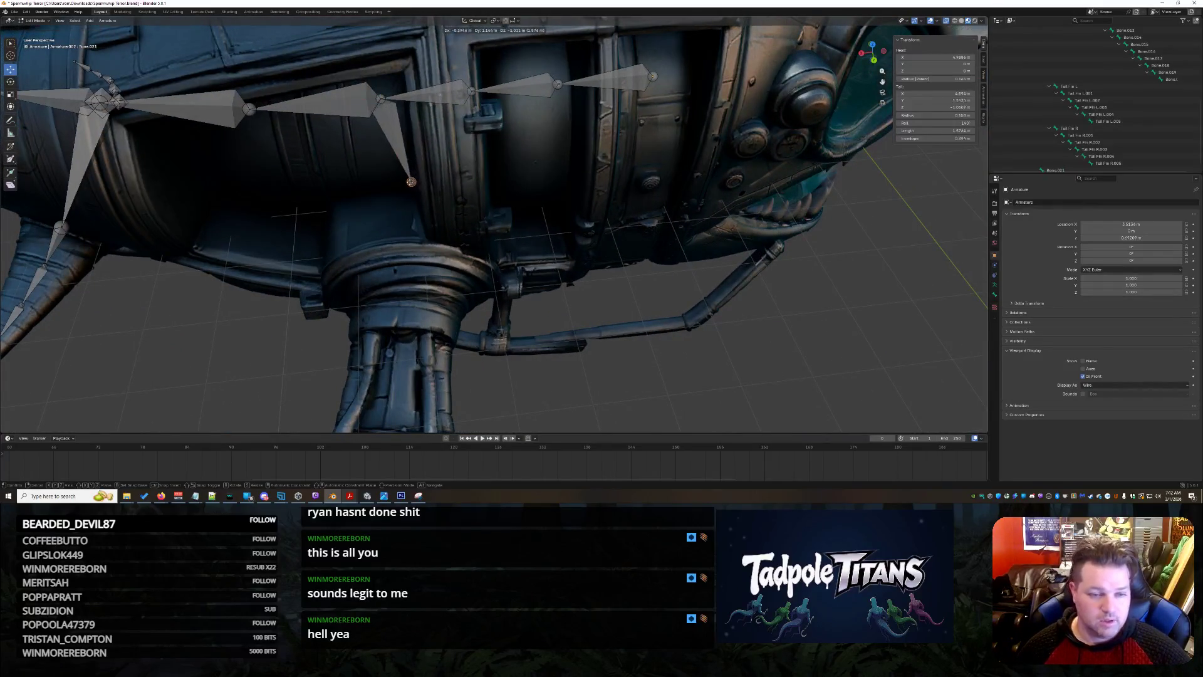
{"action": "left_click", "coordinate": [385, 187]}
{"action": "middle_click_drag", "start_coordinate": [376, 200], "coordinate": [574, 193]}
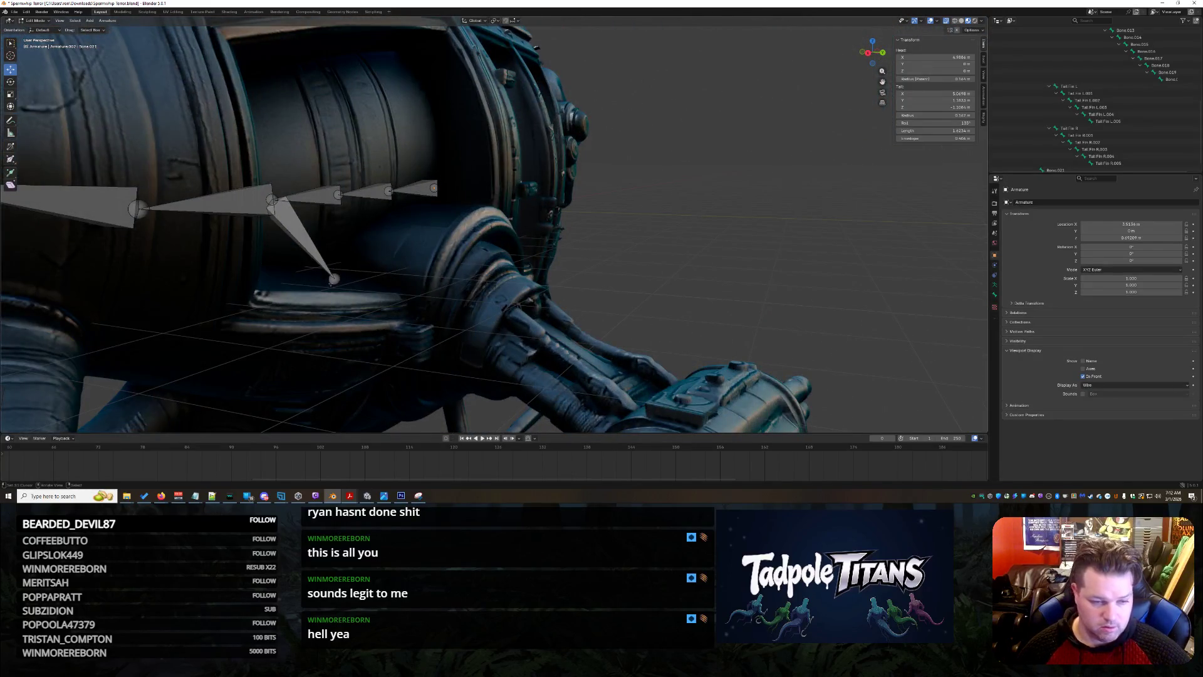
{"action": "key", "text": "g"}
{"action": "key", "text": "y"}
{"action": "left_click", "coordinate": [416, 282]}
{"action": "mouse_move", "coordinate": [417, 282]}
{"action": "middle_mouse_down"}
{"action": "mouse_move", "coordinate": [576, 333]}
{"action": "mouse_move", "coordinate": [376, 247]}
{"action": "mouse_move", "coordinate": [650, 275]}
{"action": "middle_mouse_up"}
{"action": "key", "text": "g"}
{"action": "key", "text": "x"}
{"action": "left_click", "coordinate": [368, 244]}
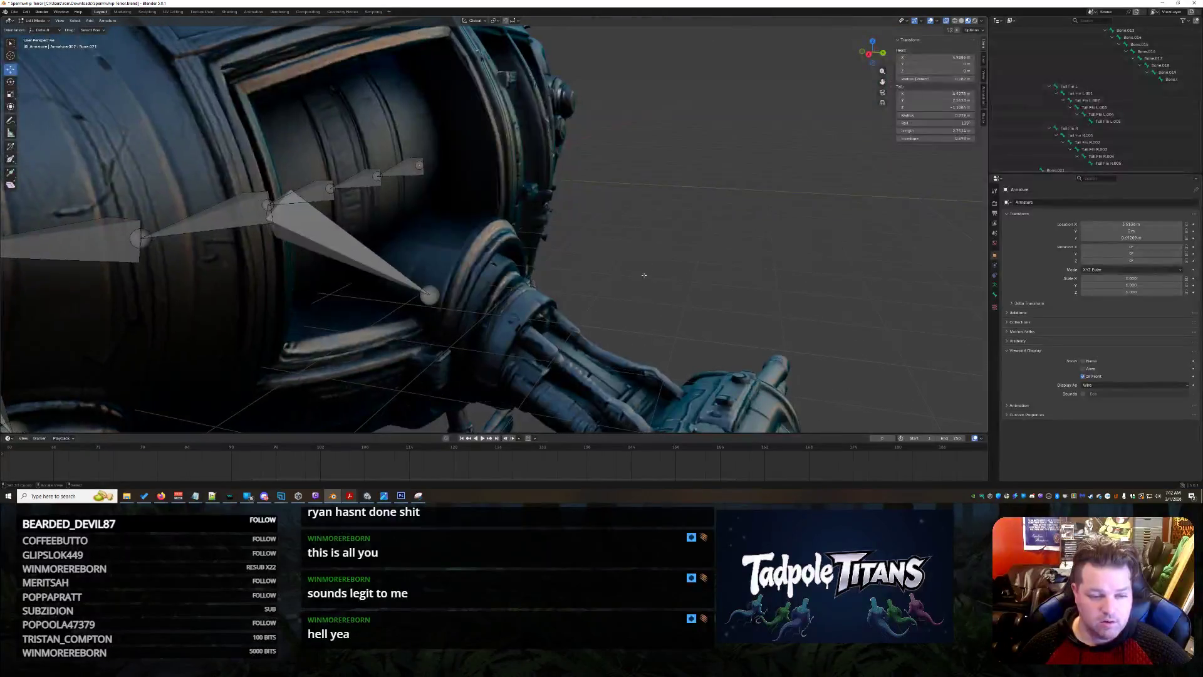
Select the new bone and locate it in the Outliner's bone hierarchy.
{"action": "left_click", "coordinate": [356, 244]}
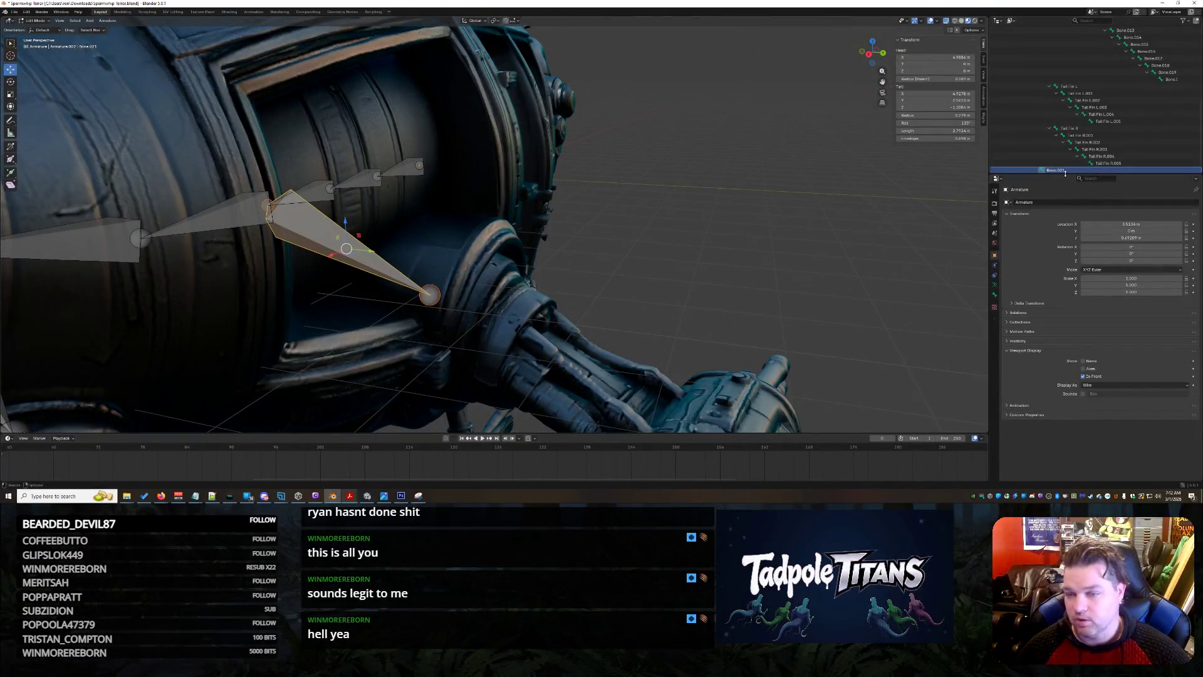
{"action": "key", "text": "F2"}
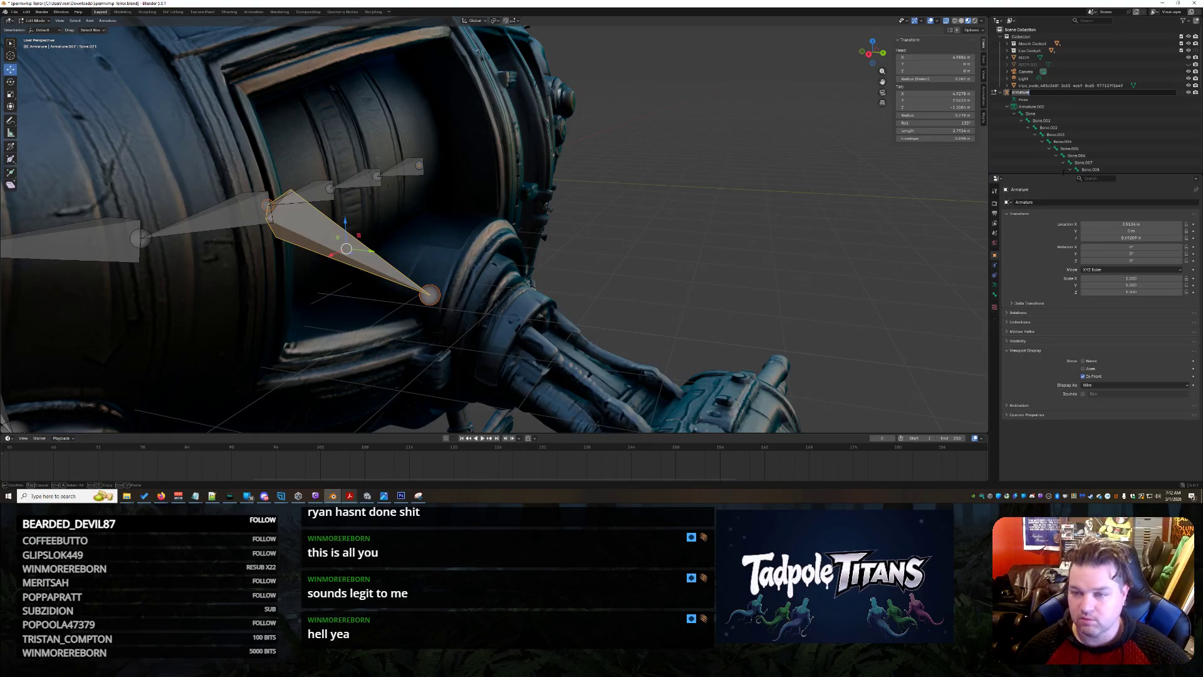
{"action": "key", "text": "Escape"}
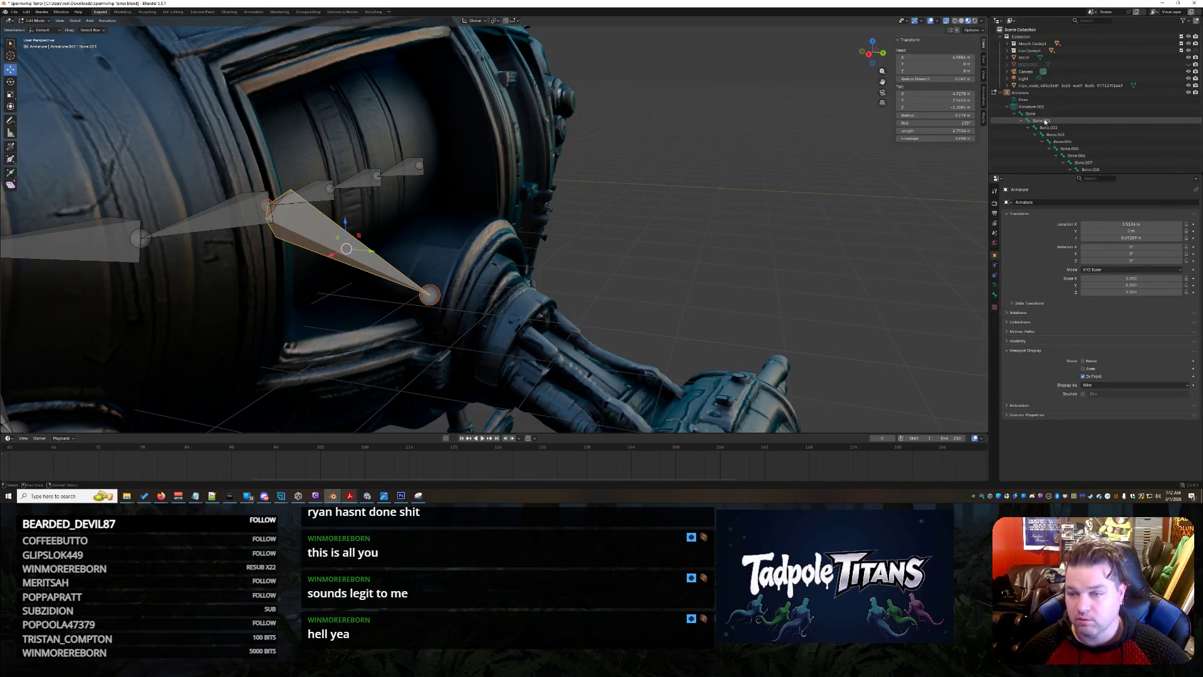
{"action": "left_click", "coordinate": [1044, 114]}
{"action": "scroll", "coordinate": [1048, 120], "scroll_direction": "down", "scroll_amount": 1}
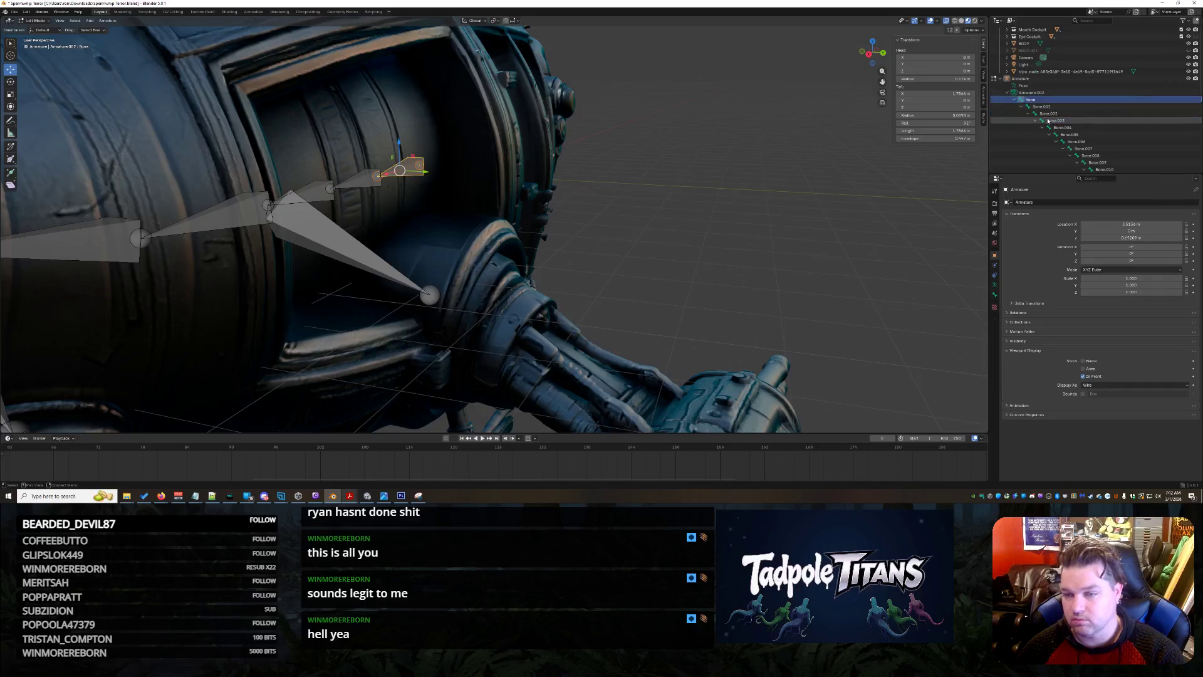
{"action": "scroll", "coordinate": [1048, 120], "scroll_direction": "down", "scroll_amount": 5}
{"action": "left_click", "coordinate": [1170, 143]}
Collapse the hierarchy down to Bone.021 and rename it Gun Wing R.
{"action": "key", "text": "Left"}
{"action": "key", "text": "Left"}
{"action": "key", "text": "Left"}
{"action": "key", "text": "Left"}
{"action": "key", "text": "Left"}
{"action": "key", "text": "Left"}
{"action": "key", "text": "Left"}
{"action": "key", "text": "Left"}
{"action": "key", "text": "Left"}
{"action": "key", "text": "Left"}
{"action": "key", "text": "Down"}
{"action": "key", "text": "Left"}
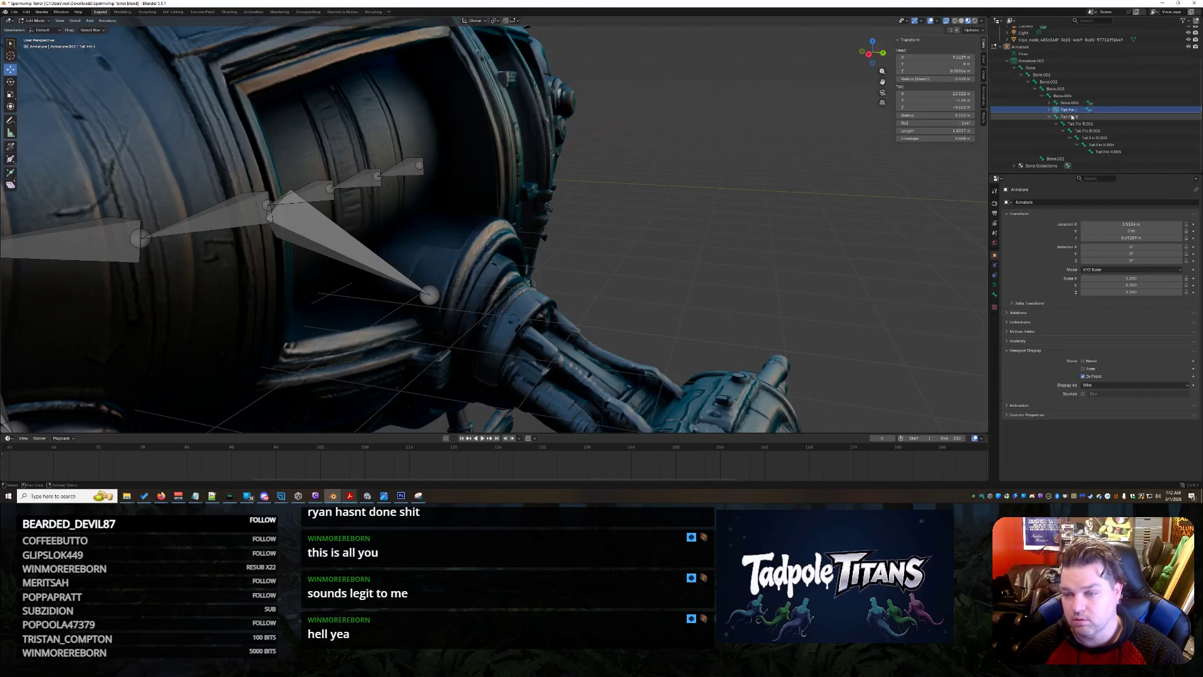
{"action": "key", "text": "Down"}
{"action": "key", "text": "Left"}
{"action": "key", "text": "Down"}
{"action": "double_click", "coordinate": [1080, 160]}
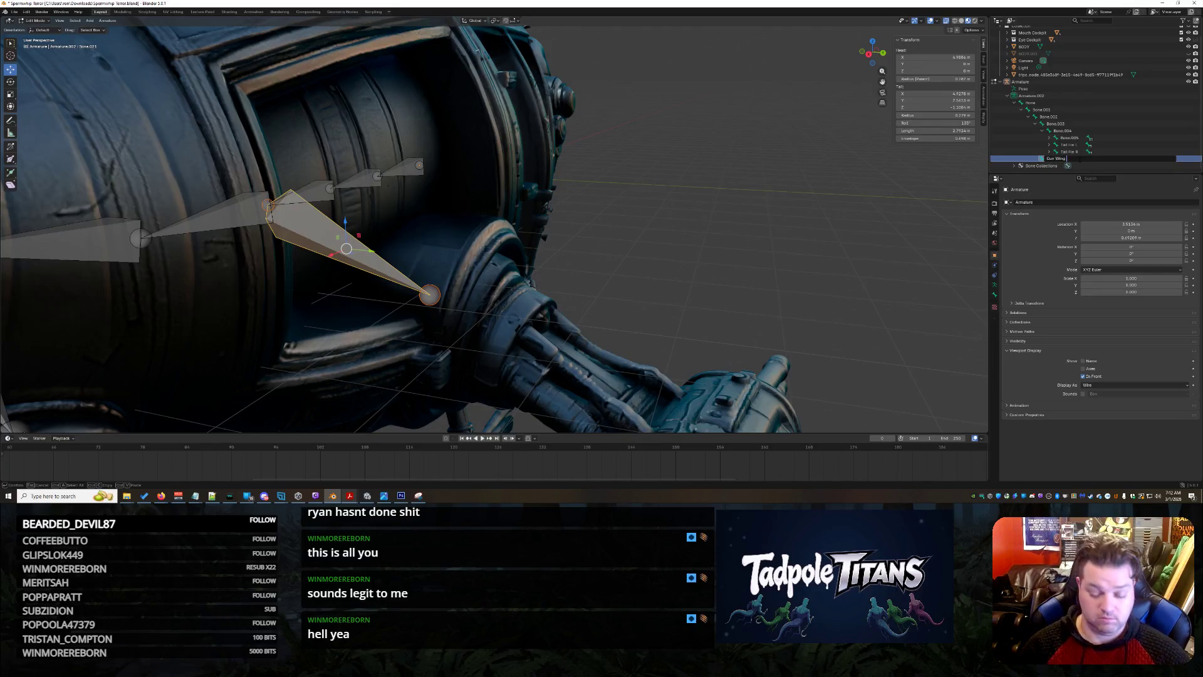
{"action": "key", "text": "Return"}
Extrude a chain of bones from Gun Wing R's tip along the wing.
{"action": "mouse_move", "coordinate": [679, 304]}
{"action": "middle_mouse_down"}
{"action": "mouse_move", "coordinate": [713, 245]}
{"action": "mouse_move", "coordinate": [714, 171]}
{"action": "middle_mouse_up"}
{"action": "key", "text": "e"}
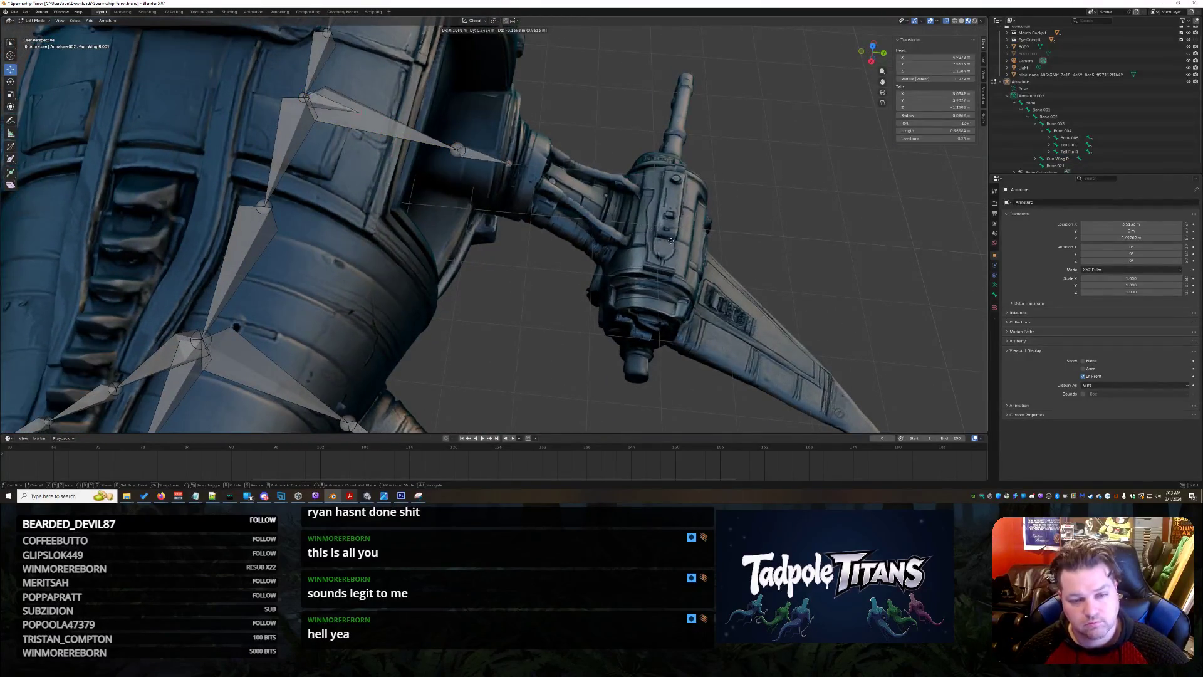
{"action": "right_click", "coordinate": [490, 186]}
{"action": "key", "text": "e"}
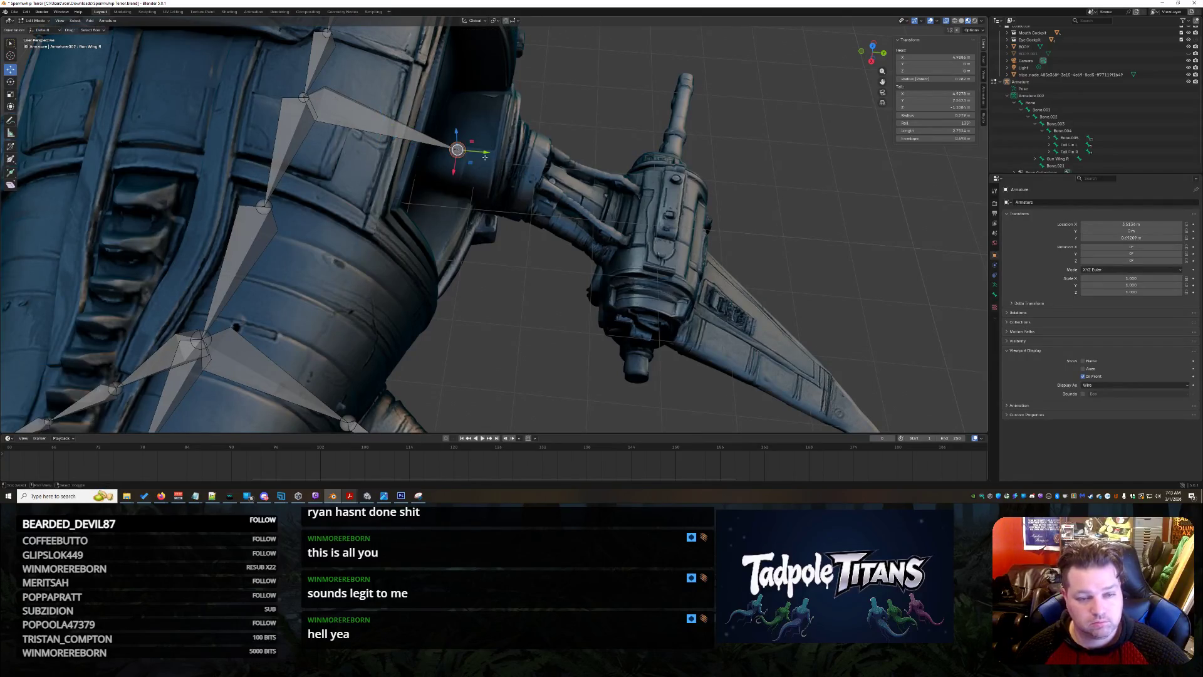
{"action": "left_click", "coordinate": [580, 196]}
{"action": "key", "text": "e"}
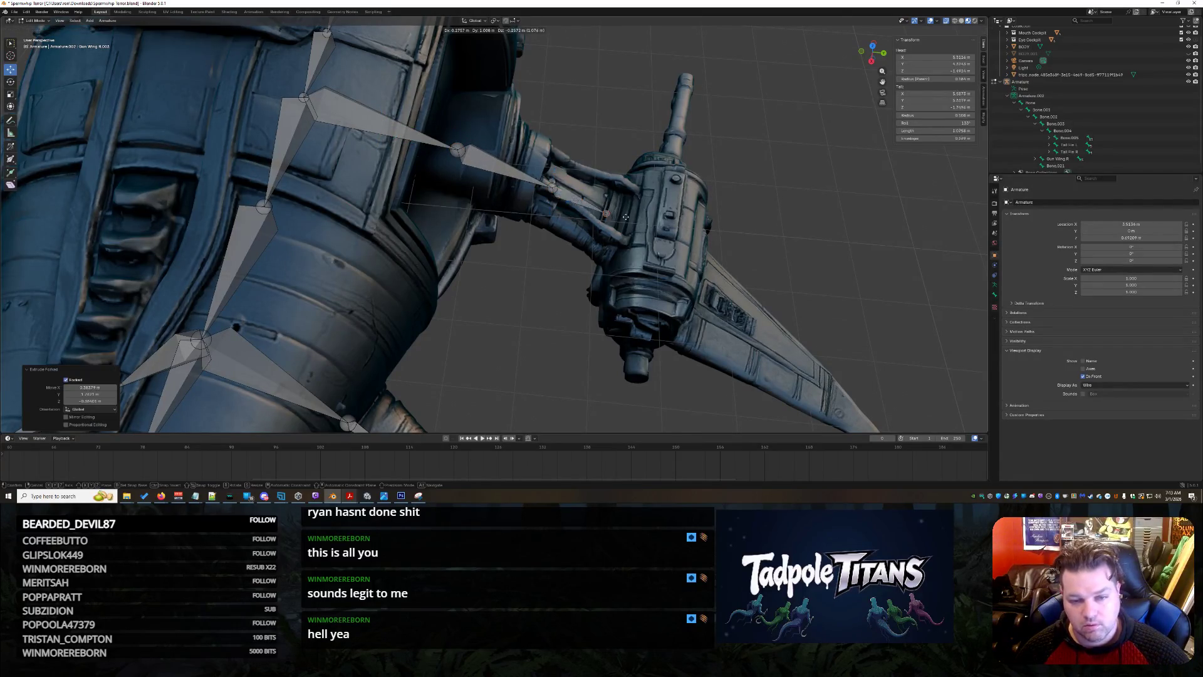
{"action": "left_click", "coordinate": [645, 231]}
{"action": "key", "text": "e"}
{"action": "left_click", "coordinate": [720, 295]}
Extend the wing chain with four more bones, then cancel the last extrusion.
{"action": "mouse_move", "coordinate": [720, 294]}
{"action": "middle_mouse_down"}
{"action": "mouse_move", "coordinate": [898, 322]}
{"action": "mouse_move", "coordinate": [660, 266]}
{"action": "middle_mouse_up"}
{"action": "key", "text": "e"}
{"action": "left_click", "coordinate": [708, 295]}
{"action": "key", "text": "e"}
{"action": "left_click", "coordinate": [730, 307]}
{"action": "key", "text": "e"}
{"action": "left_click", "coordinate": [752, 323]}
{"action": "key", "text": "e"}
{"action": "left_click", "coordinate": [771, 337]}
{"action": "key", "text": "e"}
{"action": "key", "text": "Escape"}
{"action": "key", "text": "ctrl+z"}
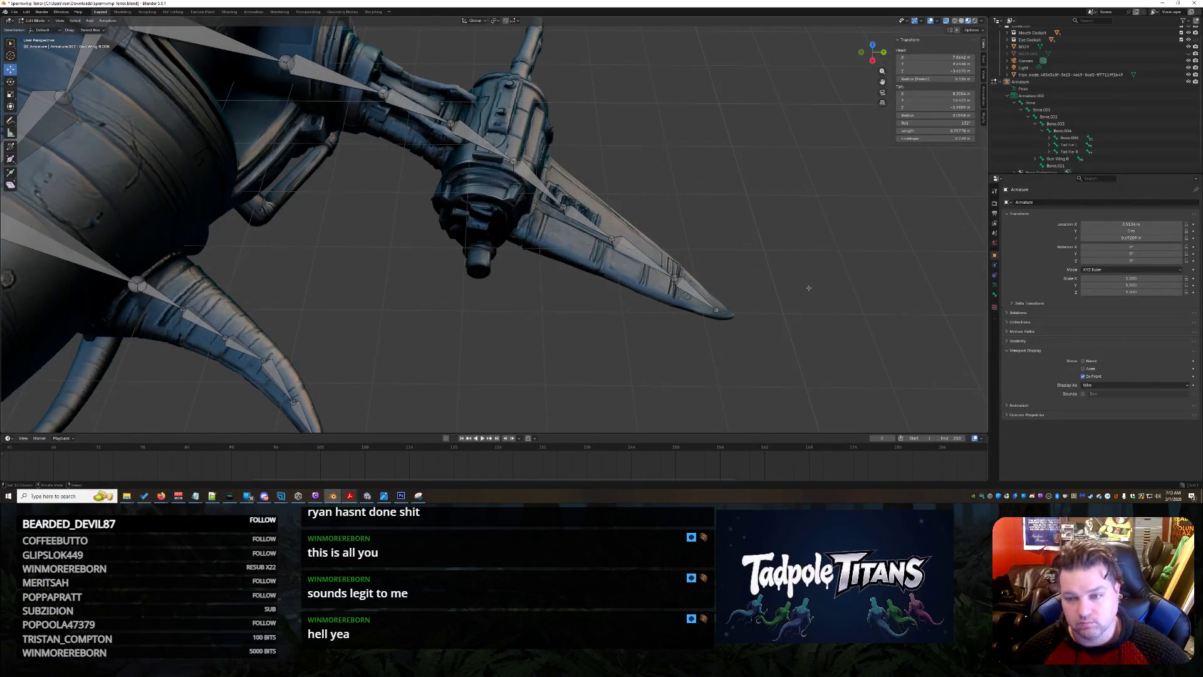
Undo the wing chain back to Gun Wing R.001, checking Gun Wing R's children in the Outliner.
{"action": "scroll", "coordinate": [1058, 160], "scroll_direction": "down", "scroll_amount": 1}
{"action": "left_click", "coordinate": [1058, 152]}
{"action": "left_click", "coordinate": [1035, 151]}
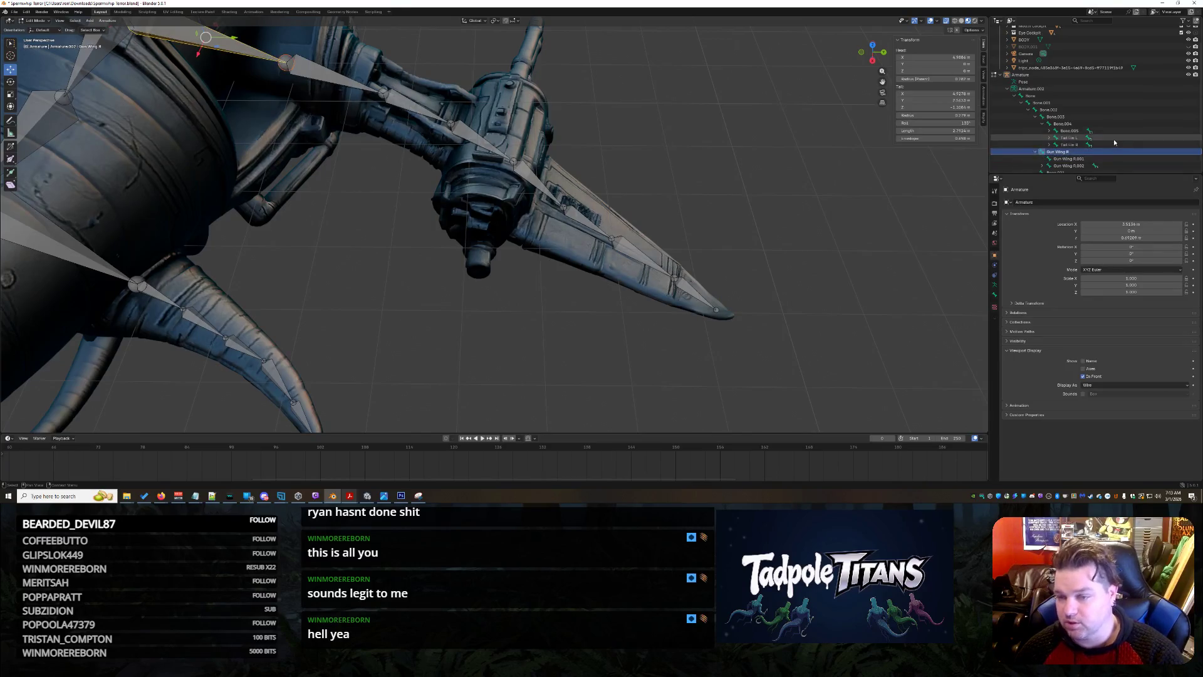
{"action": "scroll", "coordinate": [1078, 147], "scroll_direction": "down", "scroll_amount": 1}
{"action": "key", "text": "ctrl+z"}
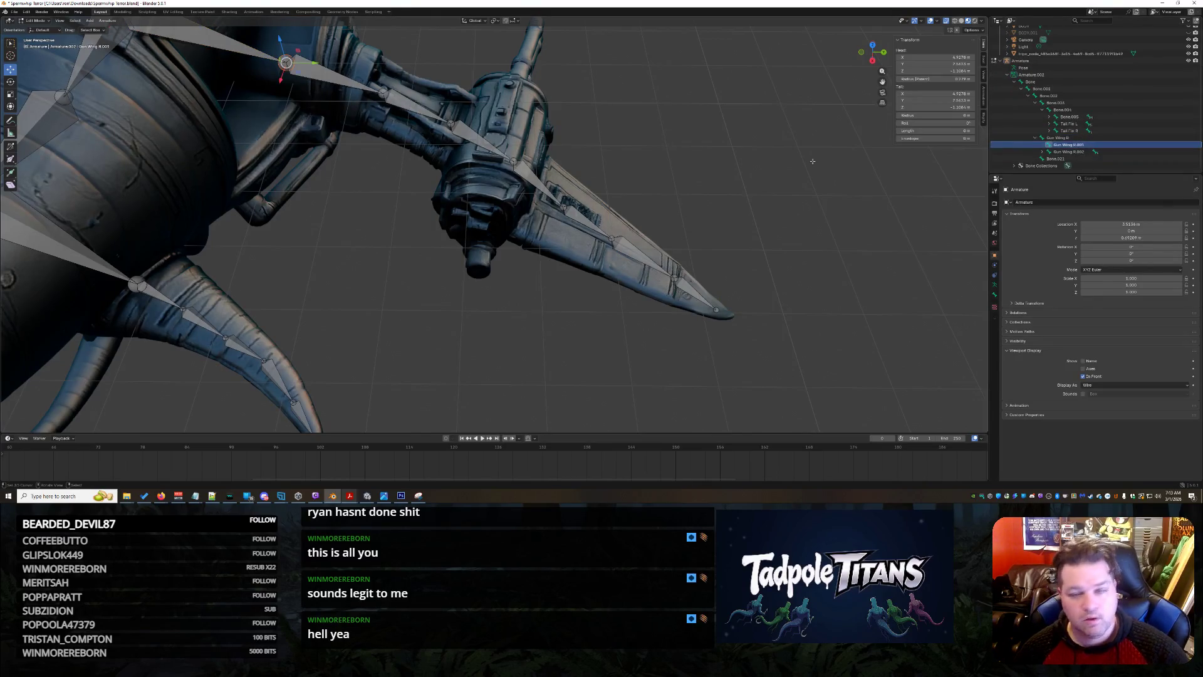
{"action": "key", "text": "ctrl+z"}
{"action": "key", "text": "ctrl+z"}
{"action": "key", "text": "ctrl+z"}
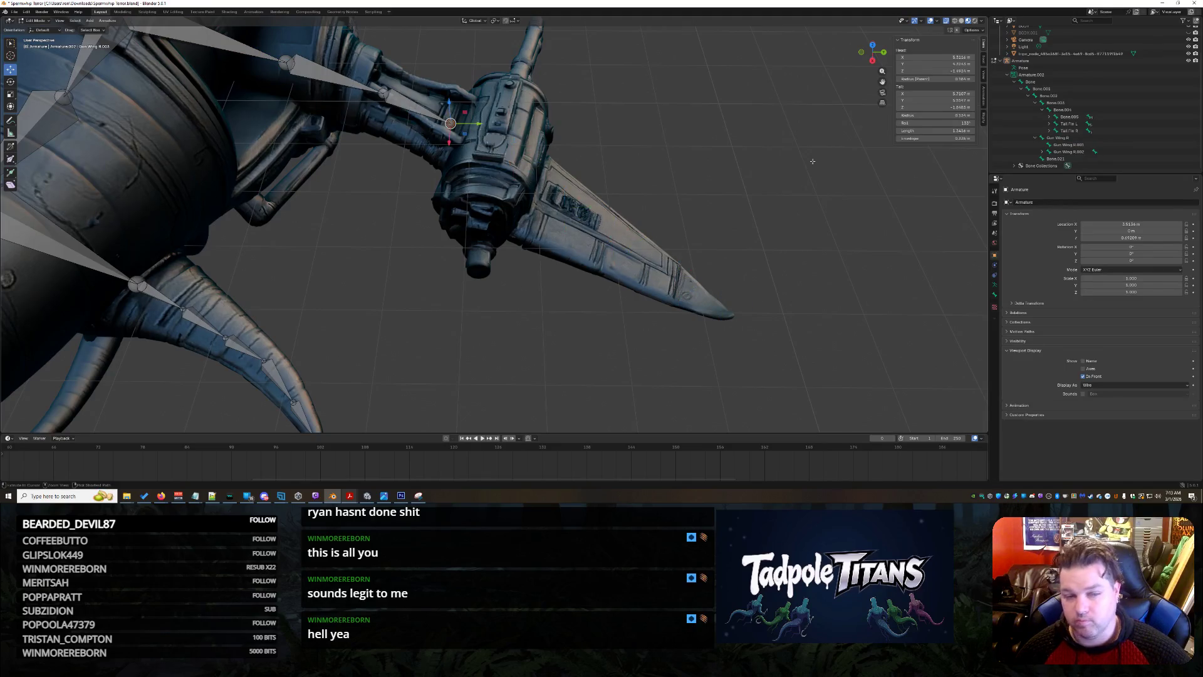
{"action": "key", "text": "ctrl+z"}
{"action": "key", "text": "ctrl+z"}
{"action": "key", "text": "ctrl+z"}
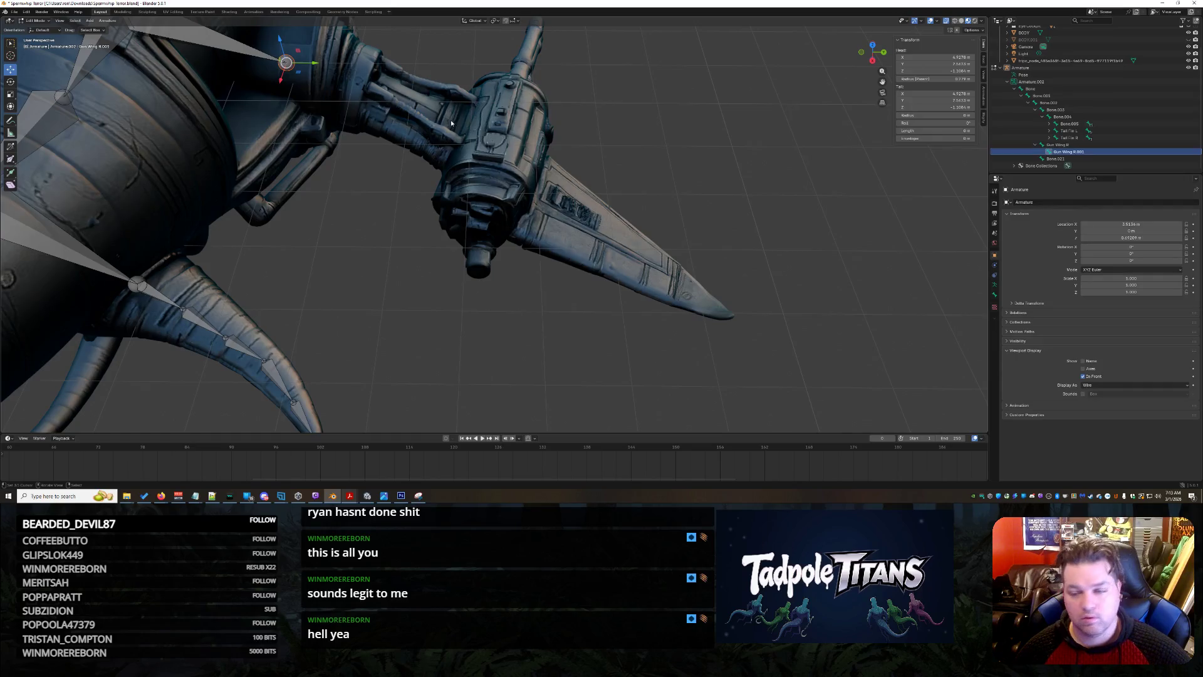
{"action": "key", "text": "ctrl+z"}
{"action": "key", "text": "ctrl+shift+z"}
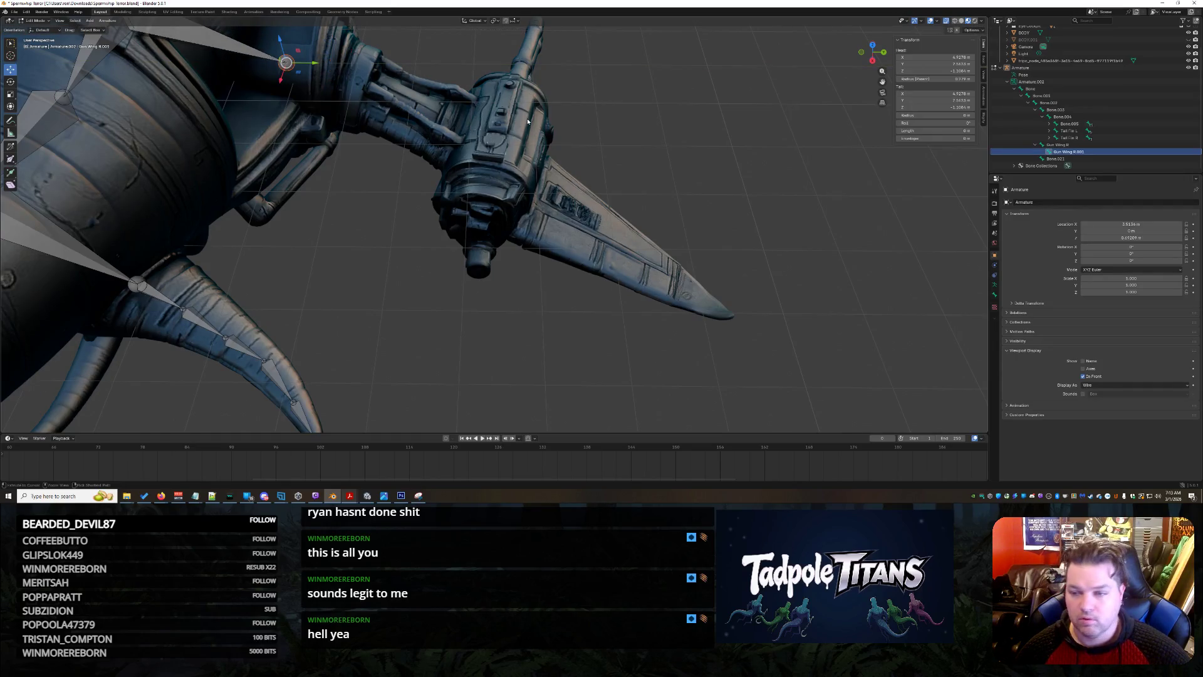
Extrude Gun Wing R.002 from Gun Wing R.001's tip toward the gun barrel.
{"action": "key", "text": "e"}
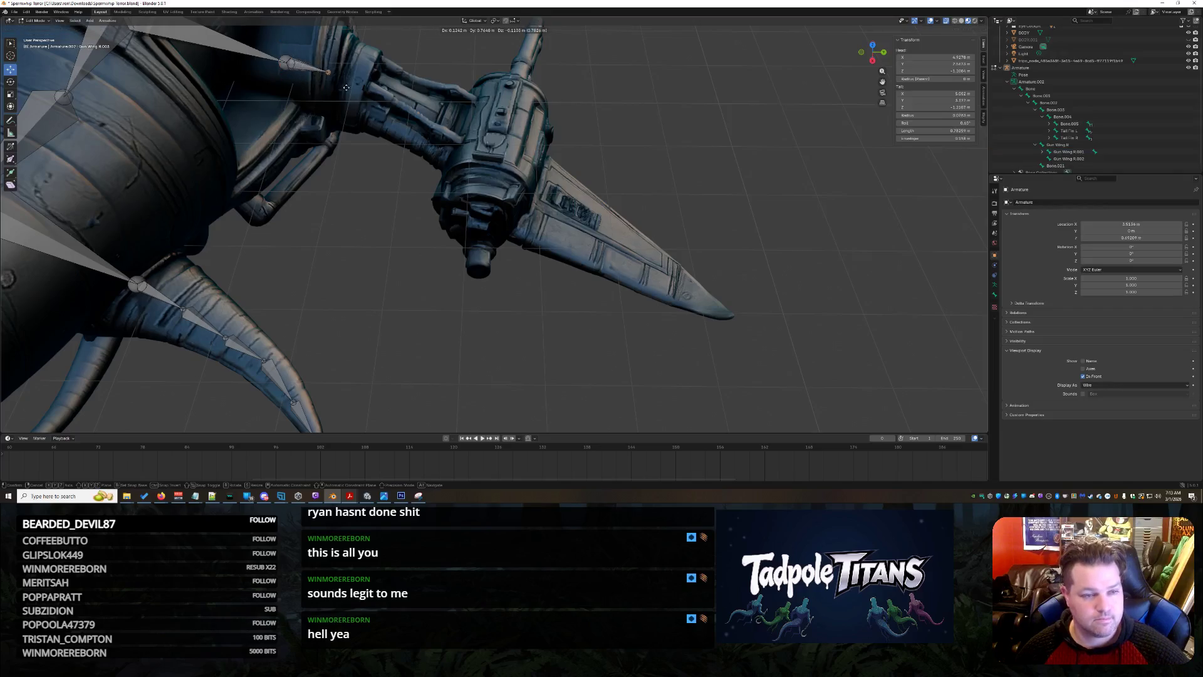
{"action": "key", "text": "Escape"}
{"action": "key", "text": "ctrl+z"}
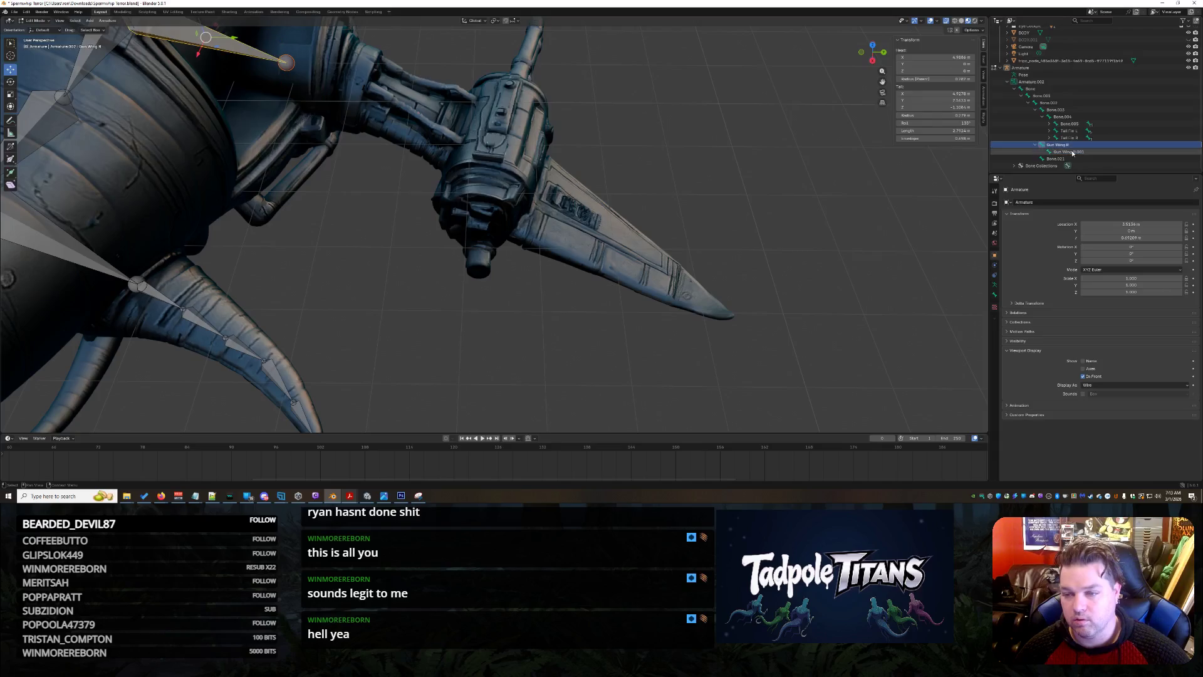
{"action": "key", "text": "e"}
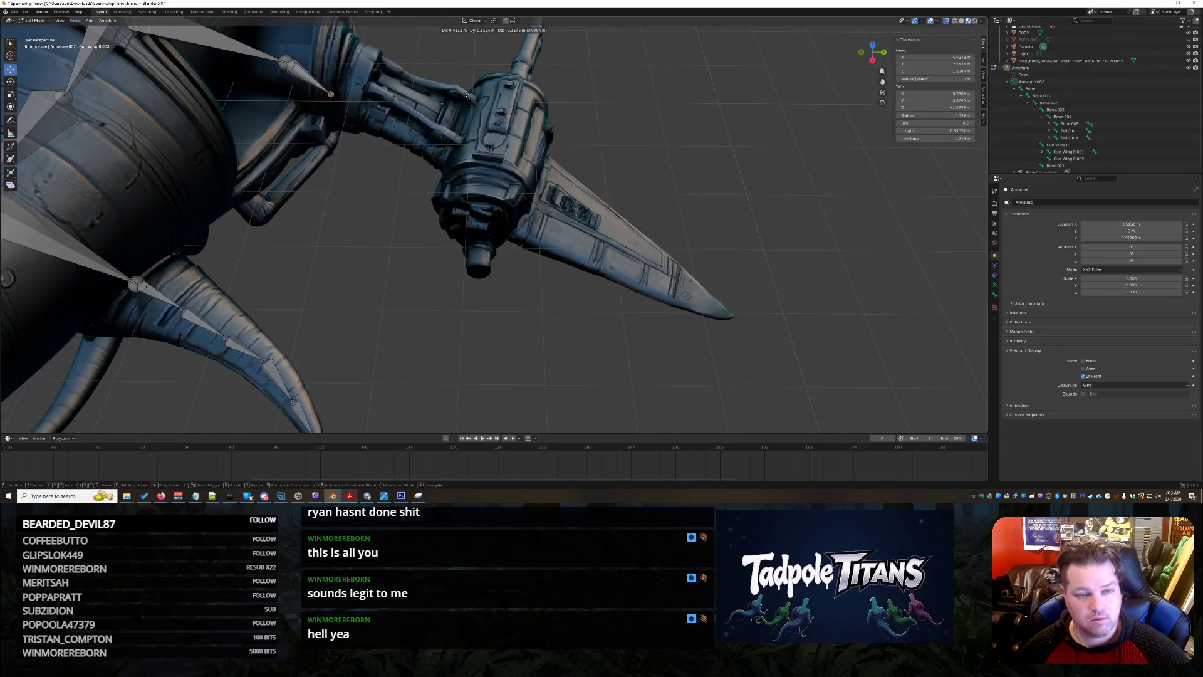
{"action": "left_click", "coordinate": [517, 79]}
{"action": "left_click", "coordinate": [699, 136]}
{"action": "left_click", "coordinate": [1078, 159]}
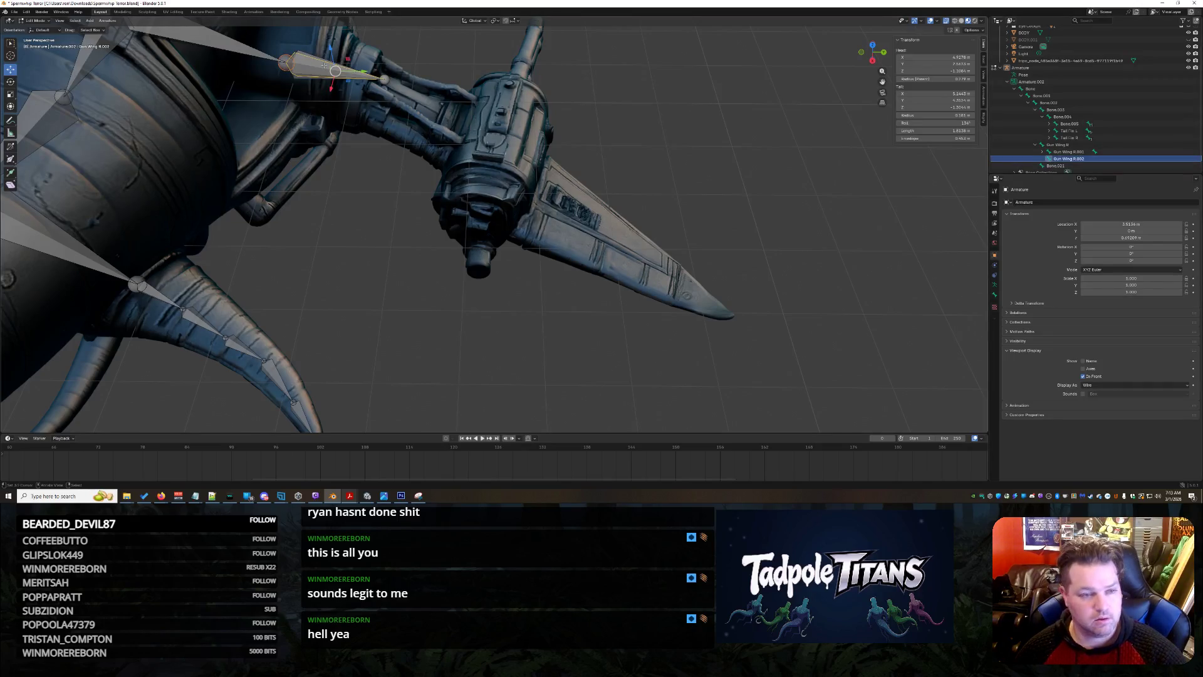
{"action": "key", "text": "bracketleft"}
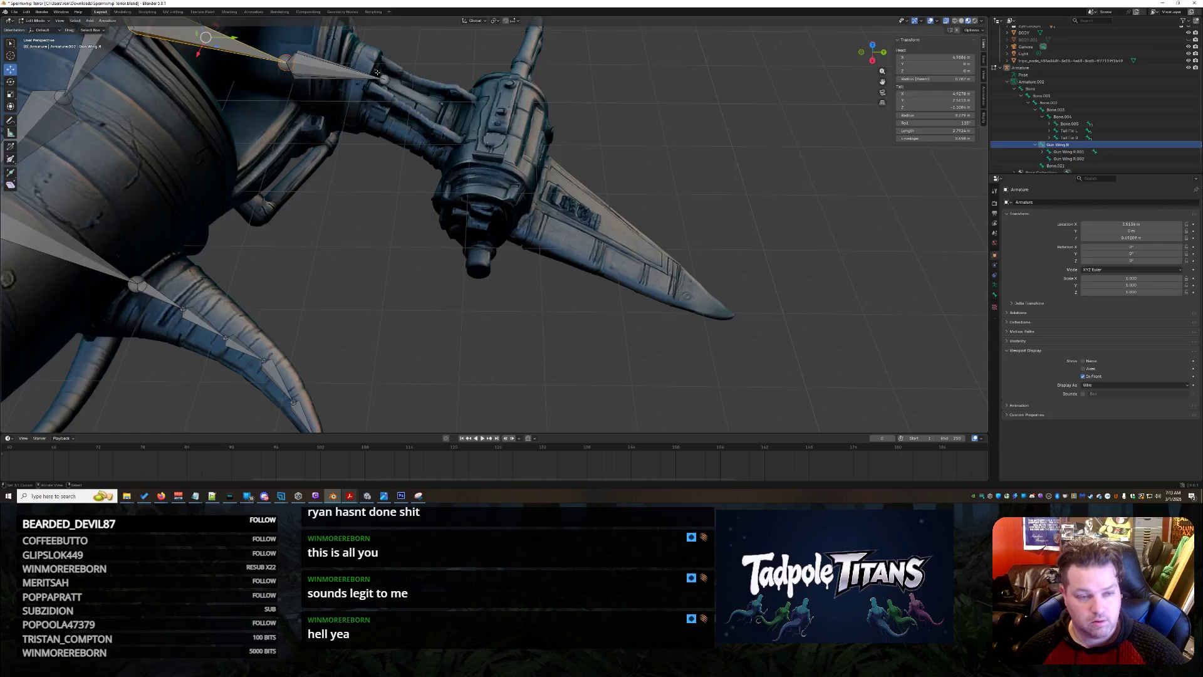
Clear out the extra Gun Wing R.002 and Bone.021 bones on the right gun wing.
{"action": "middle_click_drag", "start_coordinate": [335, 67], "coordinate": [382, 144]}
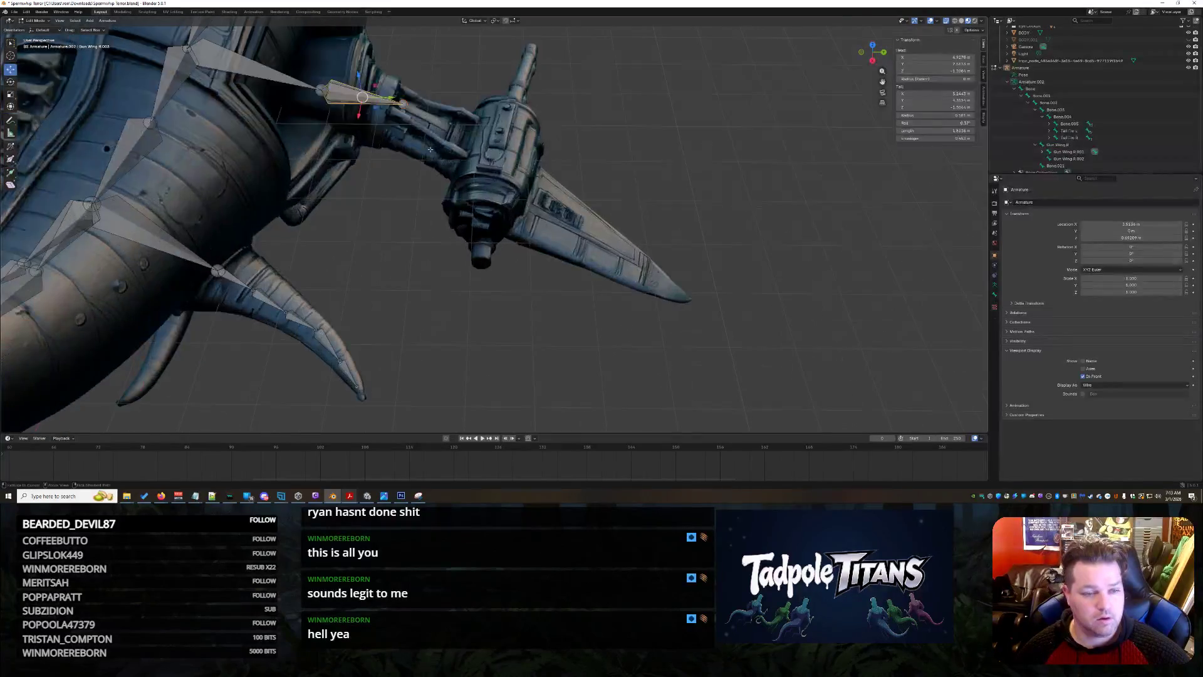
{"action": "key", "text": "bracketright"}
{"action": "key", "text": "Delete"}
{"action": "key", "text": "bracketright"}
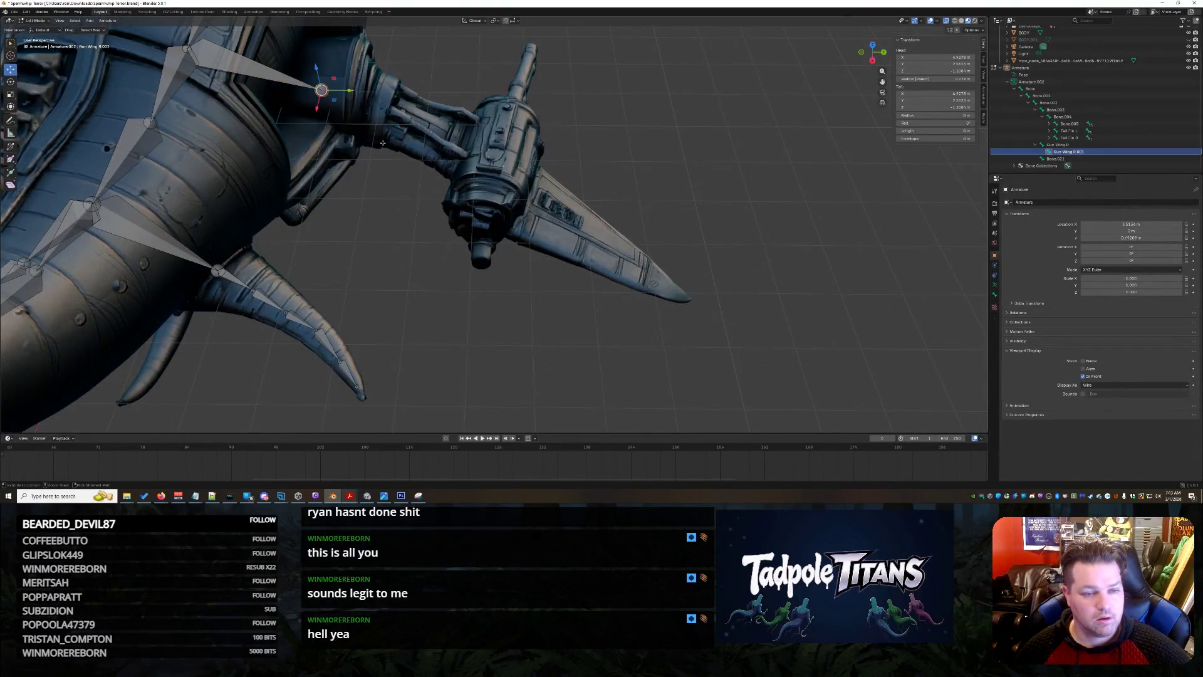
{"action": "key", "text": "ctrl+z"}
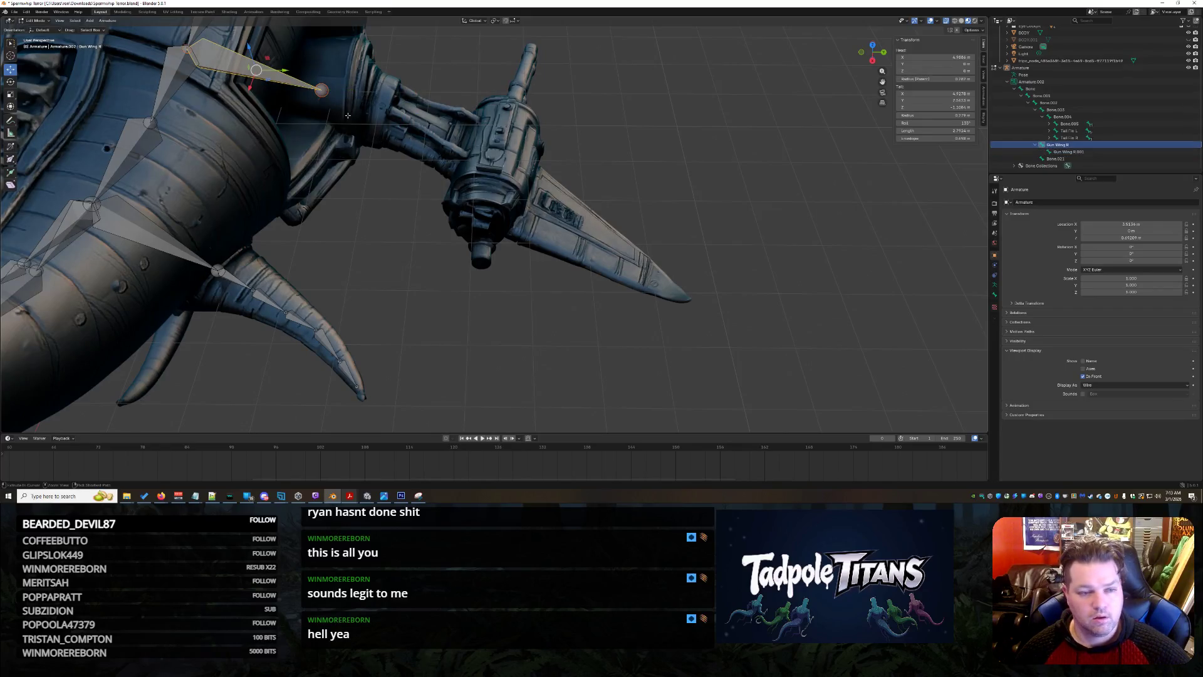
{"action": "left_click", "coordinate": [1089, 153]}
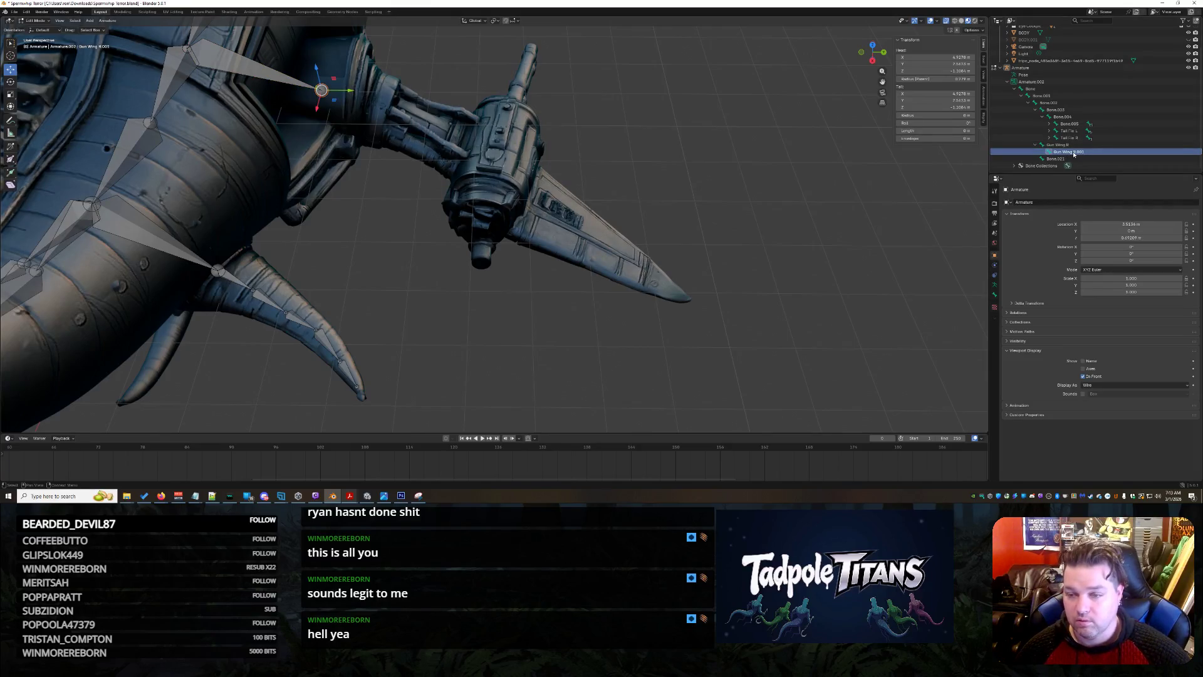
{"action": "right_click", "coordinate": [1084, 154]}
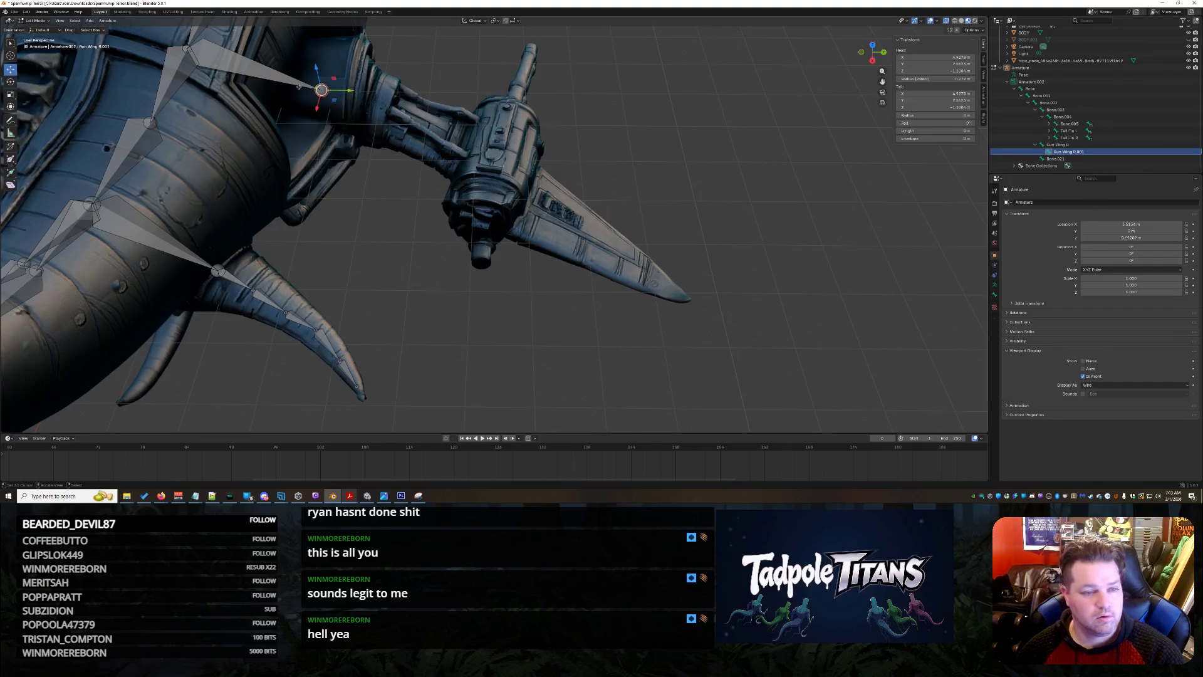
{"action": "left_click", "coordinate": [388, 108]}
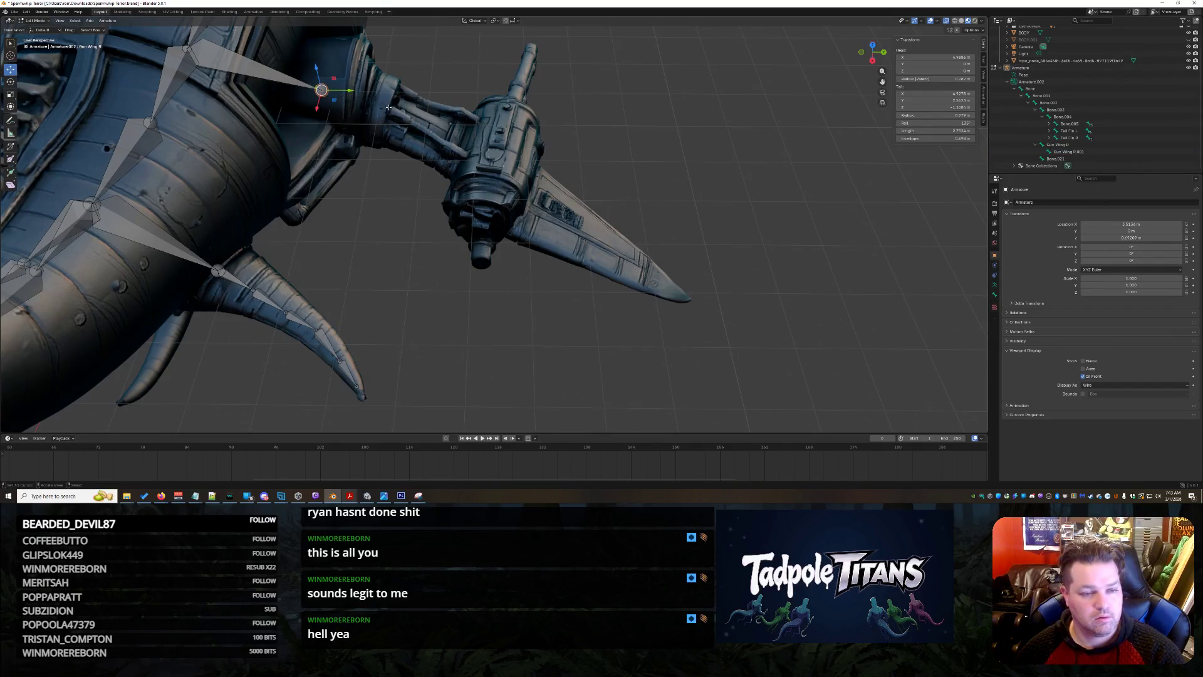
{"action": "left_click", "coordinate": [280, 73]}
{"action": "left_click", "coordinate": [323, 89]}
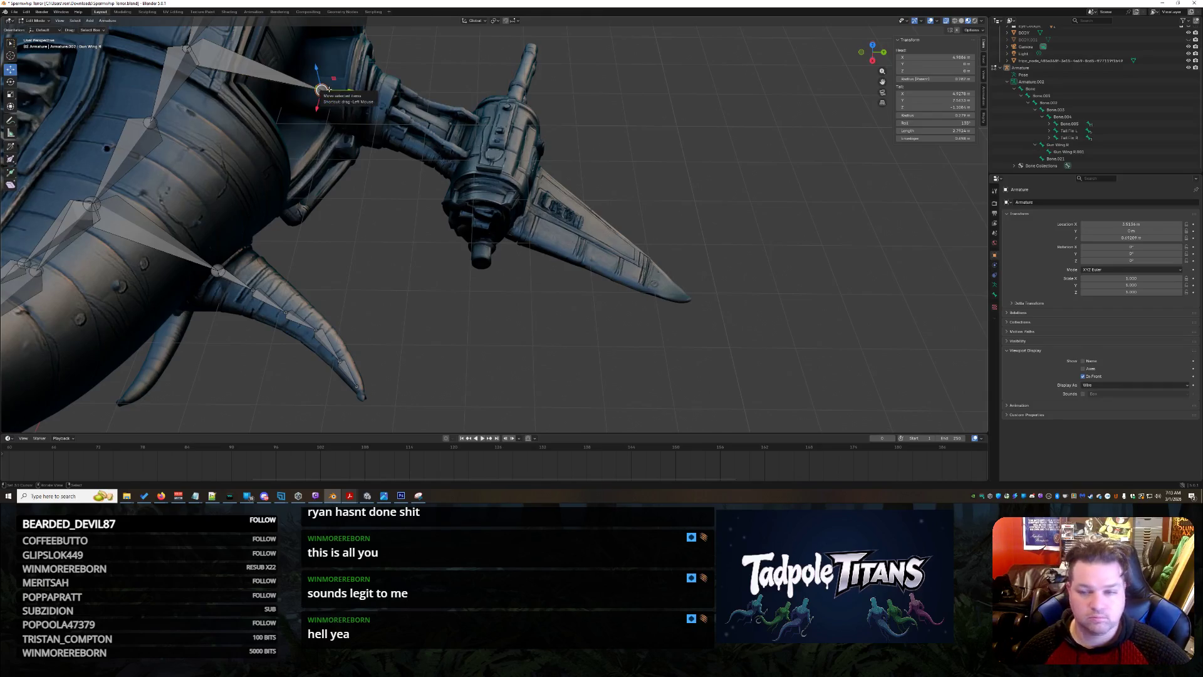
{"action": "left_click", "coordinate": [1054, 159]}
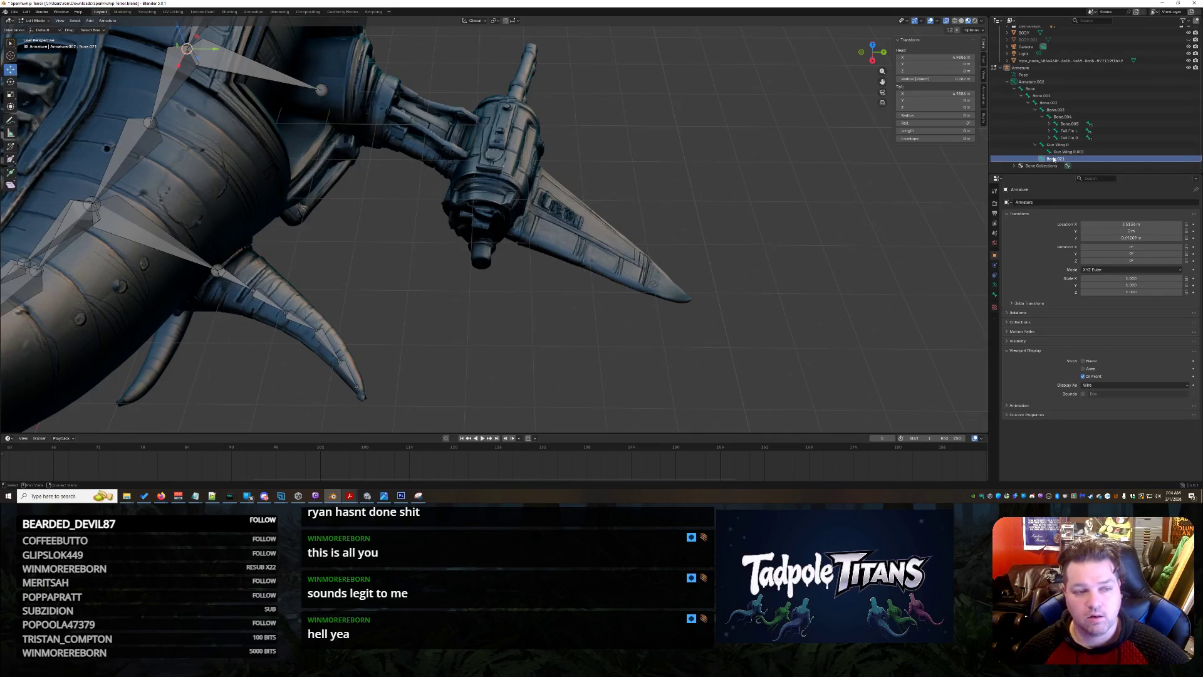
{"action": "left_click", "coordinate": [313, 141]}
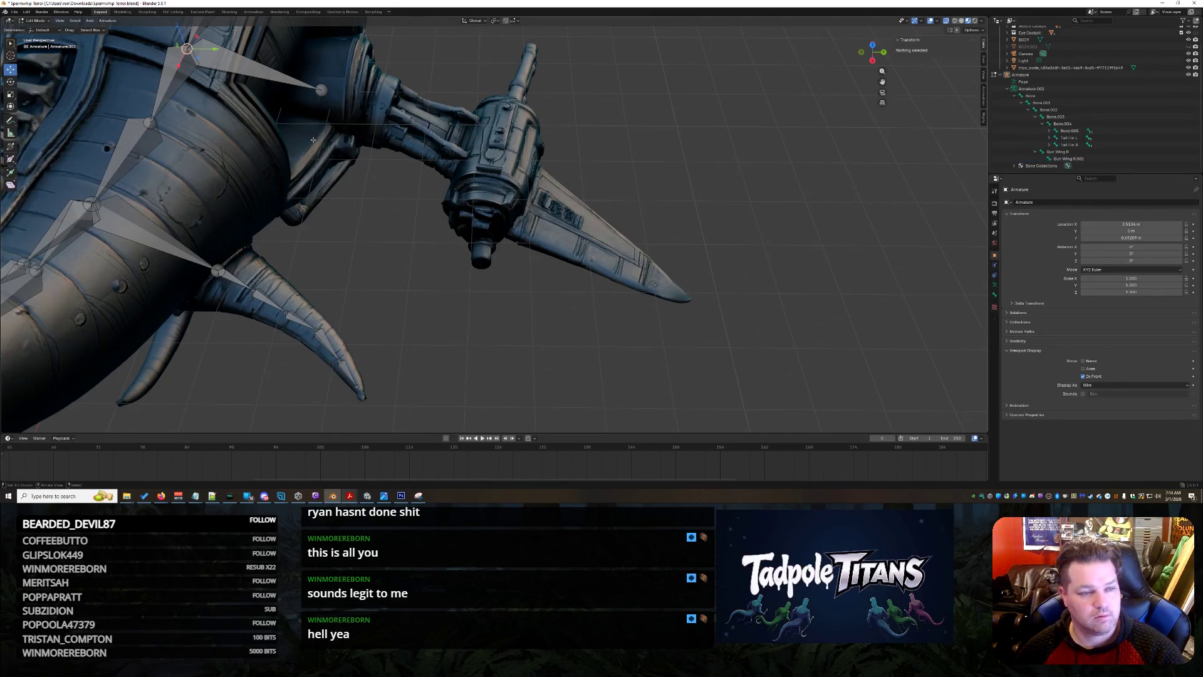
Delete the Gun Wing R.001 bone with X > Bones.
{"action": "left_click", "coordinate": [322, 88]}
{"action": "key", "text": "x"}
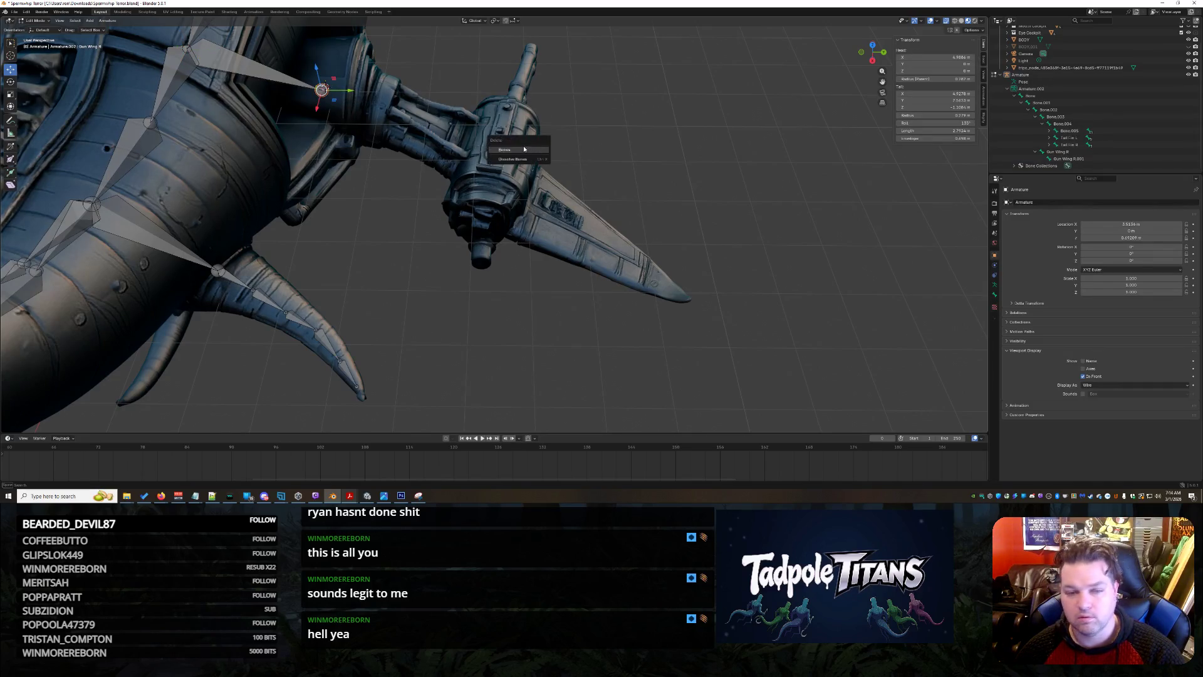
{"action": "key", "text": "Escape"}
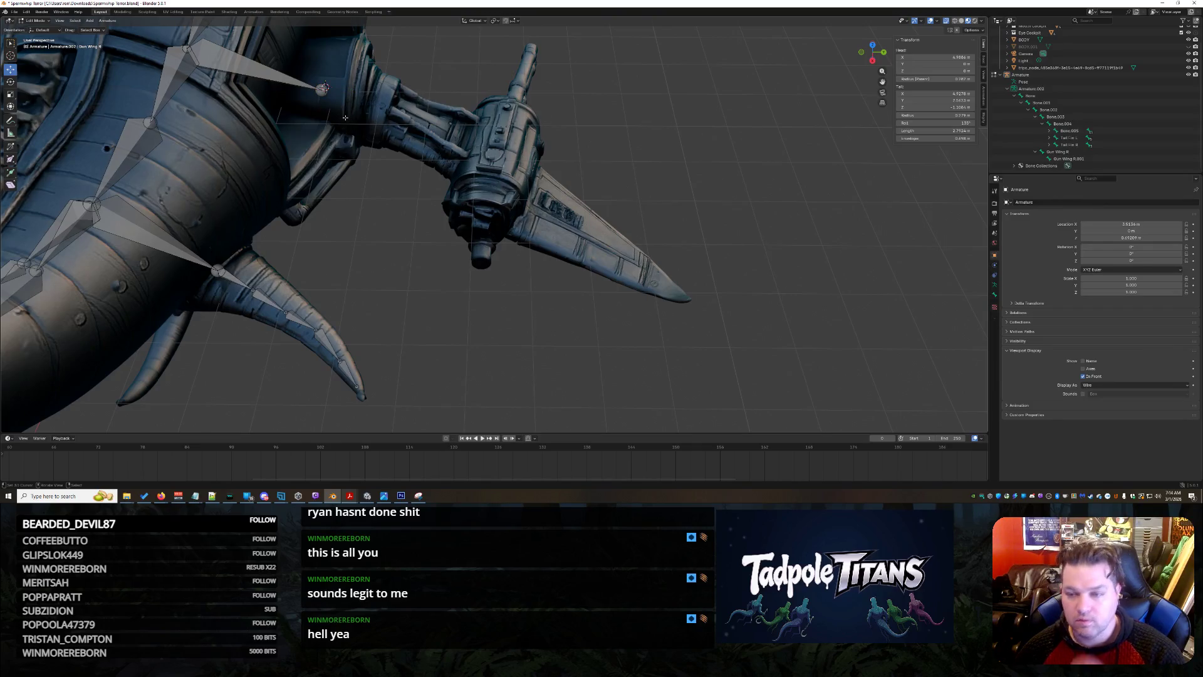
{"action": "mouse_move", "coordinate": [382, 131]}
{"action": "middle_mouse_down"}
{"action": "mouse_move", "coordinate": [476, 194]}
{"action": "mouse_move", "coordinate": [447, 235]}
{"action": "mouse_move", "coordinate": [398, 169]}
{"action": "middle_mouse_up"}
{"action": "scroll", "coordinate": [476, 193], "scroll_direction": "up", "scroll_amount": 3}
{"action": "key", "text": "x"}
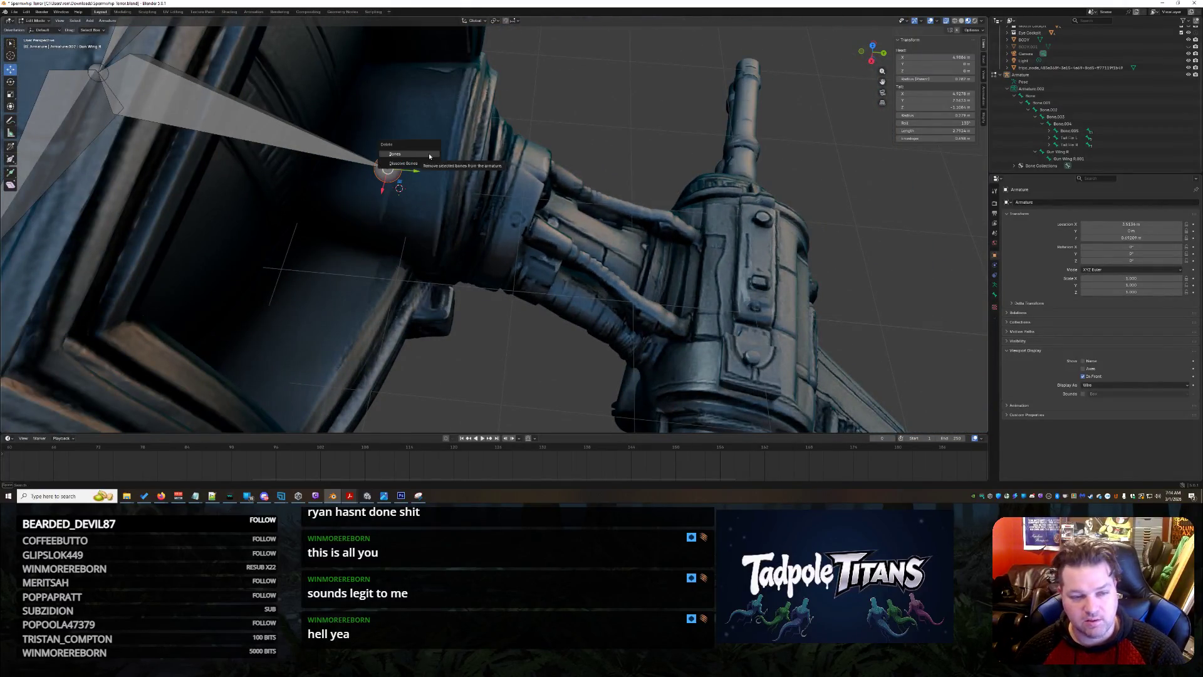
{"action": "key", "text": "Escape"}
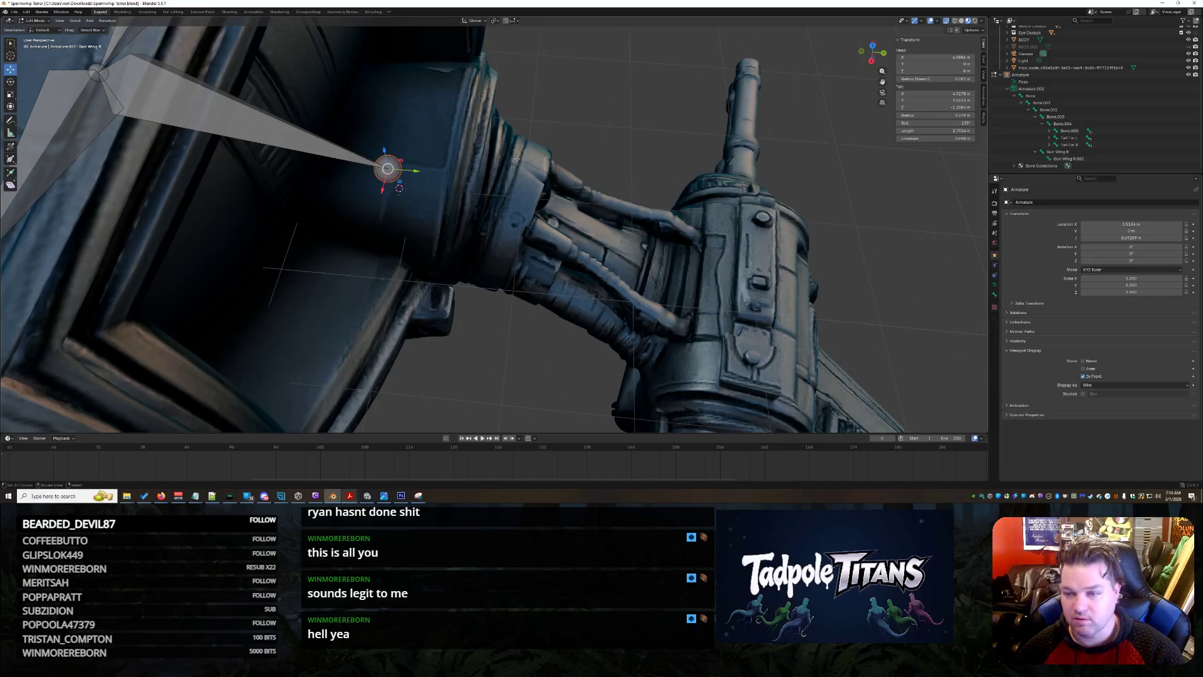
{"action": "left_click", "coordinate": [1069, 159]}
{"action": "middle_click_drag", "start_coordinate": [533, 163], "coordinate": [584, 149]}
{"action": "key", "text": "x"}
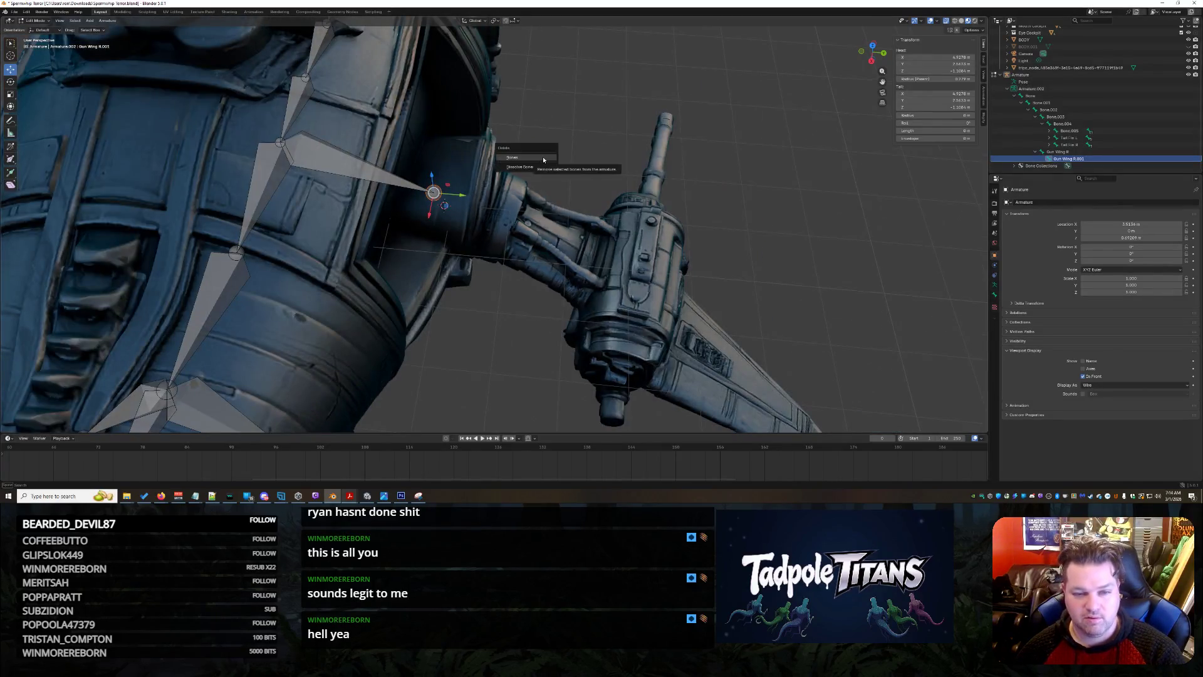
{"action": "left_click", "coordinate": [543, 159]}
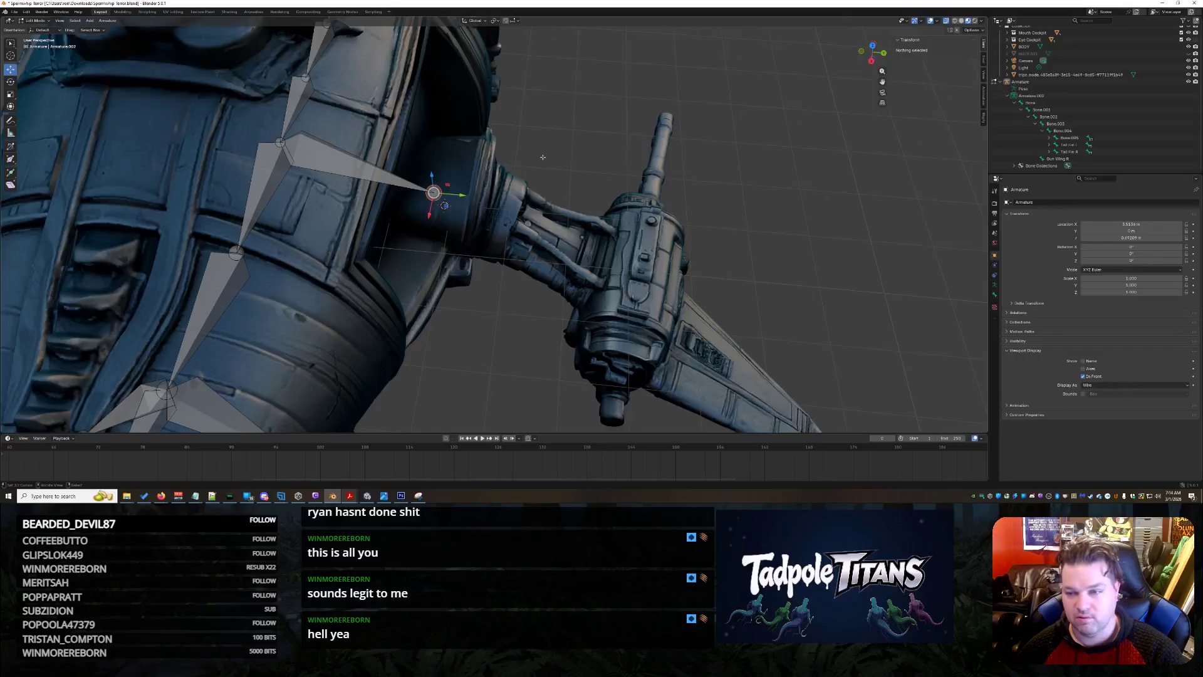
Extrude six new bones from Gun Wing R along the gun arm and down the fin blade.
{"action": "left_click", "coordinate": [1067, 159]}
{"action": "scroll", "coordinate": [559, 224], "scroll_direction": "up", "scroll_amount": 3}
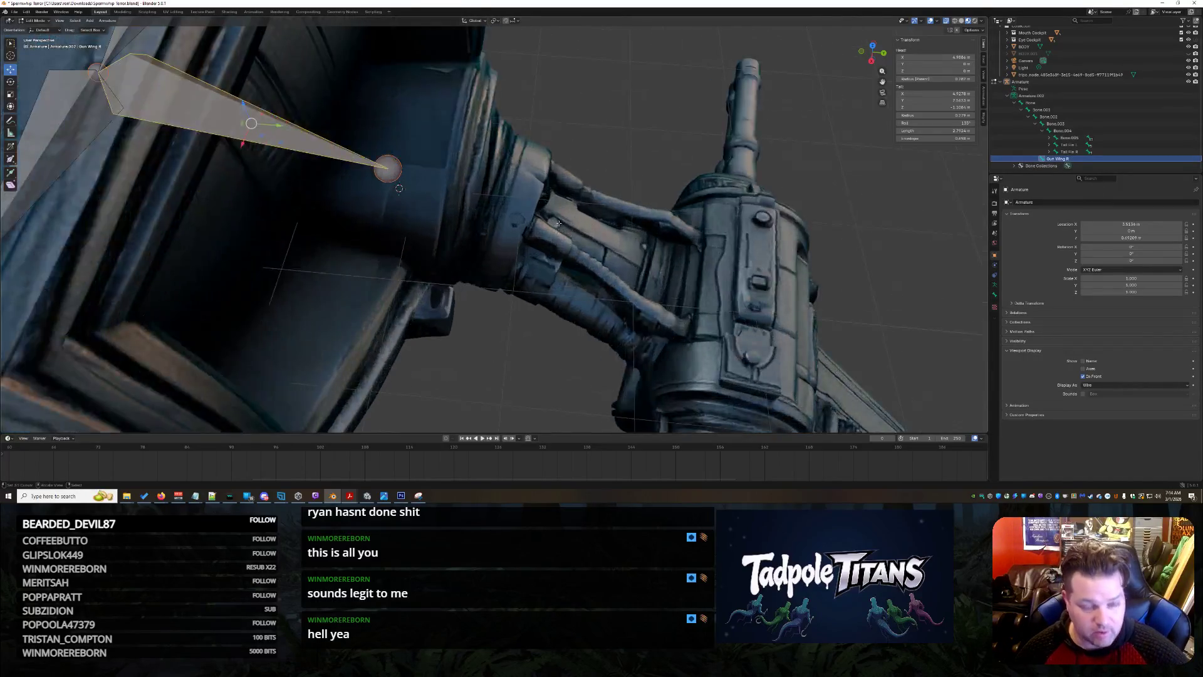
{"action": "key", "text": "shift+e"}
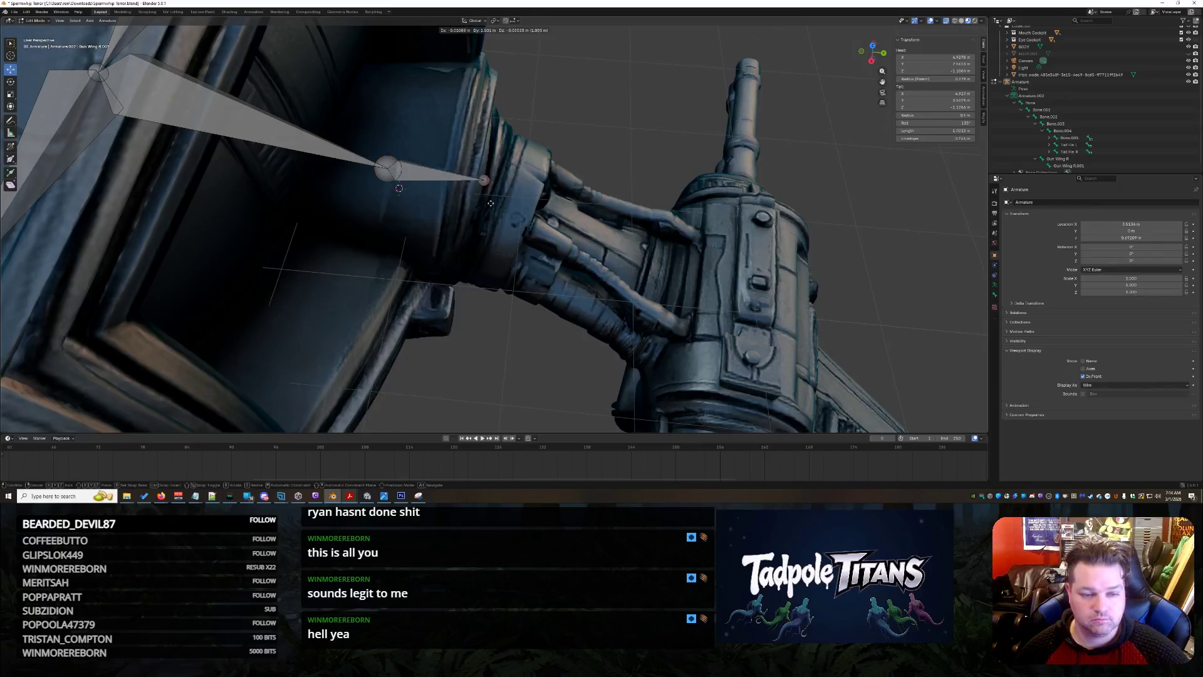
{"action": "left_click", "coordinate": [539, 238]}
{"action": "key", "text": "shift+e"}
{"action": "left_click", "coordinate": [665, 282]}
{"action": "middle_click_drag", "start_coordinate": [664, 282], "coordinate": [793, 321]}
{"action": "key", "text": "shift+e"}
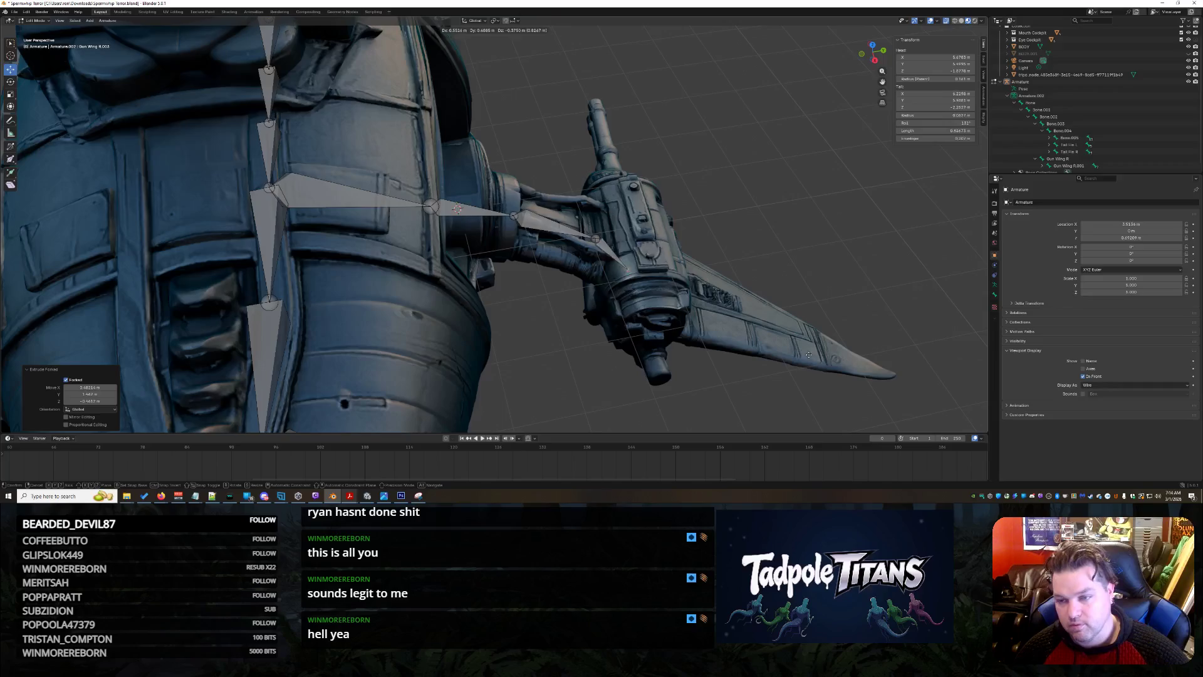
{"action": "left_click", "coordinate": [855, 376]}
{"action": "key", "text": "shift+e"}
{"action": "left_click", "coordinate": [956, 408]}
{"action": "key", "text": "shift+e"}
{"action": "left_click", "coordinate": [877, 346]}
{"action": "key", "text": "shift+e"}
{"action": "left_click", "coordinate": [875, 344]}
{"action": "scroll", "coordinate": [915, 309], "scroll_direction": "down", "scroll_amount": 10}
{"action": "mouse_move", "coordinate": [915, 309]}
{"action": "middle_mouse_down"}
{"action": "mouse_move", "coordinate": [724, 255]}
{"action": "mouse_move", "coordinate": [833, 261]}
{"action": "mouse_move", "coordinate": [842, 270]}
{"action": "mouse_move", "coordinate": [723, 295]}
{"action": "middle_mouse_up"}
{"action": "scroll", "coordinate": [833, 261], "scroll_direction": "up", "scroll_amount": 6}
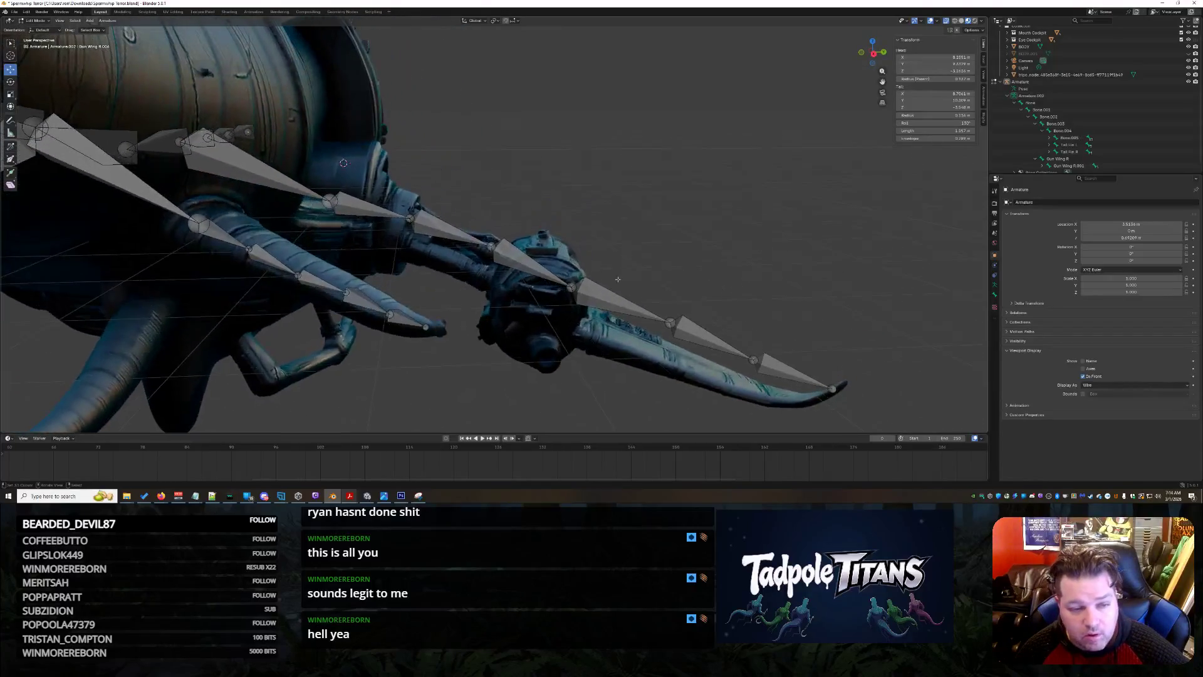
Lower the first two new joints vertically along the Z axis.
{"action": "key", "text": "g"}
{"action": "key", "text": "z"}
{"action": "left_click", "coordinate": [410, 229]}
{"action": "left_click", "coordinate": [491, 244]}
{"action": "key", "text": "g"}
{"action": "key", "text": "z"}
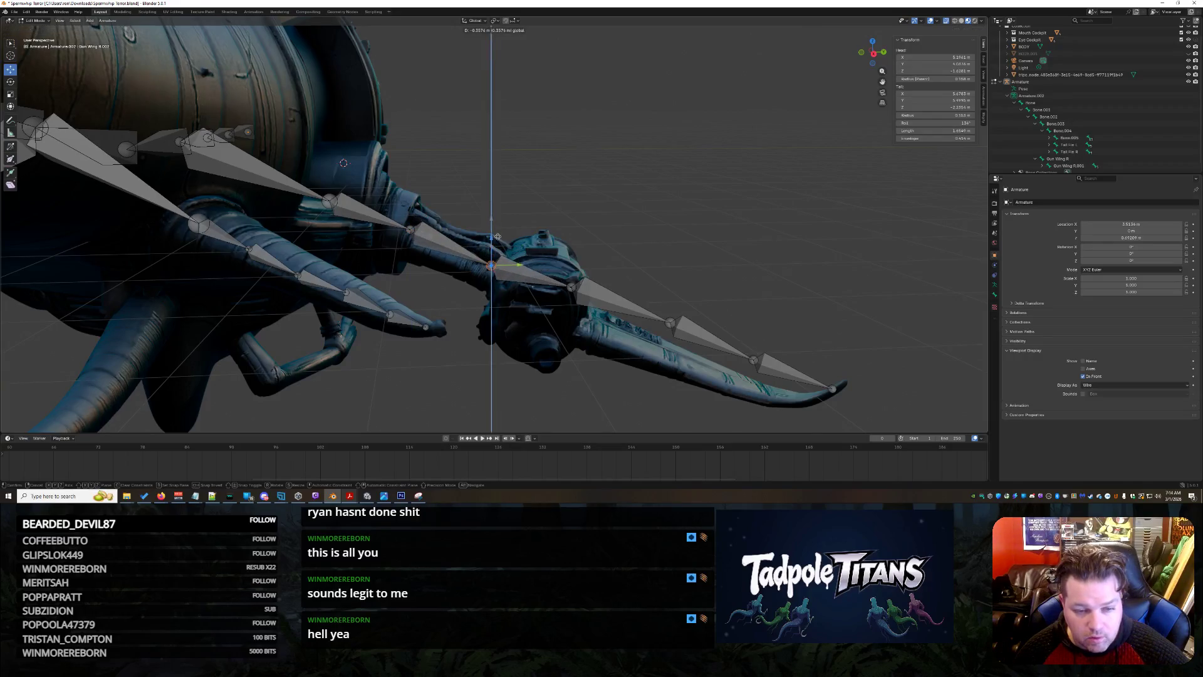
{"action": "left_click", "coordinate": [498, 240]}
{"action": "key", "text": "g"}
{"action": "key", "text": "y"}
{"action": "key", "text": "Escape"}
Move the fin-tip and neighbouring joints inside the fin blade and further up the arm.
{"action": "left_click", "coordinate": [571, 287]}
{"action": "mouse_move", "coordinate": [570, 287]}
{"action": "middle_mouse_down"}
{"action": "mouse_move", "coordinate": [613, 268]}
{"action": "mouse_move", "coordinate": [653, 316]}
{"action": "mouse_move", "coordinate": [581, 302]}
{"action": "middle_mouse_up"}
{"action": "left_click", "coordinate": [726, 272]}
{"action": "key", "text": "g"}
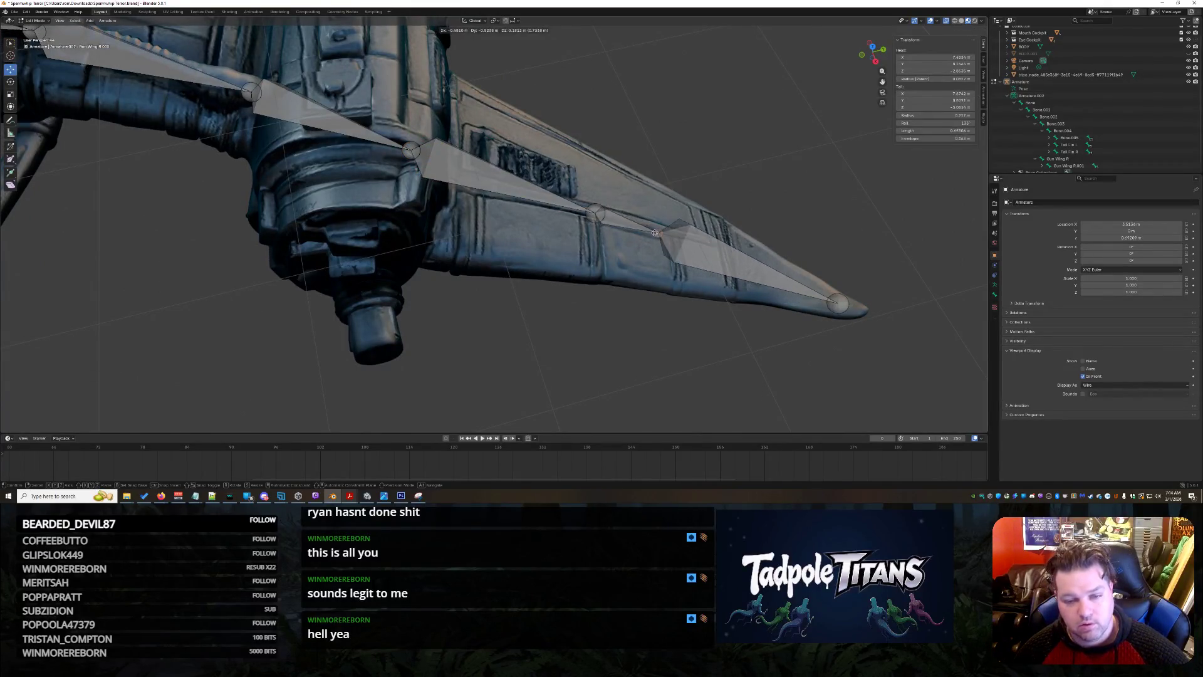
{"action": "left_click", "coordinate": [658, 232]}
{"action": "left_click", "coordinate": [594, 213]}
{"action": "key", "text": "g"}
{"action": "left_click", "coordinate": [473, 182]}
{"action": "left_click", "coordinate": [411, 151]}
{"action": "key", "text": "g"}
{"action": "left_click", "coordinate": [403, 124]}
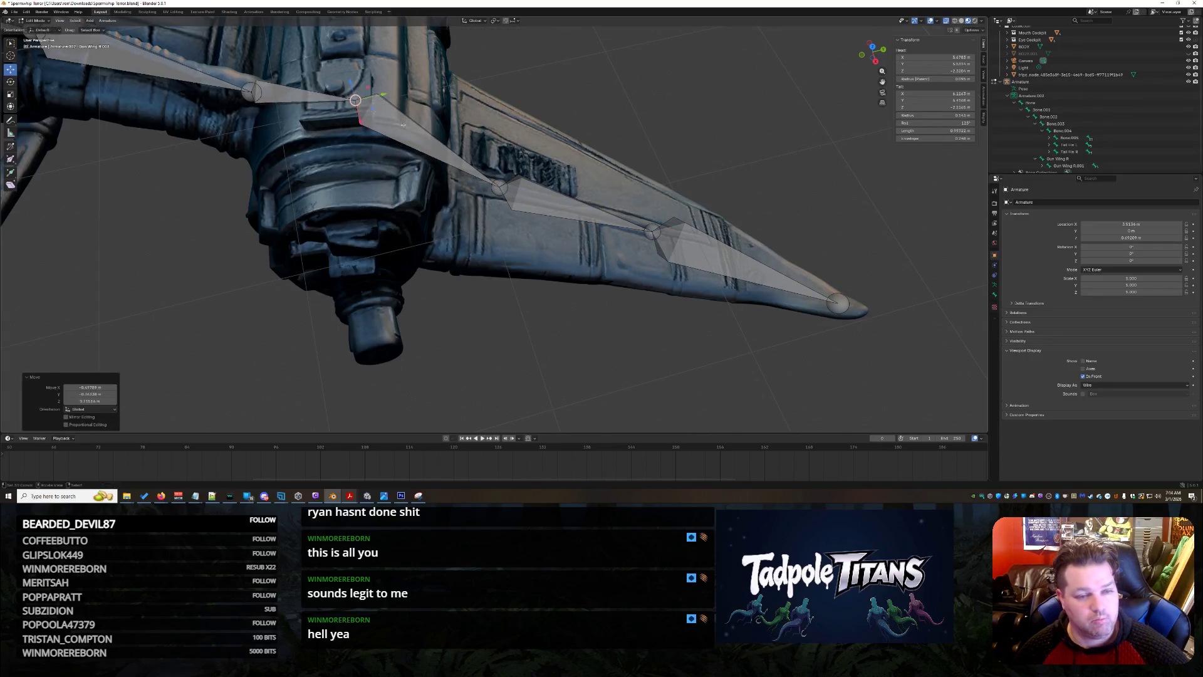
{"action": "left_click", "coordinate": [500, 187]}
{"action": "key", "text": "g"}
{"action": "left_click", "coordinate": [509, 184]}
Lower the arm bone tip and Gun Wing R.004 and R.005 joints, then reposition the blade-end tip.
{"action": "middle_click_drag", "start_coordinate": [509, 185], "coordinate": [495, 176]}
{"action": "left_click", "coordinate": [348, 147]}
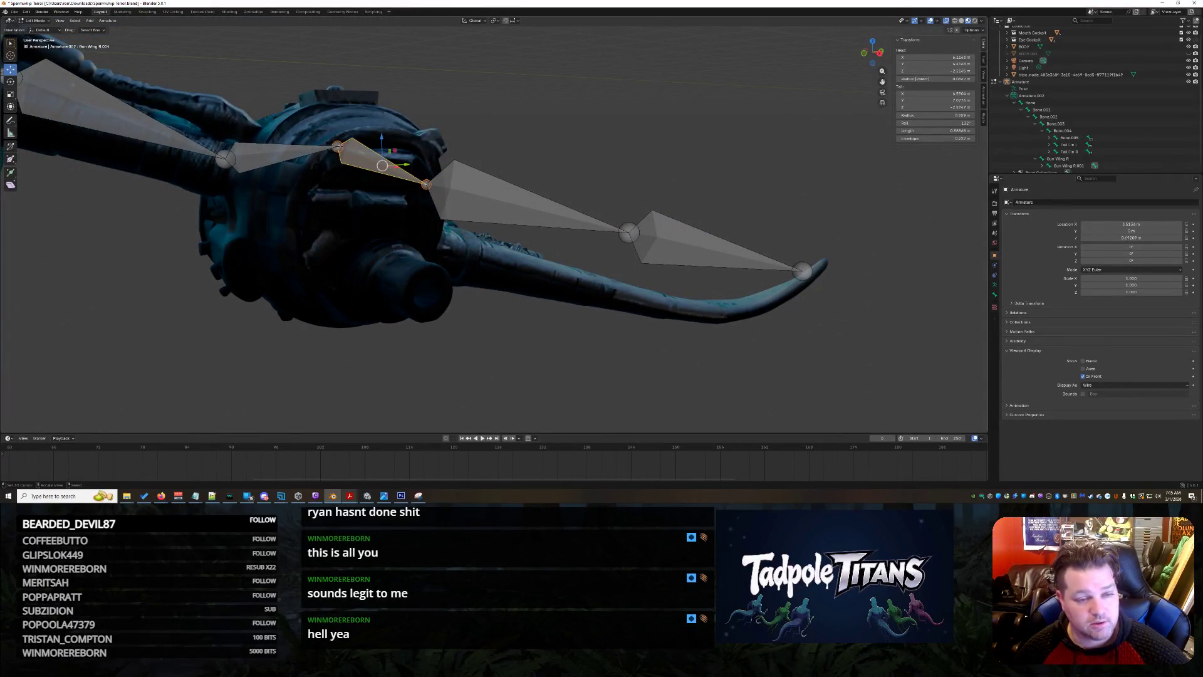
{"action": "key", "text": "g"}
{"action": "key", "text": "z"}
{"action": "left_click", "coordinate": [343, 188]}
{"action": "mouse_move", "coordinate": [343, 188]}
{"action": "middle_mouse_down"}
{"action": "mouse_move", "coordinate": [362, 283]}
{"action": "mouse_move", "coordinate": [462, 268]}
{"action": "mouse_move", "coordinate": [507, 283]}
{"action": "middle_mouse_up"}
{"action": "left_click", "coordinate": [460, 185]}
{"action": "key", "text": "g"}
{"action": "key", "text": "z"}
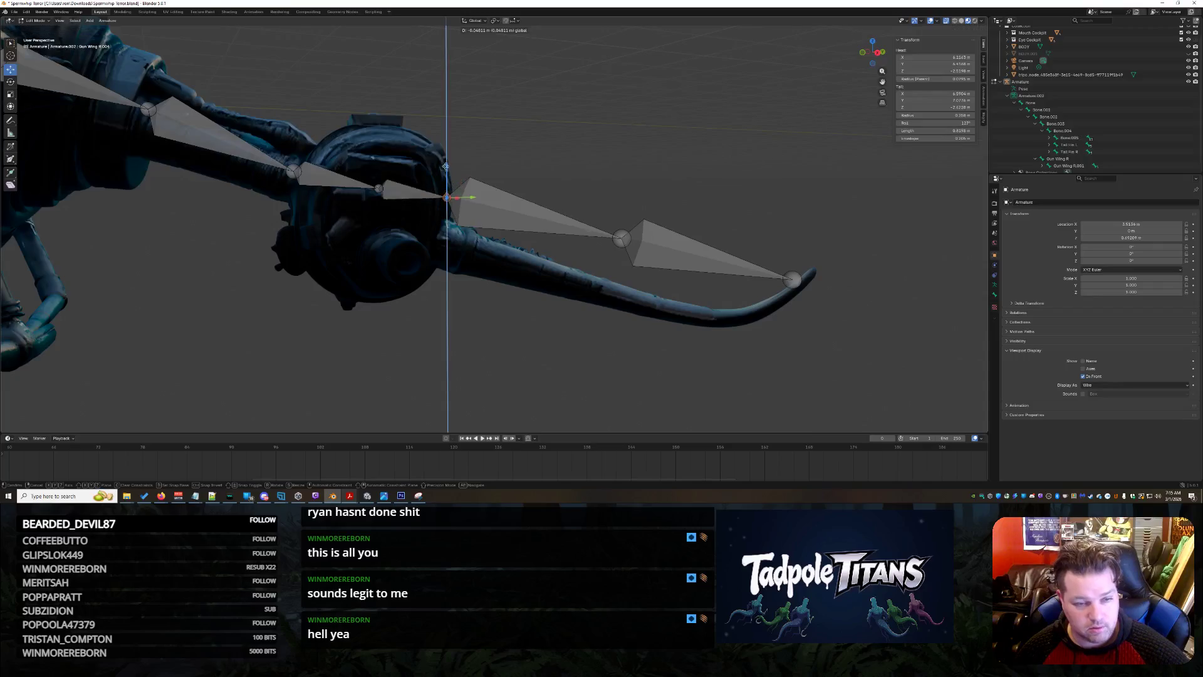
{"action": "left_click", "coordinate": [458, 230]}
{"action": "left_click", "coordinate": [620, 240]}
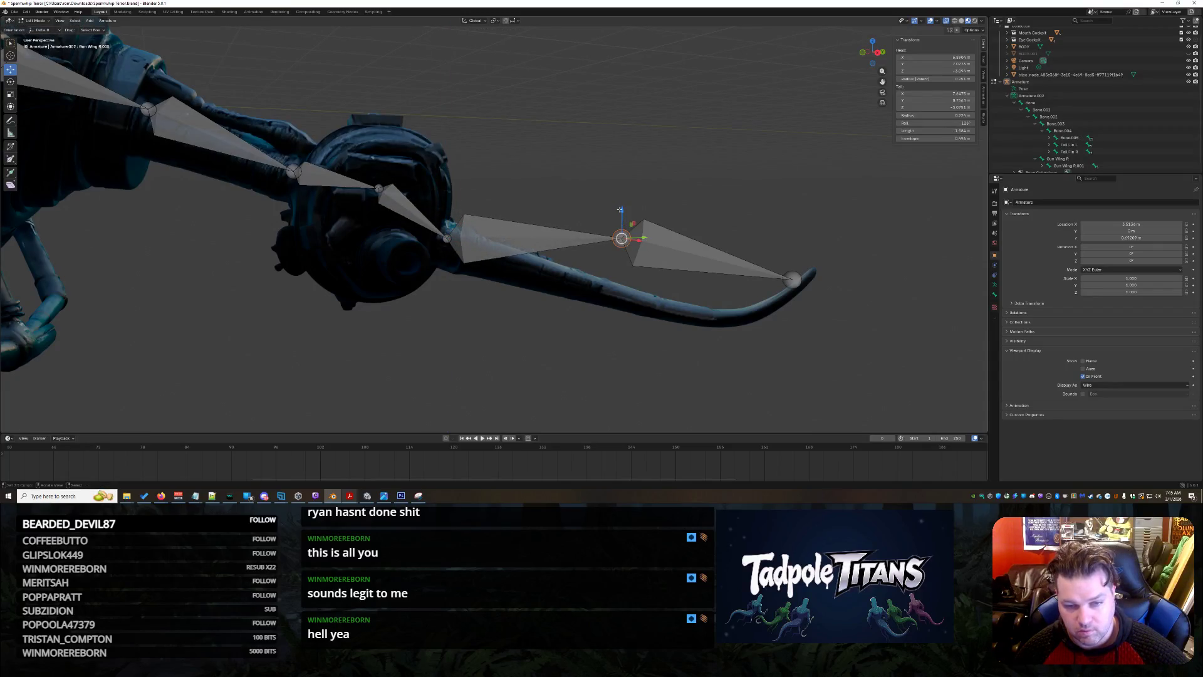
{"action": "key", "text": "g"}
{"action": "key", "text": "z"}
{"action": "left_click", "coordinate": [623, 282]}
{"action": "mouse_move", "coordinate": [622, 283]}
{"action": "middle_mouse_down"}
{"action": "mouse_move", "coordinate": [887, 418]}
{"action": "mouse_move", "coordinate": [752, 350]}
{"action": "mouse_move", "coordinate": [815, 276]}
{"action": "middle_mouse_up"}
{"action": "left_click", "coordinate": [821, 273]}
{"action": "key", "text": "g"}
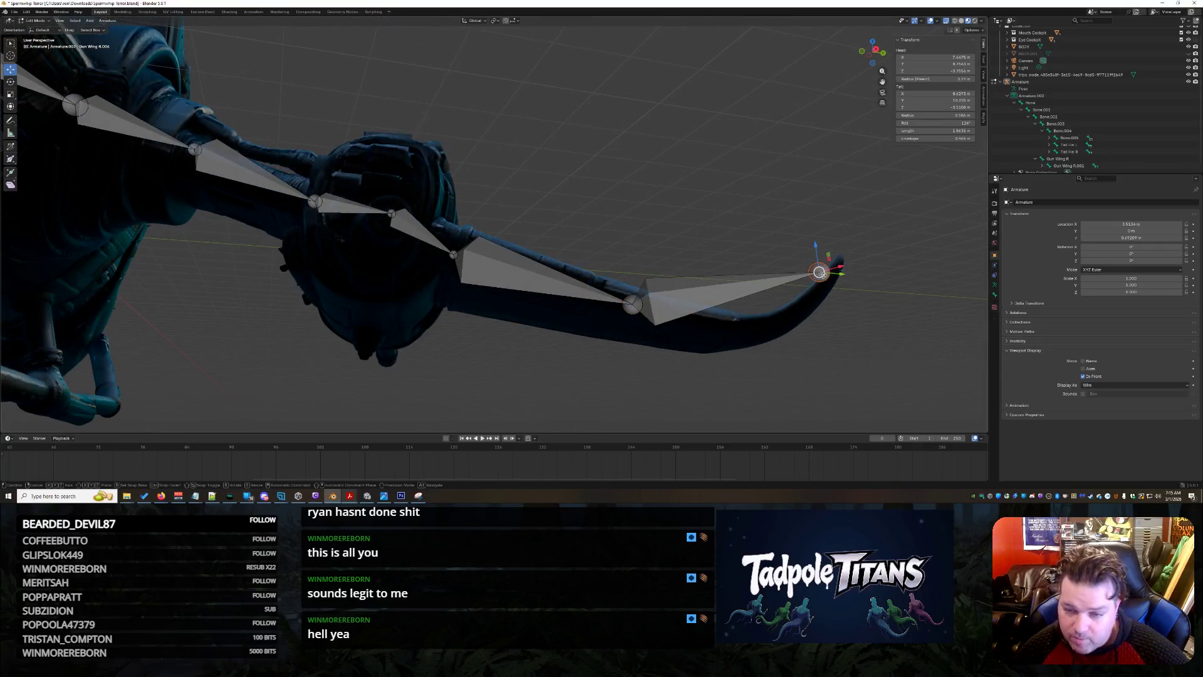
{"action": "left_click", "coordinate": [742, 317]}
{"action": "mouse_move", "coordinate": [742, 317]}
{"action": "middle_mouse_down"}
{"action": "mouse_move", "coordinate": [694, 302]}
{"action": "mouse_move", "coordinate": [681, 317]}
{"action": "middle_mouse_up"}
Extrude one more bone to the blade tip, then raise a joint and adjust Gun Wing R.004.
{"action": "key", "text": "e"}
{"action": "left_click", "coordinate": [856, 375]}
{"action": "middle_click_drag", "start_coordinate": [856, 375], "coordinate": [615, 335]}
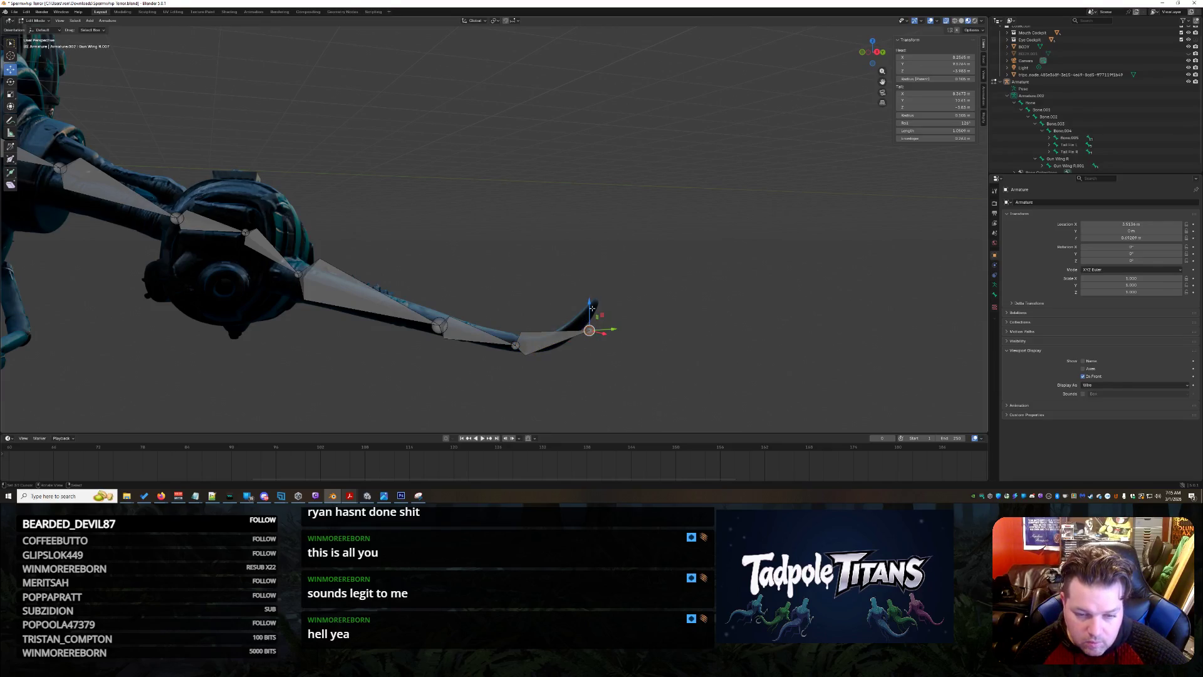
{"action": "key", "text": "g"}
{"action": "key", "text": "z"}
{"action": "left_click", "coordinate": [588, 283]}
{"action": "left_click", "coordinate": [516, 347]}
{"action": "key", "text": "g"}
{"action": "left_click", "coordinate": [551, 360]}
{"action": "mouse_move", "coordinate": [551, 360]}
{"action": "middle_mouse_down"}
{"action": "mouse_move", "coordinate": [728, 427]}
{"action": "mouse_move", "coordinate": [622, 339]}
{"action": "middle_mouse_up"}
Shift a joint and the wing-tip joint along the X and Y axes into the fin.
{"action": "key", "text": "g"}
{"action": "key", "text": "x"}
{"action": "left_click", "coordinate": [533, 263]}
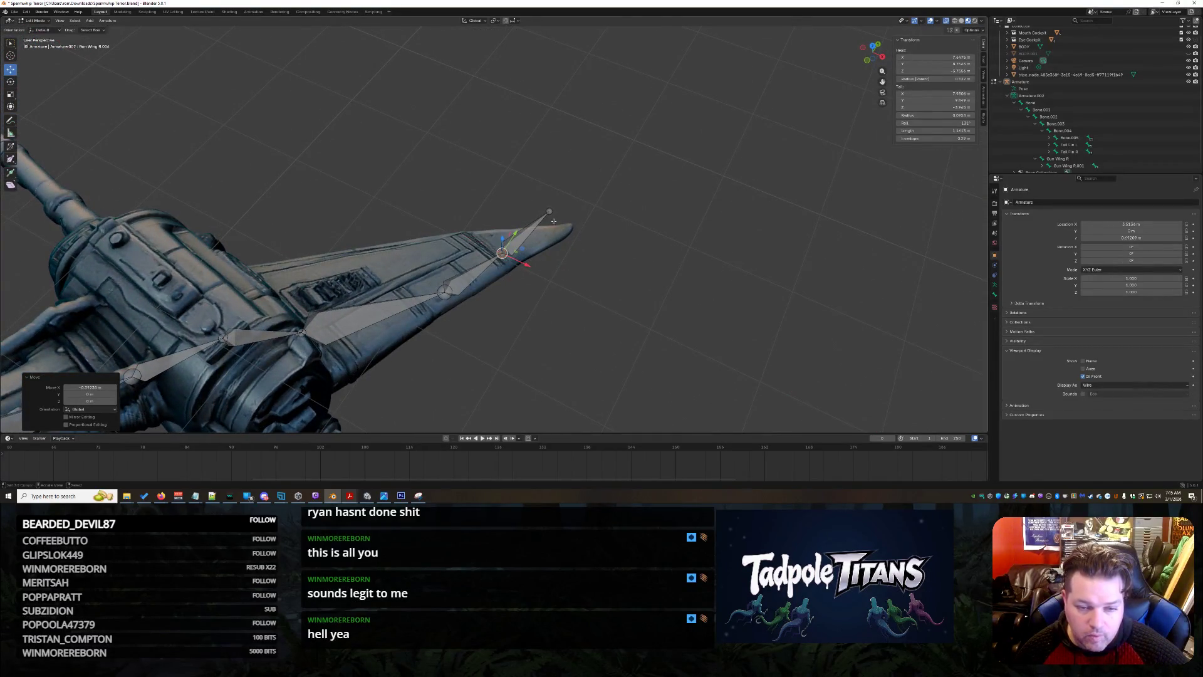
{"action": "left_click", "coordinate": [549, 211]}
{"action": "key", "text": "g"}
{"action": "key", "text": "x"}
{"action": "left_click", "coordinate": [605, 257]}
{"action": "mouse_move", "coordinate": [609, 261]}
{"action": "middle_mouse_down"}
{"action": "mouse_move", "coordinate": [618, 309]}
{"action": "mouse_move", "coordinate": [664, 308]}
{"action": "mouse_move", "coordinate": [721, 361]}
{"action": "mouse_move", "coordinate": [797, 378]}
{"action": "mouse_move", "coordinate": [414, 208]}
{"action": "middle_mouse_up"}
{"action": "key", "text": "g"}
{"action": "key", "text": "y"}
{"action": "left_click", "coordinate": [645, 344]}
{"action": "key", "text": "g"}
{"action": "key", "text": "y"}
{"action": "key", "text": "x"}
{"action": "left_click", "coordinate": [427, 200]}
{"action": "key", "text": "g"}
{"action": "key", "text": "y"}
{"action": "left_click", "coordinate": [425, 210]}
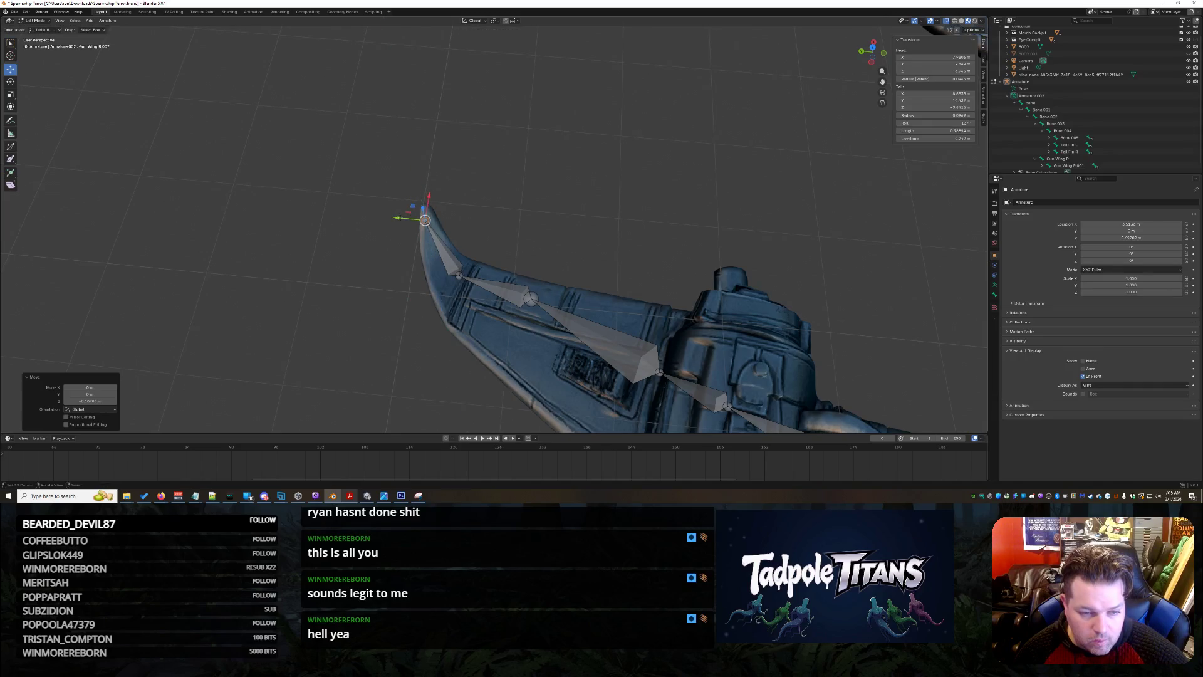
Raise a wing joint and move a bone tip vertically in side view.
{"action": "mouse_move", "coordinate": [425, 210]}
{"action": "middle_mouse_down"}
{"action": "mouse_move", "coordinate": [484, 297]}
{"action": "mouse_move", "coordinate": [598, 309]}
{"action": "middle_mouse_up"}
{"action": "left_click", "coordinate": [442, 246]}
{"action": "key", "text": "g"}
{"action": "left_click", "coordinate": [427, 226]}
{"action": "left_click", "coordinate": [611, 312]}
{"action": "mouse_move", "coordinate": [611, 312]}
{"action": "middle_mouse_down"}
{"action": "mouse_move", "coordinate": [582, 321]}
{"action": "mouse_move", "coordinate": [714, 338]}
{"action": "mouse_move", "coordinate": [834, 376]}
{"action": "mouse_move", "coordinate": [26, 359]}
{"action": "middle_mouse_up"}
{"action": "key", "text": "g"}
{"action": "key", "text": "z"}
{"action": "left_click", "coordinate": [595, 303]}
From underneath, raise a bone head and the Gun Wing R.004 and R.003 joints into the arm housing.
{"action": "mouse_move", "coordinate": [165, 395]}
{"action": "middle_mouse_down"}
{"action": "mouse_move", "coordinate": [178, 313]}
{"action": "mouse_move", "coordinate": [312, 197]}
{"action": "middle_mouse_up"}
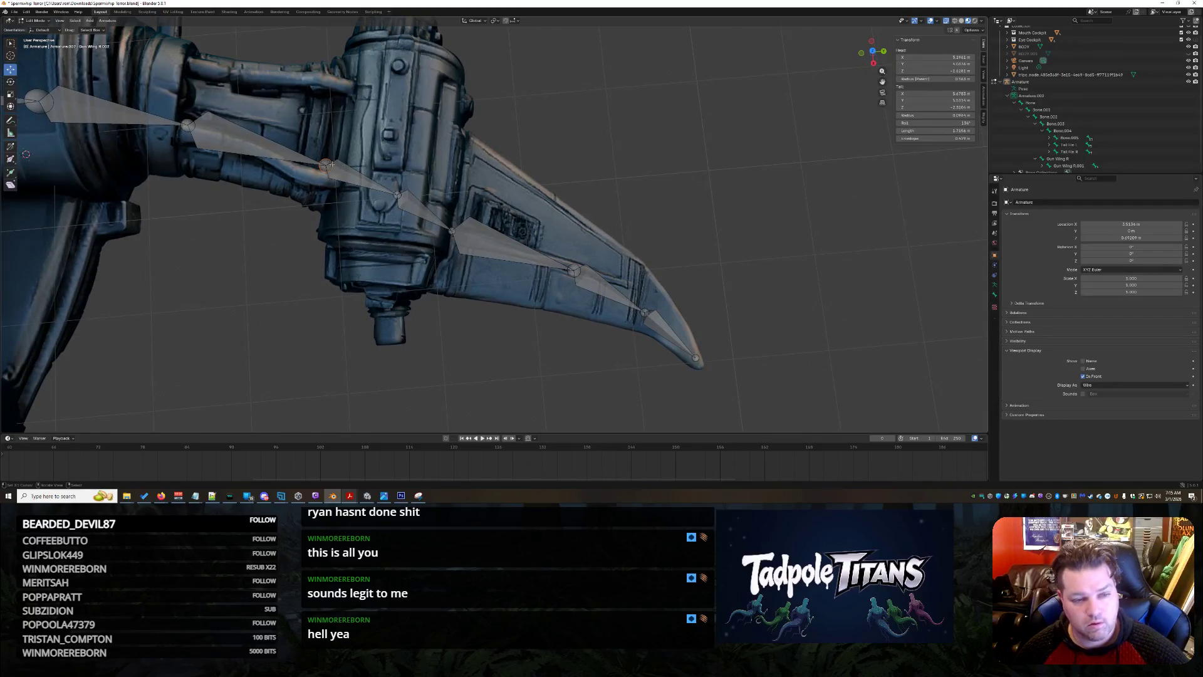
{"action": "key", "text": "g"}
{"action": "left_click", "coordinate": [448, 198]}
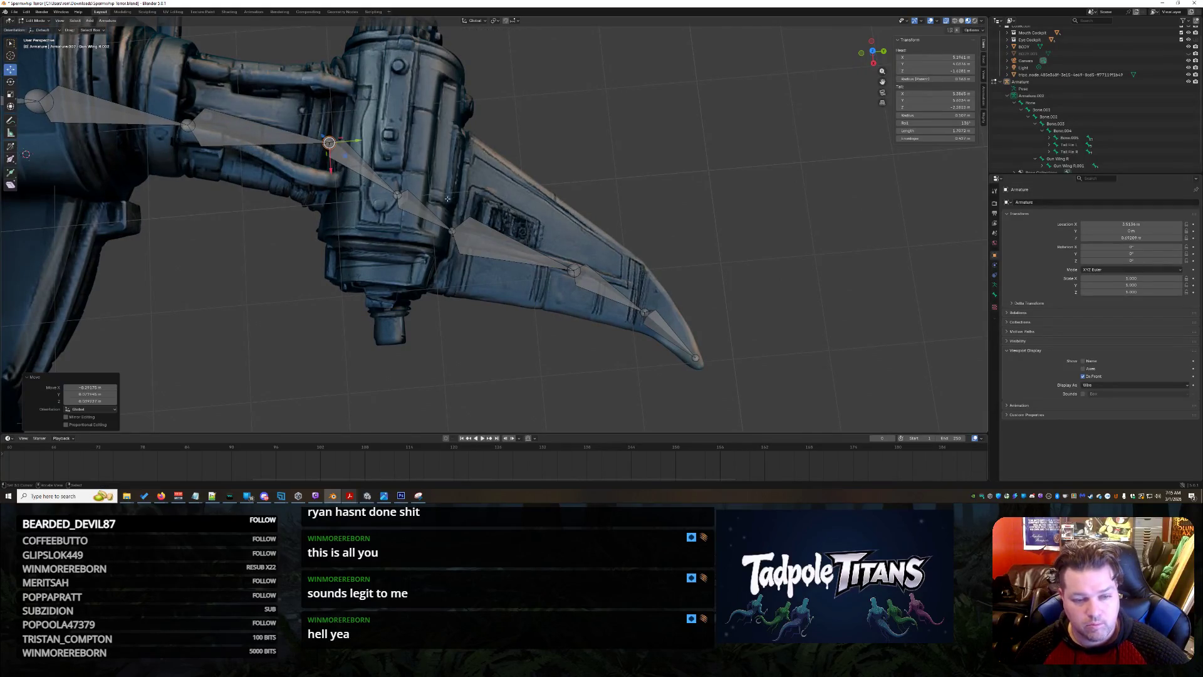
{"action": "left_click", "coordinate": [452, 230]}
{"action": "key", "text": "g"}
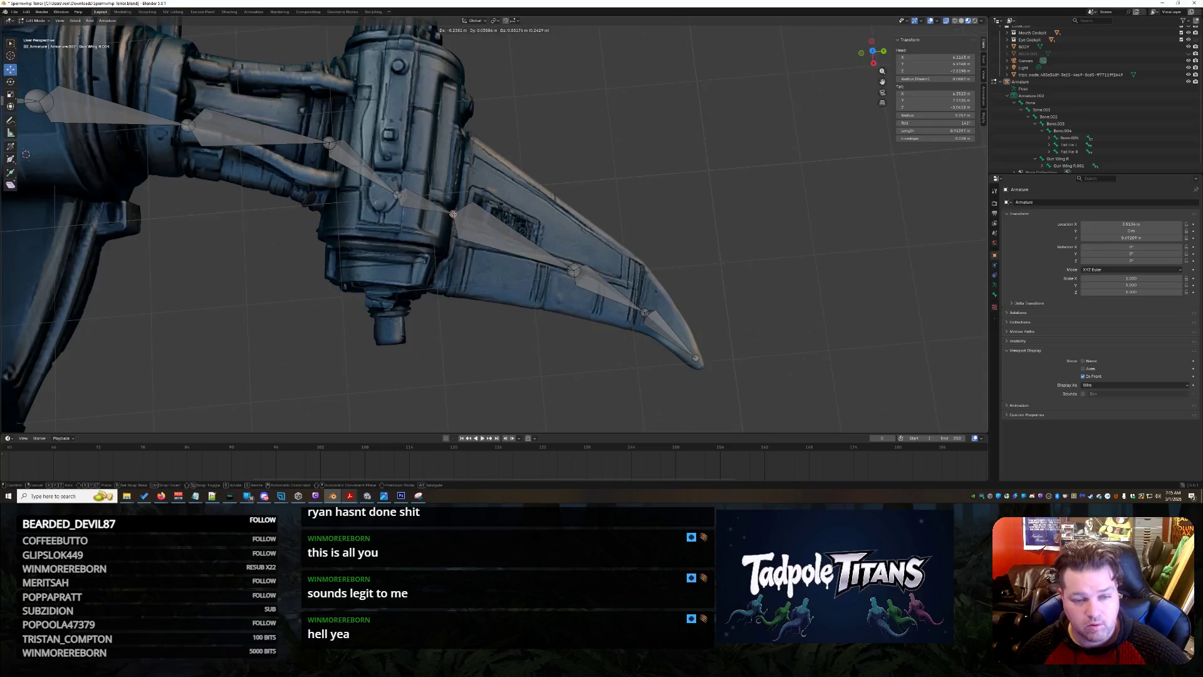
{"action": "left_click", "coordinate": [454, 202]}
{"action": "left_click", "coordinate": [397, 195]}
{"action": "key", "text": "g"}
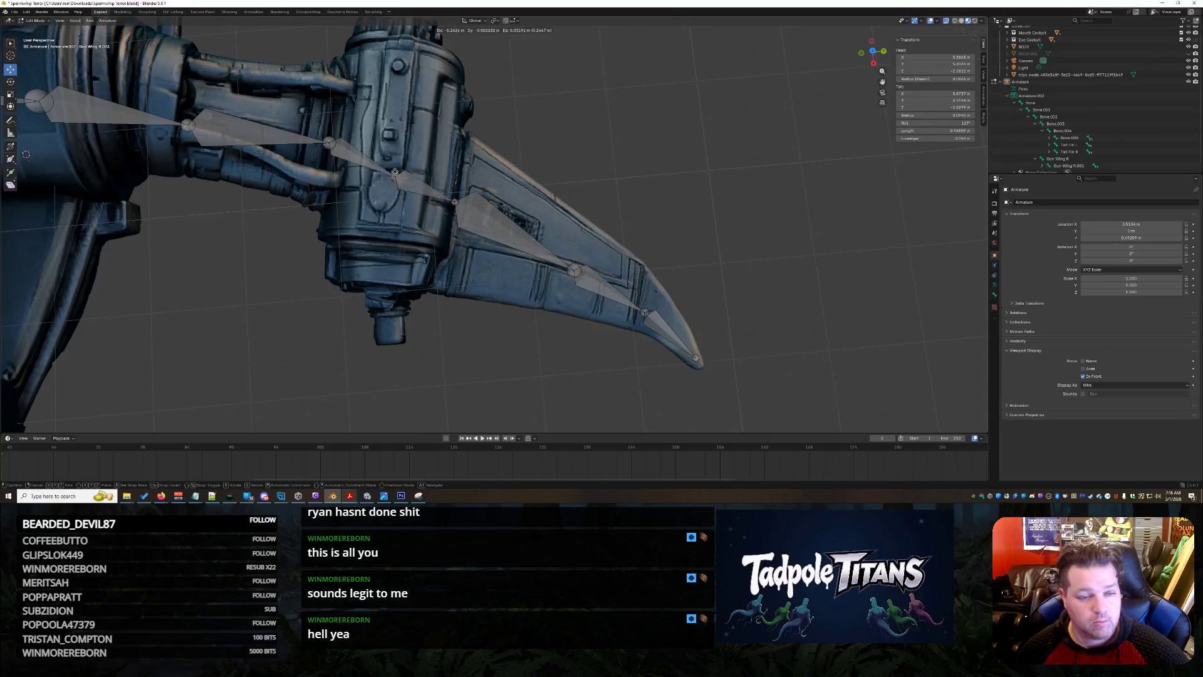
{"action": "left_click", "coordinate": [409, 169]}
{"action": "mouse_move", "coordinate": [408, 170]}
{"action": "middle_mouse_down"}
{"action": "mouse_move", "coordinate": [485, 339]}
{"action": "mouse_move", "coordinate": [523, 324]}
{"action": "mouse_move", "coordinate": [458, 318]}
{"action": "middle_mouse_up"}
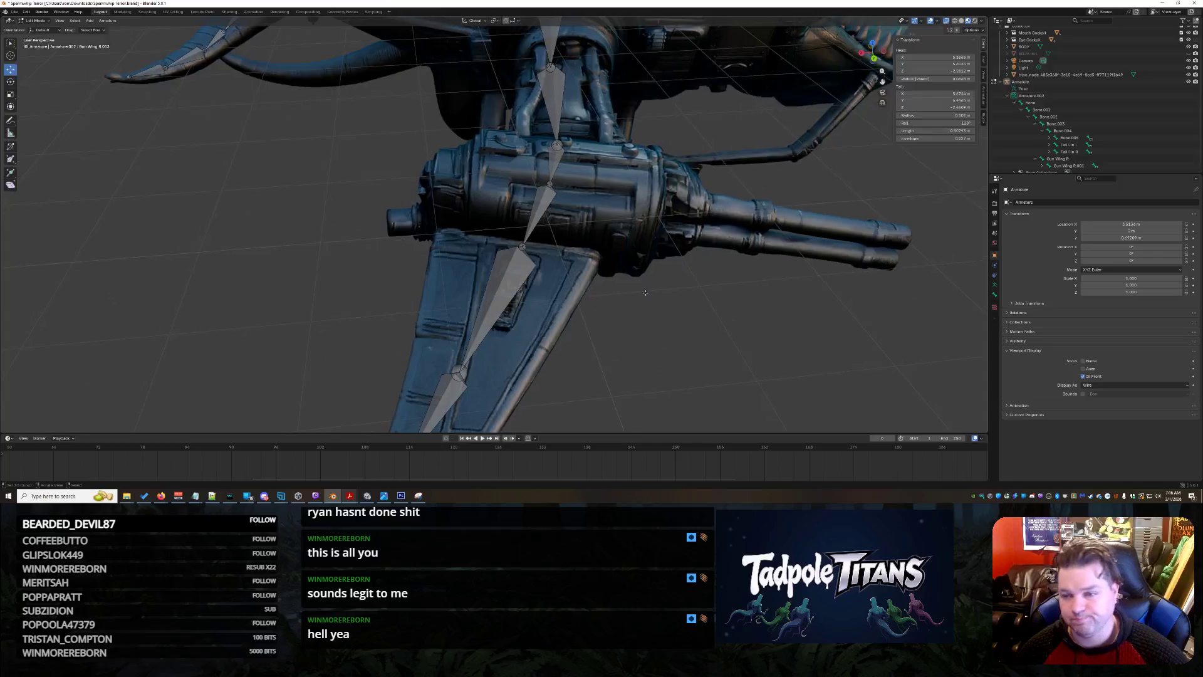
{"action": "scroll", "coordinate": [1050, 157], "scroll_direction": "down", "scroll_amount": 1}
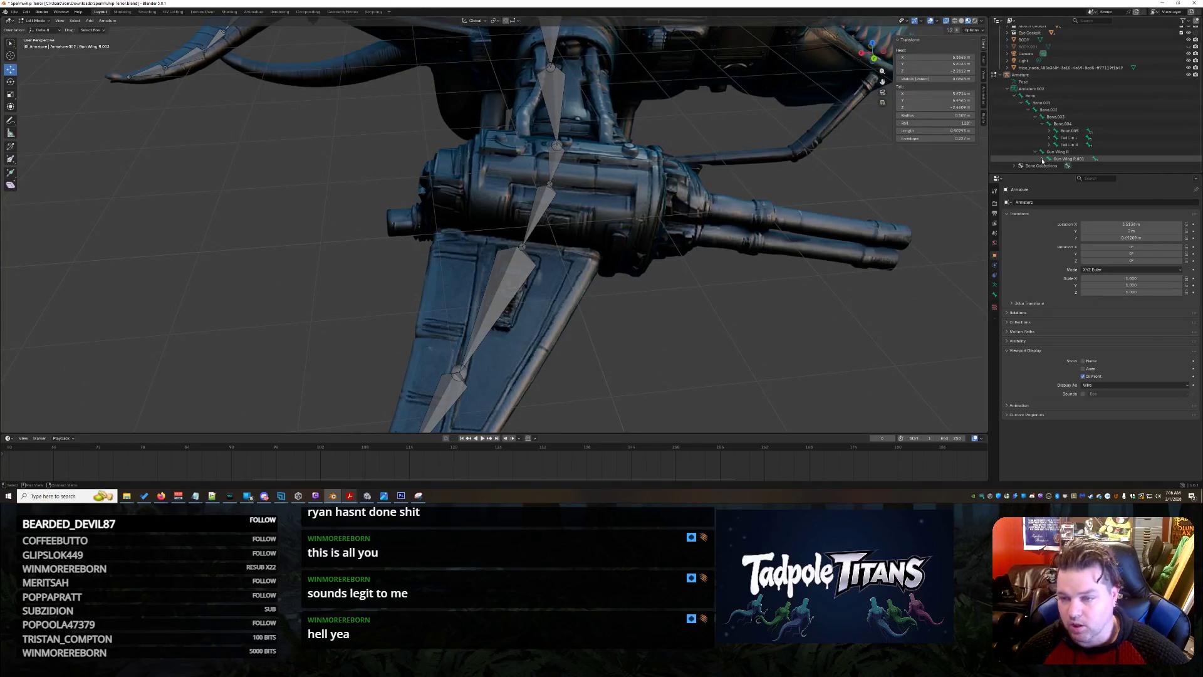
Select the Gun Wing R.001 bone and orient the view along the gun wing.
{"action": "left_click", "coordinate": [1043, 124]}
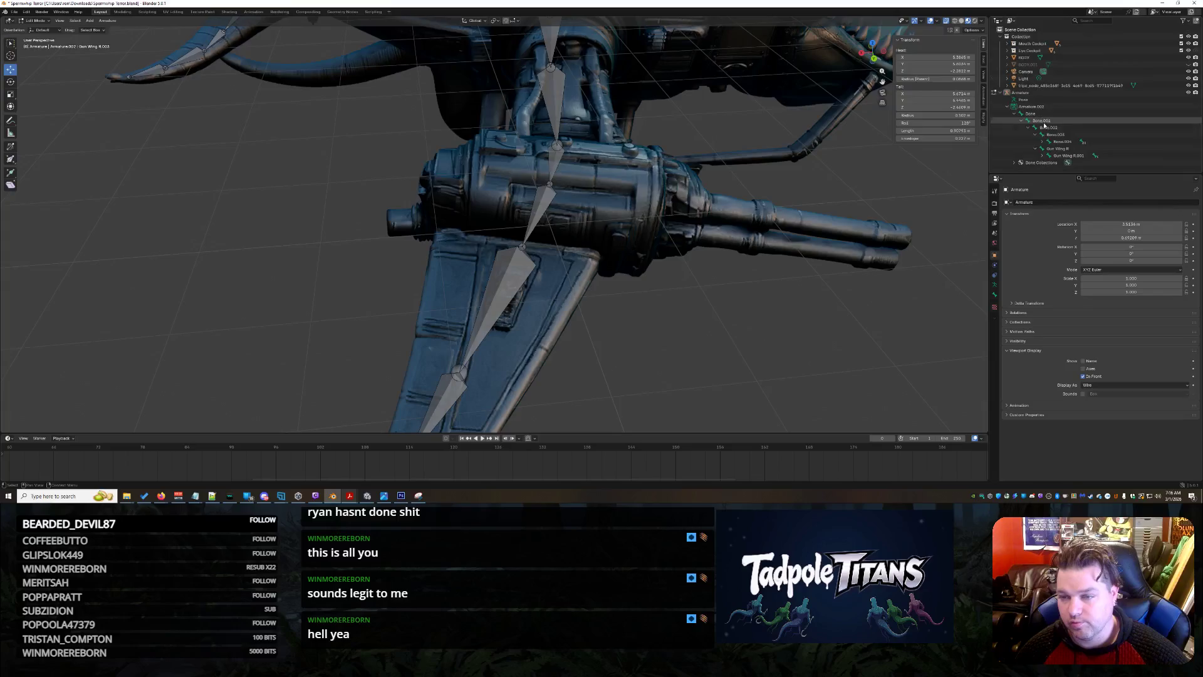
{"action": "left_click", "coordinate": [1056, 157]}
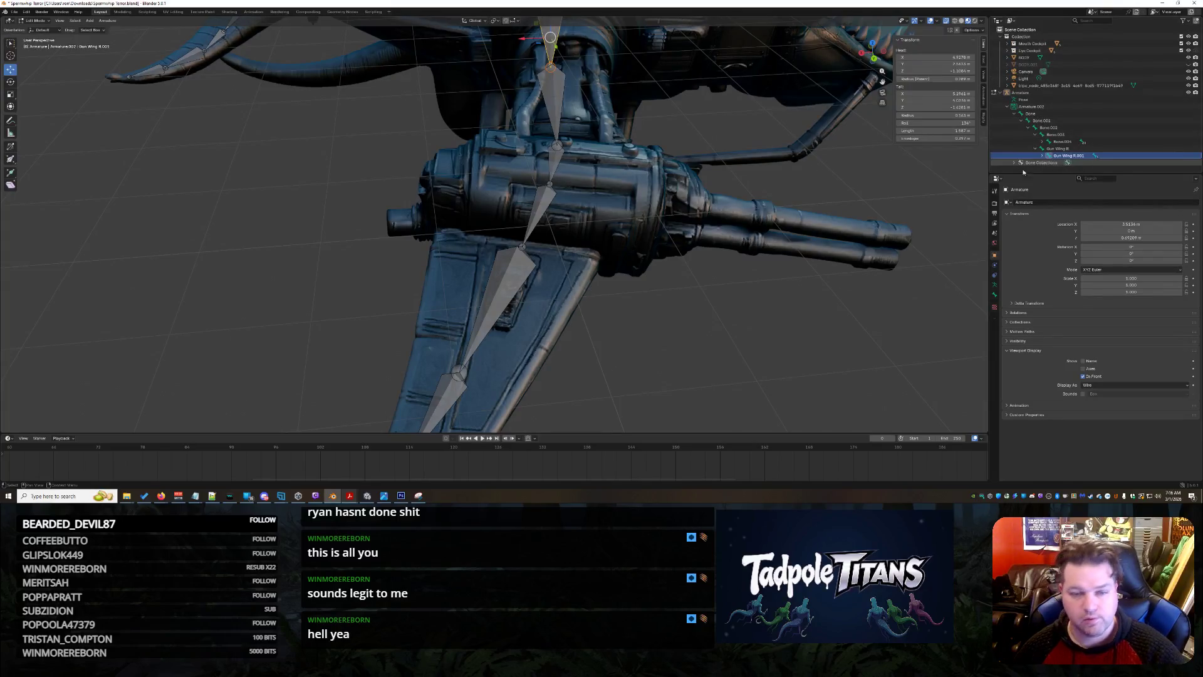
{"action": "mouse_move", "coordinate": [665, 270]}
{"action": "middle_mouse_down"}
{"action": "mouse_move", "coordinate": [739, 305]}
{"action": "mouse_move", "coordinate": [433, 191]}
{"action": "middle_mouse_up"}
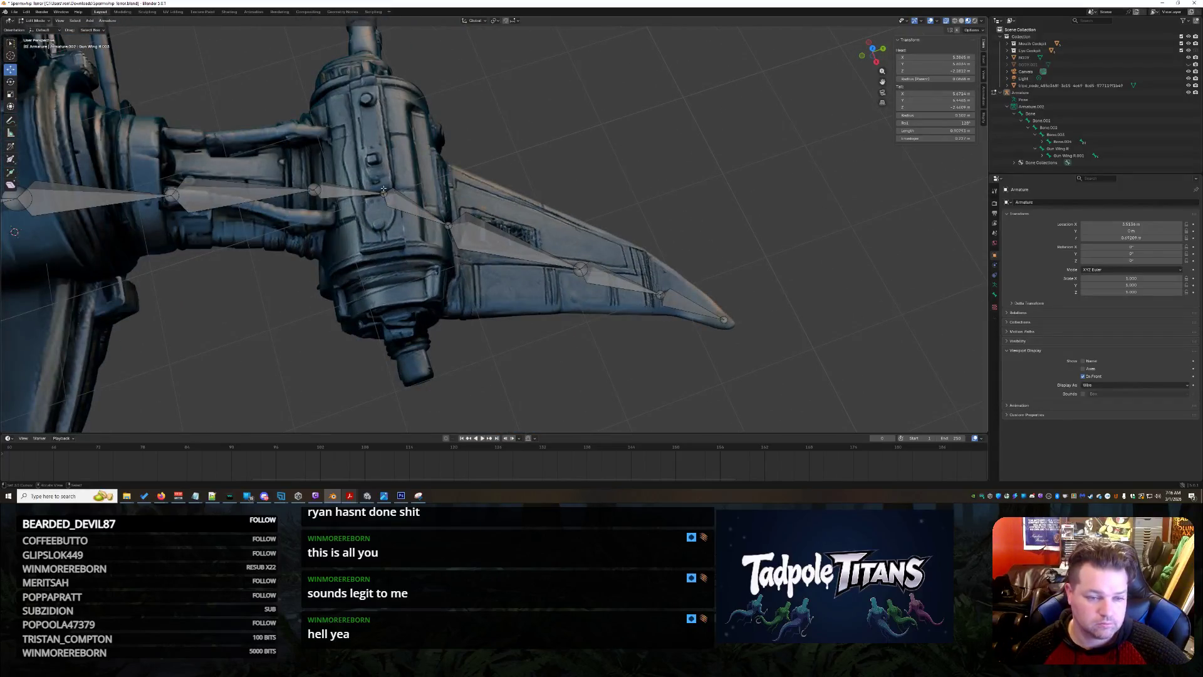
{"action": "middle_click_drag", "start_coordinate": [592, 124], "coordinate": [576, 240]}
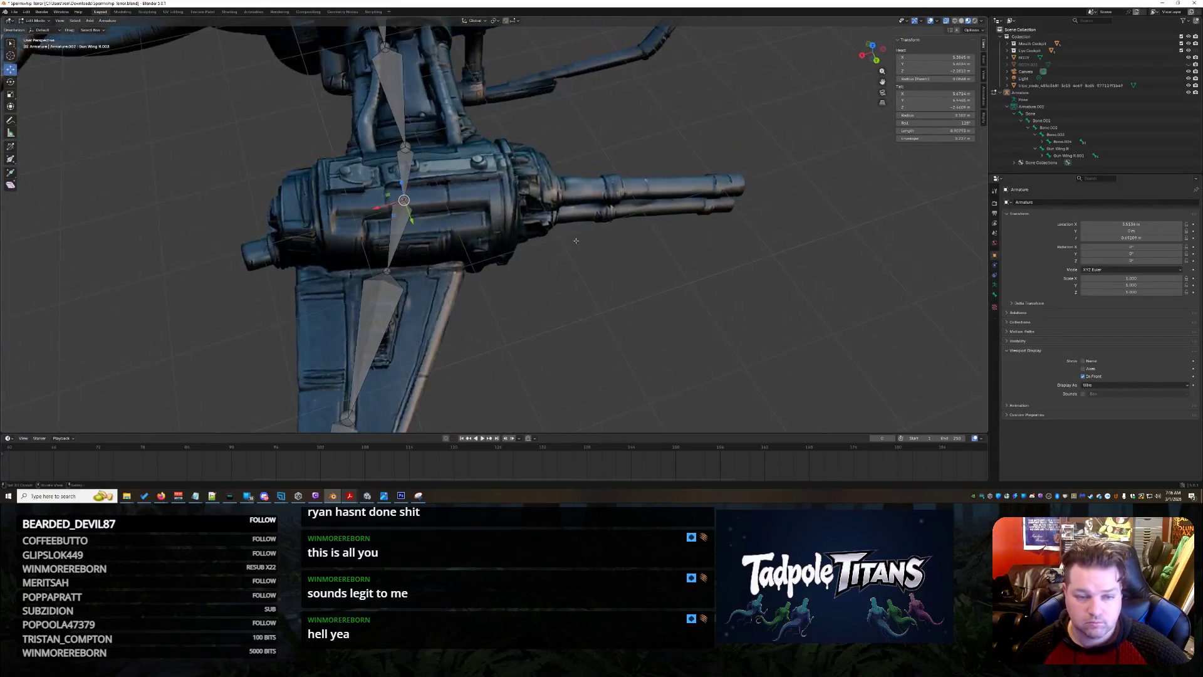
Extrude a trial chain of bones along the gun barrel, then undo it.
{"action": "key", "text": "e"}
{"action": "left_click", "coordinate": [650, 185]}
{"action": "key", "text": "e"}
{"action": "left_click", "coordinate": [738, 188]}
{"action": "key", "text": "e"}
{"action": "left_click", "coordinate": [803, 188]}
{"action": "key", "text": "e"}
{"action": "key", "text": "Escape"}
{"action": "key", "text": "ctrl+z"}
{"action": "key", "text": "ctrl+z"}
{"action": "key", "text": "ctrl+z"}
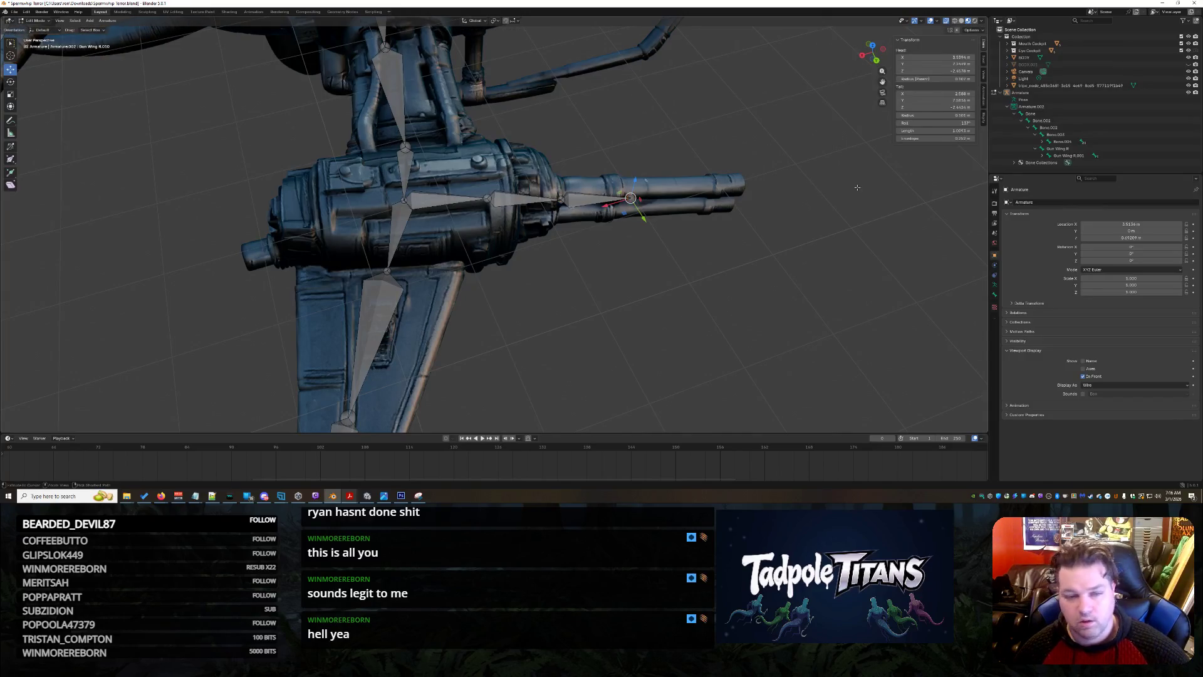
{"action": "key", "text": "ctrl+z"}
Extrude a short bone toward the barrel and rename it Laser Gun R.
{"action": "key", "text": "e"}
{"action": "left_click", "coordinate": [490, 191]}
{"action": "left_click", "coordinate": [437, 199]}
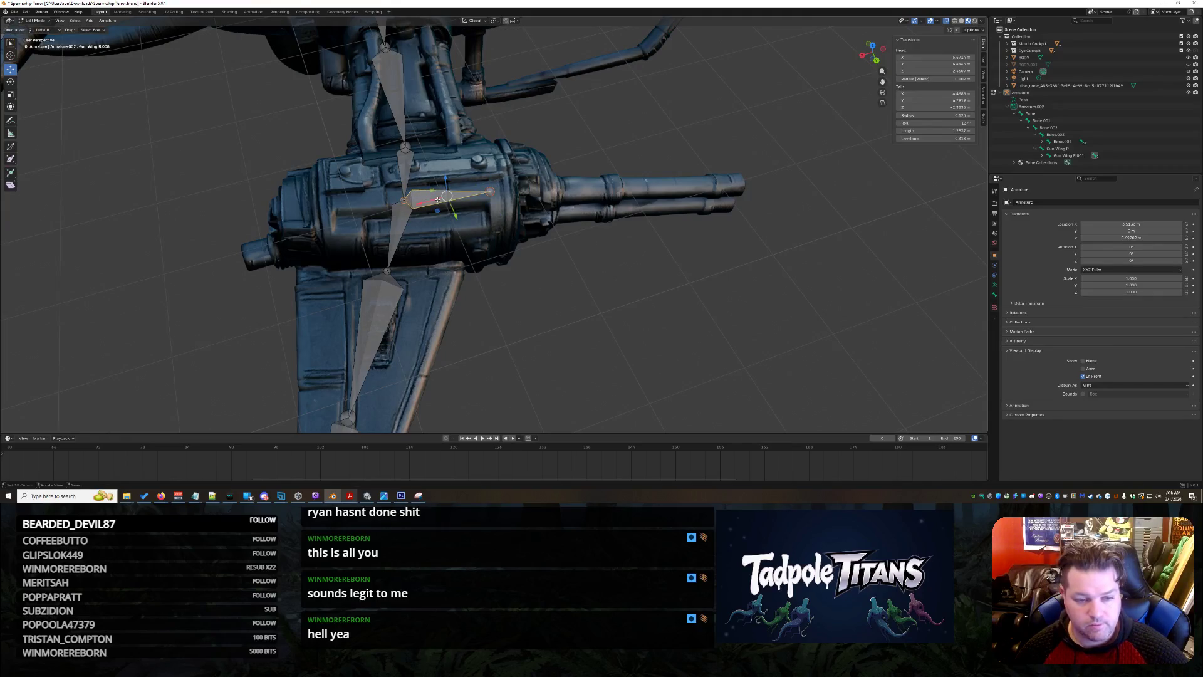
{"action": "key", "text": "F2"}
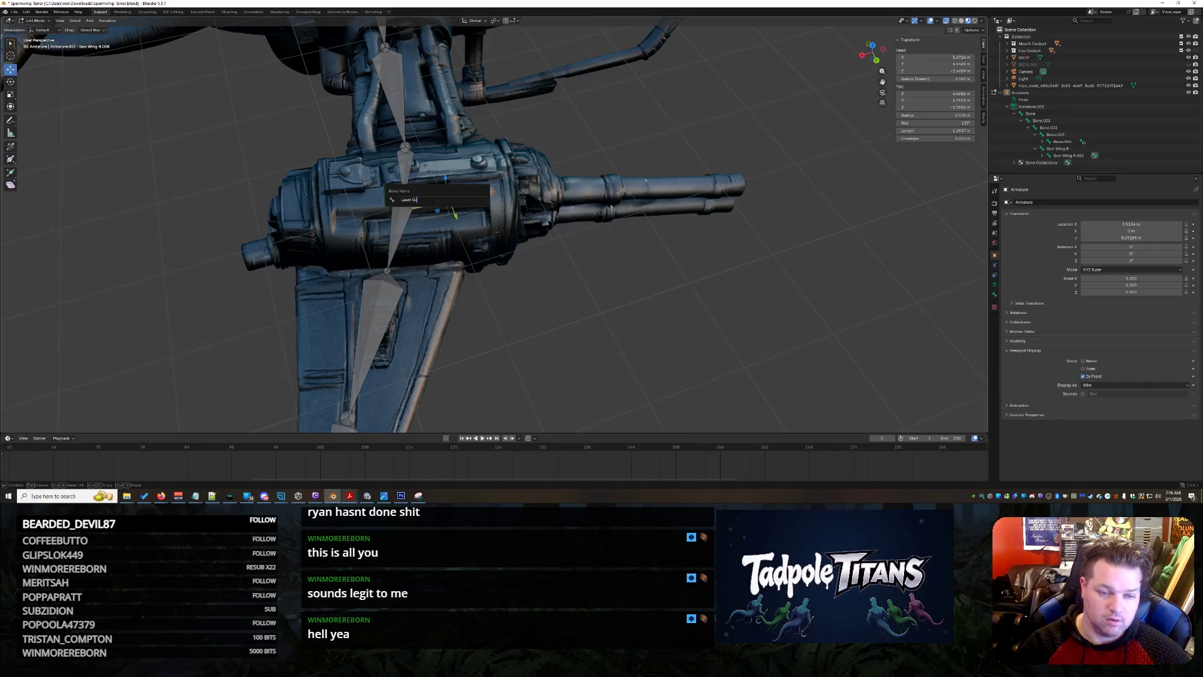
{"action": "key", "text": "Return"}
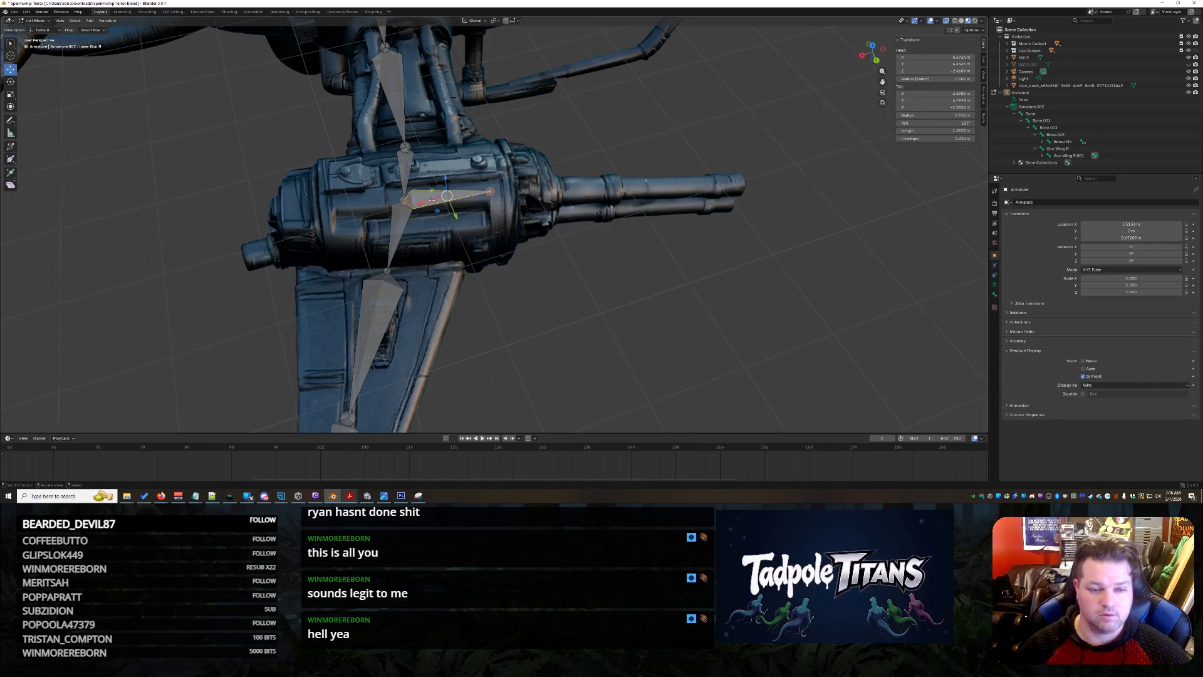
Delete the stray Gun Wing R.008 bone and the zero-length Laser Gun R.001 bone.
{"action": "key", "text": "shift+e"}
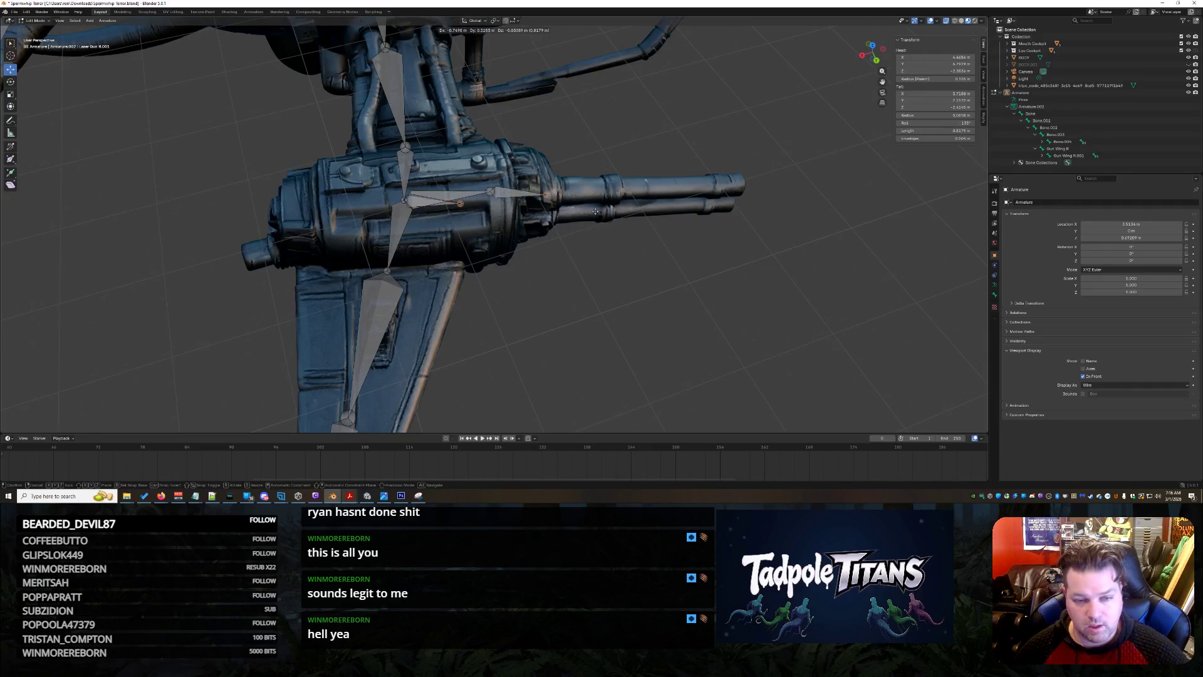
{"action": "right_click", "coordinate": [499, 211]}
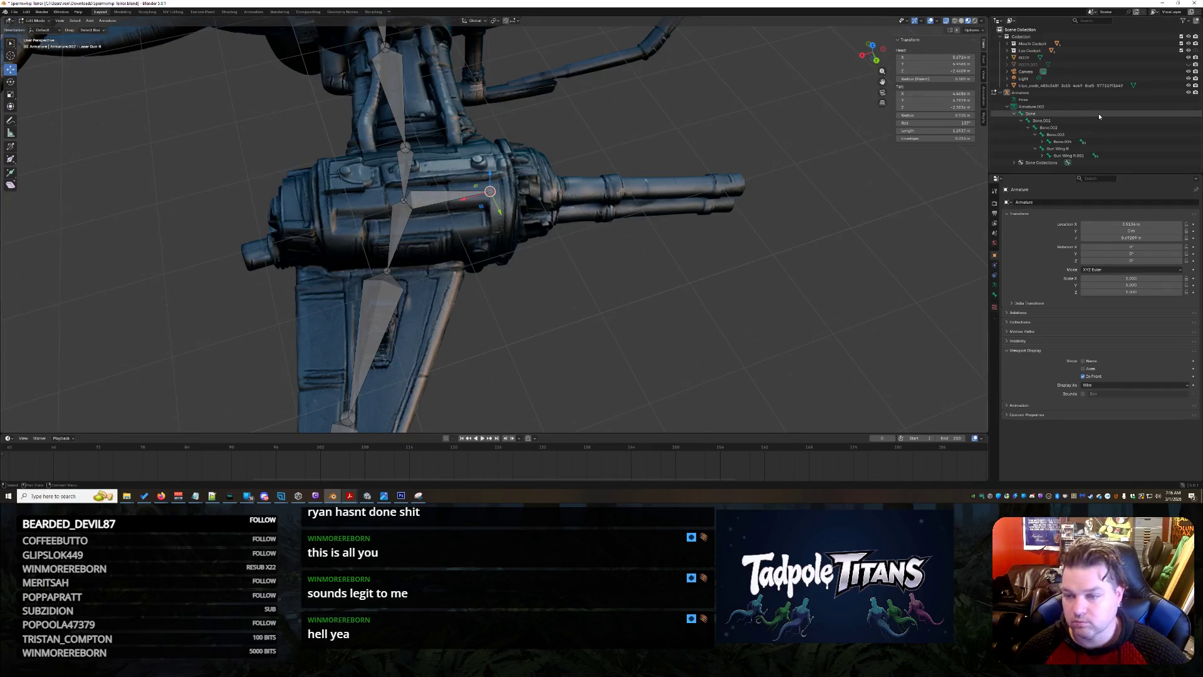
{"action": "left_click", "coordinate": [1122, 154]}
{"action": "key", "text": "Right"}
{"action": "key", "text": "Down"}
{"action": "key", "text": "Right"}
{"action": "key", "text": "Down"}
{"action": "key", "text": "Right"}
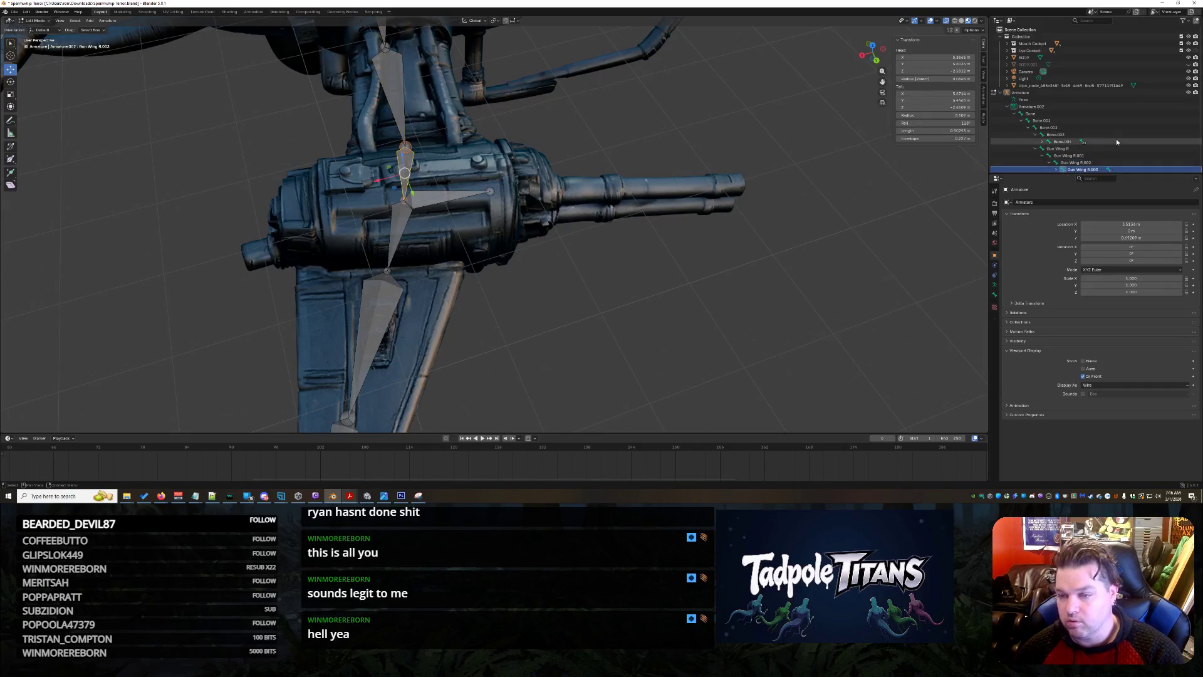
{"action": "left_click", "coordinate": [1107, 159]}
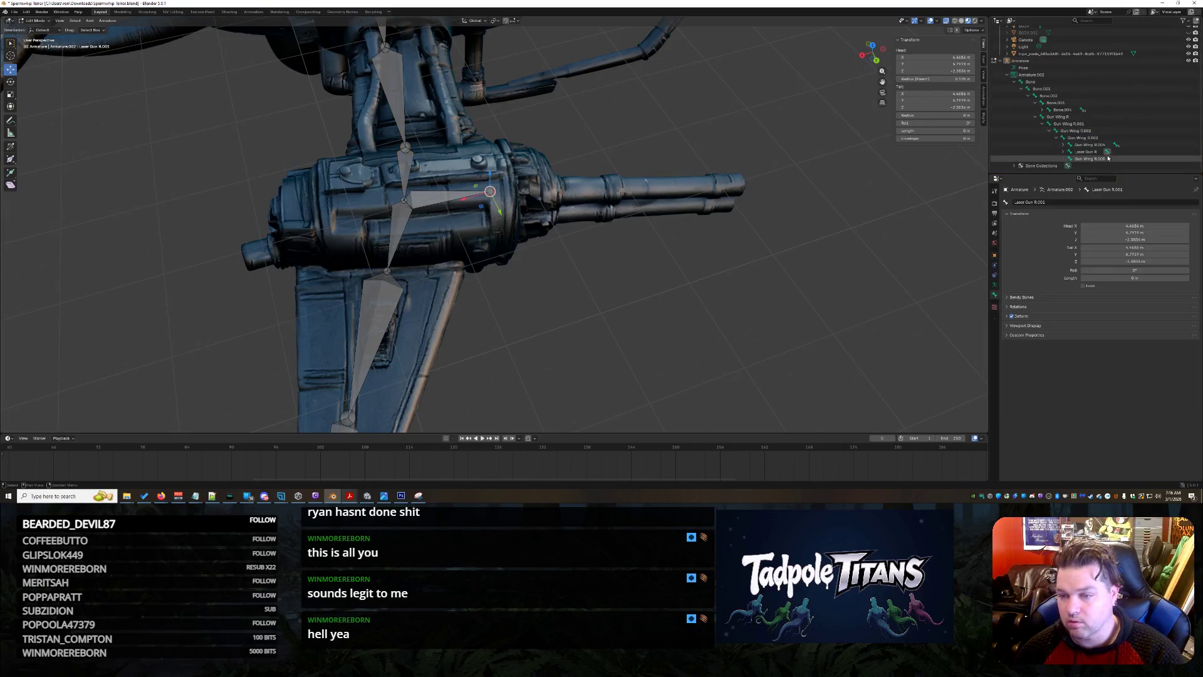
{"action": "key", "text": "x"}
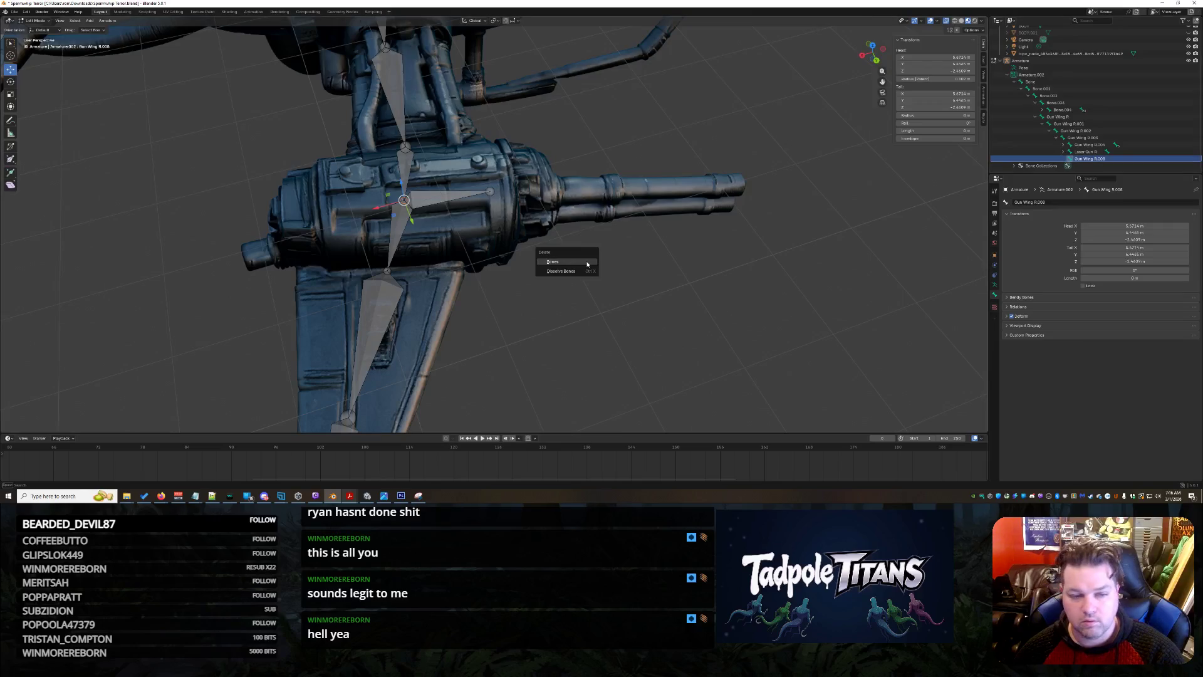
{"action": "left_click", "coordinate": [586, 262]}
{"action": "left_click", "coordinate": [1073, 159]}
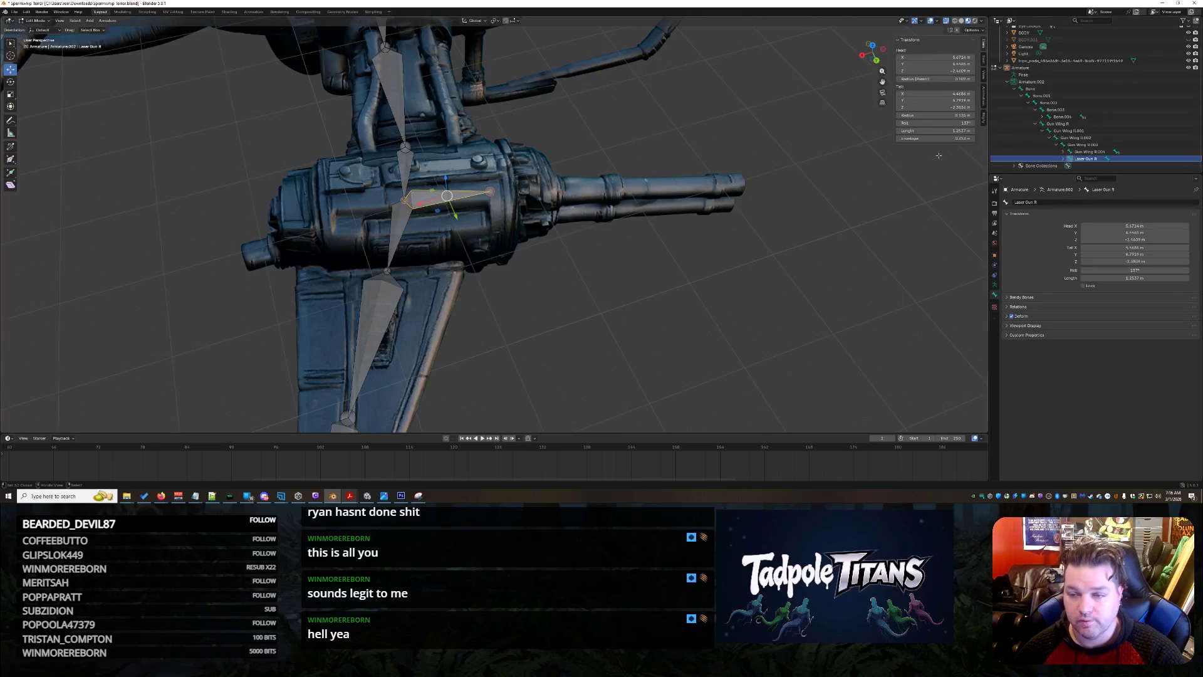
{"action": "left_click", "coordinate": [1094, 166]}
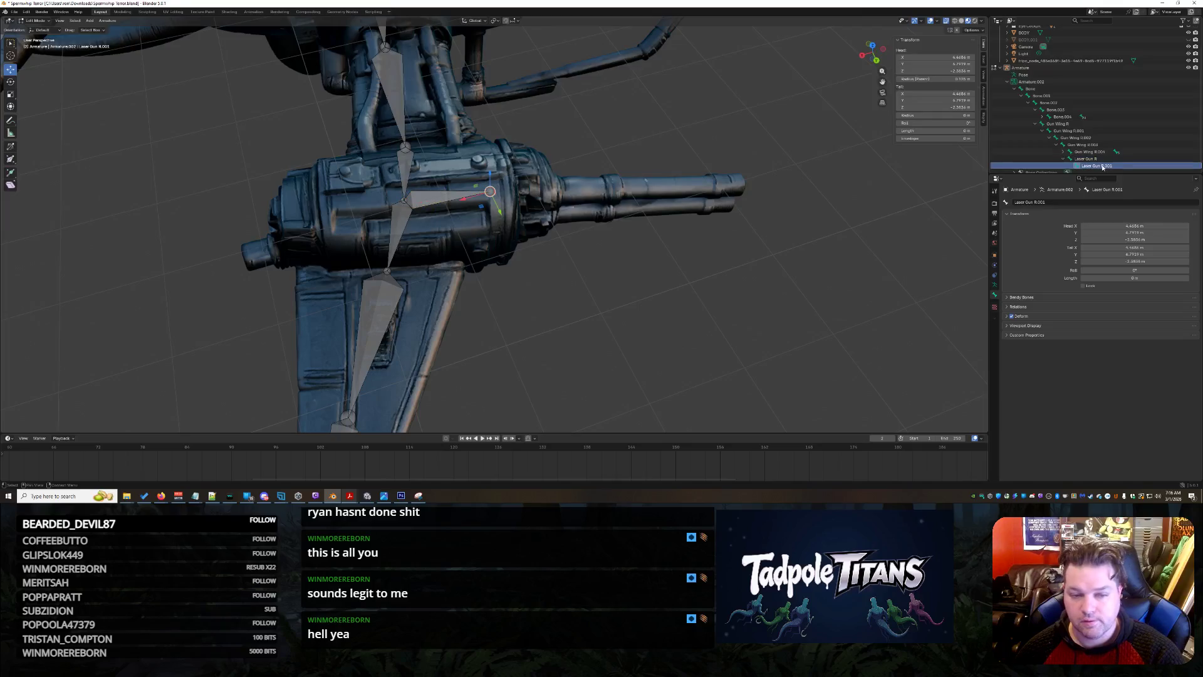
{"action": "key", "text": "x"}
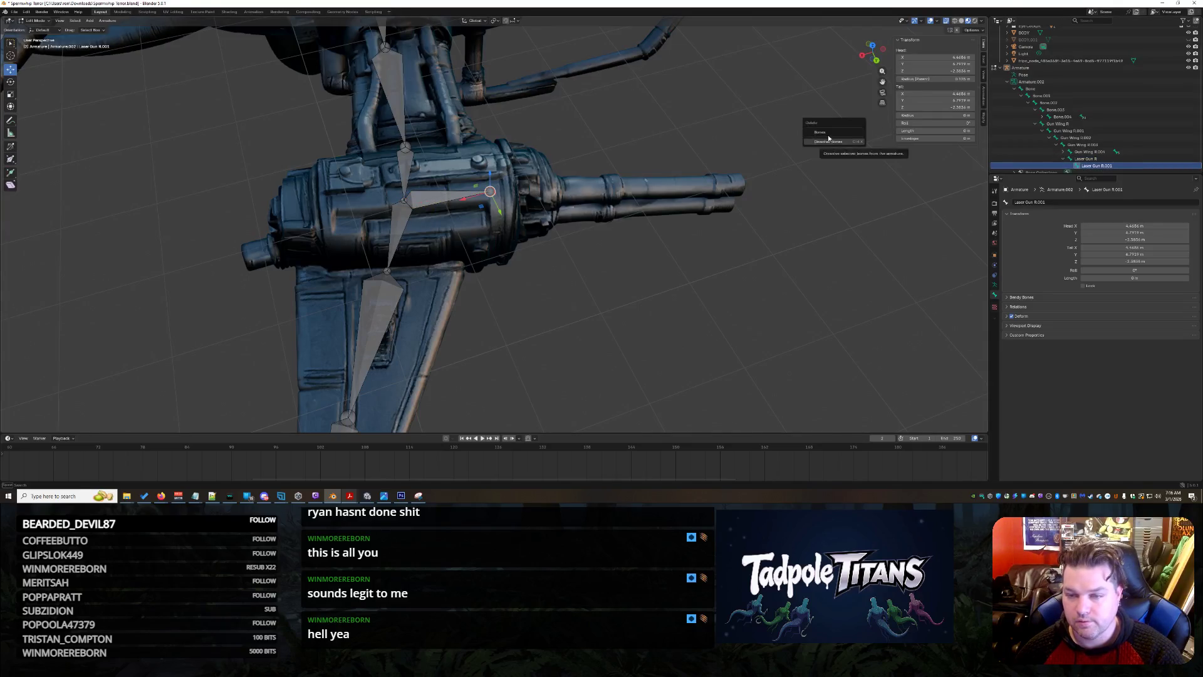
{"action": "left_click", "coordinate": [829, 139]}
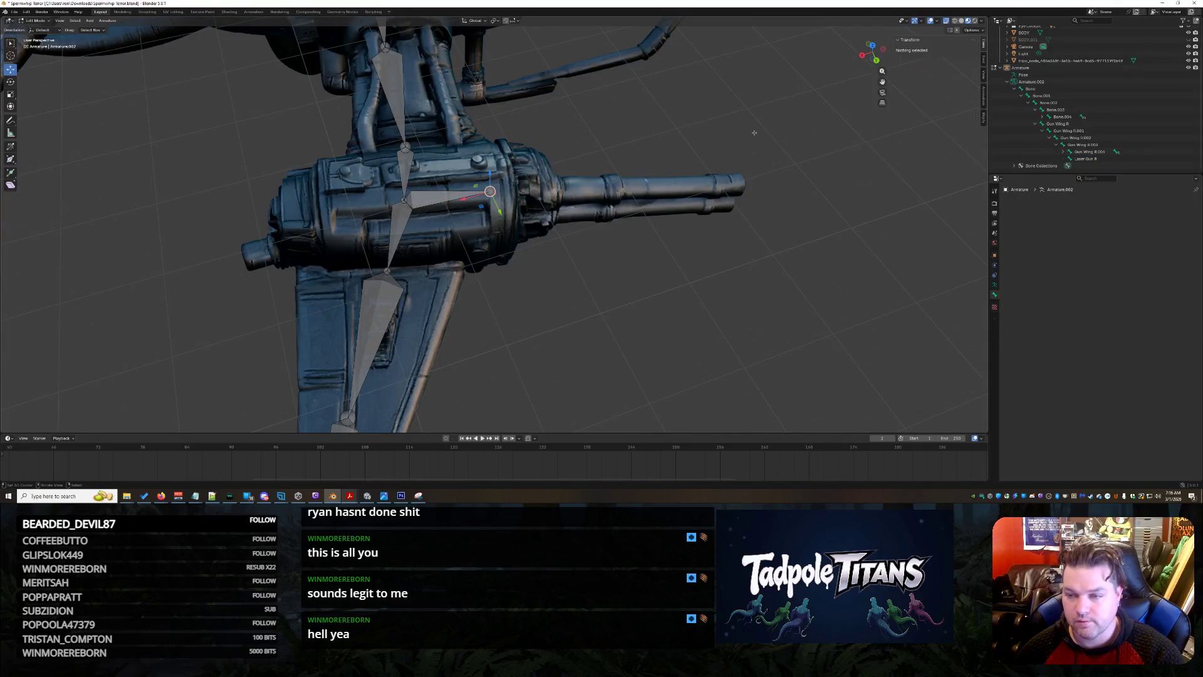
Extrude a chain of four bones from Laser Gun R's tail along the barrel to the muzzle.
{"action": "left_click", "coordinate": [452, 192]}
{"action": "left_click", "coordinate": [490, 190]}
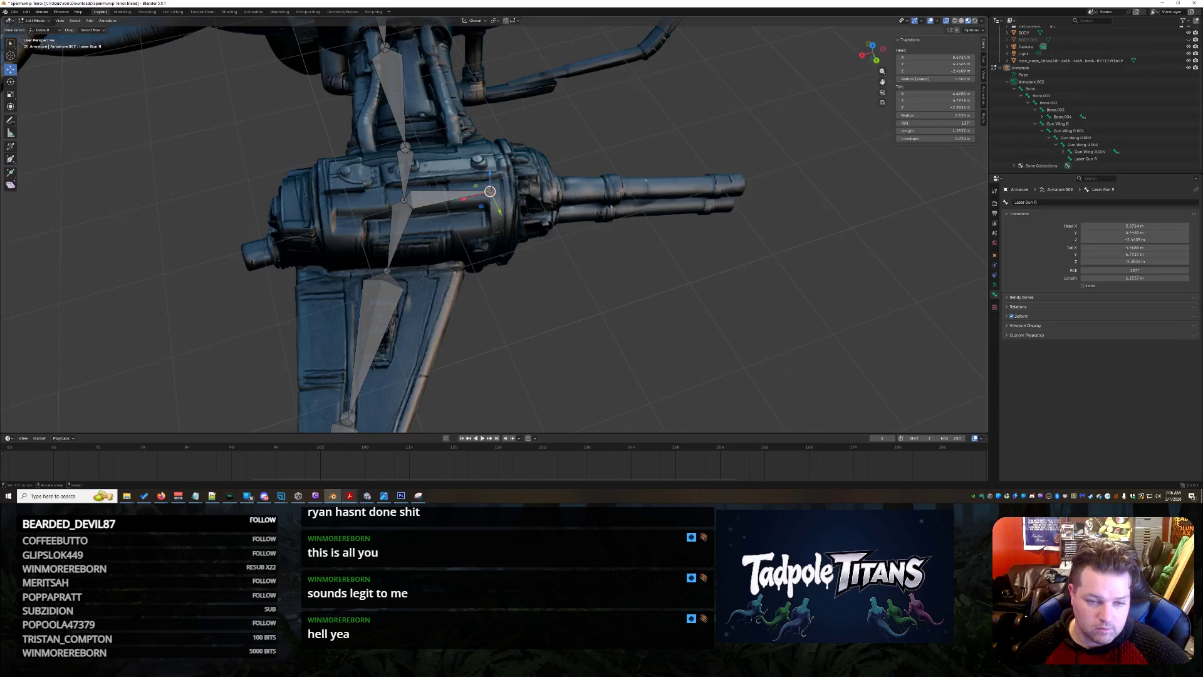
{"action": "key", "text": "e"}
{"action": "left_click", "coordinate": [563, 191]}
{"action": "key", "text": "e"}
{"action": "left_click", "coordinate": [686, 192]}
{"action": "key", "text": "e"}
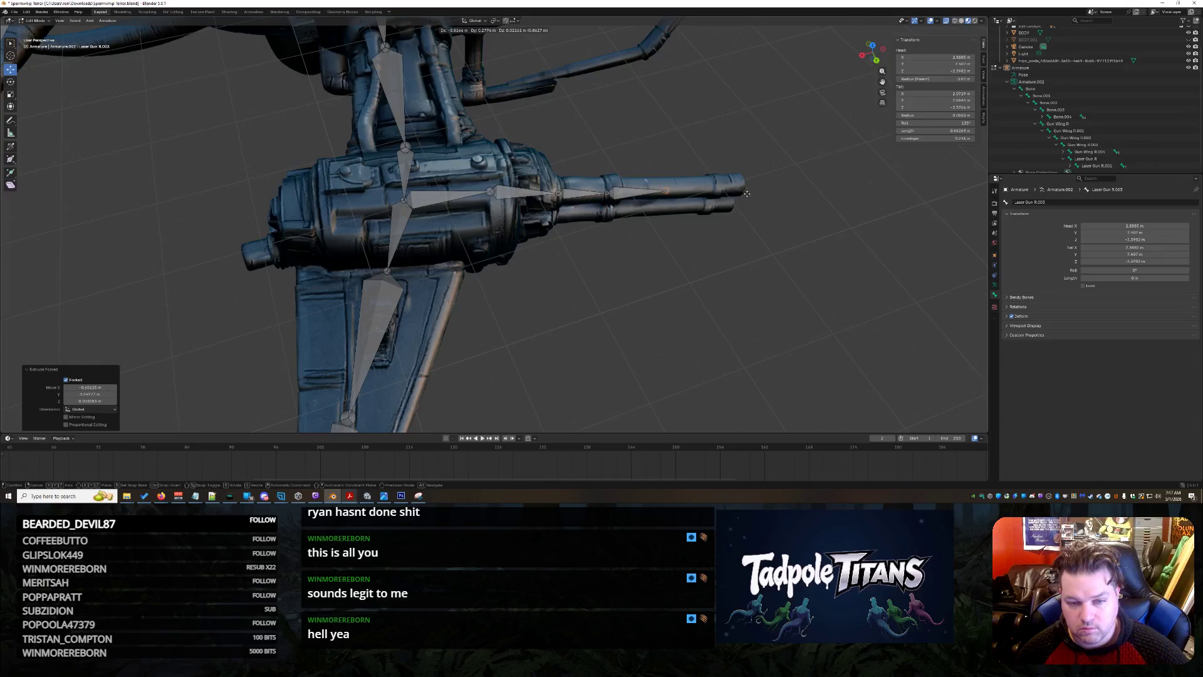
{"action": "left_click", "coordinate": [751, 194]}
{"action": "key", "text": "e"}
{"action": "left_click", "coordinate": [799, 194]}
{"action": "left_click", "coordinate": [745, 262]}
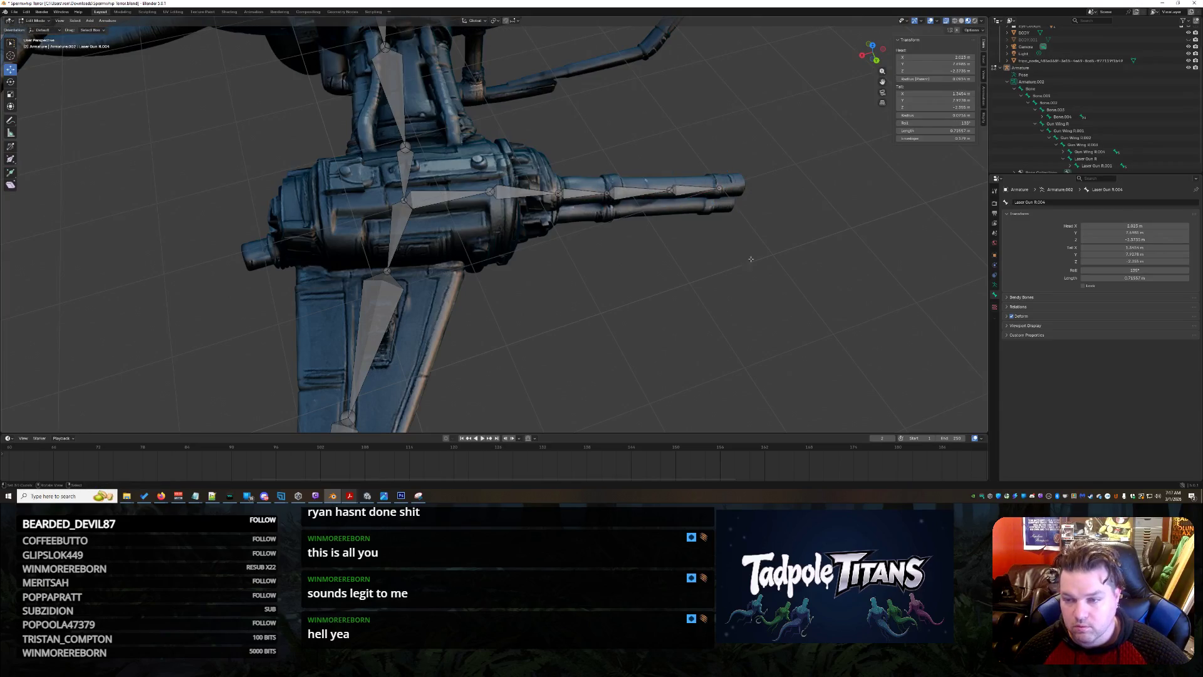
{"action": "key", "text": "KP_Decimal"}
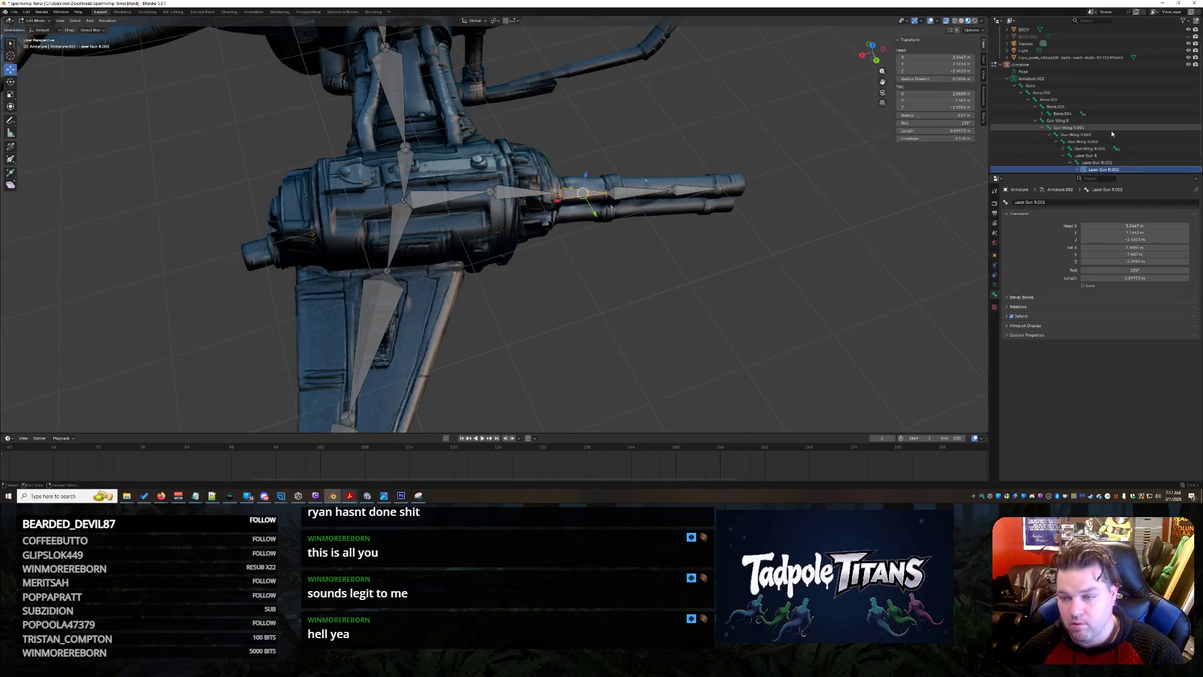
Move the Laser Gun R, R.001 and R.002 joints onto the barrel.
{"action": "mouse_move", "coordinate": [690, 207]}
{"action": "middle_mouse_down"}
{"action": "mouse_move", "coordinate": [719, 259]}
{"action": "mouse_move", "coordinate": [522, 273]}
{"action": "middle_mouse_up"}
{"action": "left_click", "coordinate": [522, 276]}
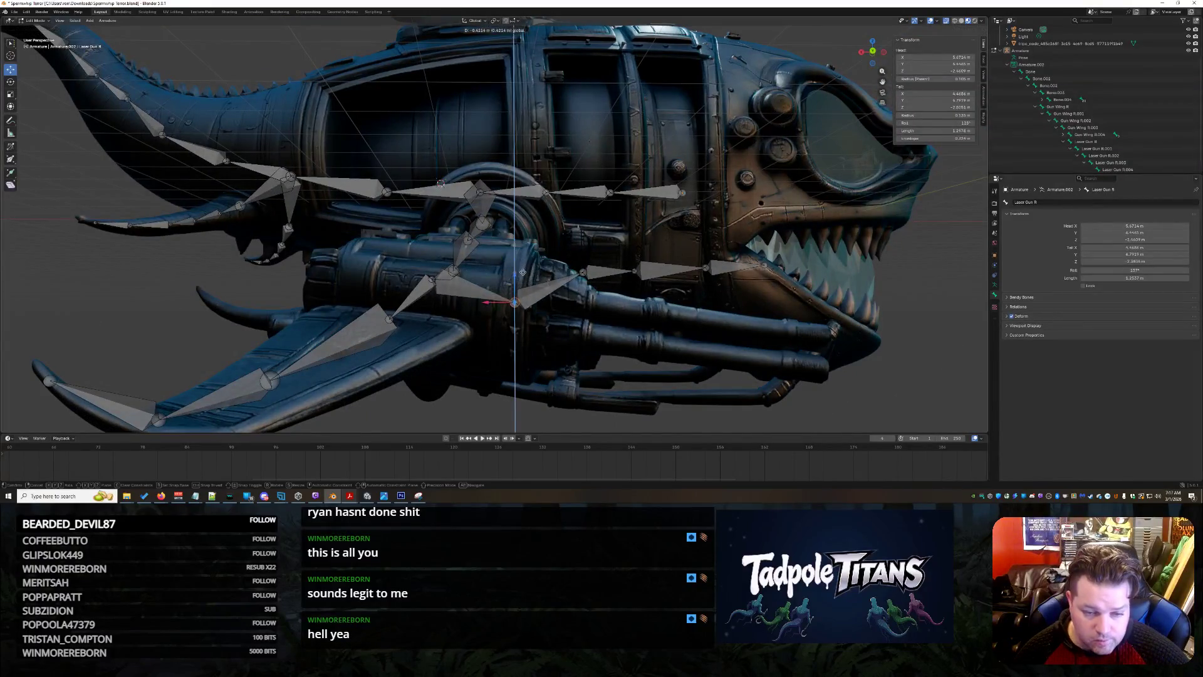
{"action": "left_click_drag", "start_coordinate": [591, 249], "coordinate": [656, 281]}
{"action": "scroll", "coordinate": [740, 321], "scroll_direction": "up", "scroll_amount": 3}
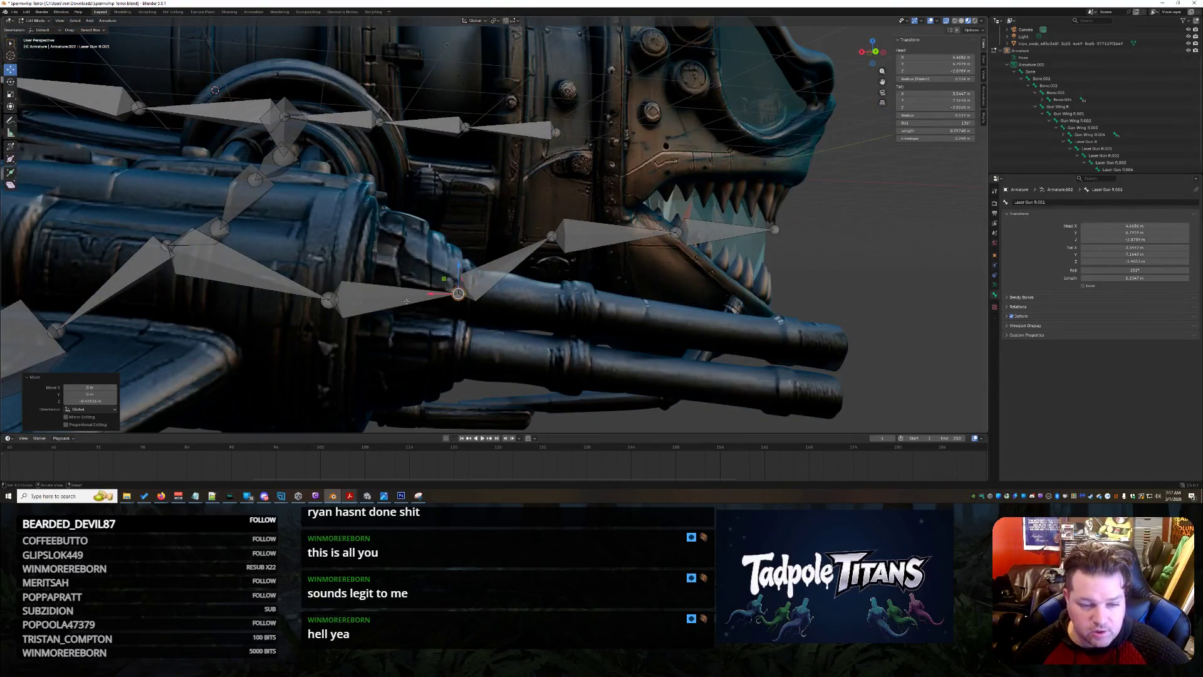
{"action": "middle_click_drag", "start_coordinate": [407, 302], "coordinate": [599, 410]}
{"action": "left_click", "coordinate": [612, 257]}
{"action": "left_click", "coordinate": [611, 249]}
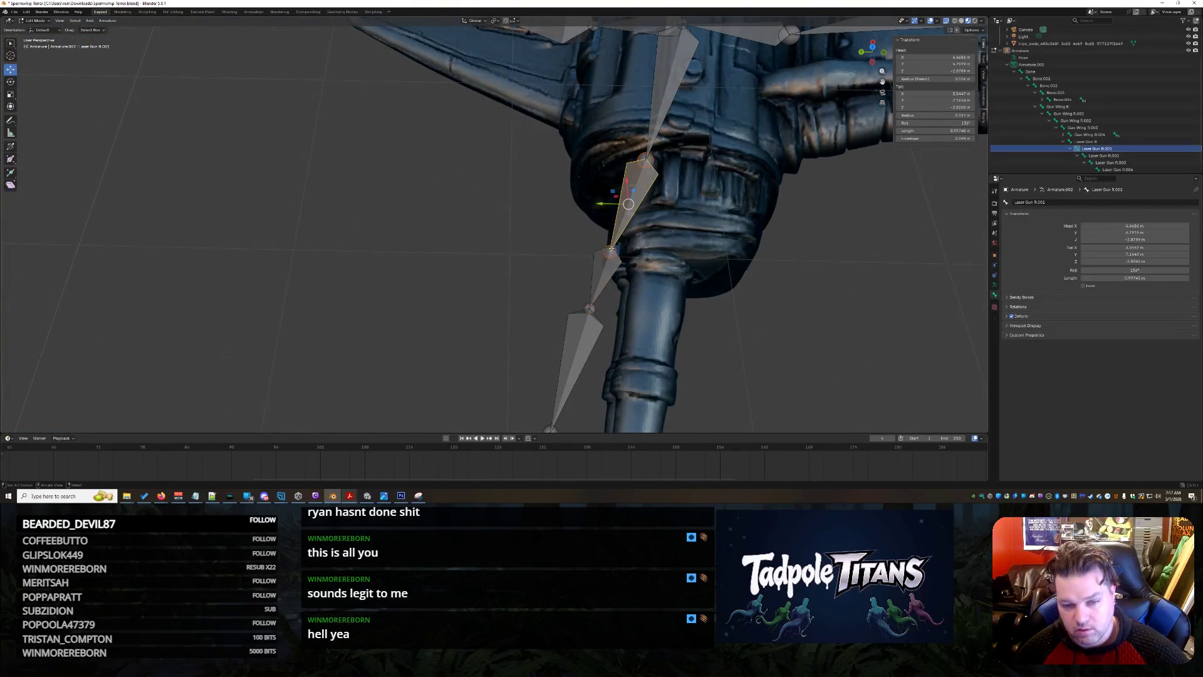
{"action": "left_click", "coordinate": [583, 266]}
{"action": "left_click", "coordinate": [581, 219]}
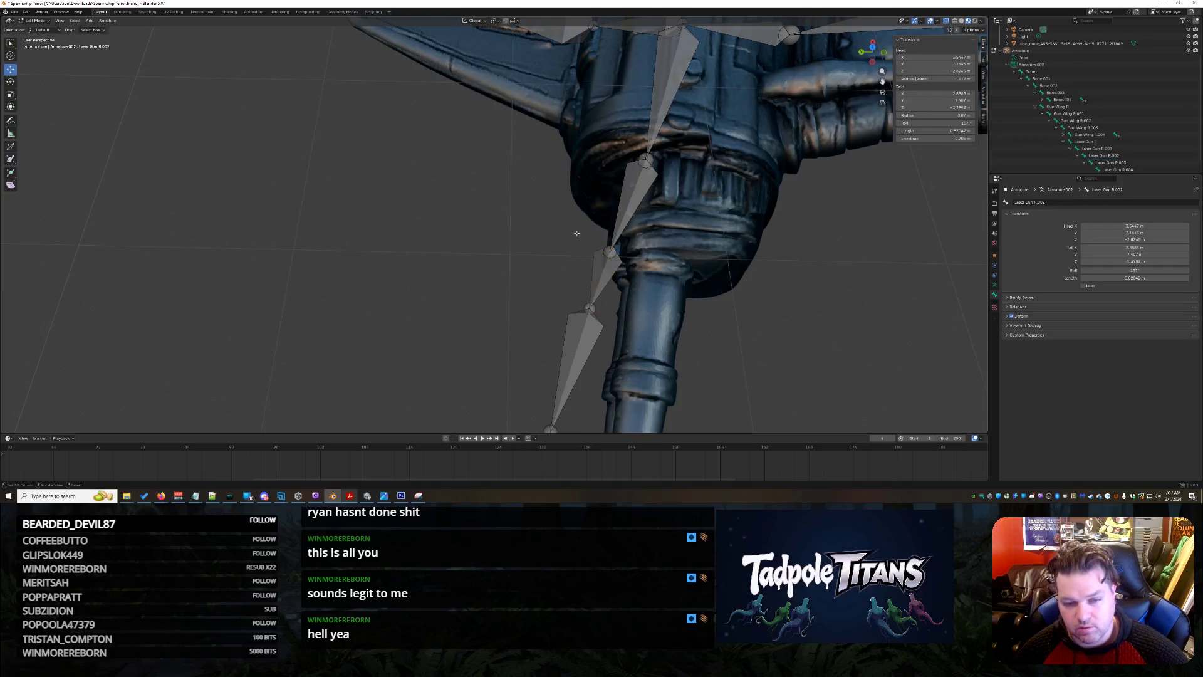
{"action": "middle_click_drag", "start_coordinate": [581, 219], "coordinate": [615, 238]}
{"action": "left_click_drag", "start_coordinate": [554, 190], "coordinate": [589, 164]}
{"action": "mouse_move", "coordinate": [589, 164]}
{"action": "middle_mouse_down"}
{"action": "mouse_move", "coordinate": [742, 199]}
{"action": "mouse_move", "coordinate": [783, 194]}
{"action": "mouse_move", "coordinate": [740, 219]}
{"action": "middle_mouse_up"}
{"action": "left_click", "coordinate": [656, 167]}
{"action": "left_click_drag", "start_coordinate": [629, 166], "coordinate": [619, 164]}
Lower the R.002, R.003 and tip joints onto the barrel and align them from below.
{"action": "mouse_move", "coordinate": [619, 164]}
{"action": "middle_mouse_down"}
{"action": "mouse_move", "coordinate": [916, 296]}
{"action": "mouse_move", "coordinate": [690, 251]}
{"action": "middle_mouse_up"}
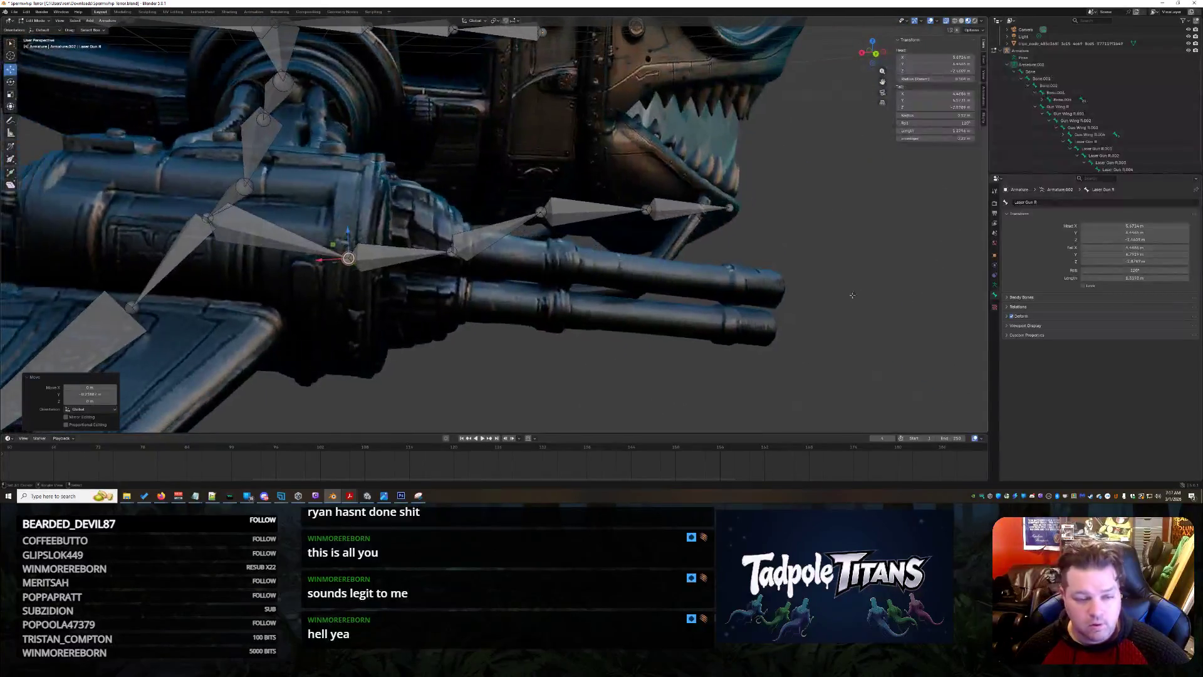
{"action": "scroll", "coordinate": [580, 200], "scroll_direction": "up", "scroll_amount": 3}
{"action": "left_click", "coordinate": [579, 199]}
{"action": "left_click_drag", "start_coordinate": [577, 174], "coordinate": [577, 252]}
{"action": "left_click", "coordinate": [771, 211]}
{"action": "left_click_drag", "start_coordinate": [768, 185], "coordinate": [765, 292]}
{"action": "left_click", "coordinate": [920, 194]}
{"action": "left_click_drag", "start_coordinate": [924, 168], "coordinate": [924, 288]}
{"action": "mouse_move", "coordinate": [923, 289]}
{"action": "middle_mouse_down"}
{"action": "mouse_move", "coordinate": [882, 324]}
{"action": "mouse_move", "coordinate": [783, 369]}
{"action": "mouse_move", "coordinate": [516, 323]}
{"action": "middle_mouse_up"}
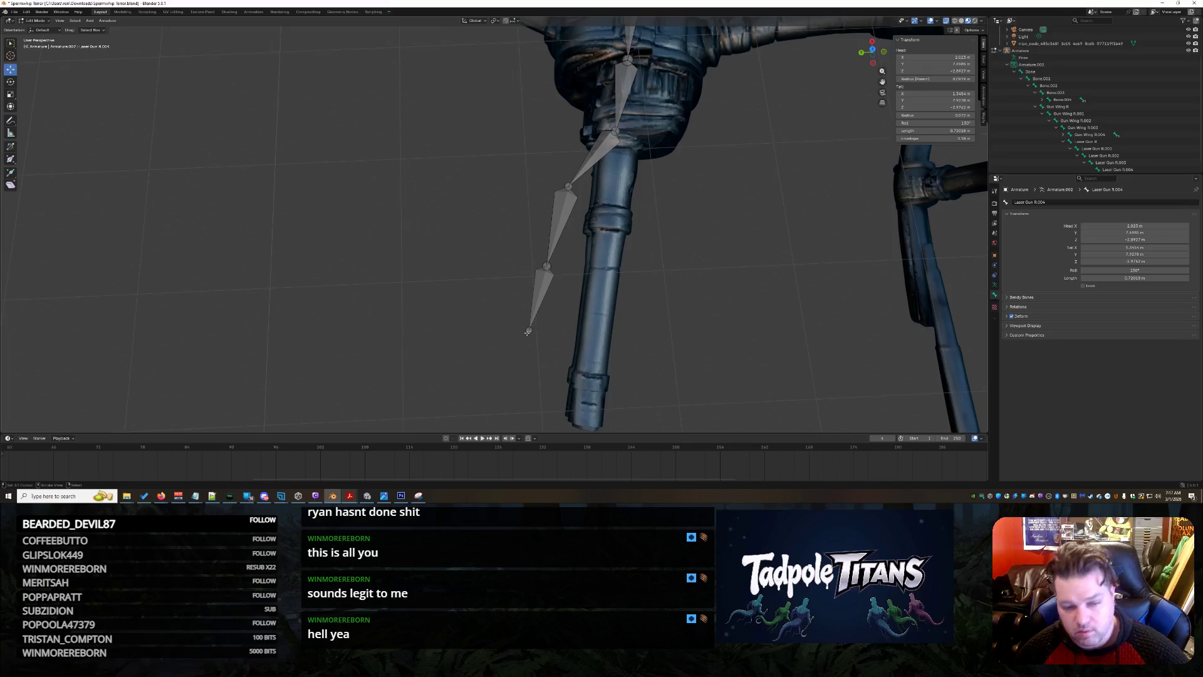
{"action": "left_click_drag", "start_coordinate": [529, 330], "coordinate": [598, 334]}
{"action": "left_click", "coordinate": [557, 268]}
{"action": "left_click_drag", "start_coordinate": [556, 267], "coordinate": [616, 268]}
{"action": "left_click", "coordinate": [568, 187]}
{"action": "left_click_drag", "start_coordinate": [568, 186], "coordinate": [609, 212]}
{"action": "middle_click_drag", "start_coordinate": [609, 212], "coordinate": [831, 256]}
{"action": "scroll", "coordinate": [831, 257], "scroll_direction": "up", "scroll_amount": 5}
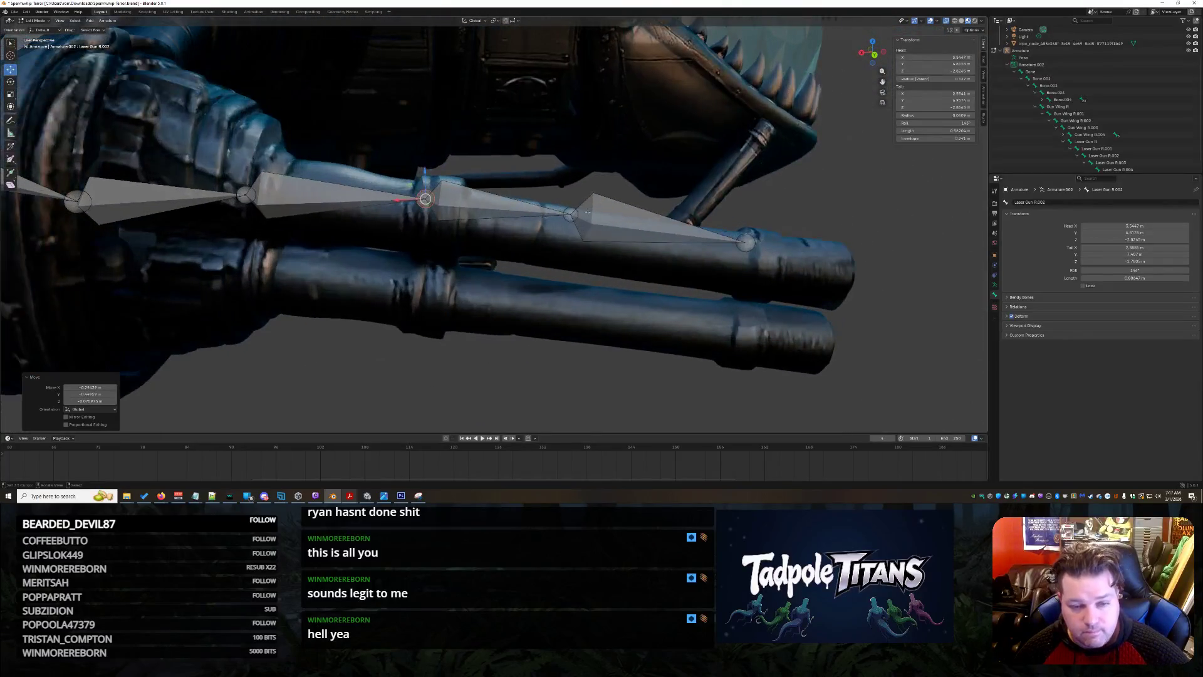
Fine-tune the middle and tip joint heights along Z to sit on the barrel.
{"action": "left_click", "coordinate": [571, 213]}
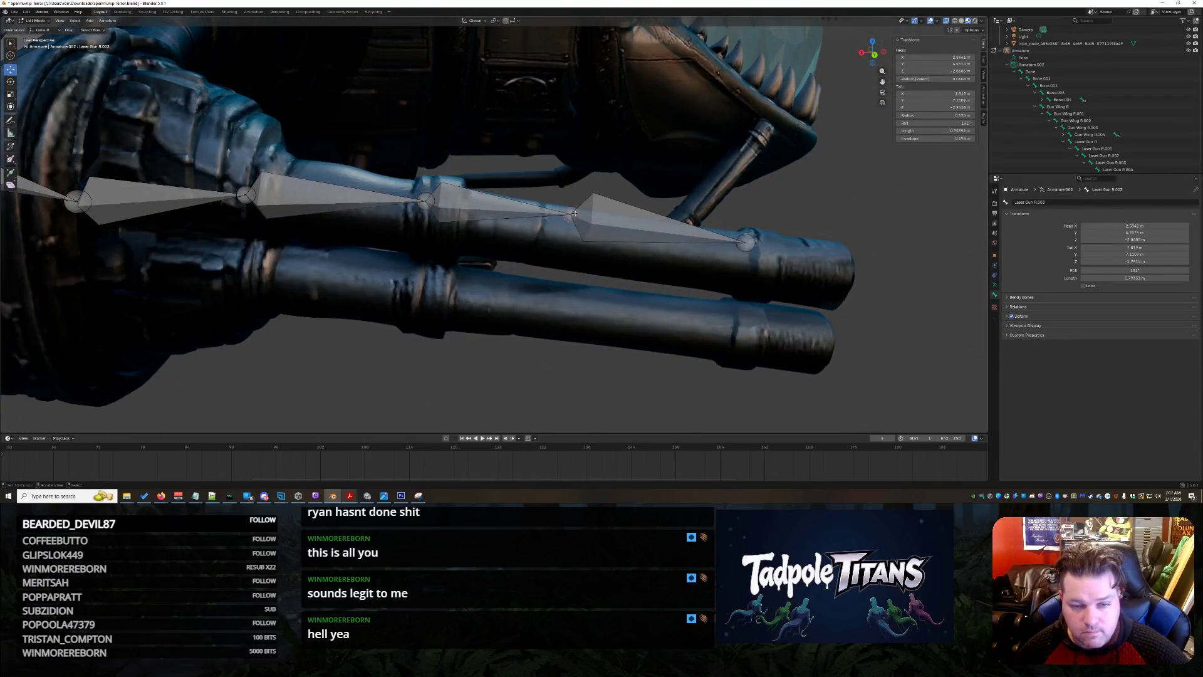
{"action": "key", "text": "g"}
{"action": "key", "text": "z"}
{"action": "left_click", "coordinate": [572, 203]}
{"action": "left_click", "coordinate": [746, 240]}
{"action": "key", "text": "g"}
{"action": "key", "text": "z"}
{"action": "left_click", "coordinate": [748, 228]}
{"action": "key", "text": "e"}
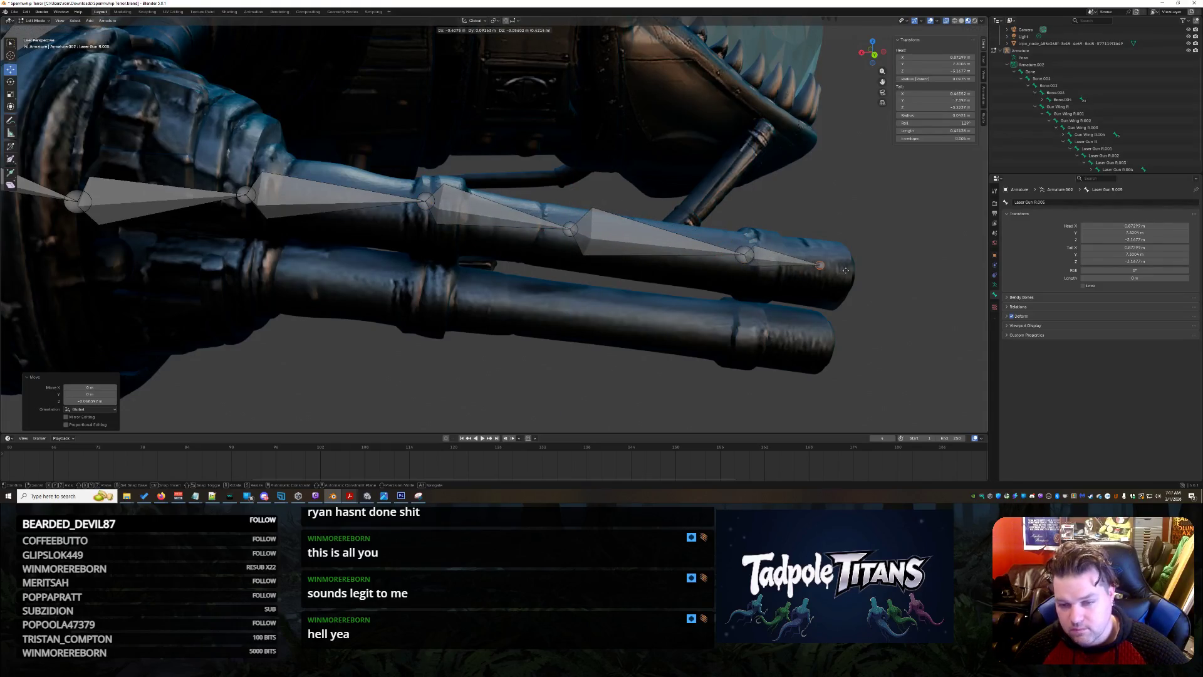
{"action": "right_click", "coordinate": [858, 276]}
{"action": "mouse_move", "coordinate": [858, 276]}
{"action": "middle_mouse_down"}
{"action": "mouse_move", "coordinate": [835, 339]}
{"action": "mouse_move", "coordinate": [823, 330]}
{"action": "middle_mouse_up"}
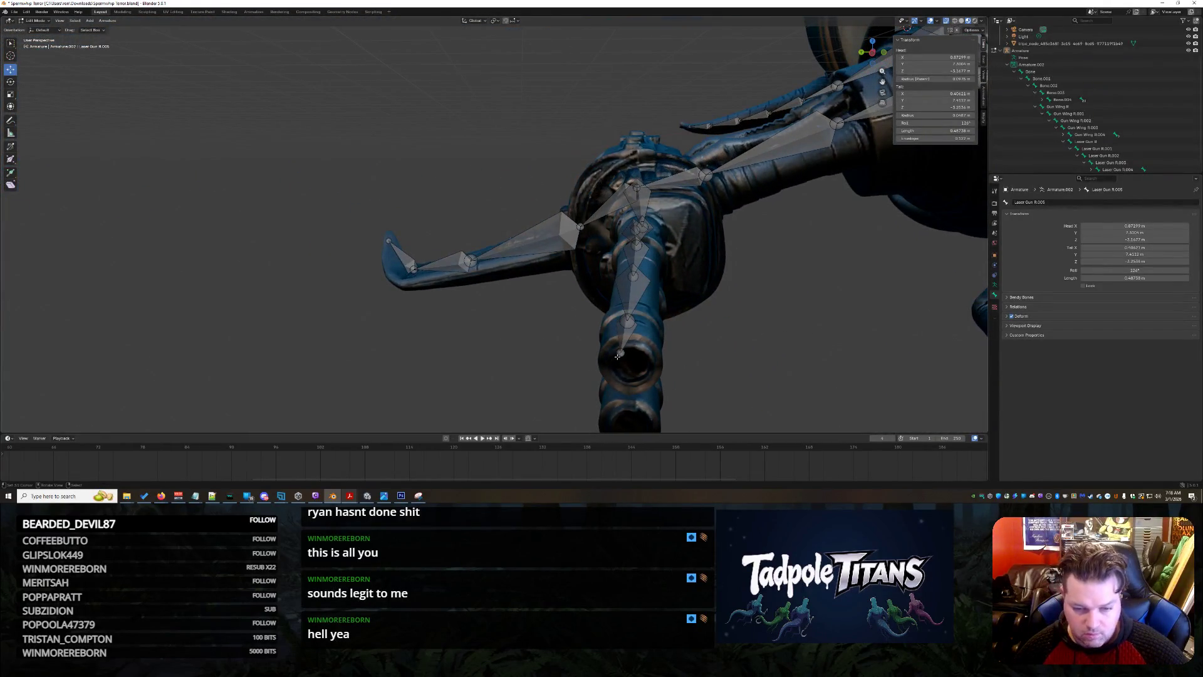
{"action": "middle_click_drag", "start_coordinate": [618, 354], "coordinate": [836, 349]}
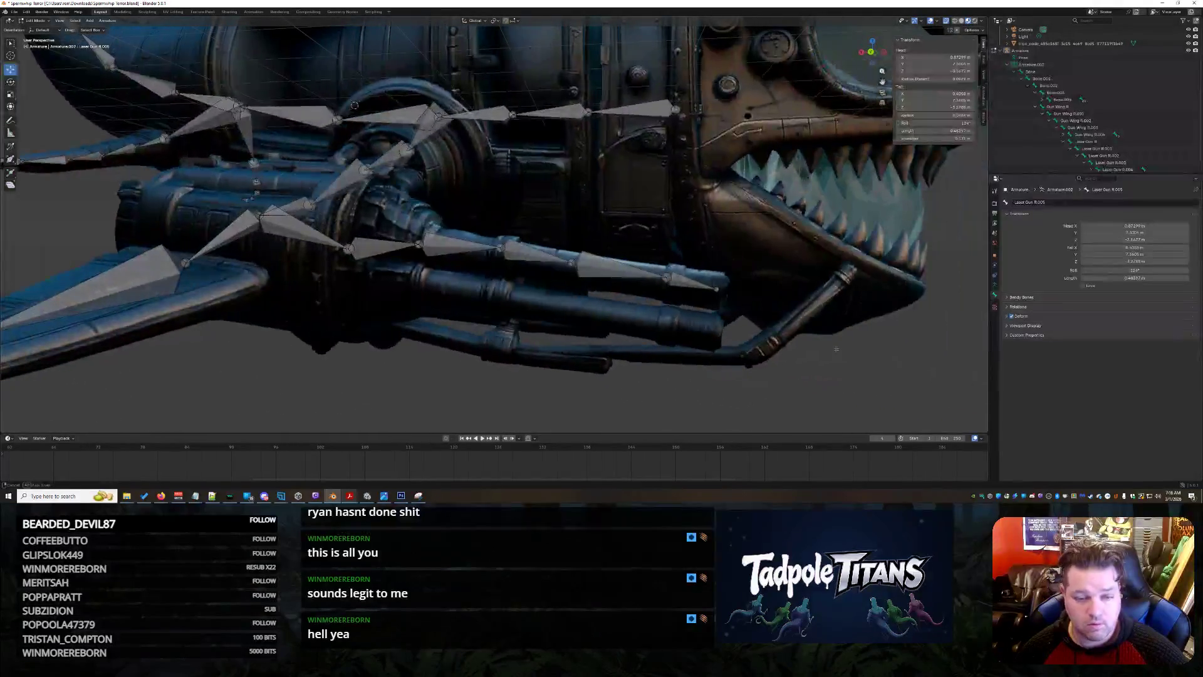
Rename Laser Gun R.002 and the next barrel bone to Laser Gun Top Barrel in the Outliner.
{"action": "left_click", "coordinate": [437, 246]}
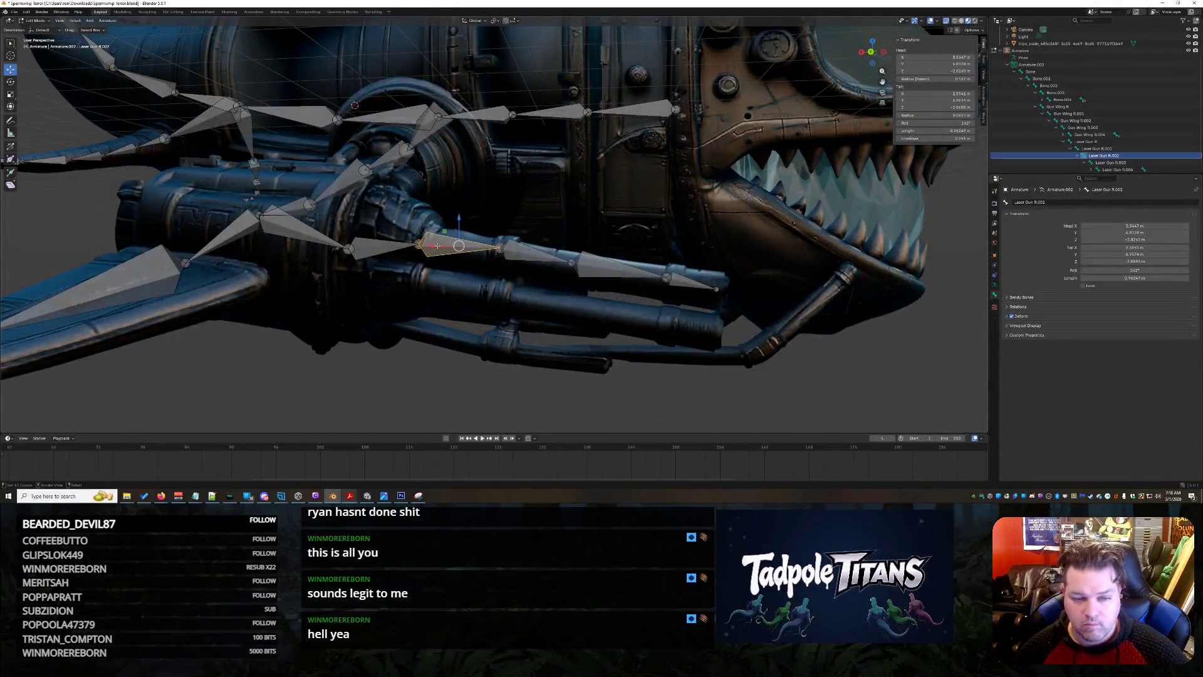
{"action": "double_click", "coordinate": [1136, 157]}
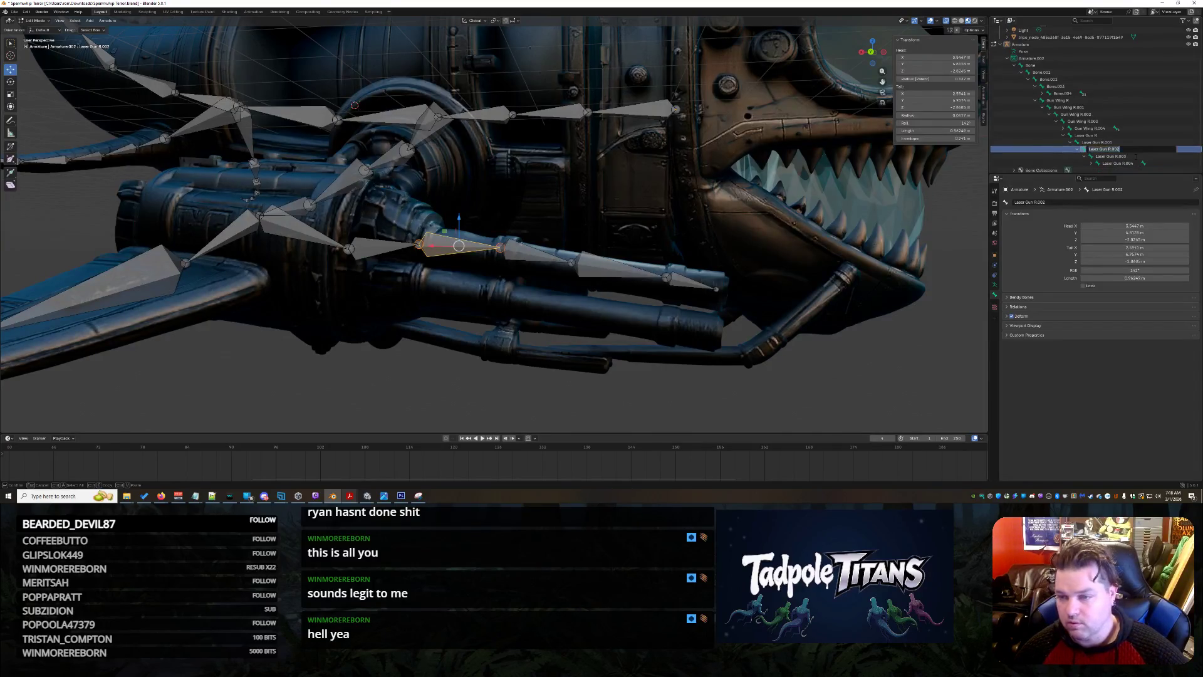
{"action": "key", "text": "Escape"}
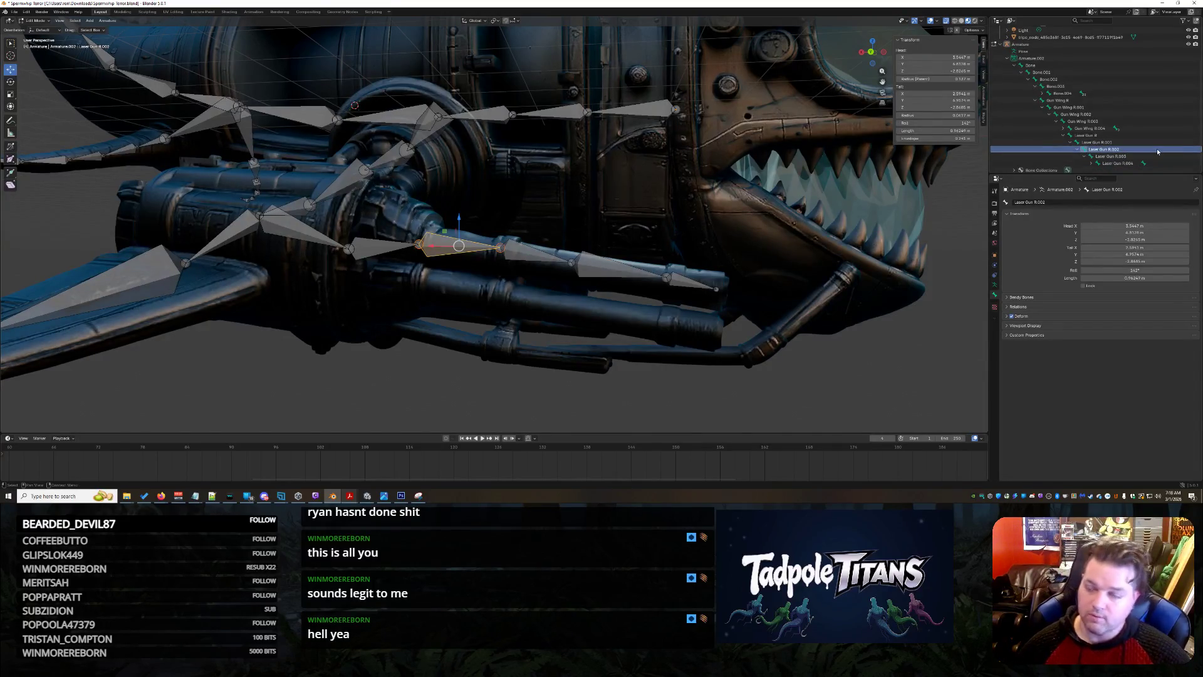
{"action": "double_click", "coordinate": [1151, 152]}
{"action": "type", "text": "Top Bone"}
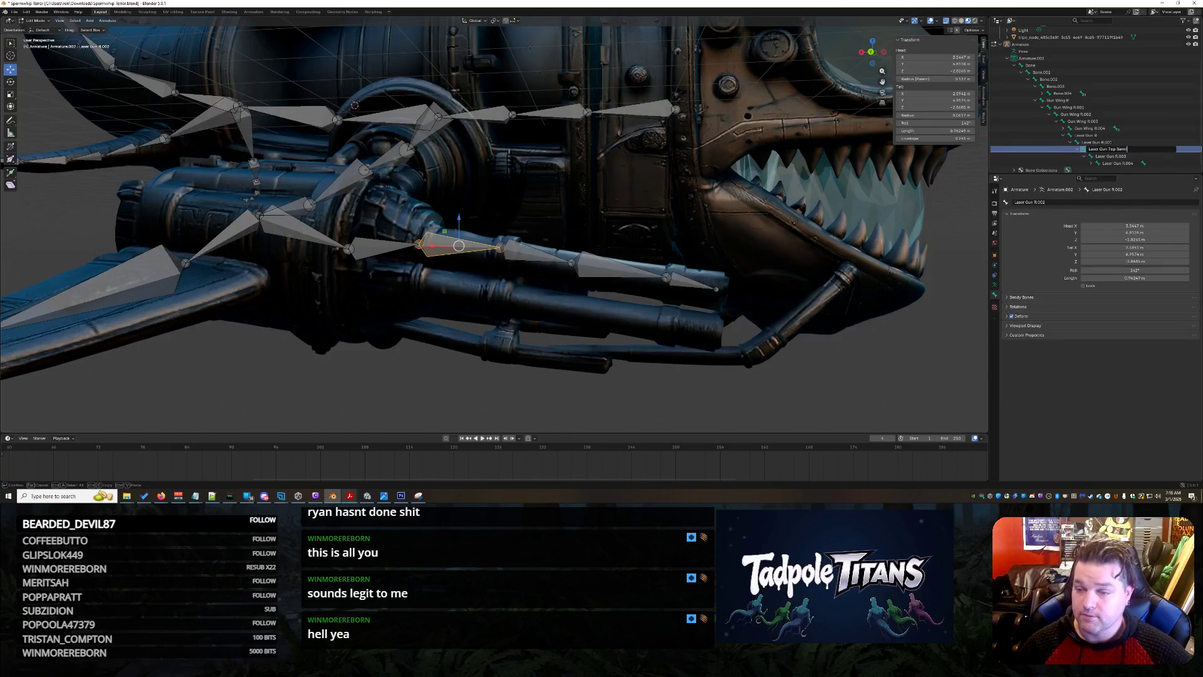
{"action": "key", "text": "Return"}
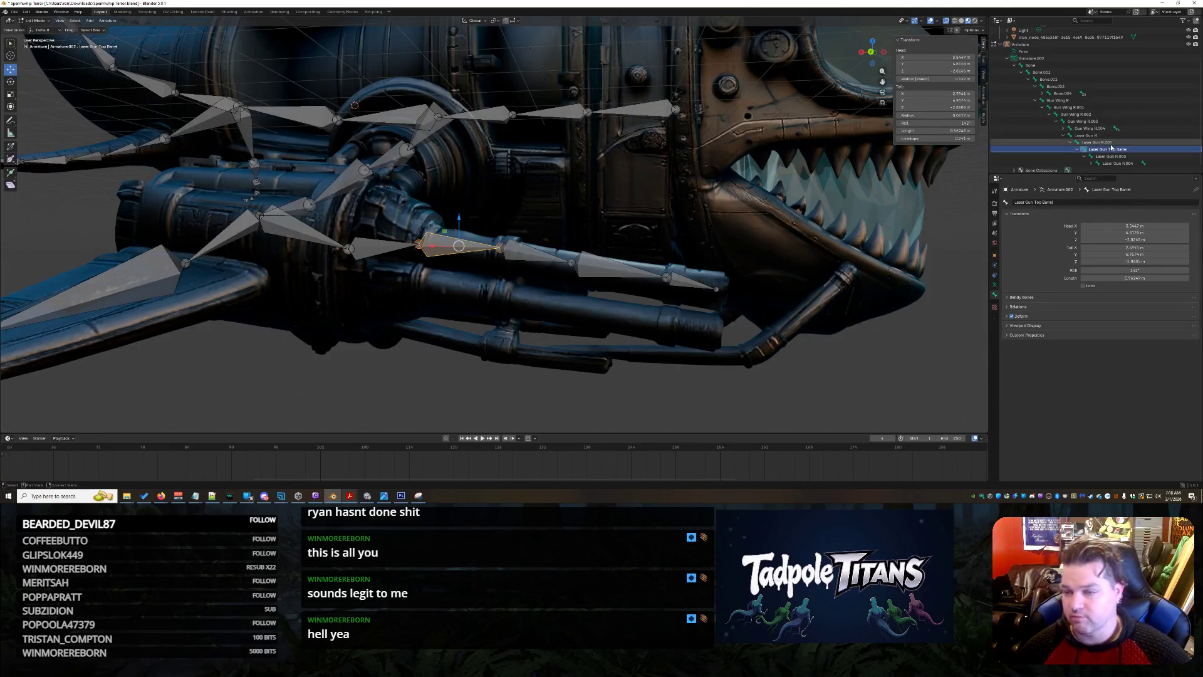
{"action": "double_click", "coordinate": [1112, 156]}
{"action": "key", "text": "Return"}
{"action": "left_click", "coordinate": [1131, 150]}
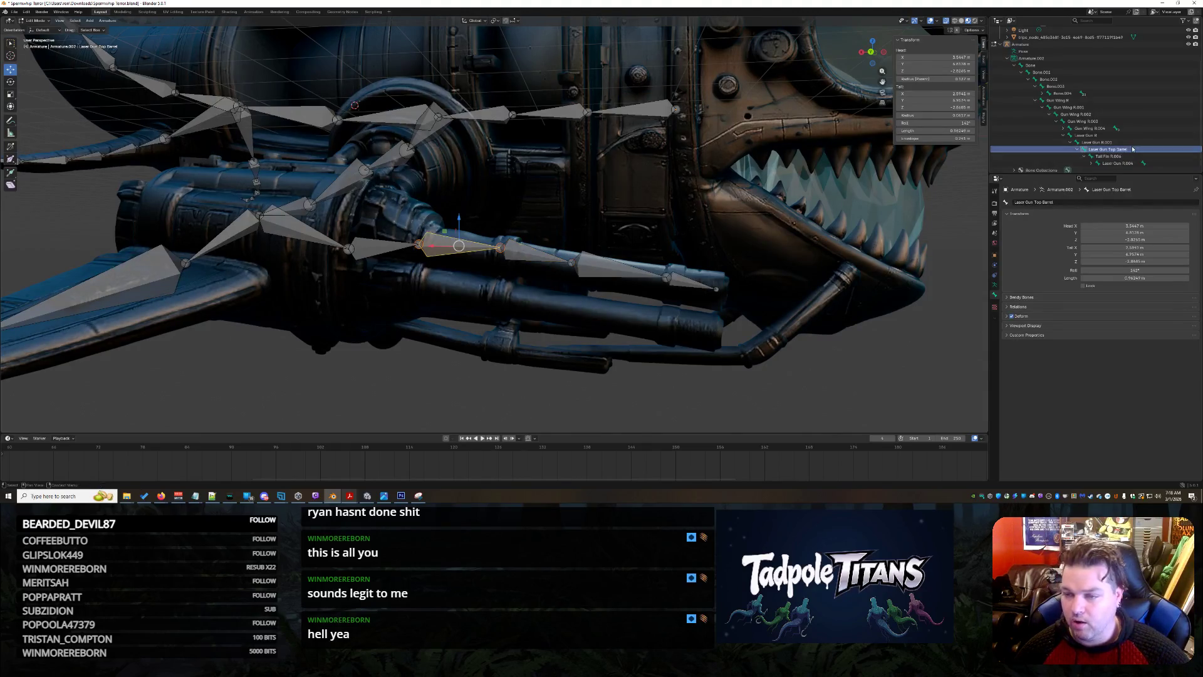
{"action": "double_click", "coordinate": [1132, 149]}
{"action": "key", "text": "ctrl+c"}
{"action": "key", "text": "Return"}
Name the following bones Laser Gun Top Barrel.001, .002 and .003.
{"action": "double_click", "coordinate": [1110, 156]}
{"action": "key", "text": "Return"}
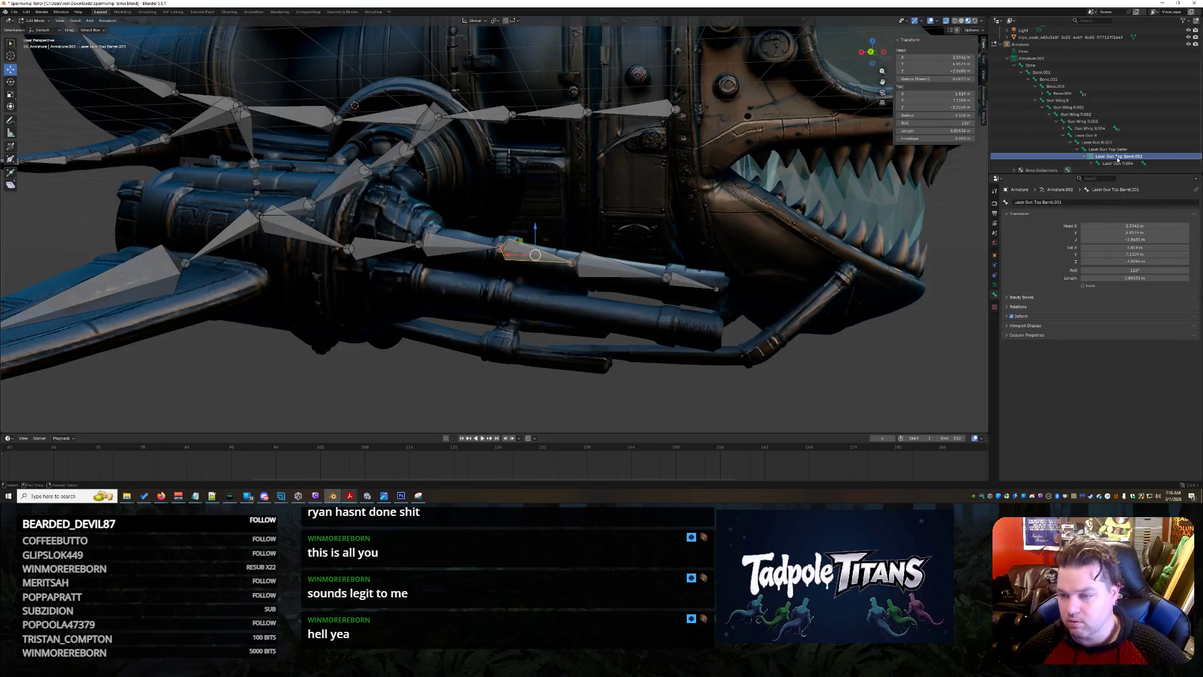
{"action": "double_click", "coordinate": [1119, 163]}
{"action": "key", "text": "ctrl+v"}
{"action": "key", "text": "Return"}
{"action": "key", "text": "bracketright"}
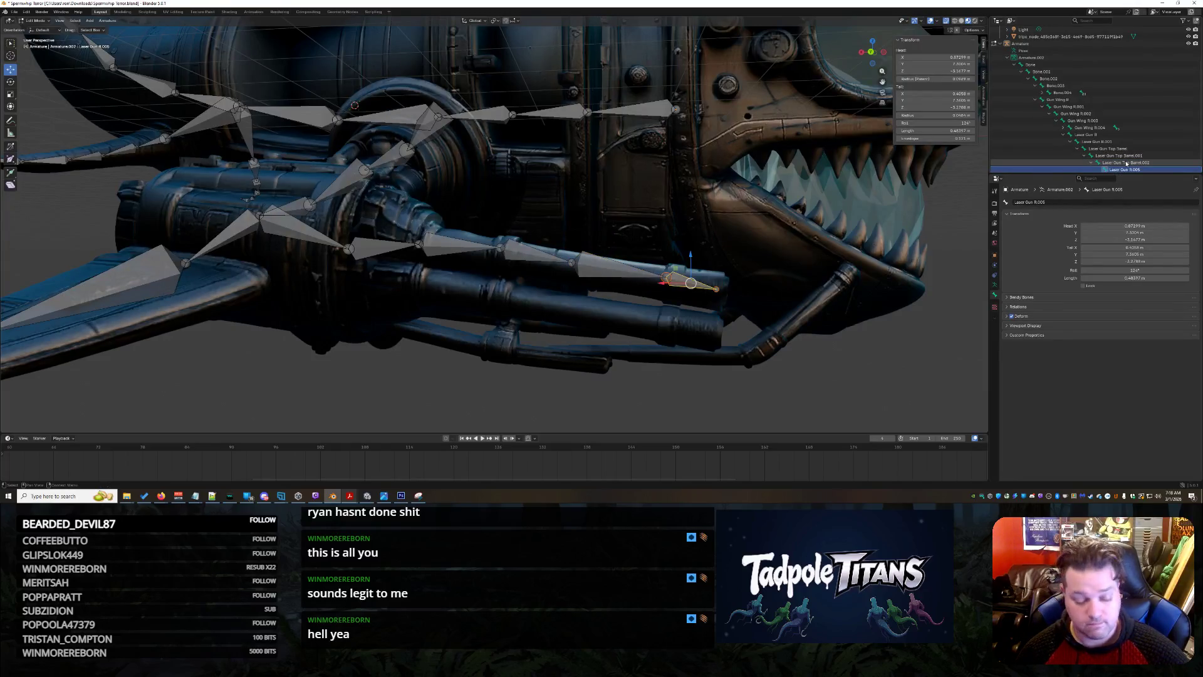
{"action": "scroll", "coordinate": [1127, 163], "scroll_direction": "down", "scroll_amount": 1}
{"action": "double_click", "coordinate": [1126, 163]}
{"action": "key", "text": "ctrl+v"}
{"action": "key", "text": "Return"}
{"action": "key", "text": "bracketleft"}
{"action": "key", "text": "bracketleft"}
{"action": "key", "text": "bracketleft"}
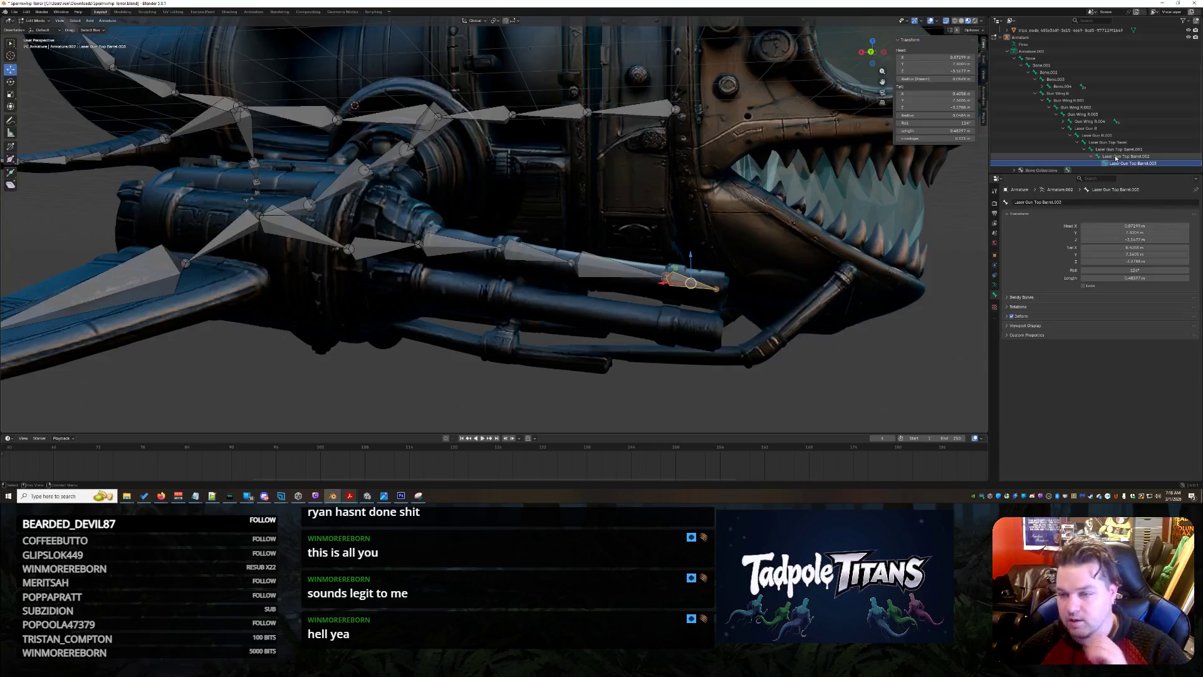
{"action": "middle_click_drag", "start_coordinate": [519, 239], "coordinate": [378, 258]}
Slide the joint at the gun's base along the X axis.
{"action": "left_click", "coordinate": [339, 249]}
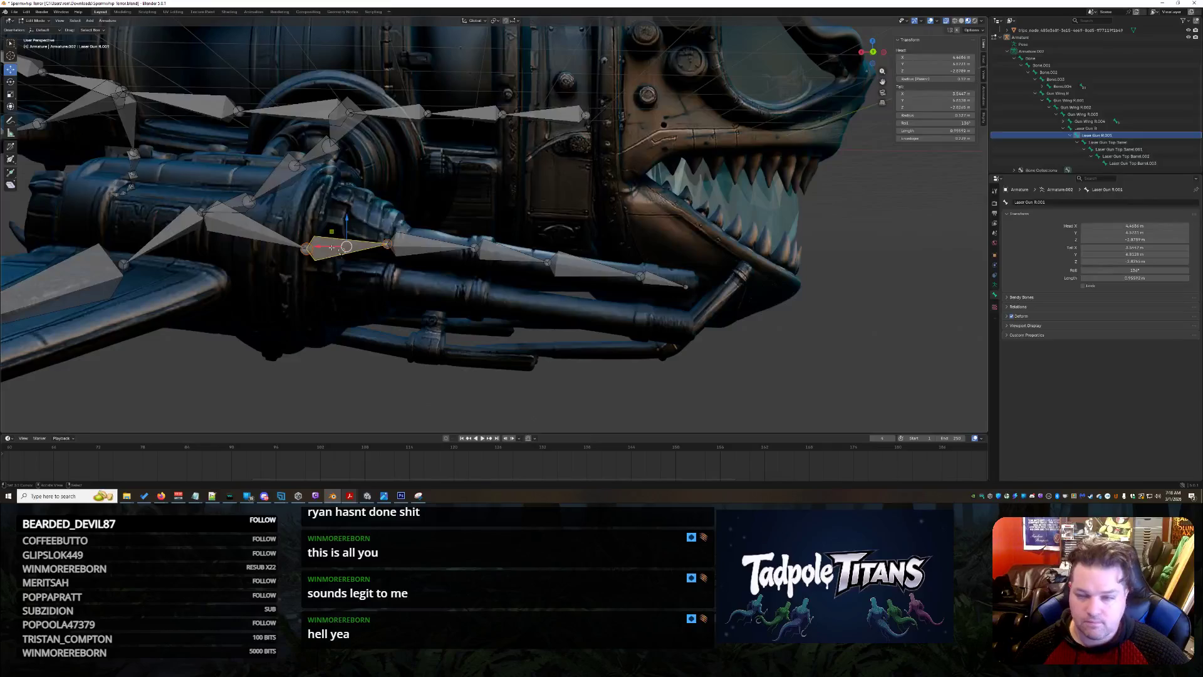
{"action": "scroll", "coordinate": [377, 275], "scroll_direction": "up", "scroll_amount": 4}
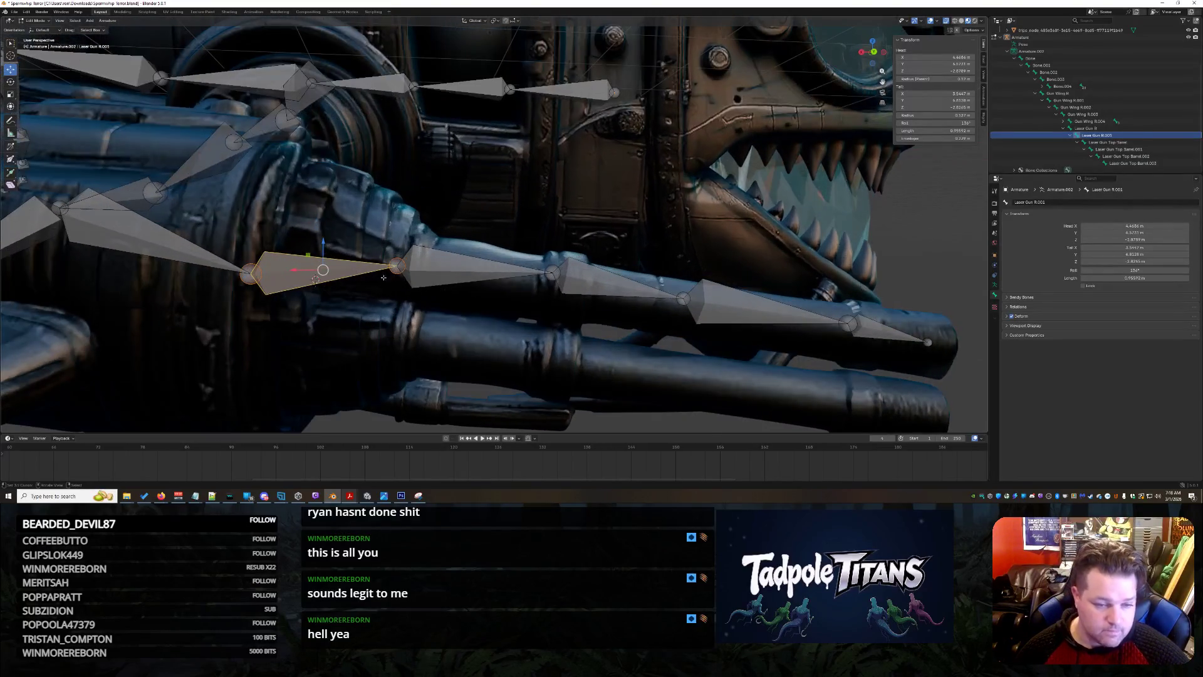
{"action": "left_click", "coordinate": [371, 294]}
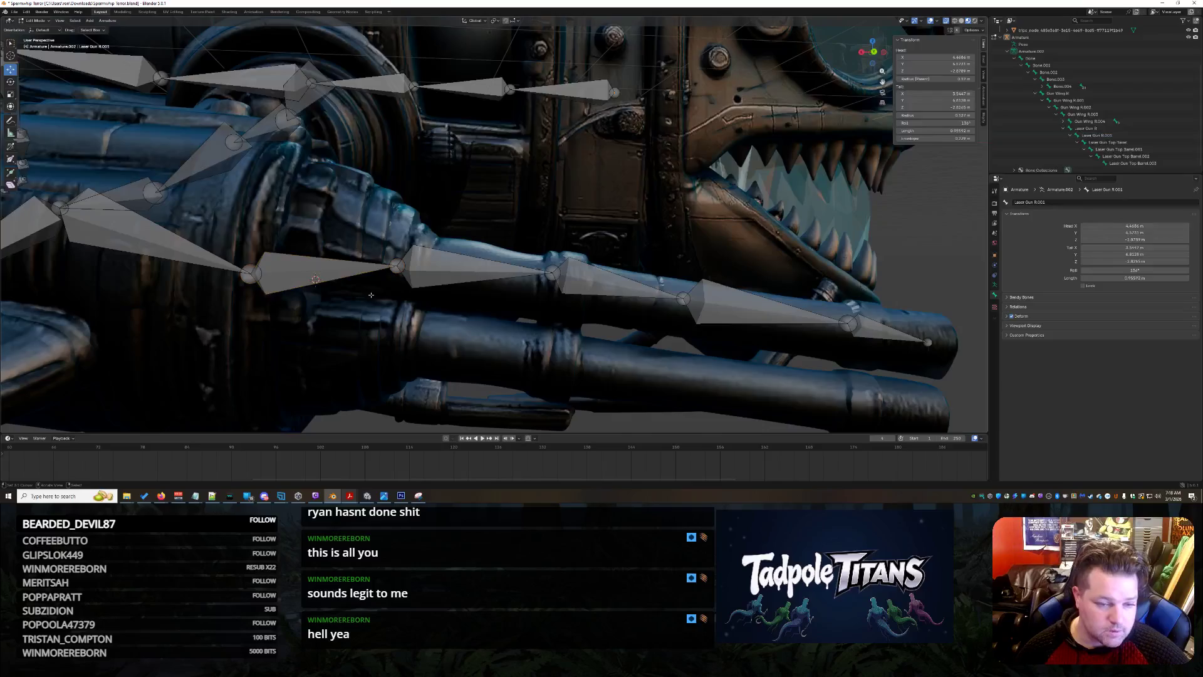
{"action": "left_click", "coordinate": [391, 269]}
{"action": "left_click_drag", "start_coordinate": [374, 267], "coordinate": [323, 269]}
{"action": "mouse_move", "coordinate": [323, 269]}
{"action": "middle_mouse_down"}
{"action": "mouse_move", "coordinate": [326, 316]}
{"action": "mouse_move", "coordinate": [509, 237]}
{"action": "middle_mouse_up"}
Extrude a new bone from the Top Barrel joint down to the lower barrel.
{"action": "left_click", "coordinate": [510, 236]}
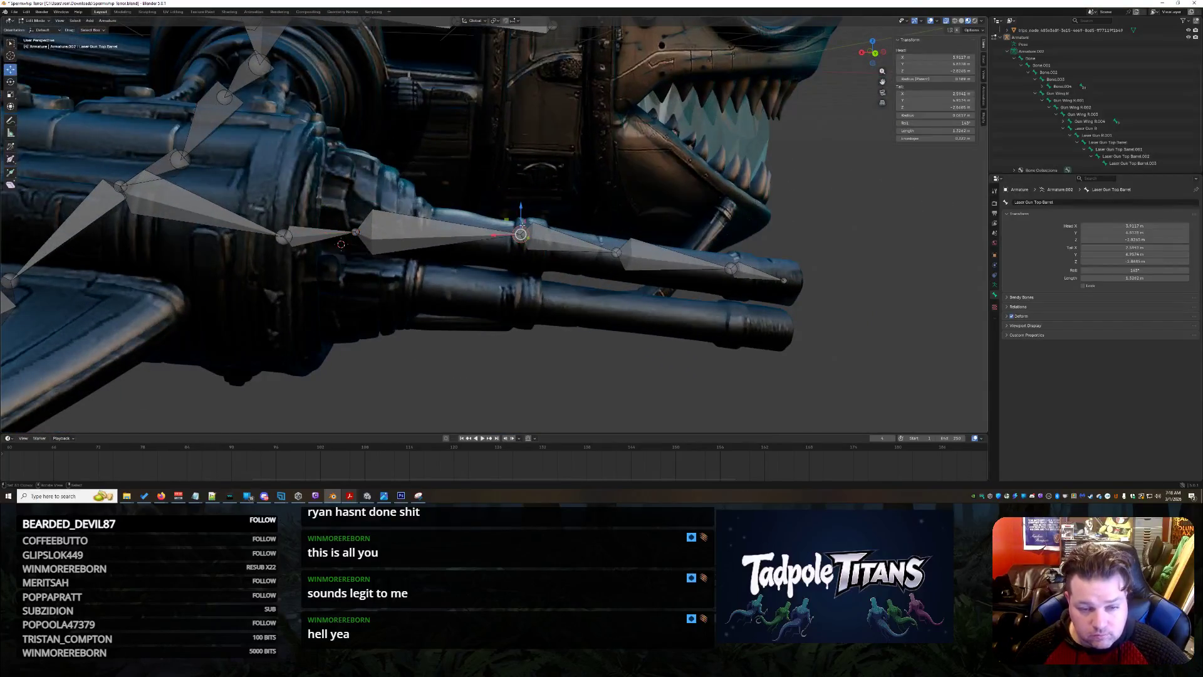
{"action": "left_click", "coordinate": [285, 239]}
{"action": "key", "text": "e"}
{"action": "left_click", "coordinate": [355, 282]}
Rename the new bone Laser Gun R Bottom Barrel in the Outliner.
{"action": "left_click", "coordinate": [328, 268]}
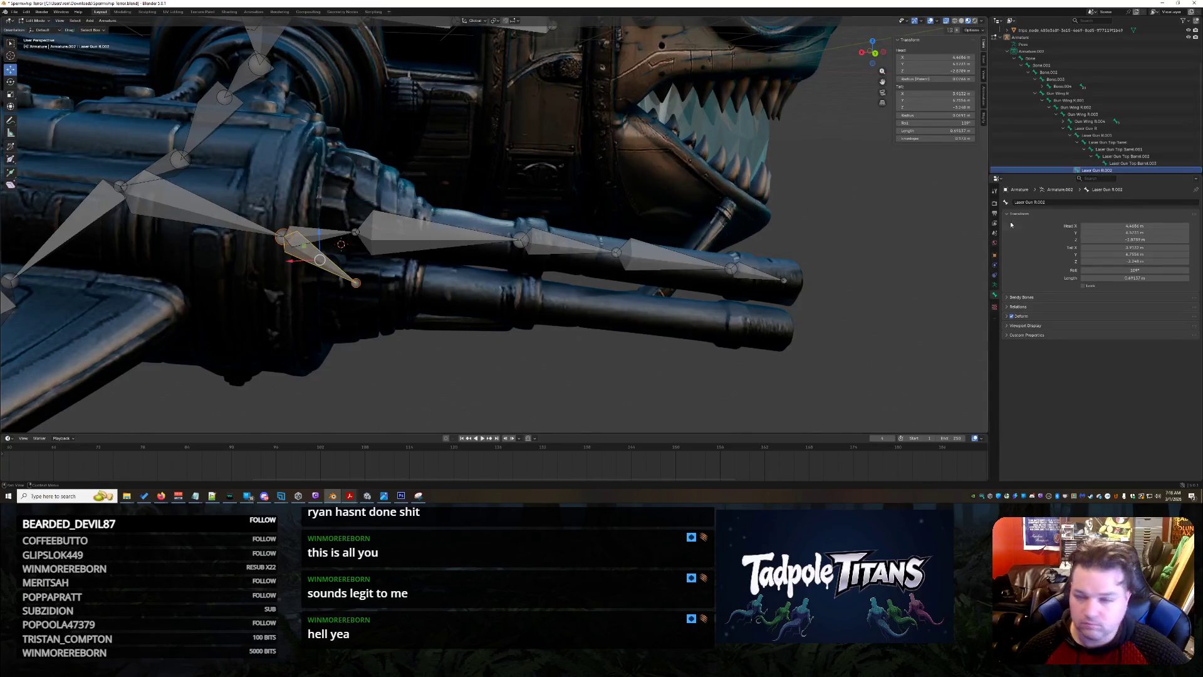
{"action": "double_click", "coordinate": [1123, 172]}
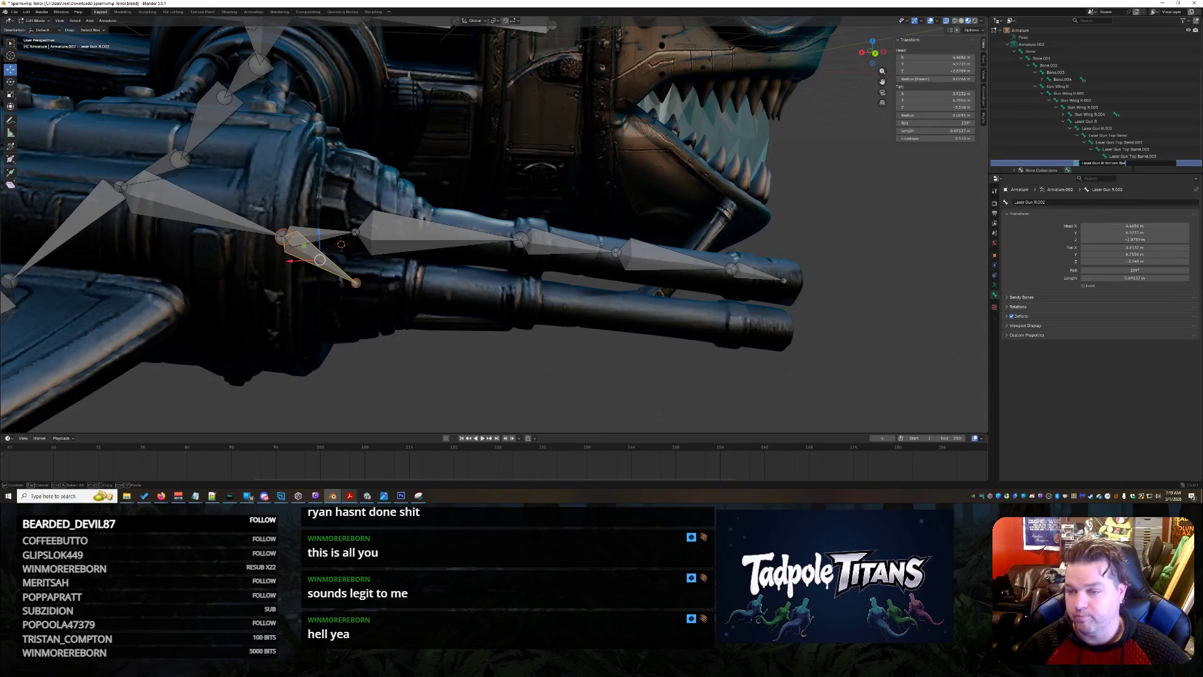
{"action": "key", "text": "Return"}
{"action": "double_click", "coordinate": [1167, 163]}
{"action": "key", "text": "Escape"}
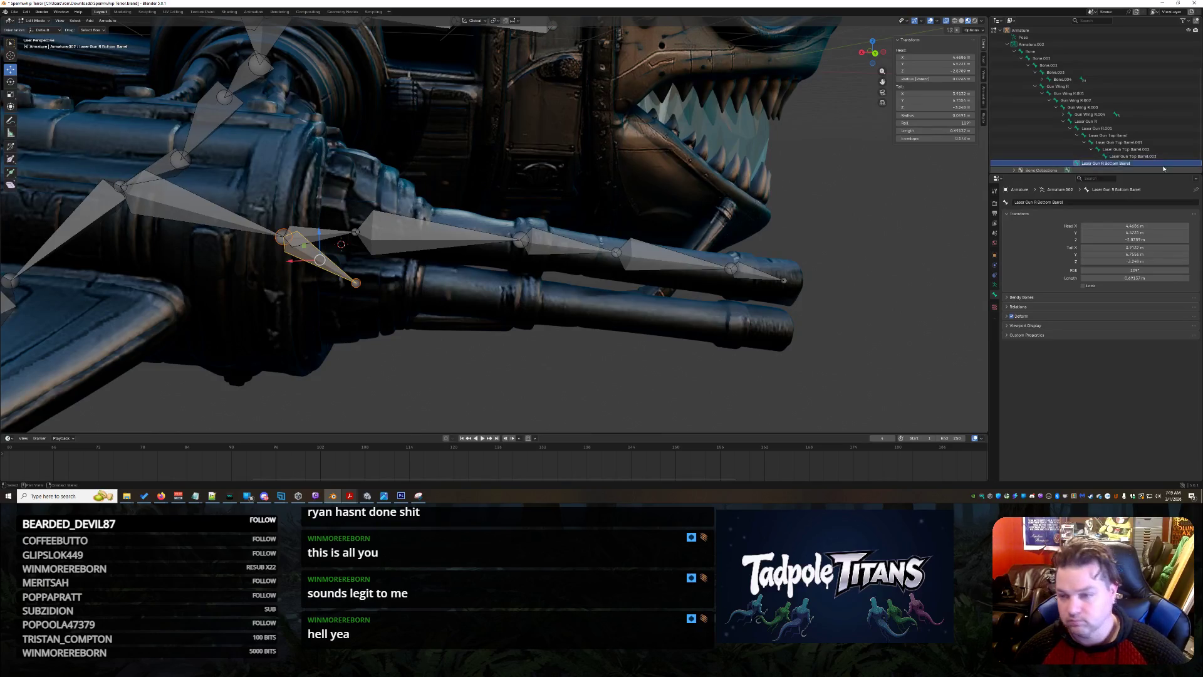
{"action": "left_click", "coordinate": [1128, 135]}
{"action": "double_click", "coordinate": [1130, 136]}
{"action": "key", "text": "Escape"}
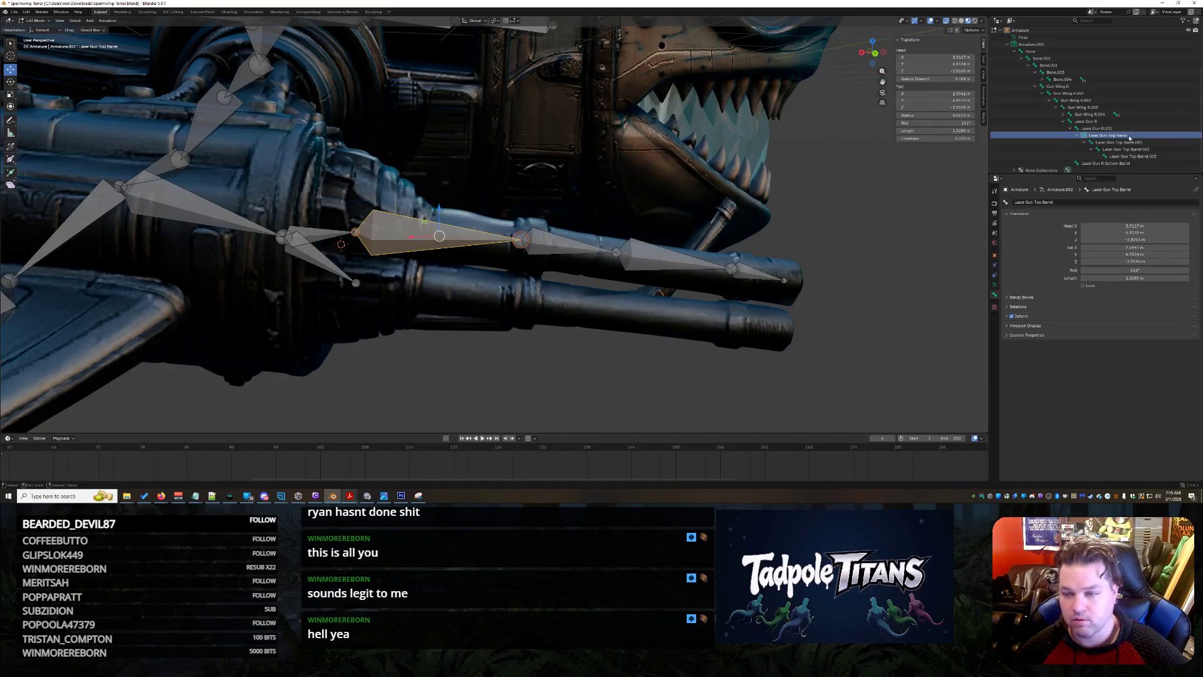
{"action": "left_click", "coordinate": [316, 233]}
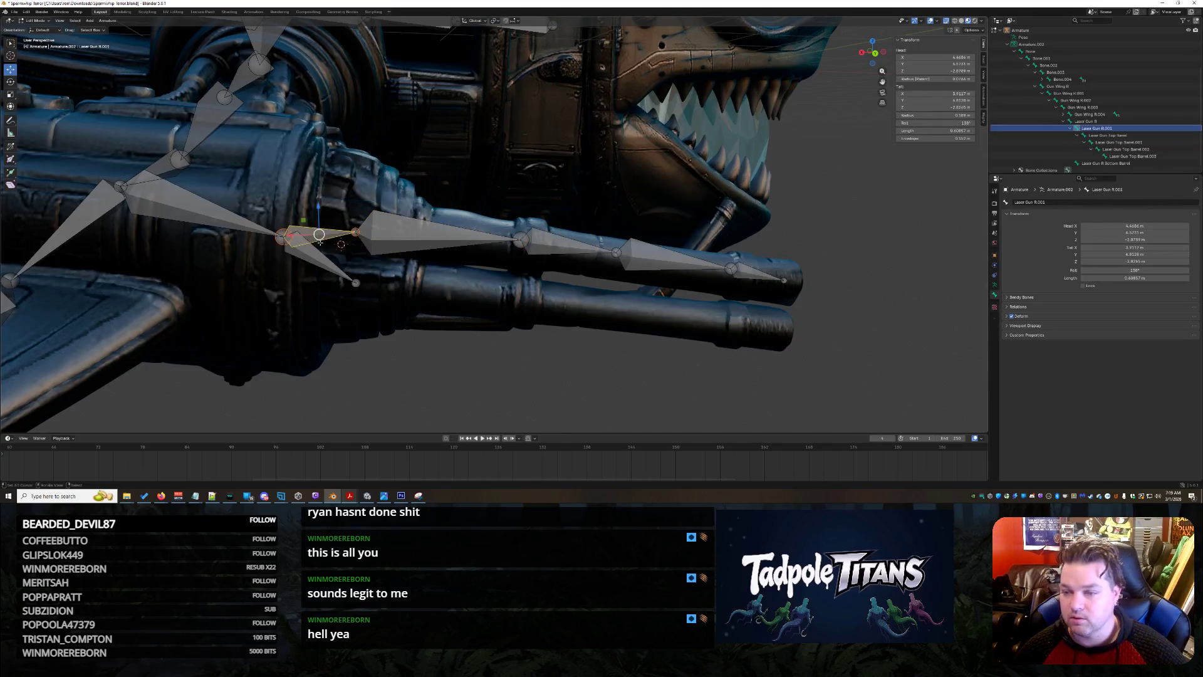
{"action": "left_click", "coordinate": [334, 260]}
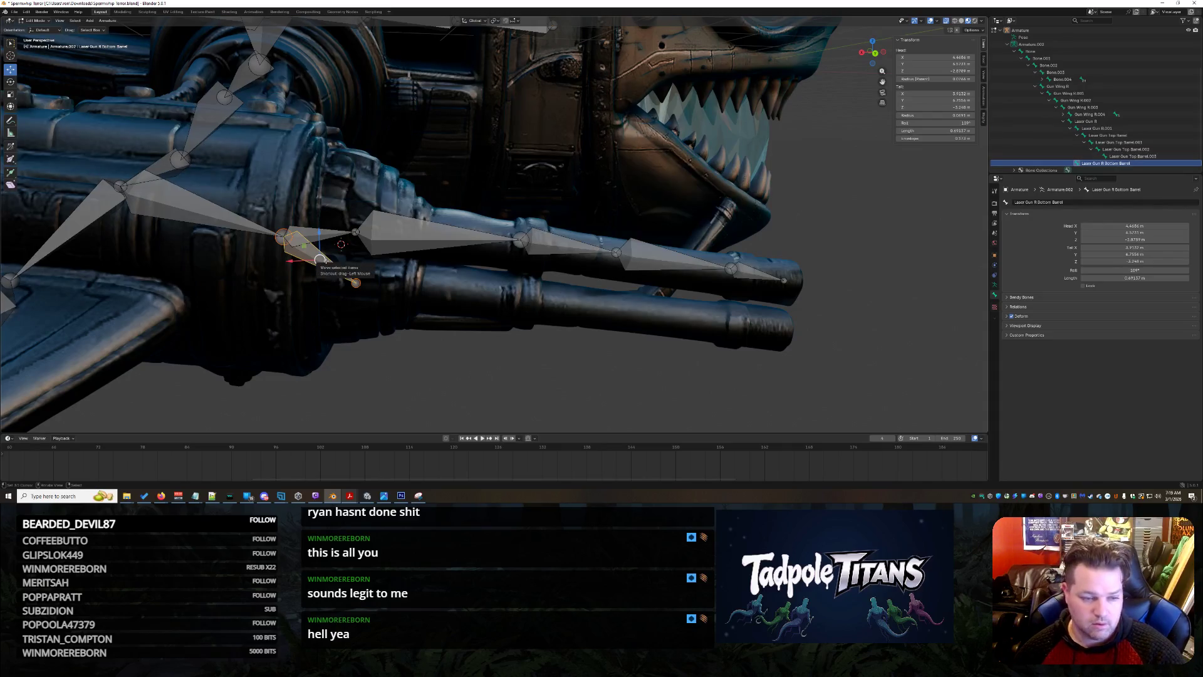
Move the Laser Gun R head joint and its joint with R.001 up and left.
{"action": "left_click", "coordinate": [385, 267]}
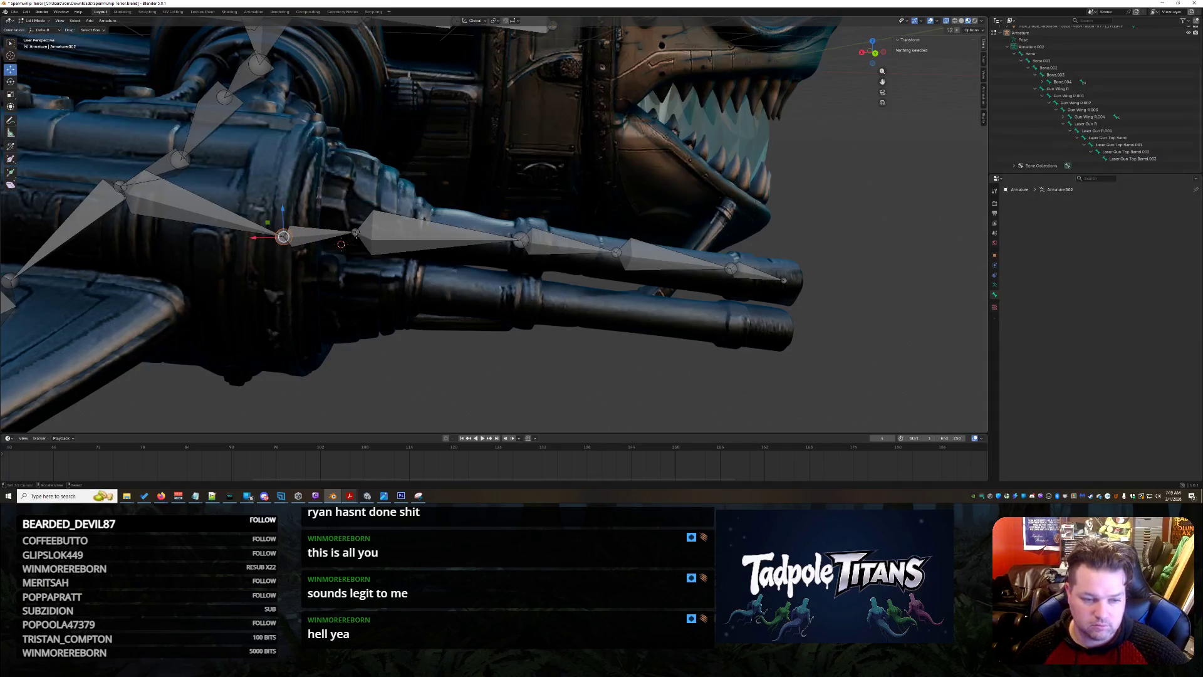
{"action": "middle_click_drag", "start_coordinate": [339, 269], "coordinate": [342, 267]}
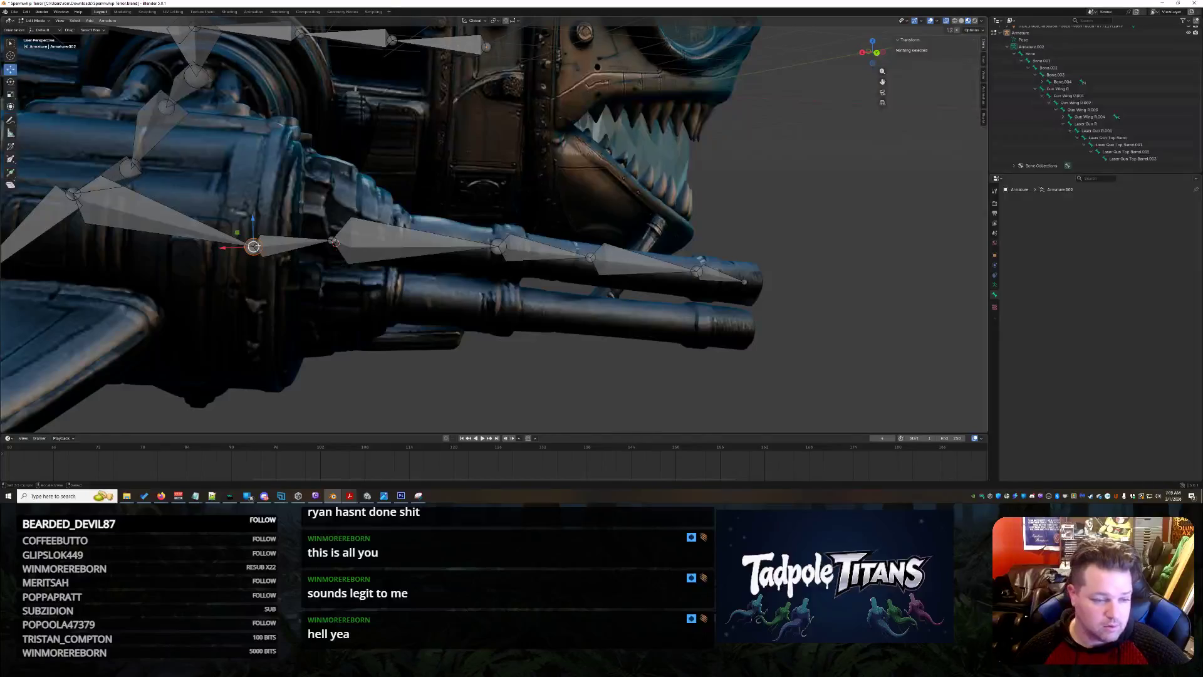
{"action": "left_click", "coordinate": [253, 247]}
{"action": "key", "text": "g"}
{"action": "left_click", "coordinate": [310, 228]}
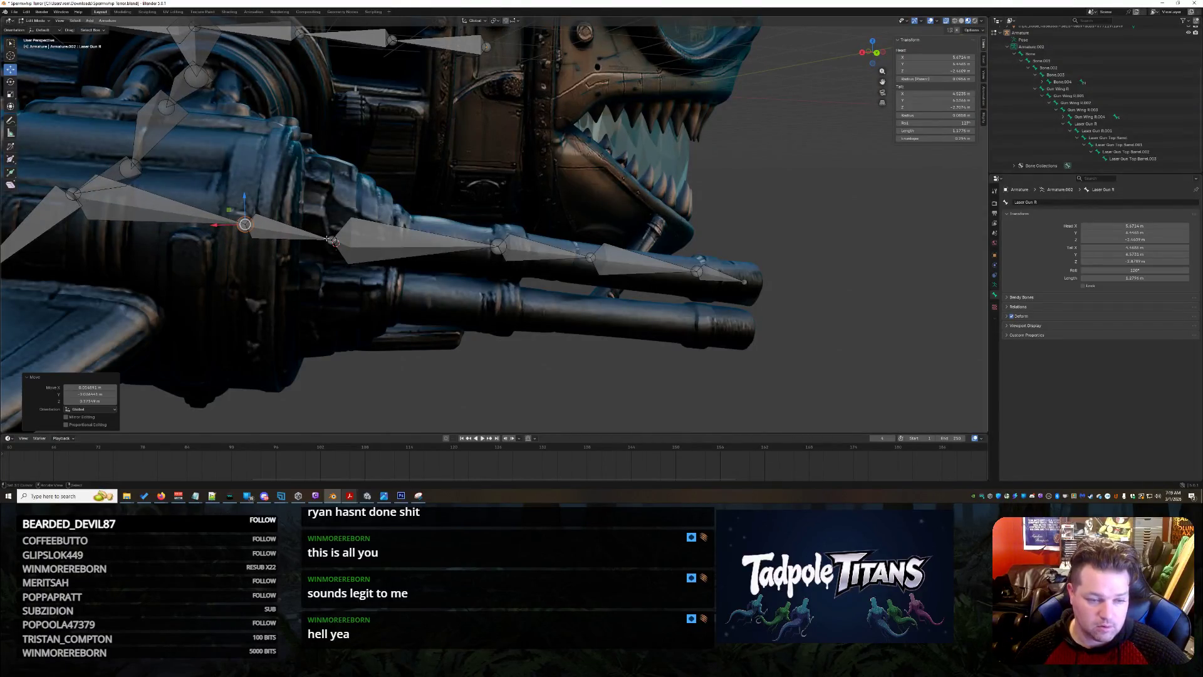
{"action": "left_click", "coordinate": [330, 241]}
{"action": "key", "text": "g"}
{"action": "left_click", "coordinate": [279, 224]}
Shift Laser Gun R's tail joint further to the left.
{"action": "left_click", "coordinate": [245, 224]}
{"action": "left_click", "coordinate": [264, 225]}
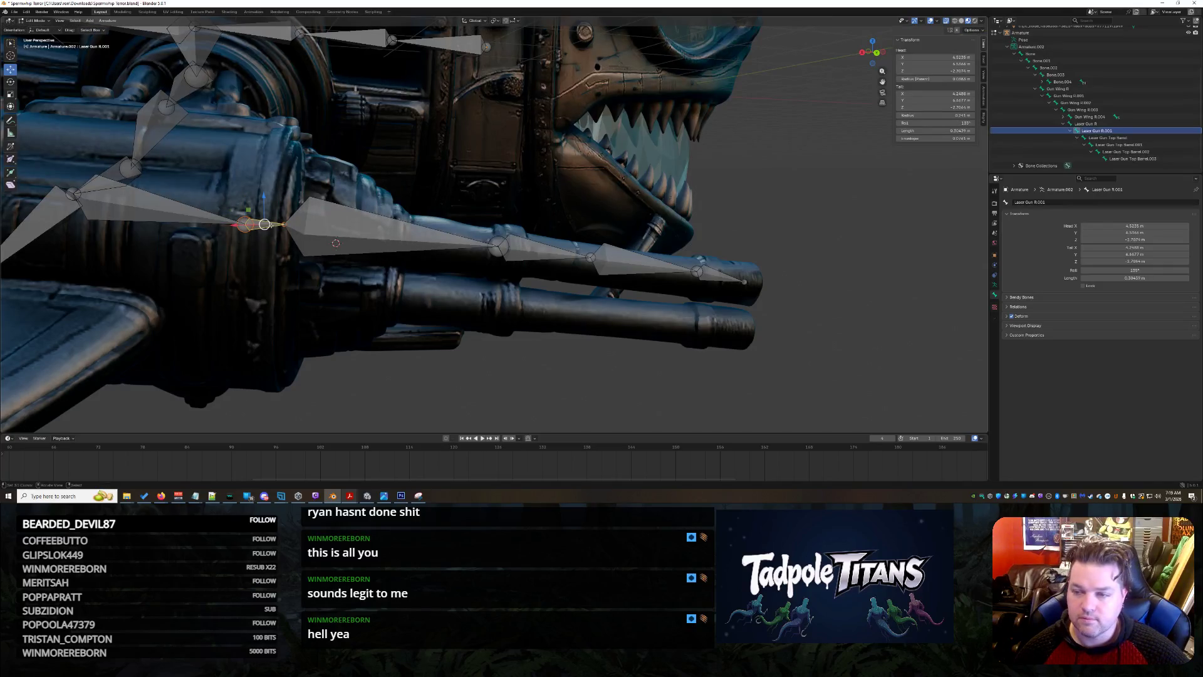
{"action": "left_click", "coordinate": [345, 229]}
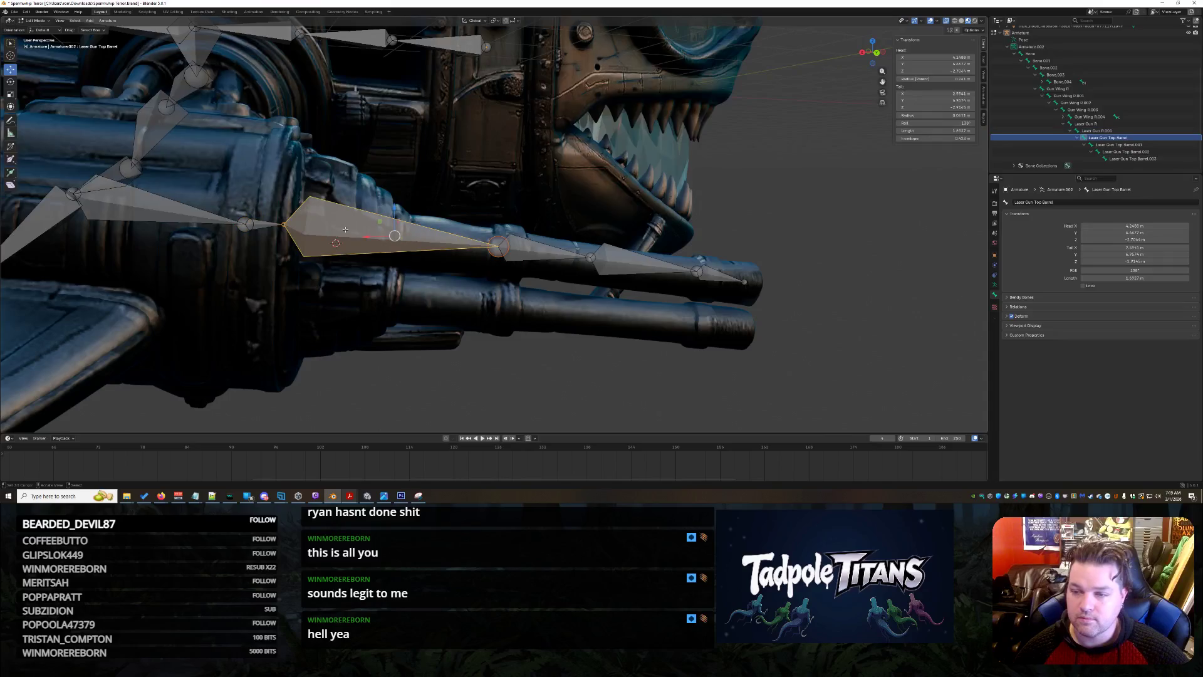
{"action": "left_click", "coordinate": [205, 217]}
{"action": "left_click", "coordinate": [375, 234]}
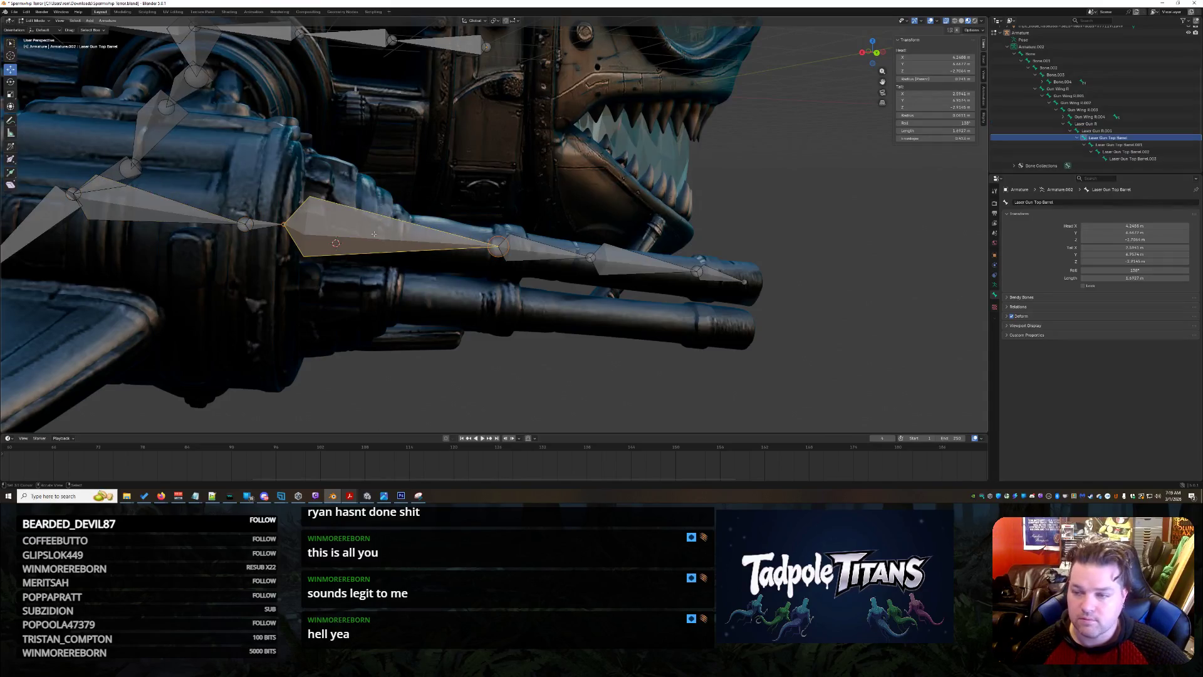
{"action": "left_click_drag", "start_coordinate": [240, 228], "coordinate": [204, 220]}
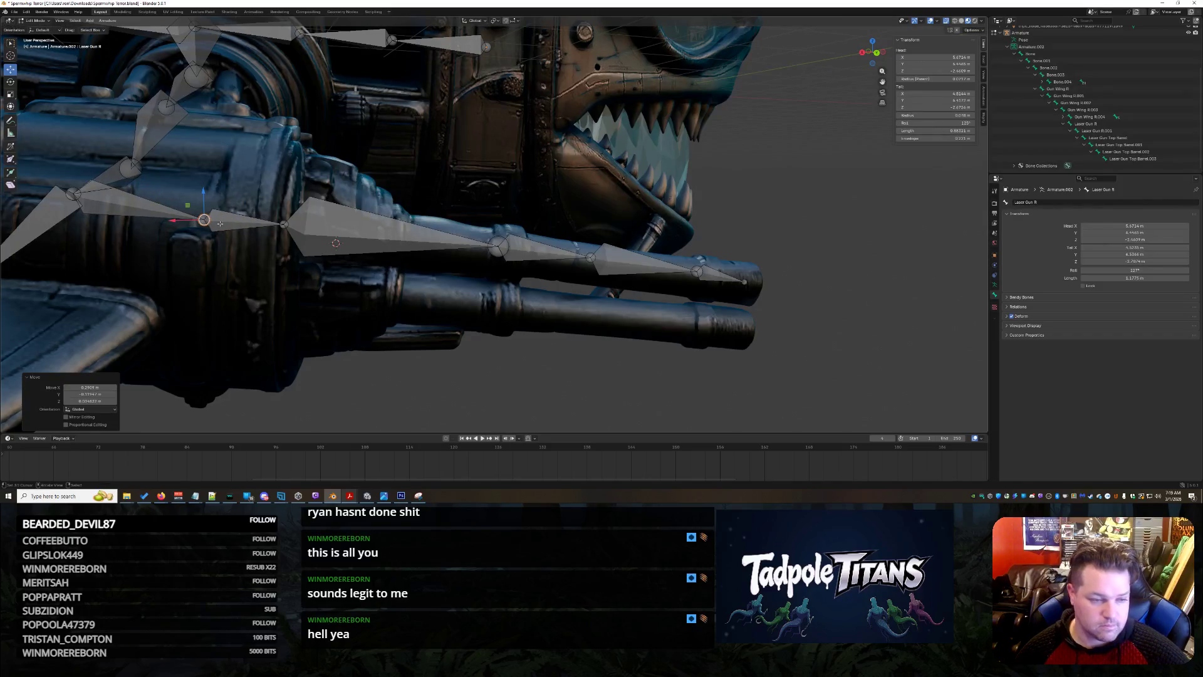
Extrude a forked bone to the lower barrel and name it 'Laser Gun R Bottom Barrel'.
{"action": "key", "text": "shift+e"}
{"action": "left_click", "coordinate": [303, 308]}
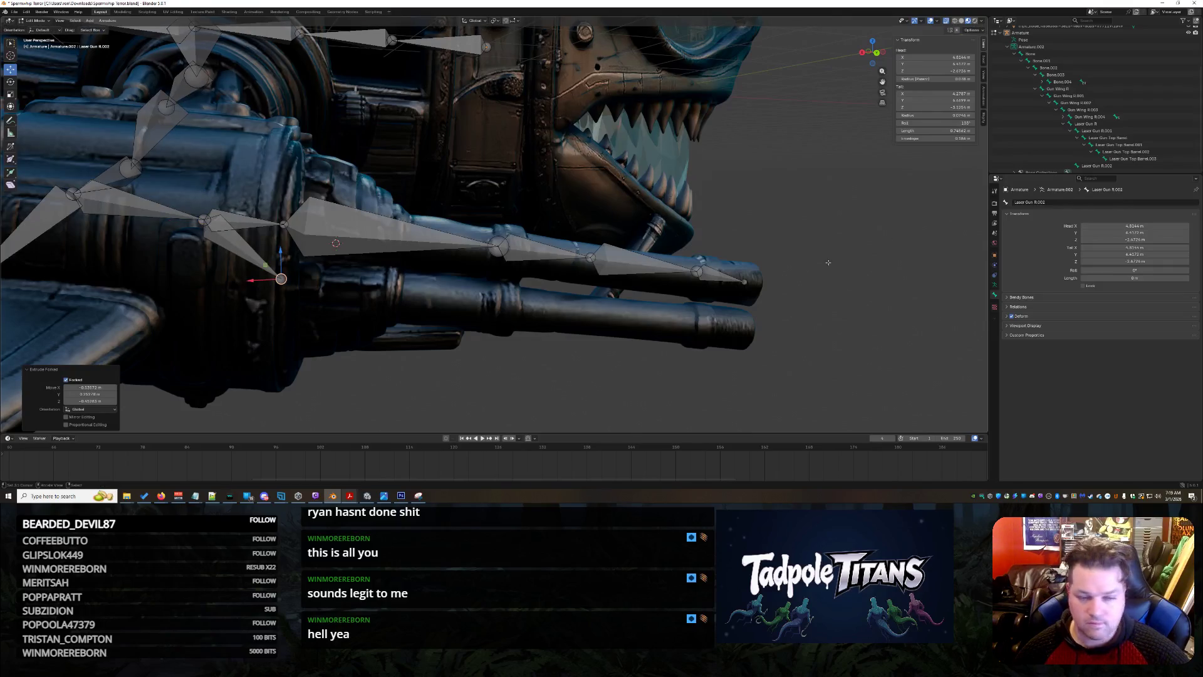
{"action": "double_click", "coordinate": [1122, 166]}
{"action": "type", "text": "Laser Gun R Bottom Barrel"}
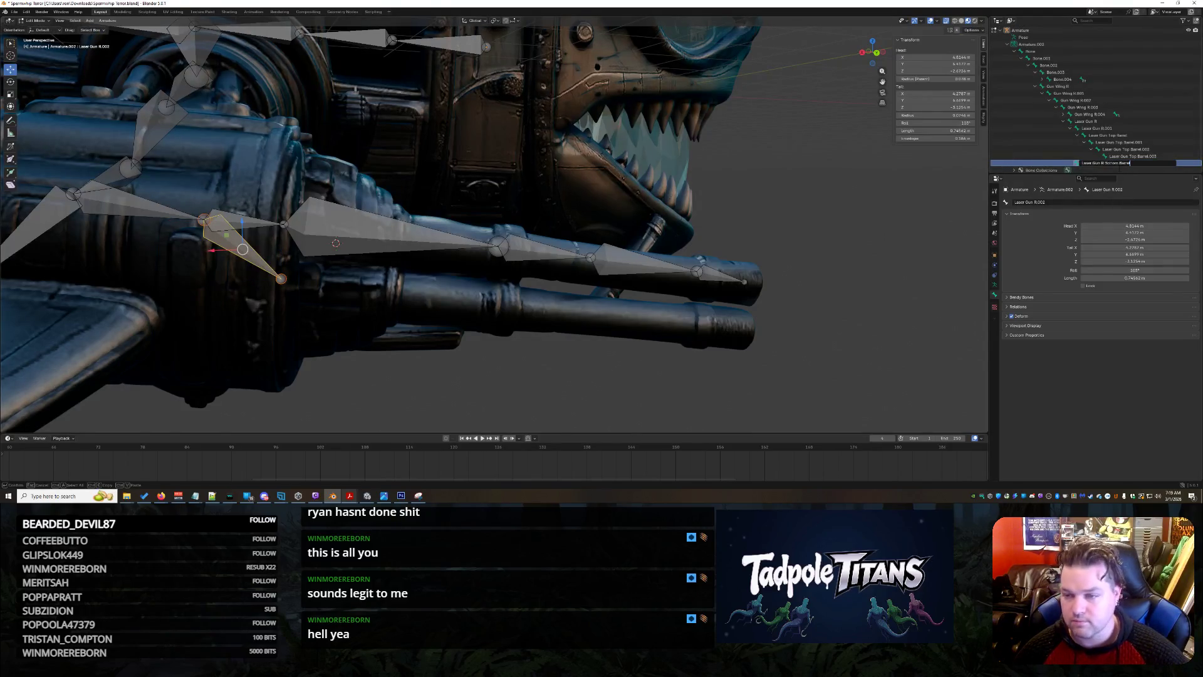
{"action": "key", "text": "Return"}
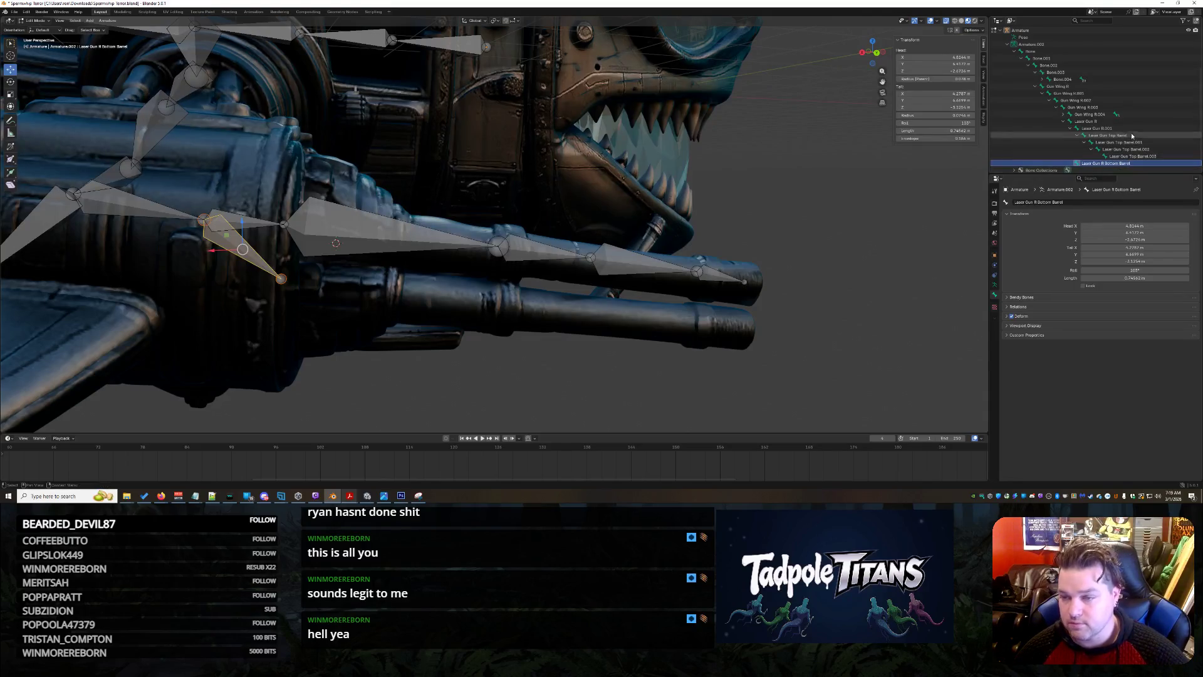
Rename Laser Gun Top Barrel and Top Barrel.001 to 'Laser Gun R Top Barrel' and '.001'.
{"action": "left_click", "coordinate": [1139, 136]}
{"action": "double_click", "coordinate": [1140, 137]}
{"action": "type", "text": "Laser Gun R Bottom Barrel"}
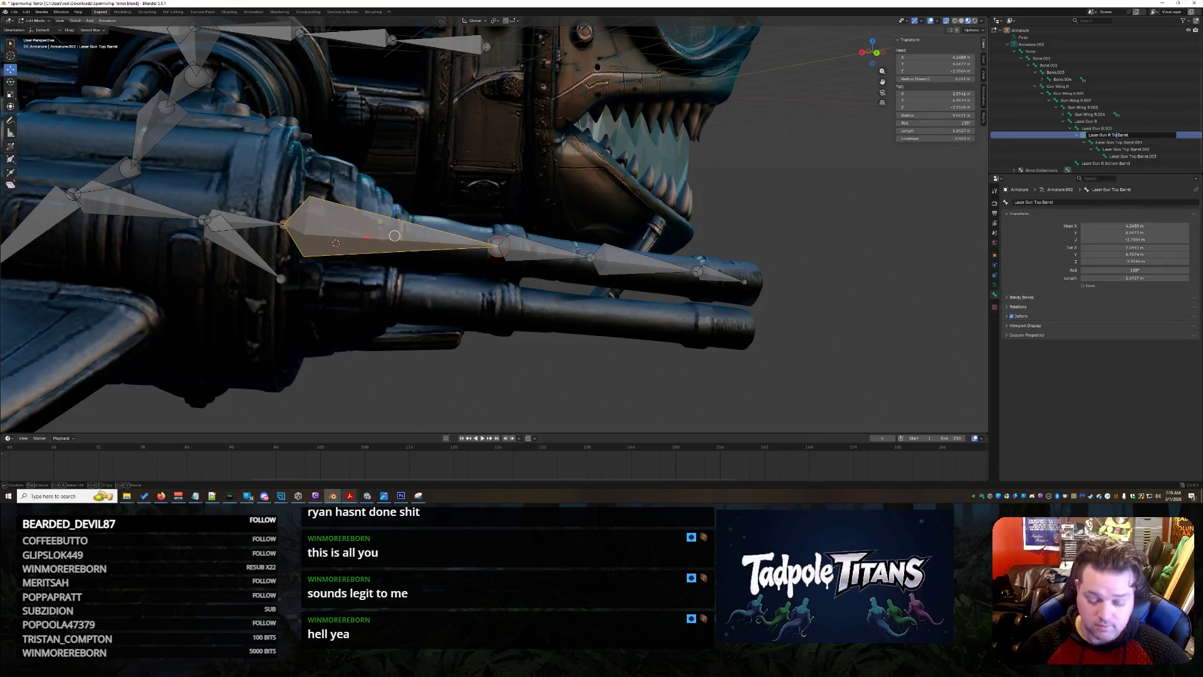
{"action": "key", "text": "Return"}
{"action": "double_click", "coordinate": [1140, 136]}
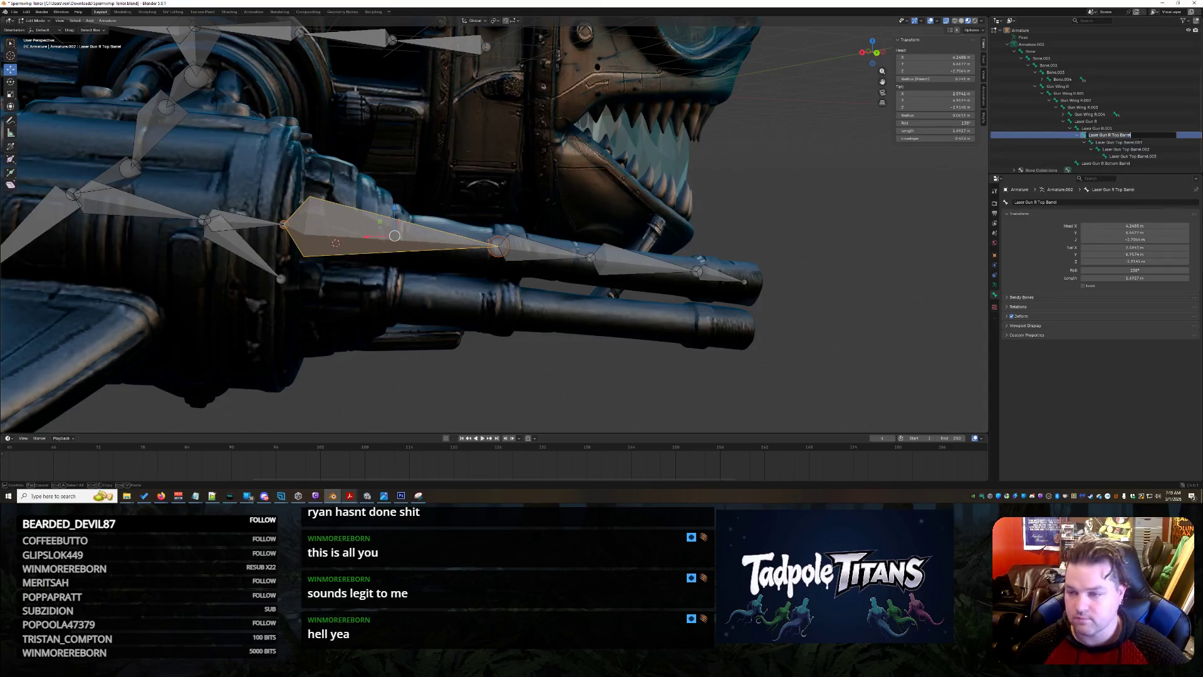
{"action": "left_click", "coordinate": [1128, 143]}
{"action": "left_click", "coordinate": [1128, 143]}
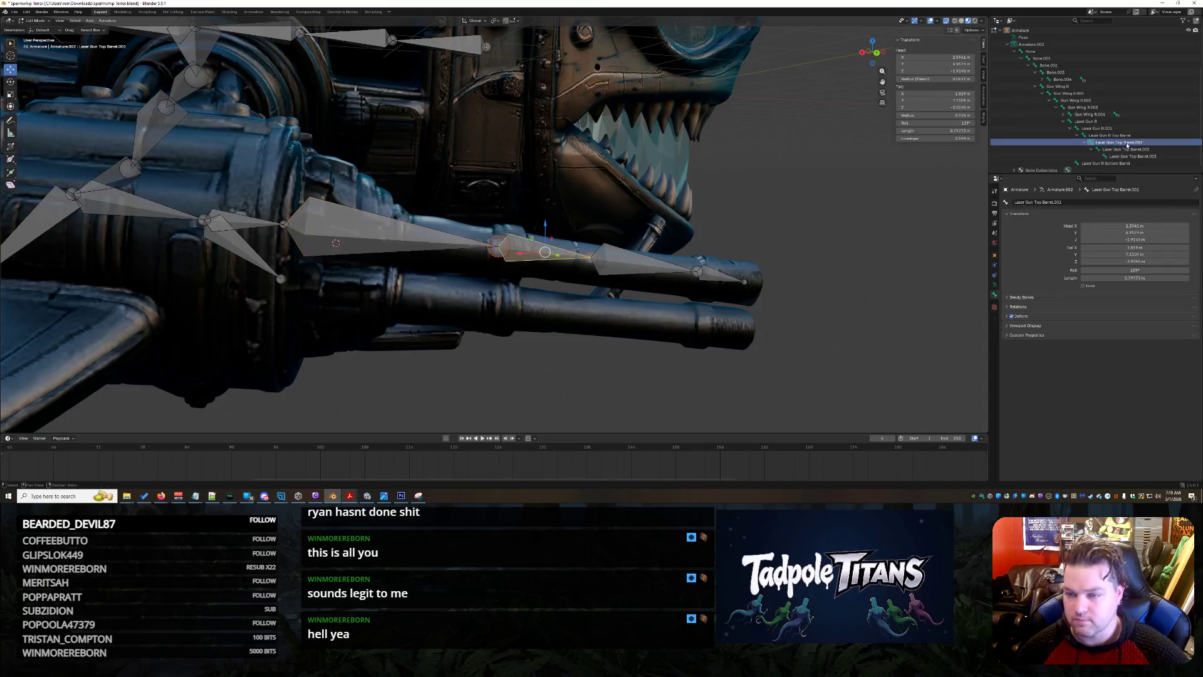
{"action": "double_click", "coordinate": [1128, 143]}
{"action": "type", "text": "Laser Gun R Top Barrel"}
{"action": "key", "text": "Return"}
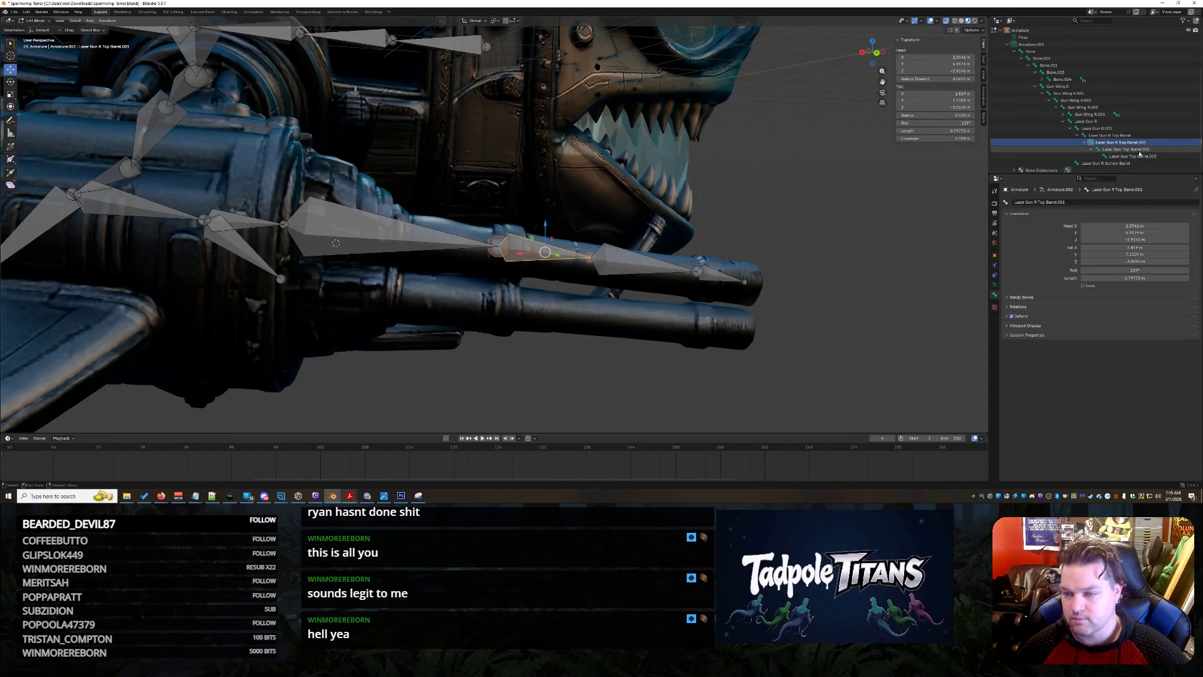
Rename Top Barrel.002 and .003 to 'Laser Gun R Top Barrel.002' and '.003'.
{"action": "left_click", "coordinate": [1140, 151]}
{"action": "double_click", "coordinate": [1139, 150]}
{"action": "type", "text": "Laser Gun R Top Barrel"}
{"action": "key", "text": "Return"}
{"action": "left_click", "coordinate": [1144, 157]}
{"action": "double_click", "coordinate": [1134, 157]}
{"action": "type", "text": "Laser Gun R Top Barrel"}
{"action": "key", "text": "Return"}
Extrude a new bone from the Laser Gun R Bottom Barrel tail joint.
{"action": "left_click", "coordinate": [1125, 163]}
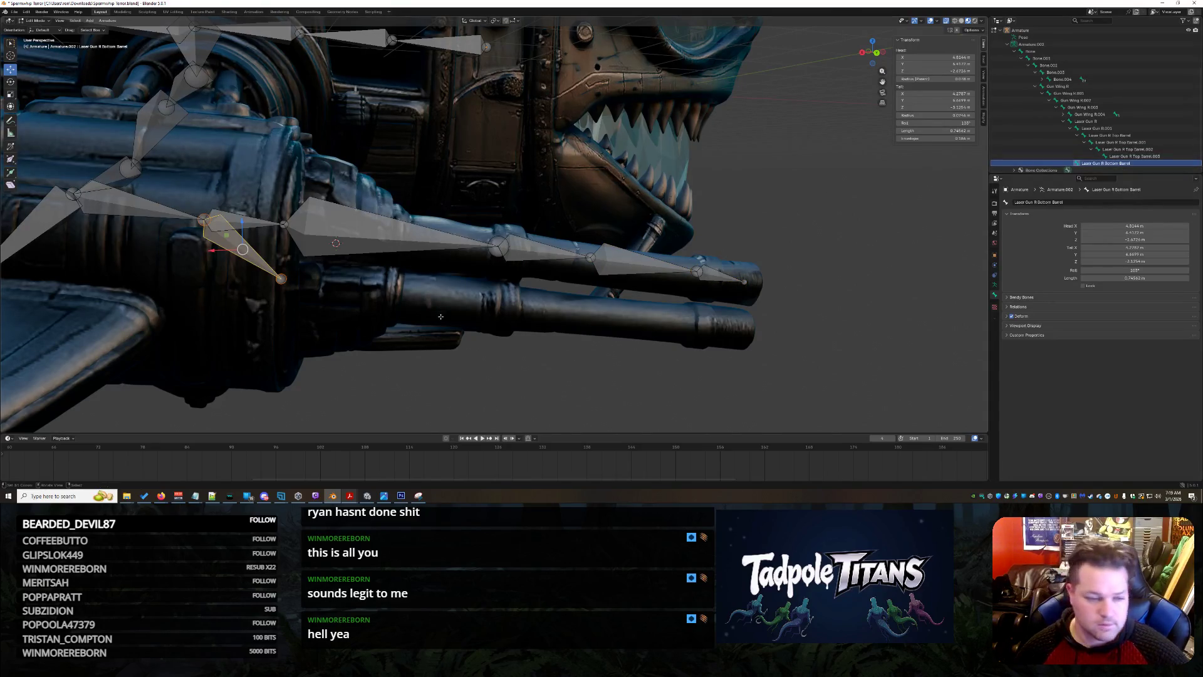
{"action": "left_click", "coordinate": [281, 278]}
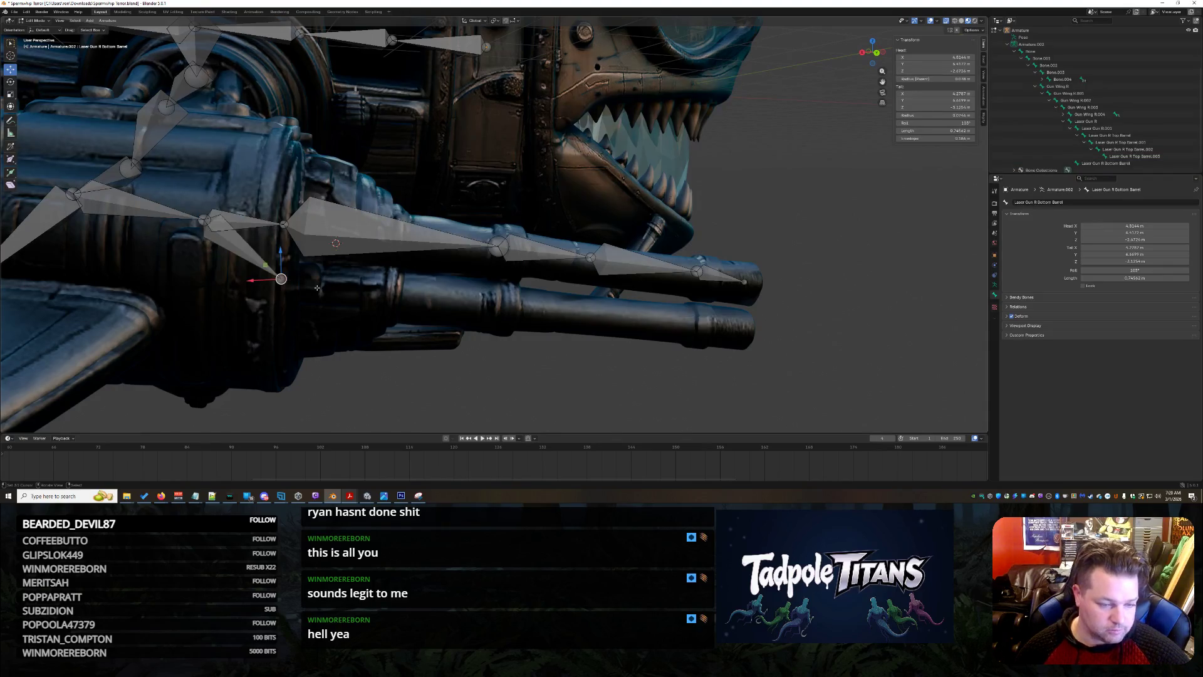
{"action": "key", "text": "e"}
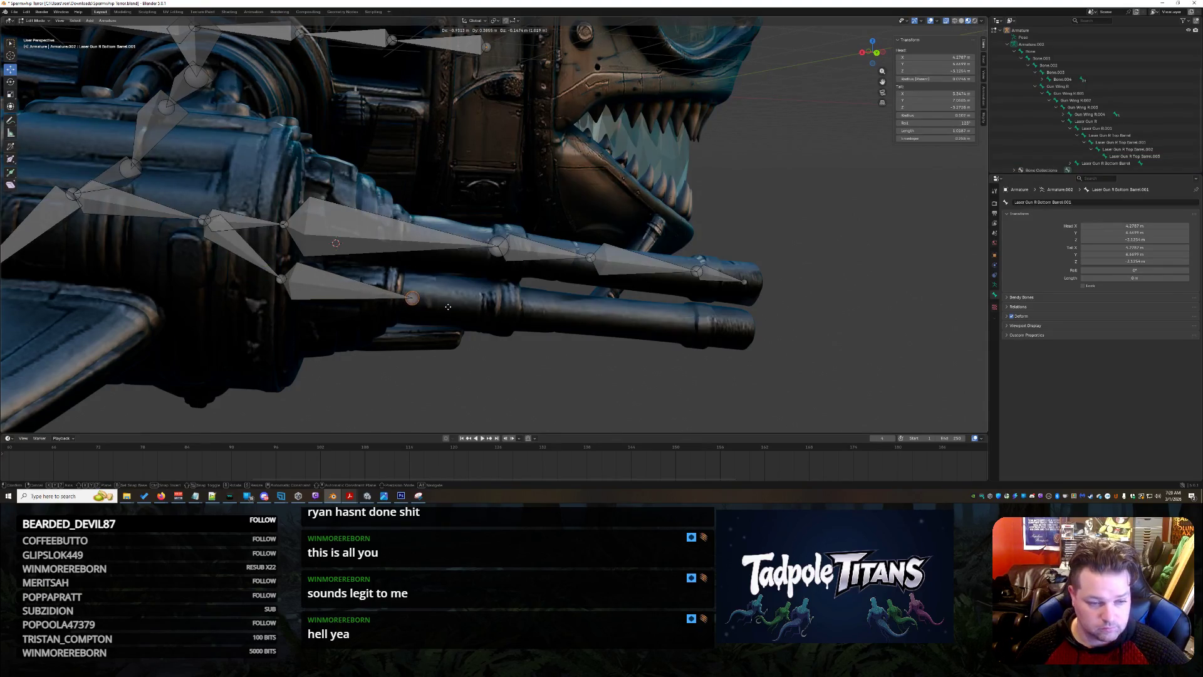
Place four extruded bones along the lower barrel out to its muzzle.
{"action": "left_click", "coordinate": [532, 311]}
{"action": "key", "text": "e"}
{"action": "left_click", "coordinate": [628, 318]}
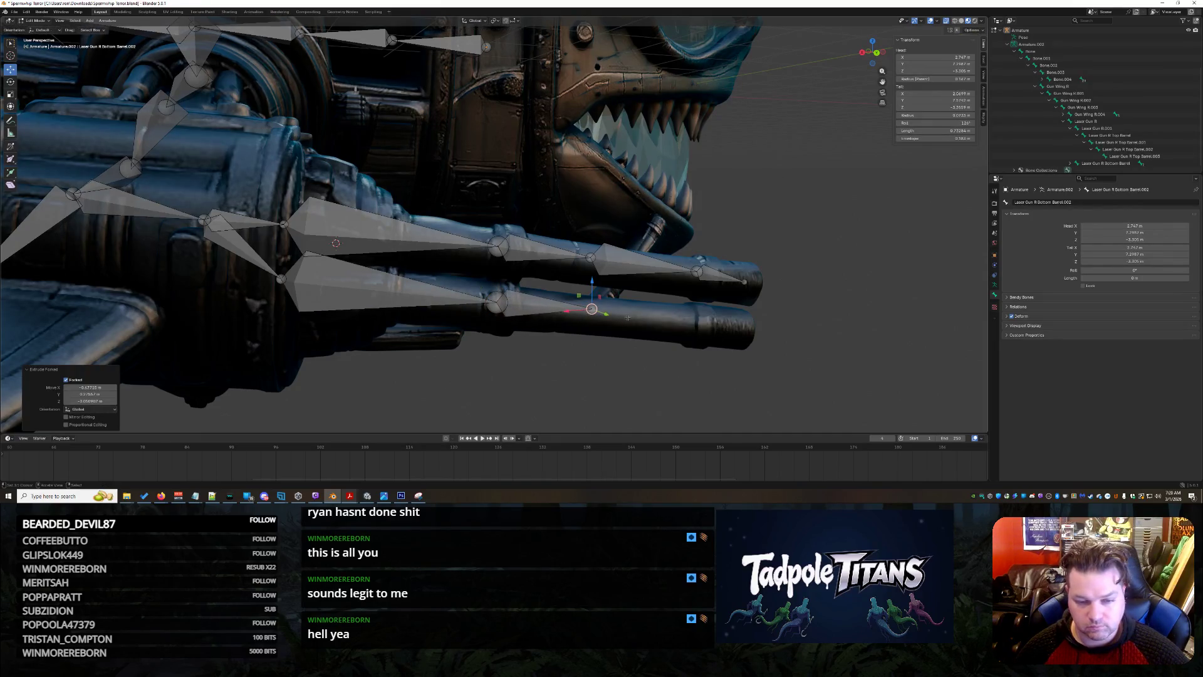
{"action": "key", "text": "e"}
{"action": "left_click", "coordinate": [723, 327]}
{"action": "key", "text": "e"}
{"action": "left_click", "coordinate": [780, 335]}
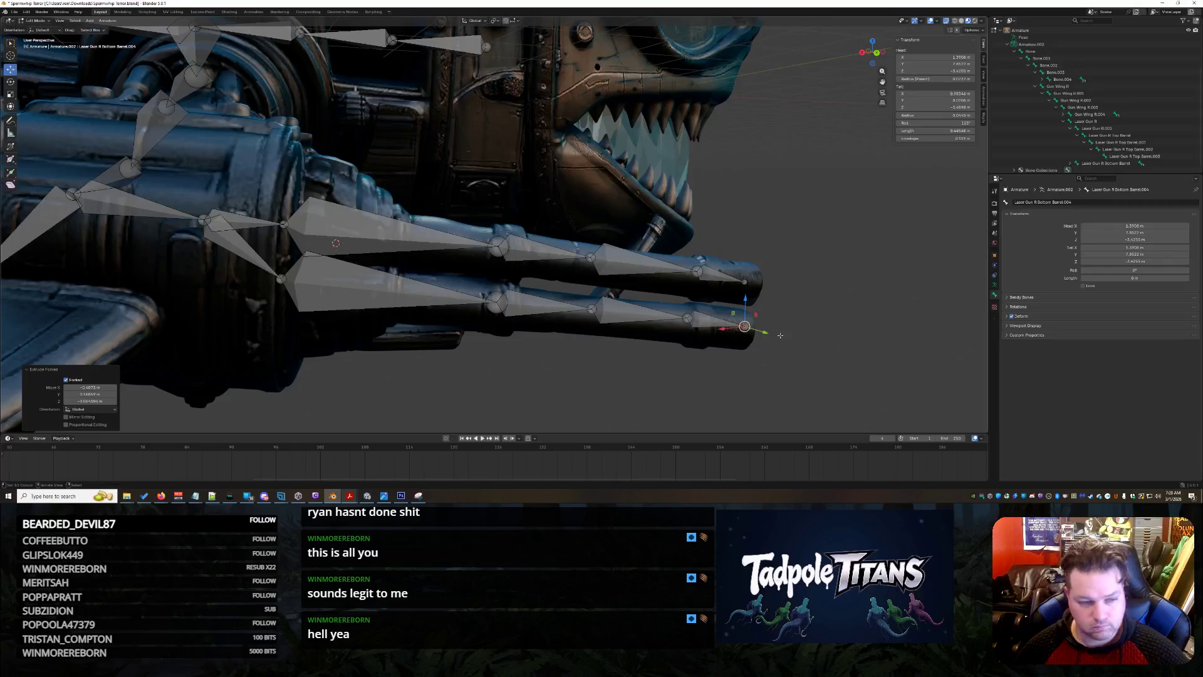
{"action": "left_click", "coordinate": [780, 336]}
{"action": "middle_click_drag", "start_coordinate": [780, 335], "coordinate": [727, 338]}
Lower a barrel bone joint and the Gun Wing R.003 joint onto the gun.
{"action": "left_click", "coordinate": [146, 220]}
{"action": "left_click_drag", "start_coordinate": [152, 200], "coordinate": [152, 222]}
{"action": "left_click", "coordinate": [344, 340]}
{"action": "middle_click_drag", "start_coordinate": [343, 340], "coordinate": [271, 324]}
{"action": "left_click", "coordinate": [210, 211]}
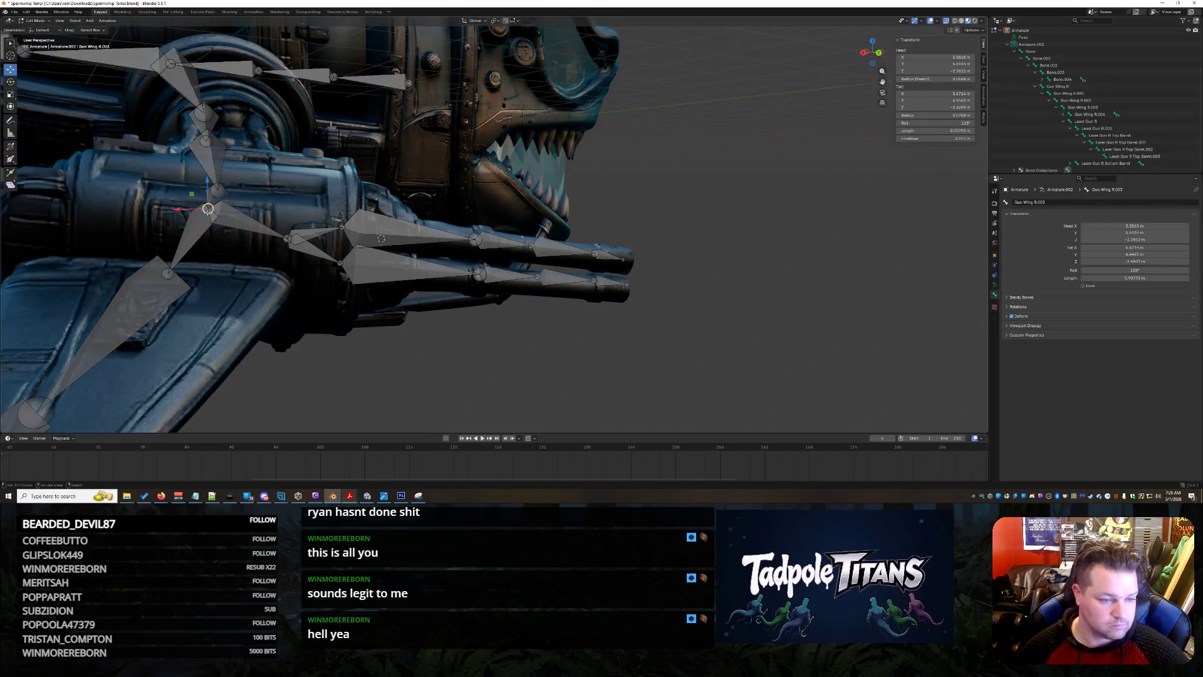
{"action": "left_click_drag", "start_coordinate": [211, 210], "coordinate": [211, 226]}
{"action": "left_click", "coordinate": [386, 325]}
{"action": "mouse_move", "coordinate": [385, 325]}
{"action": "middle_mouse_down"}
{"action": "mouse_move", "coordinate": [339, 295]}
{"action": "mouse_move", "coordinate": [408, 335]}
{"action": "middle_mouse_up"}
Lower the bottom barrel's short-bone tail joint about 0.148 m onto the barrel.
{"action": "left_click", "coordinate": [313, 266]}
{"action": "left_click", "coordinate": [315, 265]}
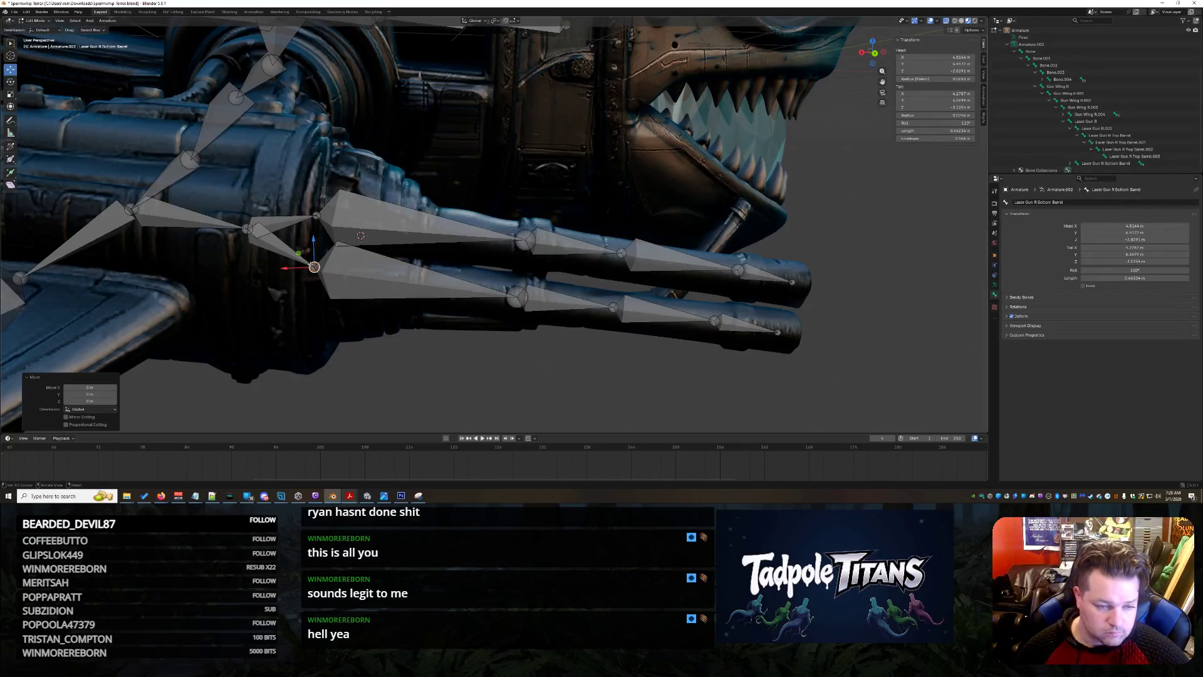
{"action": "left_click", "coordinate": [314, 259]}
{"action": "left_click", "coordinate": [315, 250]}
{"action": "left_click", "coordinate": [313, 267]}
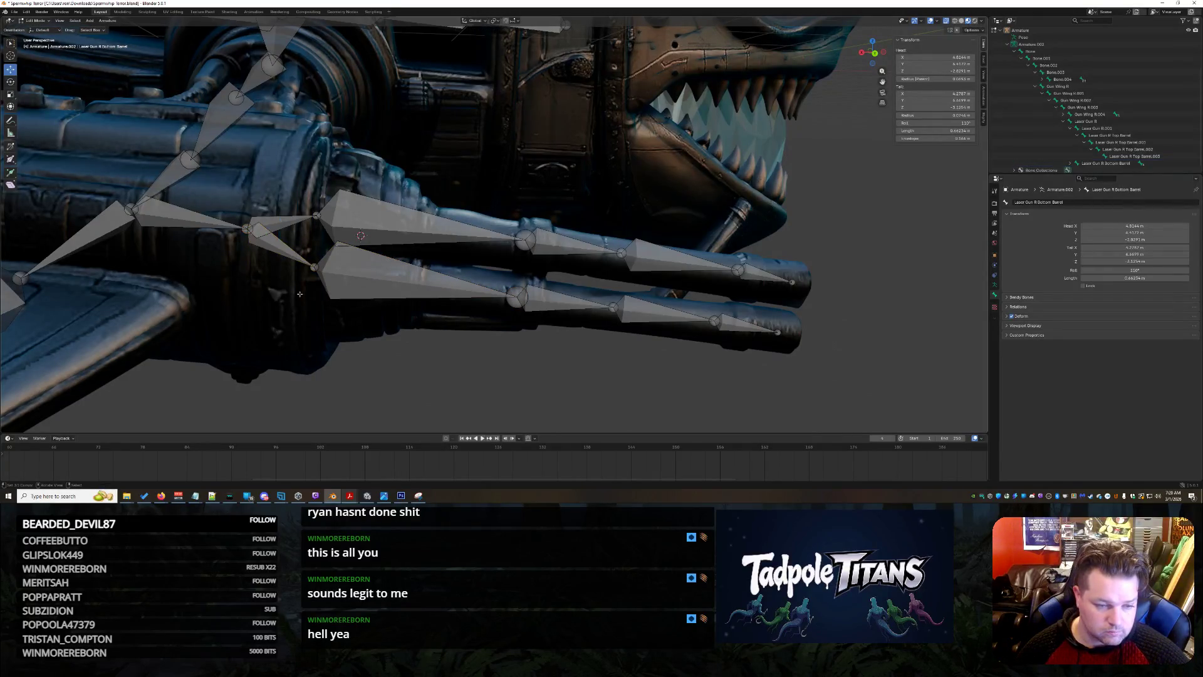
{"action": "left_click_drag", "start_coordinate": [313, 239], "coordinate": [315, 260]}
Rename the first upper barrel bone 'Laser Gun R Top Barrel' with F2.
{"action": "left_click", "coordinate": [316, 215]}
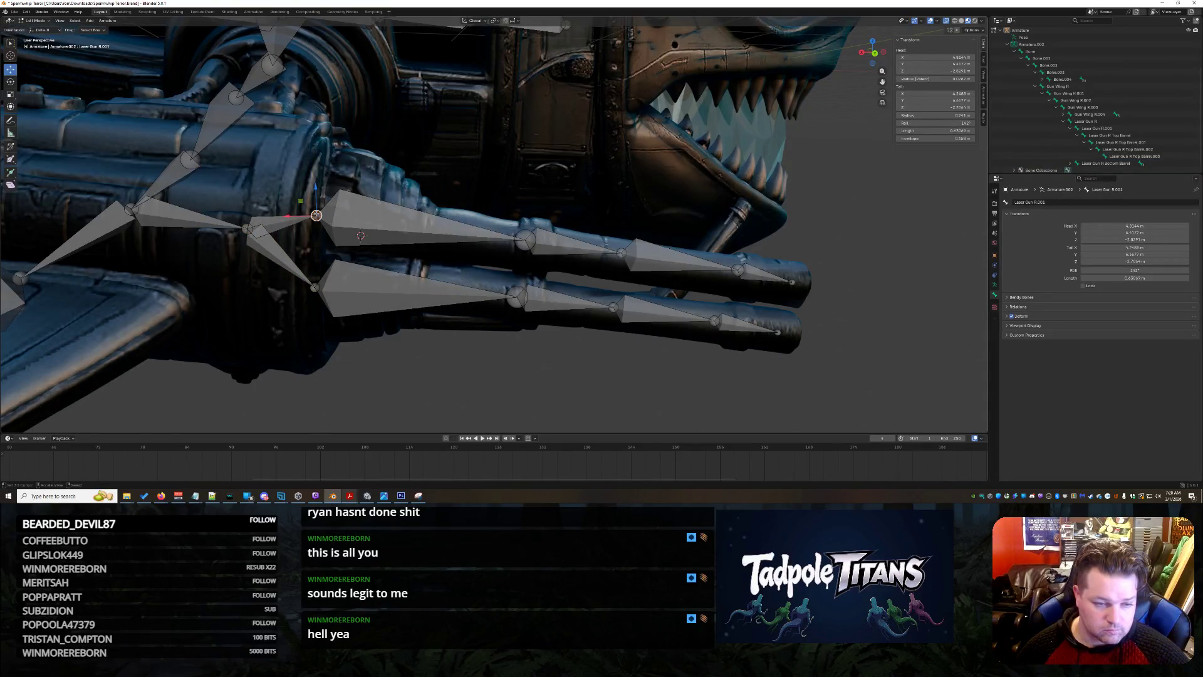
{"action": "left_click", "coordinate": [267, 244]}
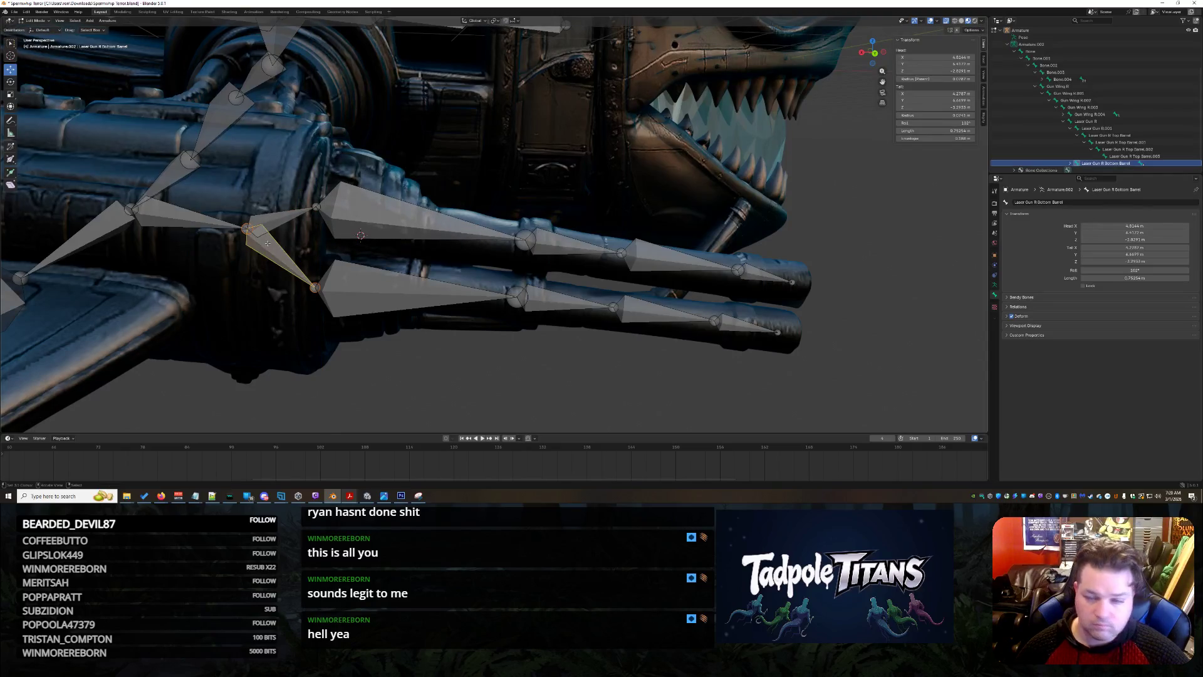
{"action": "left_click", "coordinate": [287, 213]}
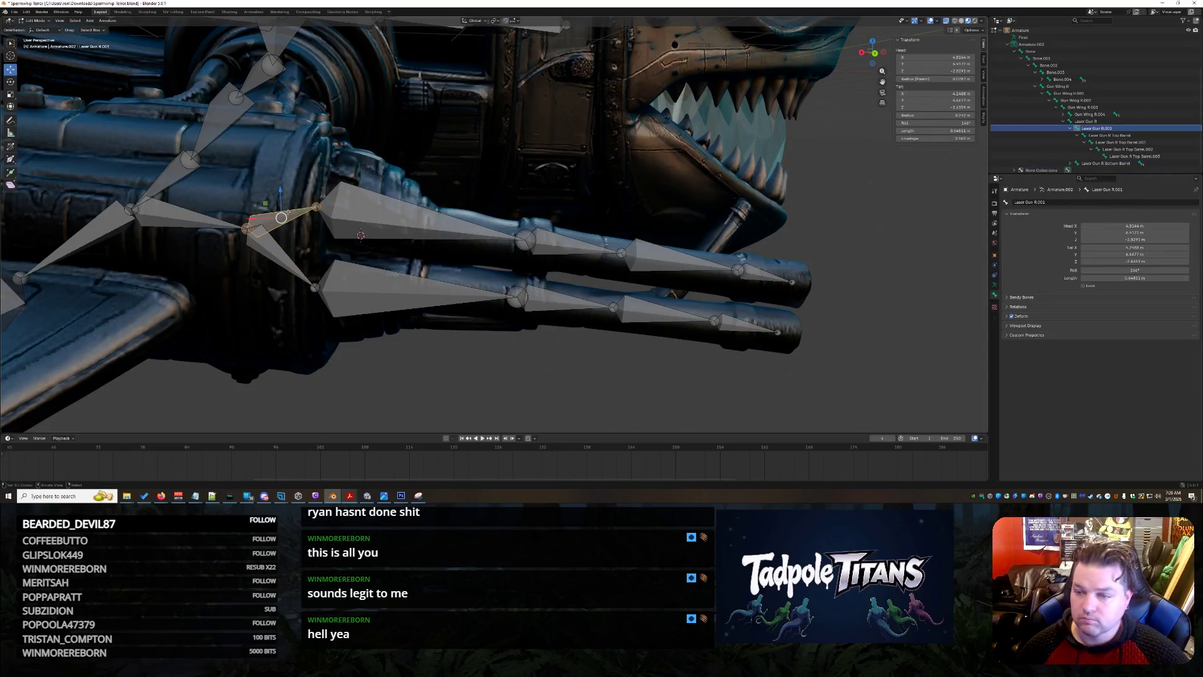
{"action": "left_click", "coordinate": [1133, 136]}
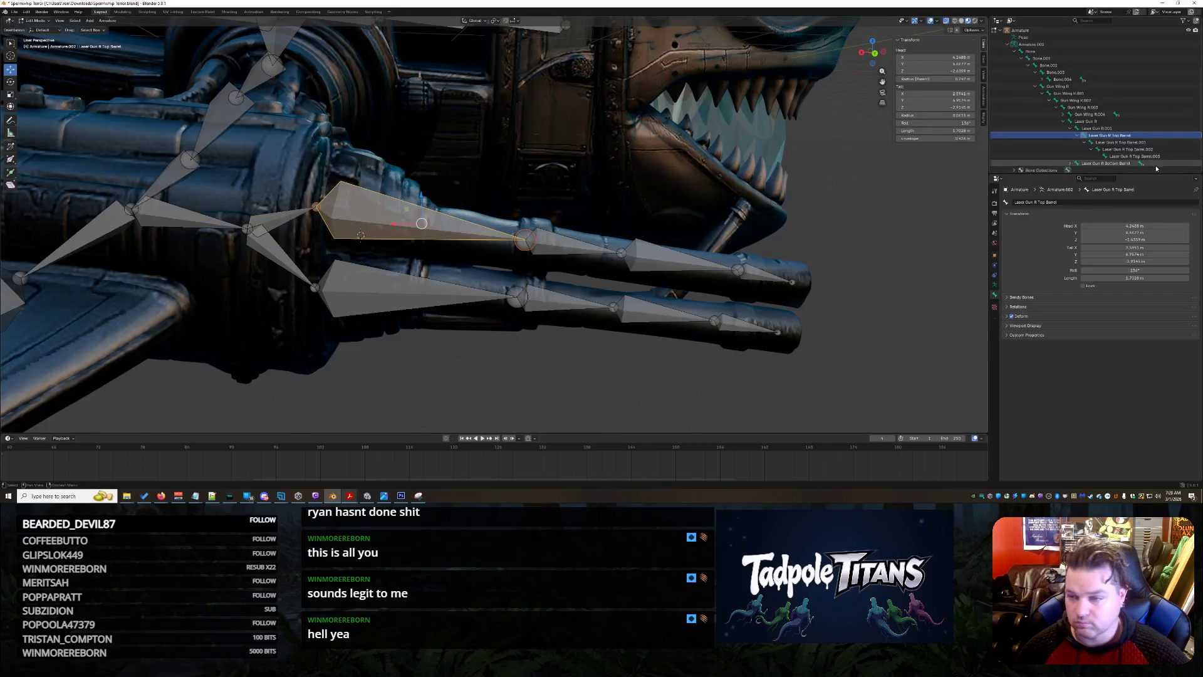
{"action": "key", "text": "F2"}
{"action": "key", "text": "End"}
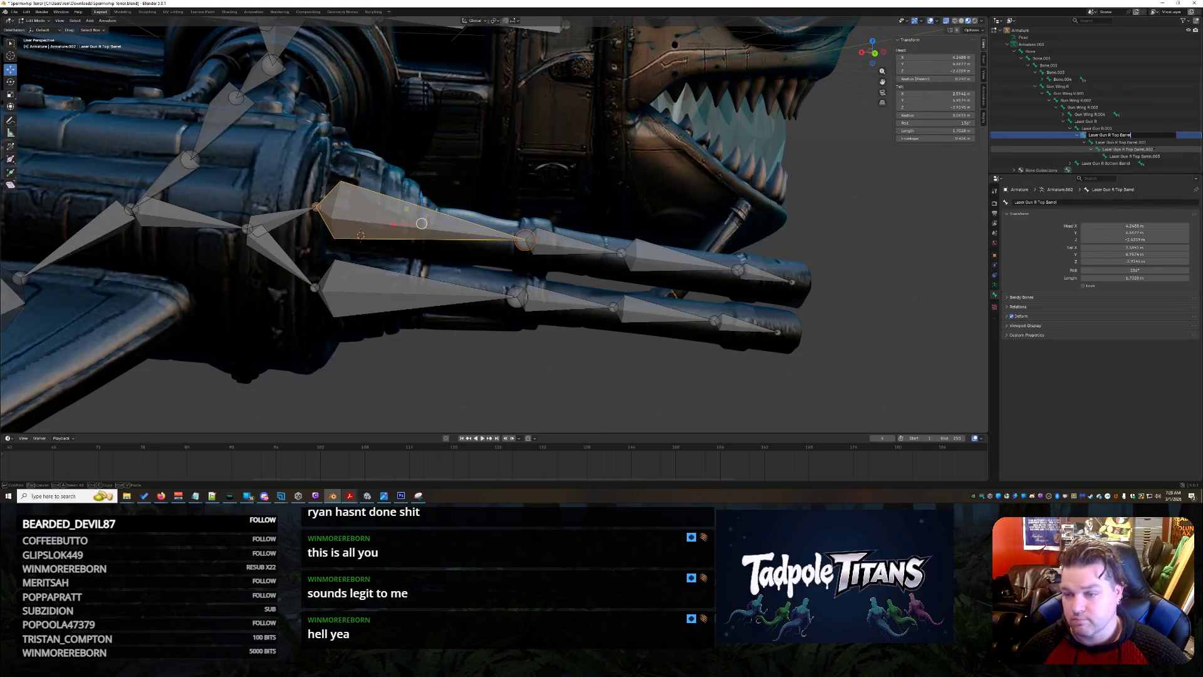
{"action": "key", "text": "Return"}
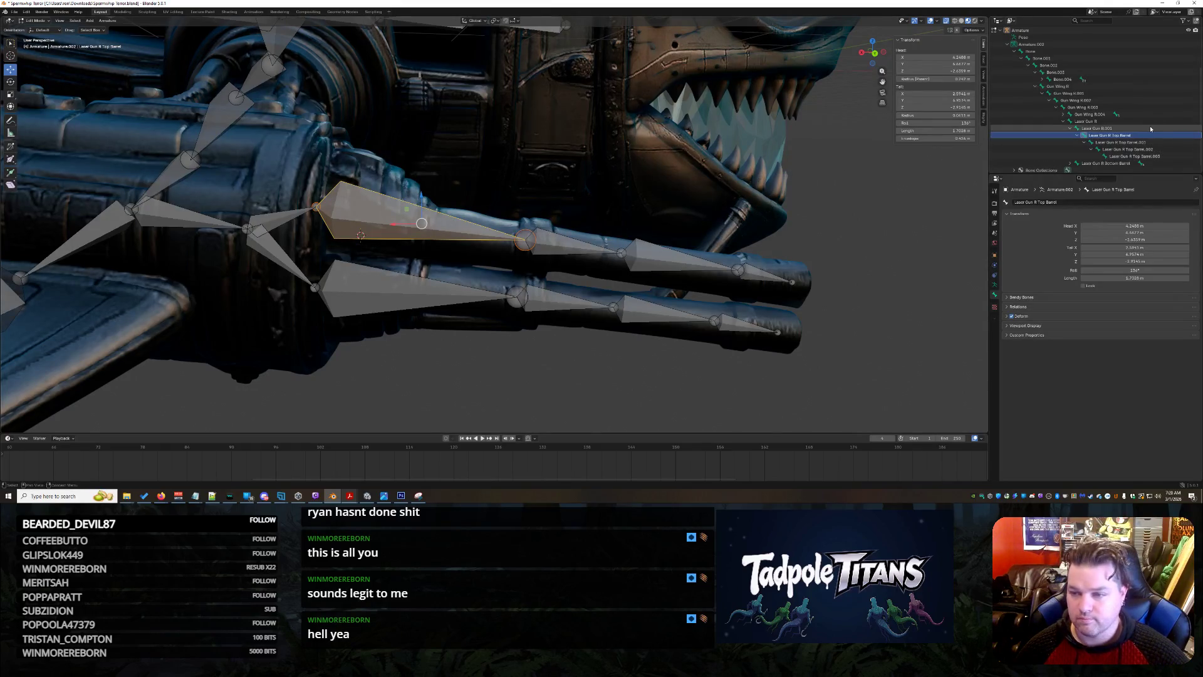
Collapse the Top Barrel branches in the Outliner and select Laser Gun R Bottom Barrel.
{"action": "left_click", "coordinate": [1098, 128]}
{"action": "left_click", "coordinate": [1083, 143]}
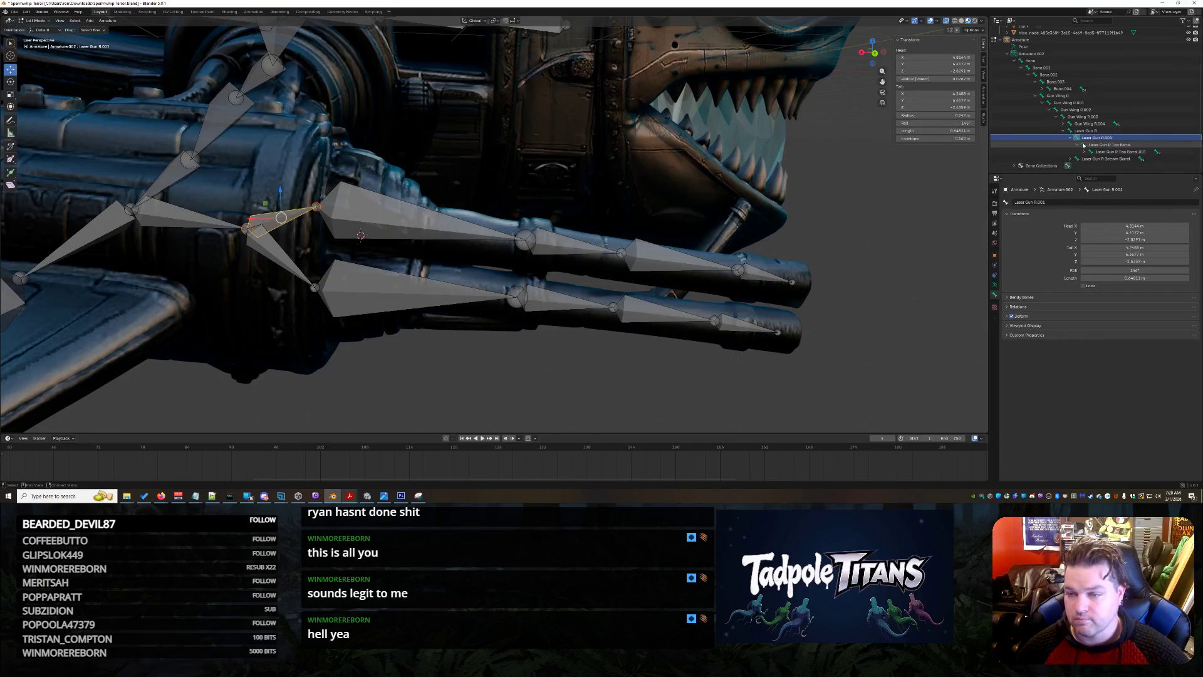
{"action": "key", "text": "ctrl+z"}
{"action": "key", "text": "ctrl+z"}
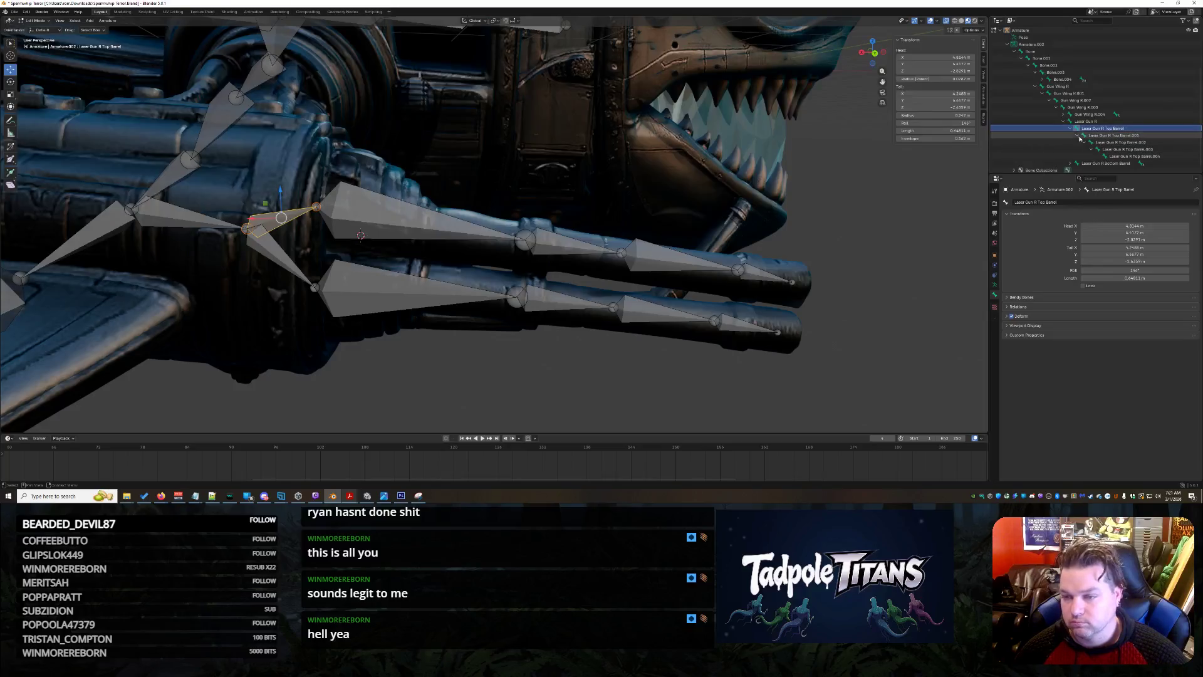
{"action": "left_click", "coordinate": [1070, 129]}
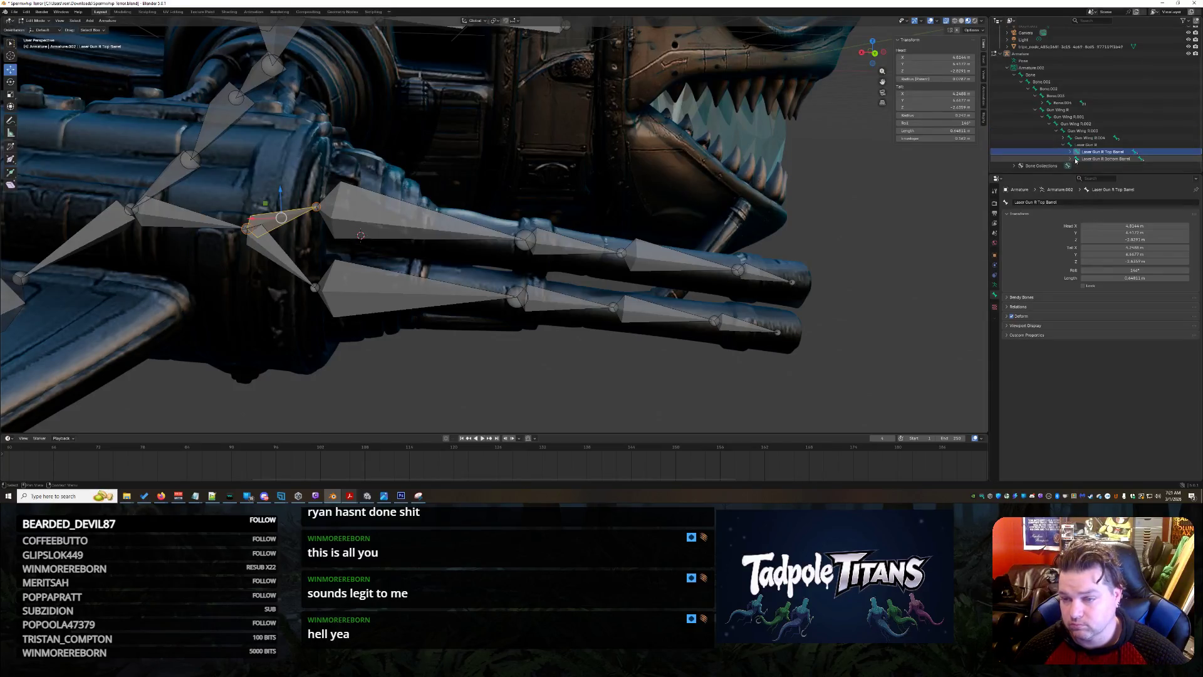
{"action": "left_click", "coordinate": [1077, 159]}
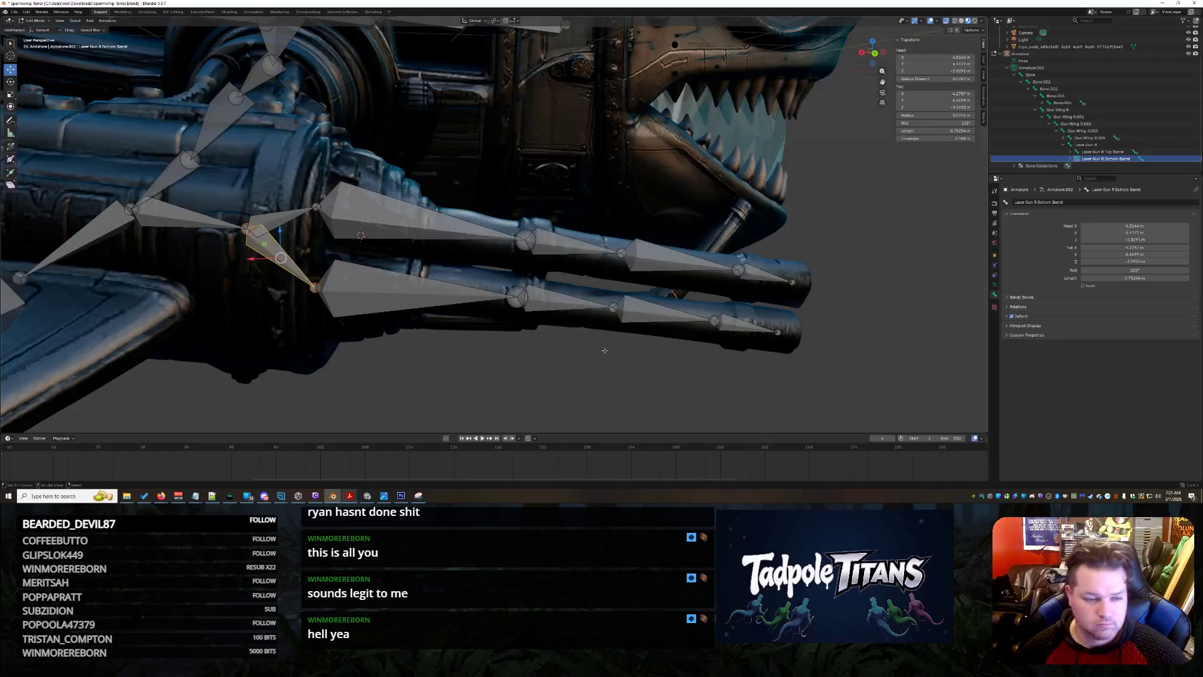
{"action": "scroll", "coordinate": [607, 349], "scroll_direction": "down", "scroll_amount": 2}
{"action": "mouse_move", "coordinate": [607, 349]}
{"action": "middle_mouse_down"}
{"action": "mouse_move", "coordinate": [561, 373]}
{"action": "mouse_move", "coordinate": [714, 257]}
{"action": "middle_mouse_up"}
Start the new bottom-barrel chain with X- and Y-constrained bones .001 and .002.
{"action": "right_click", "coordinate": [416, 208], "text": "ctrl"}
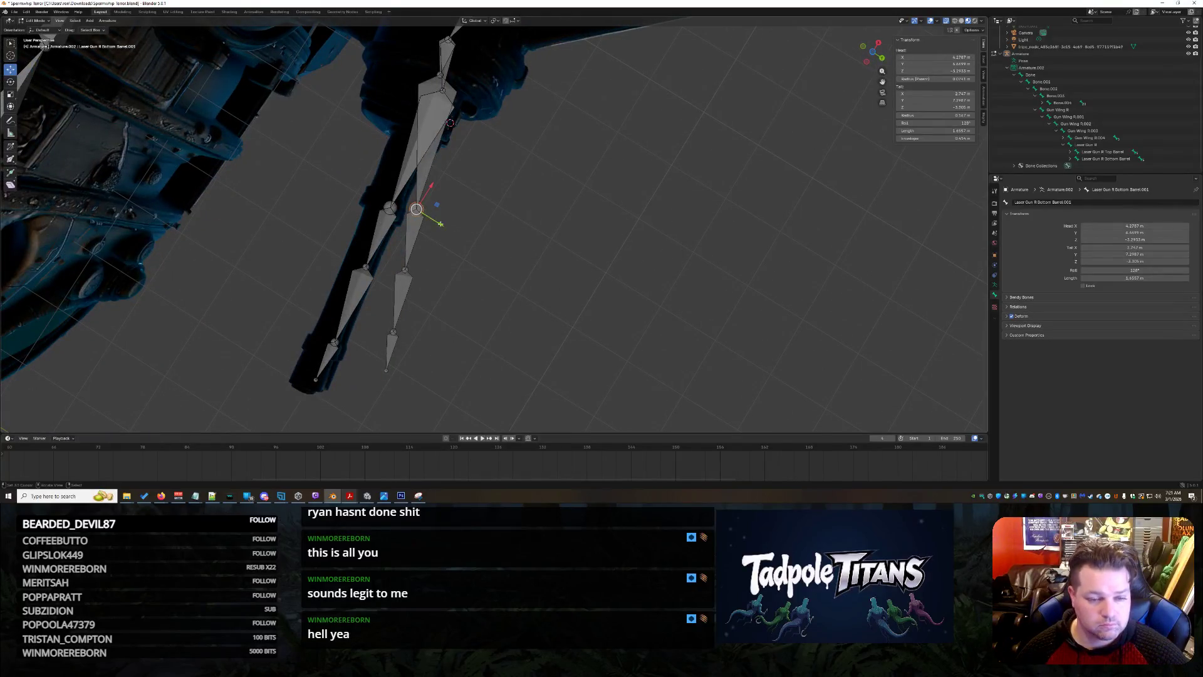
{"action": "key", "text": "g"}
{"action": "key", "text": "x"}
{"action": "left_click", "coordinate": [412, 255]}
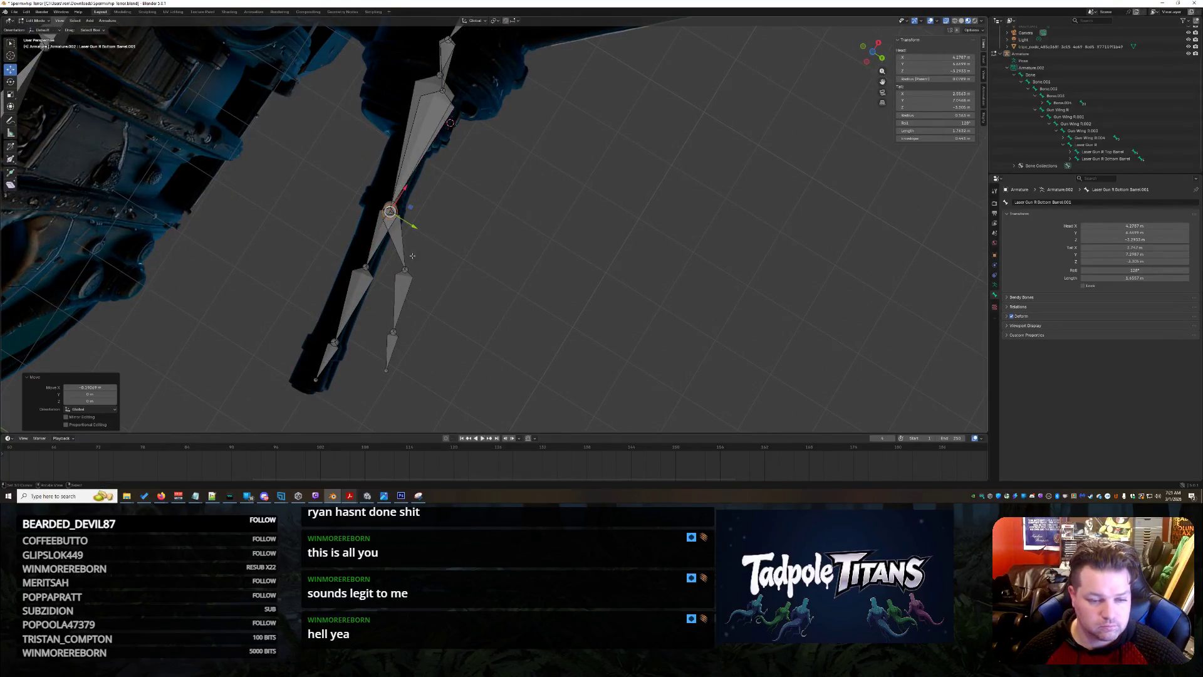
{"action": "key", "text": "e"}
{"action": "key", "text": "y"}
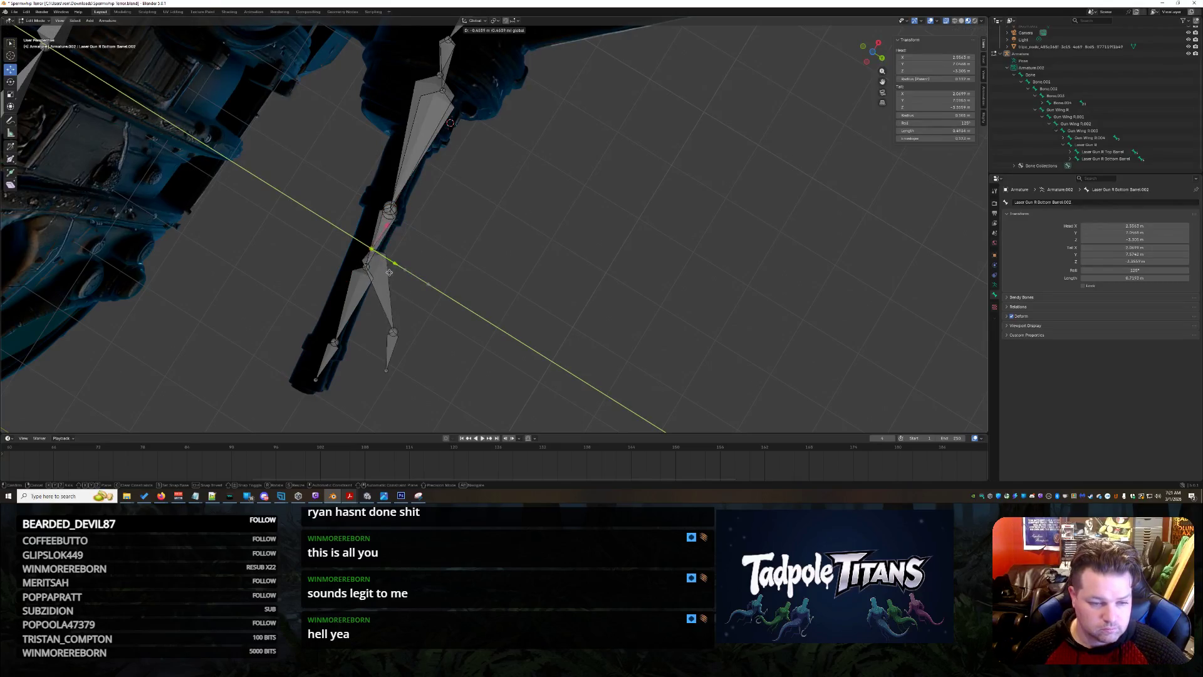
{"action": "left_click", "coordinate": [393, 253]}
Extrude Bottom Barrel .003 and .004 along the barrel and adjust their tips.
{"action": "key", "text": "e"}
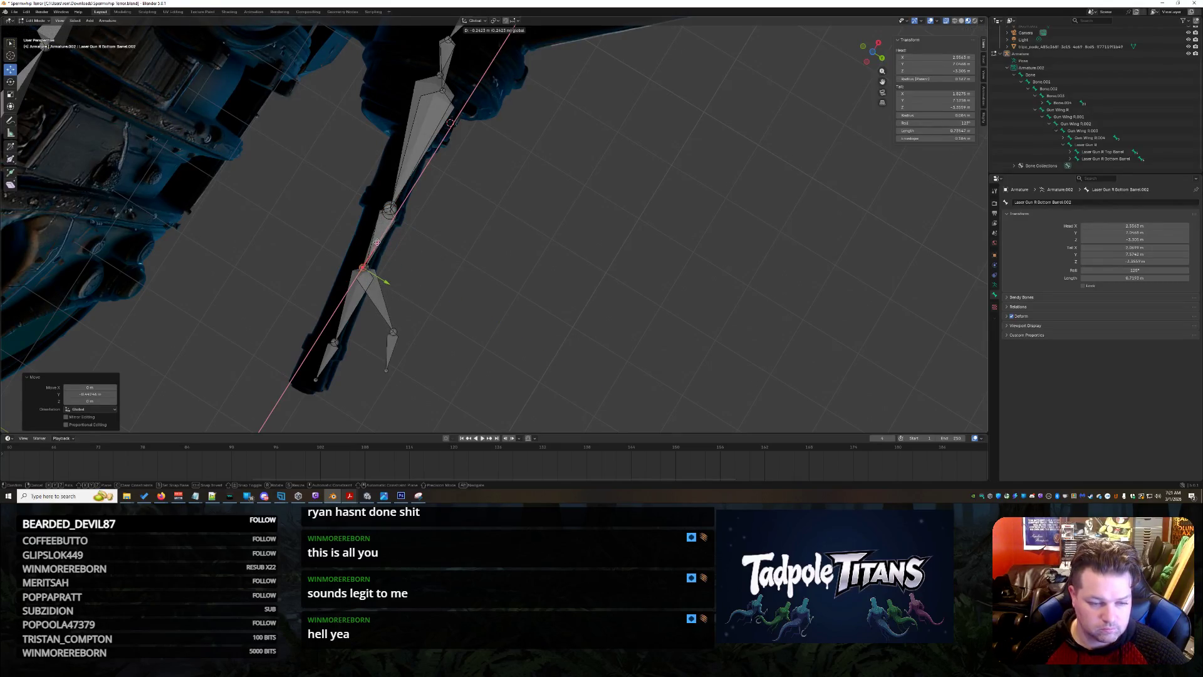
{"action": "left_click", "coordinate": [395, 331]}
{"action": "key", "text": "g"}
{"action": "left_click", "coordinate": [334, 343]}
{"action": "key", "text": "e"}
{"action": "left_click", "coordinate": [386, 370]}
{"action": "key", "text": "g"}
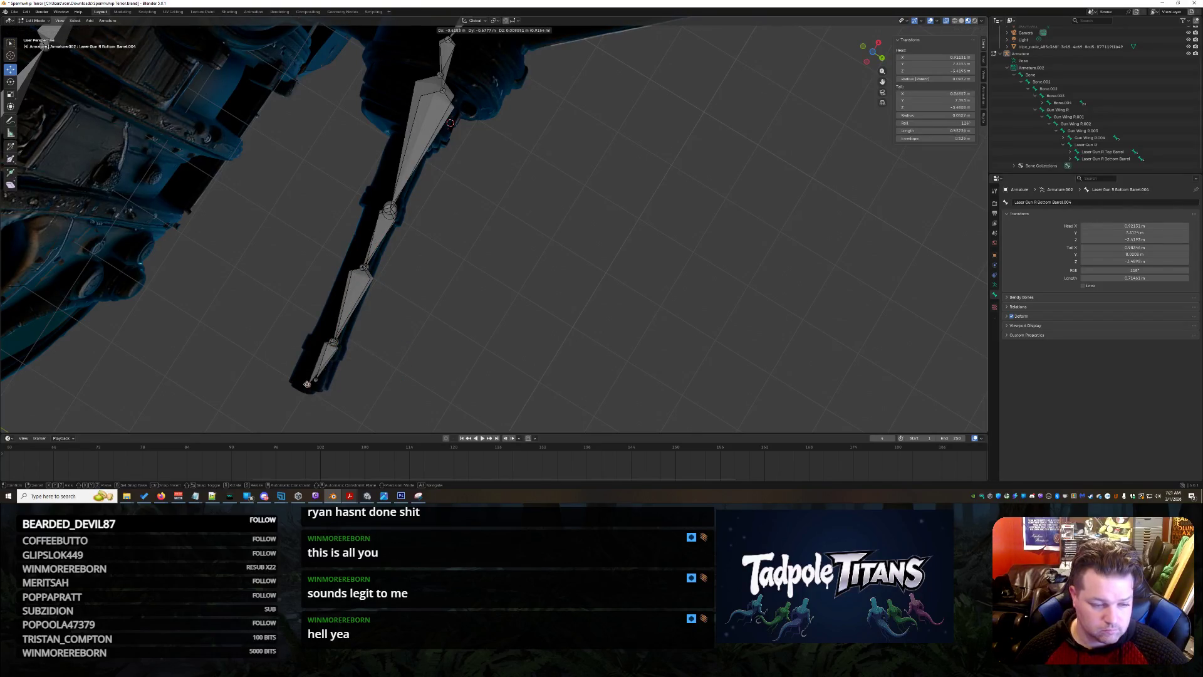
{"action": "left_click", "coordinate": [320, 388]}
{"action": "mouse_move", "coordinate": [322, 392]}
{"action": "middle_mouse_down"}
{"action": "mouse_move", "coordinate": [582, 327]}
{"action": "mouse_move", "coordinate": [546, 295]}
{"action": "middle_mouse_up"}
{"action": "scroll", "coordinate": [512, 265], "scroll_direction": "up", "scroll_amount": 4}
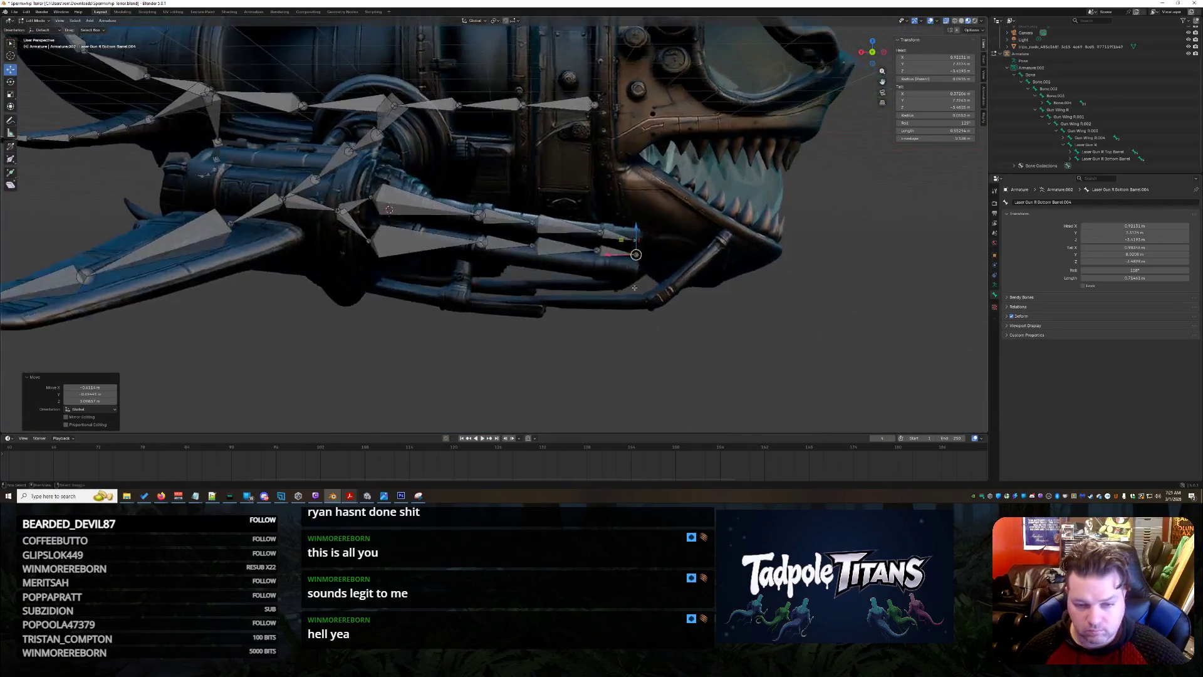
Shift the Bottom Barrel.001 joint along X and lower .002 about 0.179 m.
{"action": "left_click", "coordinate": [464, 269]}
{"action": "key", "text": "g"}
{"action": "key", "text": "x"}
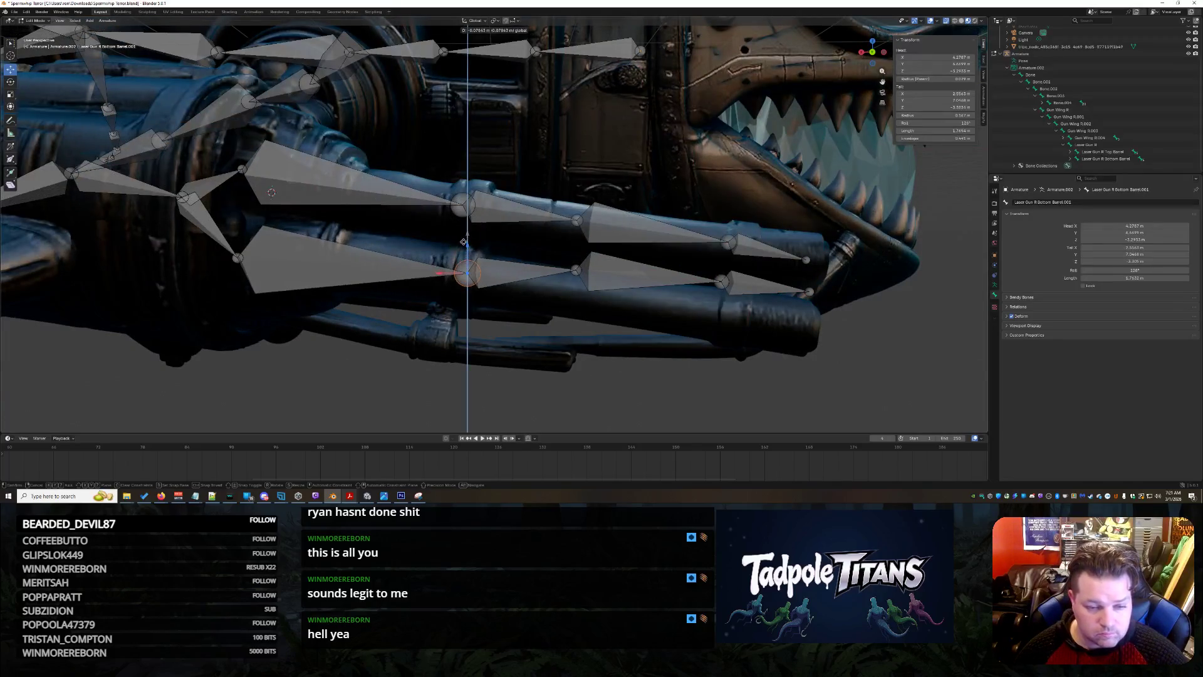
{"action": "left_click", "coordinate": [443, 273]}
{"action": "left_click", "coordinate": [573, 272]}
{"action": "key", "text": "g"}
{"action": "key", "text": "z"}
{"action": "left_click", "coordinate": [550, 305]}
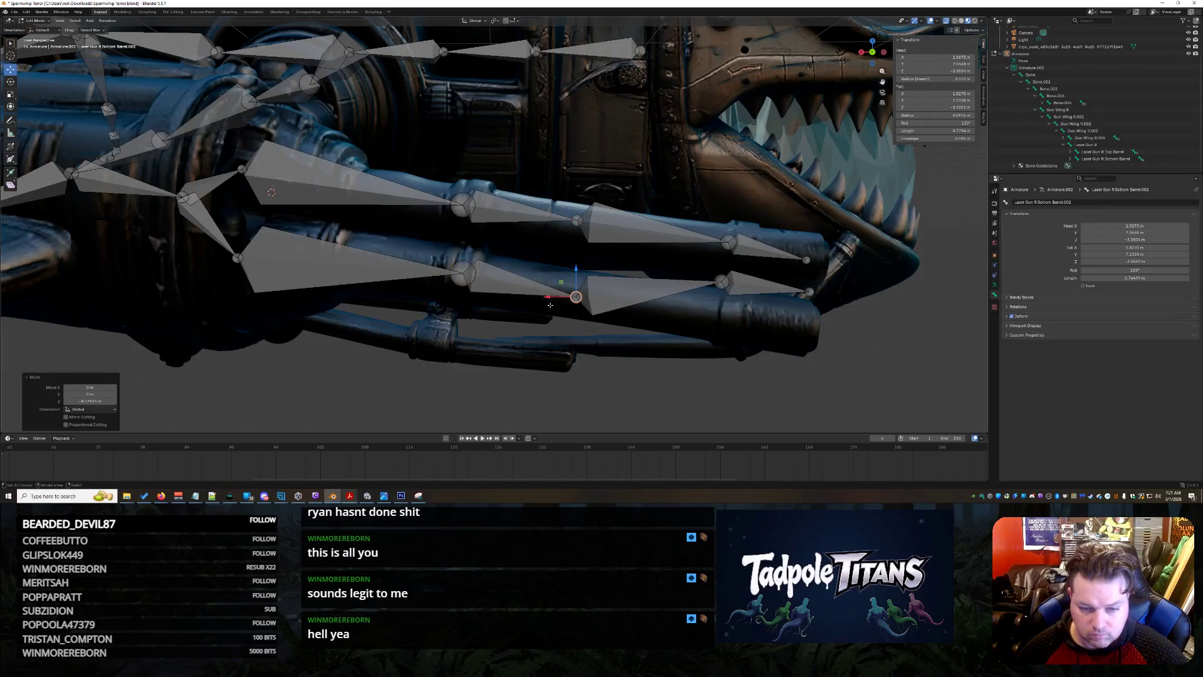
Lower the Bottom Barrel.003 joint and .004 tip vertically onto the barrel.
{"action": "left_click", "coordinate": [719, 282]}
{"action": "key", "text": "g"}
{"action": "key", "text": "z"}
{"action": "left_click", "coordinate": [719, 323]}
{"action": "left_click", "coordinate": [809, 291]}
{"action": "key", "text": "g"}
{"action": "key", "text": "z"}
{"action": "left_click", "coordinate": [811, 317]}
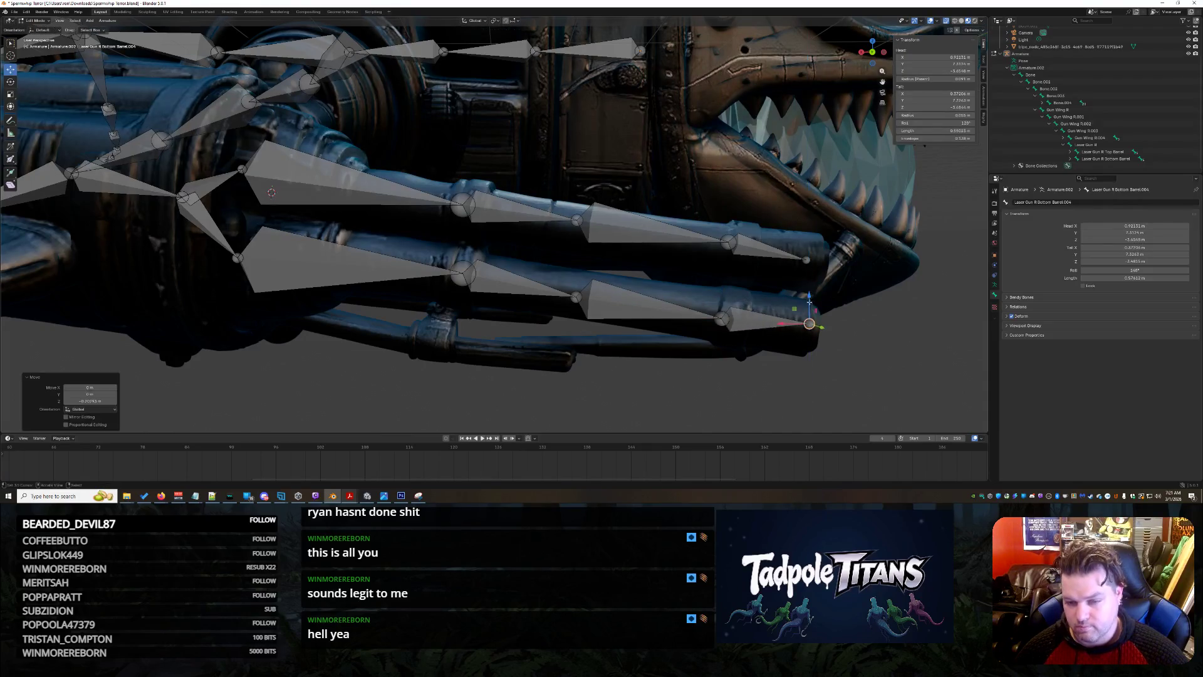
Inspect the finished right-gun armature, then select the Gun Wing R bone.
{"action": "mouse_move", "coordinate": [810, 316]}
{"action": "middle_mouse_down"}
{"action": "mouse_move", "coordinate": [834, 359]}
{"action": "mouse_move", "coordinate": [781, 316]}
{"action": "mouse_move", "coordinate": [752, 338]}
{"action": "mouse_move", "coordinate": [766, 327]}
{"action": "mouse_move", "coordinate": [830, 350]}
{"action": "mouse_move", "coordinate": [737, 320]}
{"action": "mouse_move", "coordinate": [805, 314]}
{"action": "mouse_move", "coordinate": [780, 328]}
{"action": "mouse_move", "coordinate": [664, 306]}
{"action": "mouse_move", "coordinate": [781, 328]}
{"action": "mouse_move", "coordinate": [719, 341]}
{"action": "mouse_move", "coordinate": [723, 317]}
{"action": "mouse_move", "coordinate": [676, 348]}
{"action": "middle_mouse_up"}
{"action": "scroll", "coordinate": [834, 359], "scroll_direction": "down", "scroll_amount": 5}
{"action": "scroll", "coordinate": [781, 315], "scroll_direction": "down", "scroll_amount": 2}
{"action": "scroll", "coordinate": [781, 316], "scroll_direction": "up", "scroll_amount": 3}
{"action": "scroll", "coordinate": [758, 326], "scroll_direction": "down", "scroll_amount": 4}
{"action": "scroll", "coordinate": [779, 328], "scroll_direction": "up", "scroll_amount": 3}
{"action": "scroll", "coordinate": [722, 316], "scroll_direction": "down", "scroll_amount": 3}
{"action": "scroll", "coordinate": [781, 328], "scroll_direction": "up", "scroll_amount": 3}
{"action": "scroll", "coordinate": [750, 336], "scroll_direction": "up", "scroll_amount": 4}
{"action": "left_click", "coordinate": [1058, 110]}
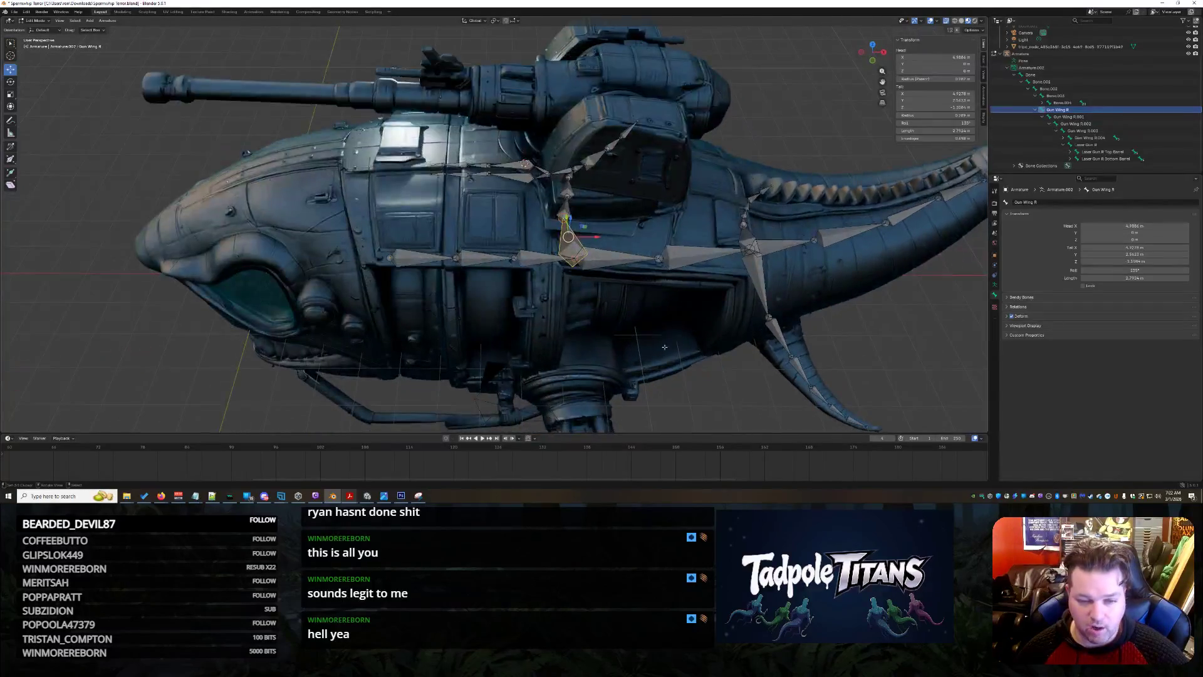
Extrude a forked bone downward from the Bone.002 spine joint.
{"action": "left_click", "coordinate": [572, 260]}
{"action": "key", "text": "shift+e"}
{"action": "left_click", "coordinate": [572, 402]}
{"action": "left_click", "coordinate": [587, 286]}
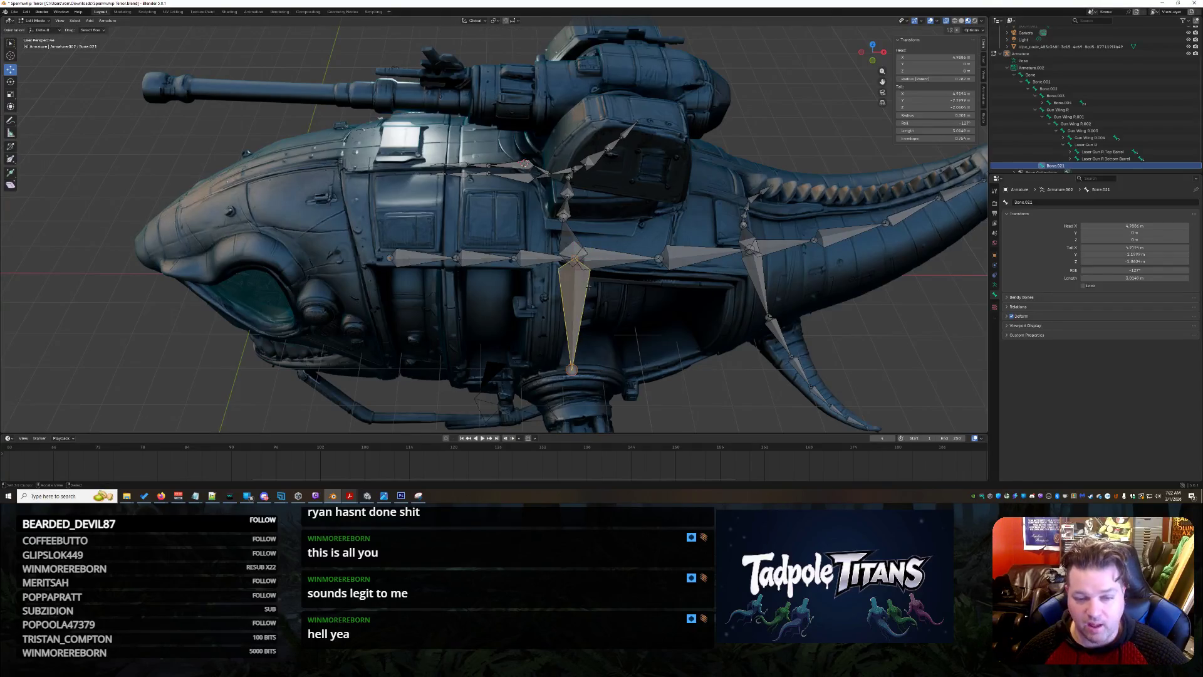
Rename the new Bone.021 to 'Gun Wing L' in the Outliner.
{"action": "double_click", "coordinate": [1072, 167]}
{"action": "type", "text": "Gun"}
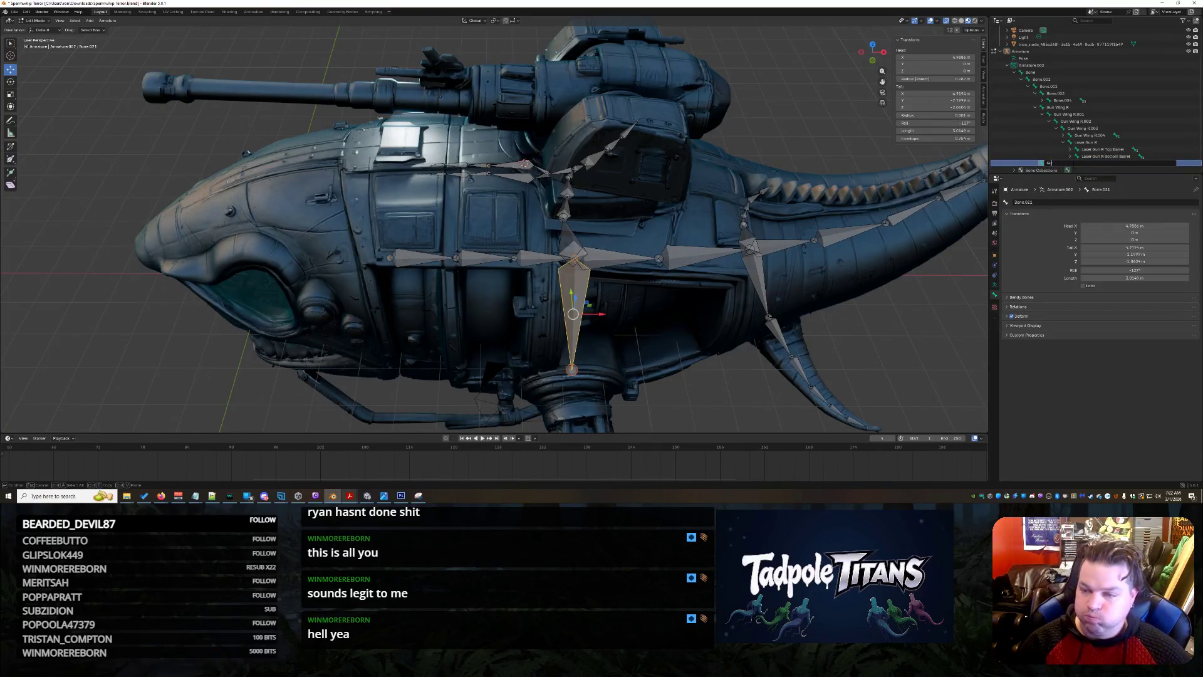
{"action": "type", "text": " Wing L"}
{"action": "key", "text": "Return"}
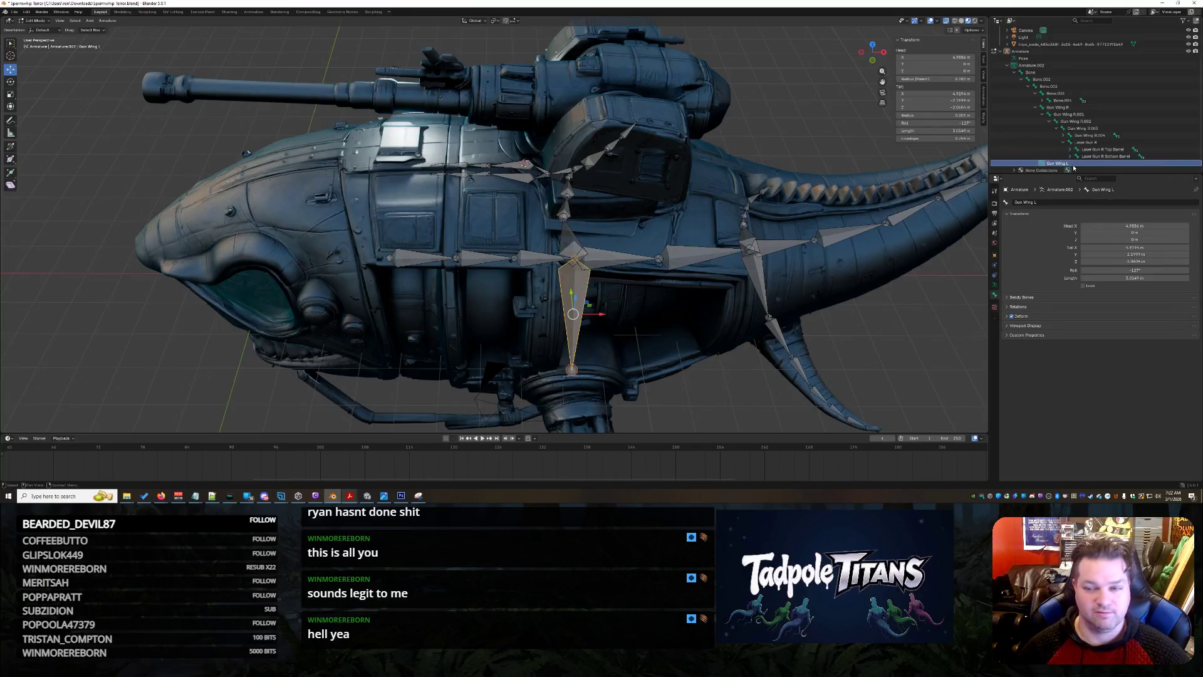
{"action": "key", "text": "alt+Tab"}
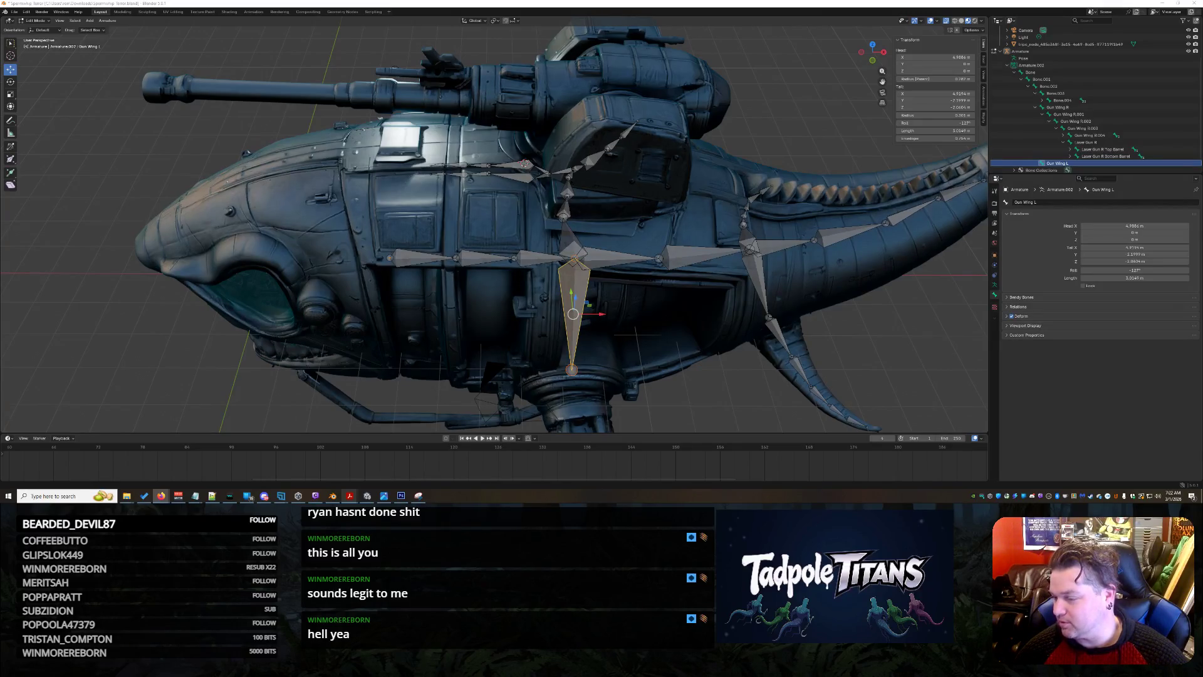
{"action": "scroll", "coordinate": [710, 310], "scroll_direction": "down", "scroll_amount": 3}
Reposition the Gun Wing L tail toward the left gun arm.
{"action": "mouse_move", "coordinate": [627, 300]}
{"action": "middle_mouse_down"}
{"action": "mouse_move", "coordinate": [710, 310]}
{"action": "mouse_move", "coordinate": [629, 301]}
{"action": "mouse_move", "coordinate": [631, 254]}
{"action": "middle_mouse_up"}
{"action": "scroll", "coordinate": [710, 311], "scroll_direction": "up", "scroll_amount": 5}
{"action": "left_click_drag", "start_coordinate": [554, 158], "coordinate": [623, 152]}
{"action": "mouse_move", "coordinate": [623, 152]}
{"action": "middle_mouse_down"}
{"action": "mouse_move", "coordinate": [727, 246]}
{"action": "mouse_move", "coordinate": [601, 182]}
{"action": "middle_mouse_up"}
{"action": "left_click_drag", "start_coordinate": [602, 182], "coordinate": [590, 186]}
{"action": "middle_click_drag", "start_coordinate": [621, 224], "coordinate": [600, 298]}
Extrude Gun Wing L.001 and further mirrored bones out along the gun-wing arms.
{"action": "key", "text": "e"}
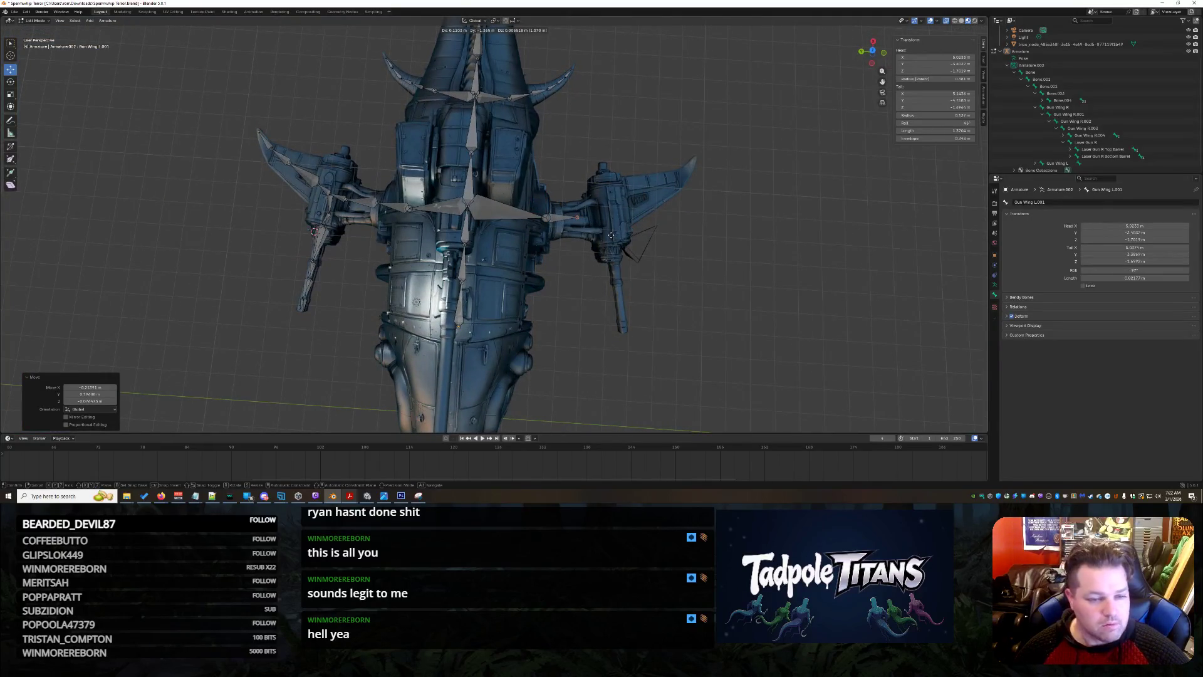
{"action": "left_click", "coordinate": [608, 236]}
{"action": "key", "text": "shift+e"}
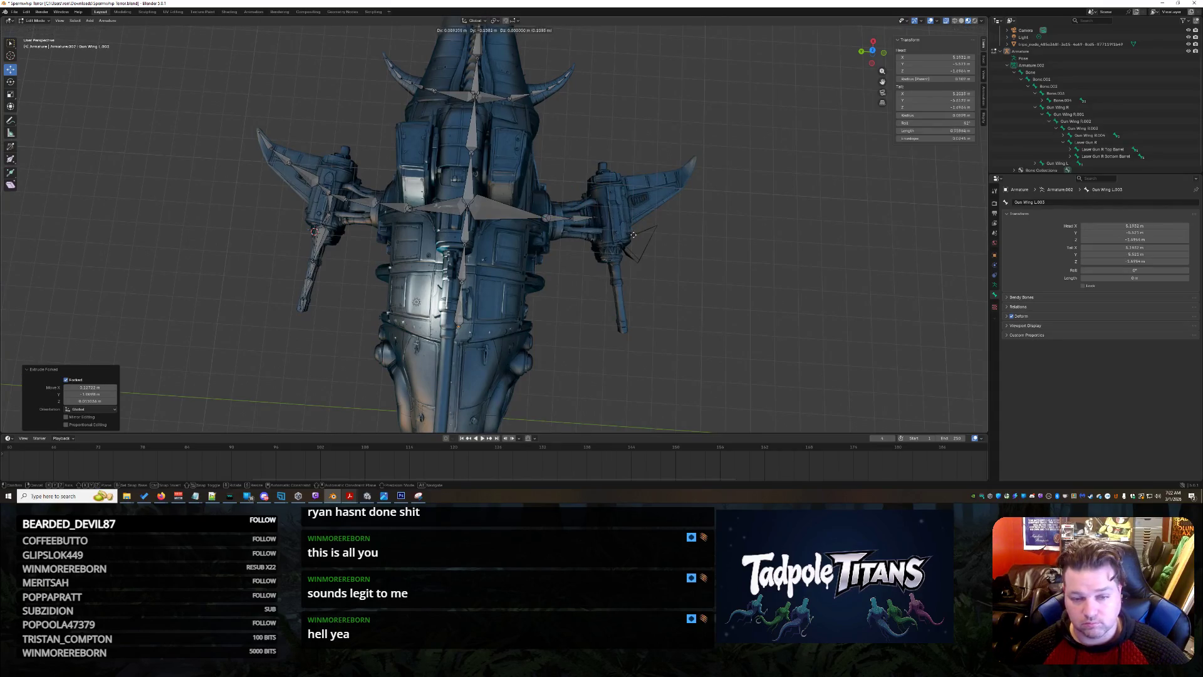
{"action": "left_click", "coordinate": [650, 233]}
{"action": "key", "text": "shift+e"}
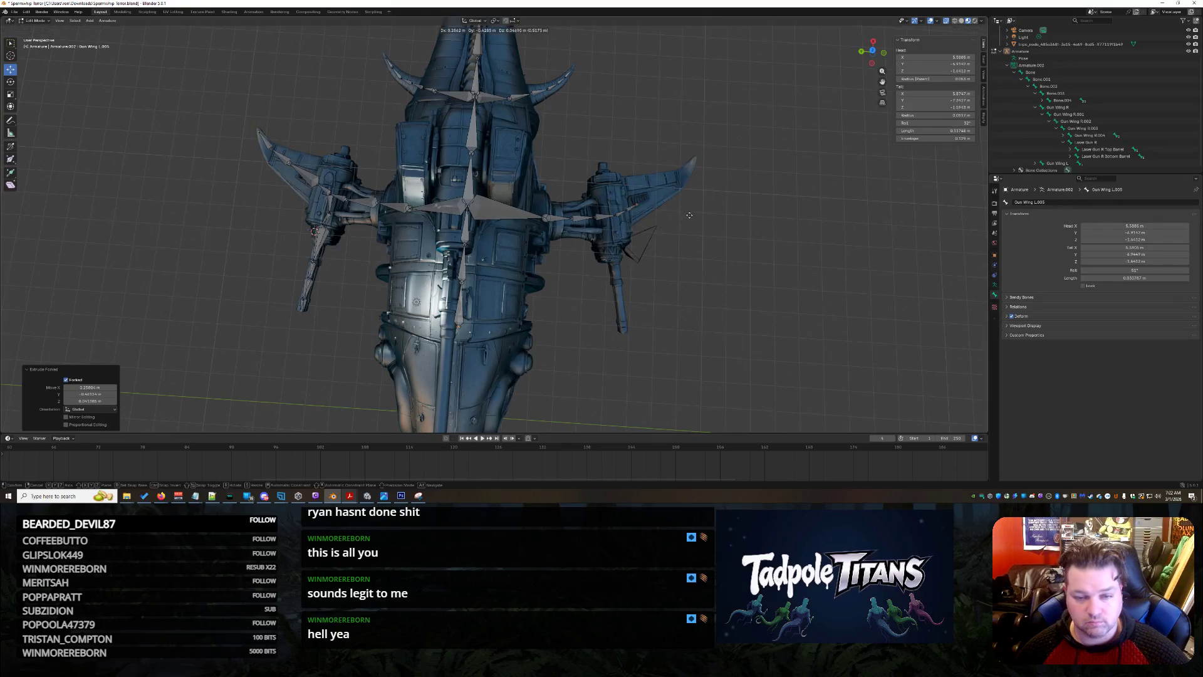
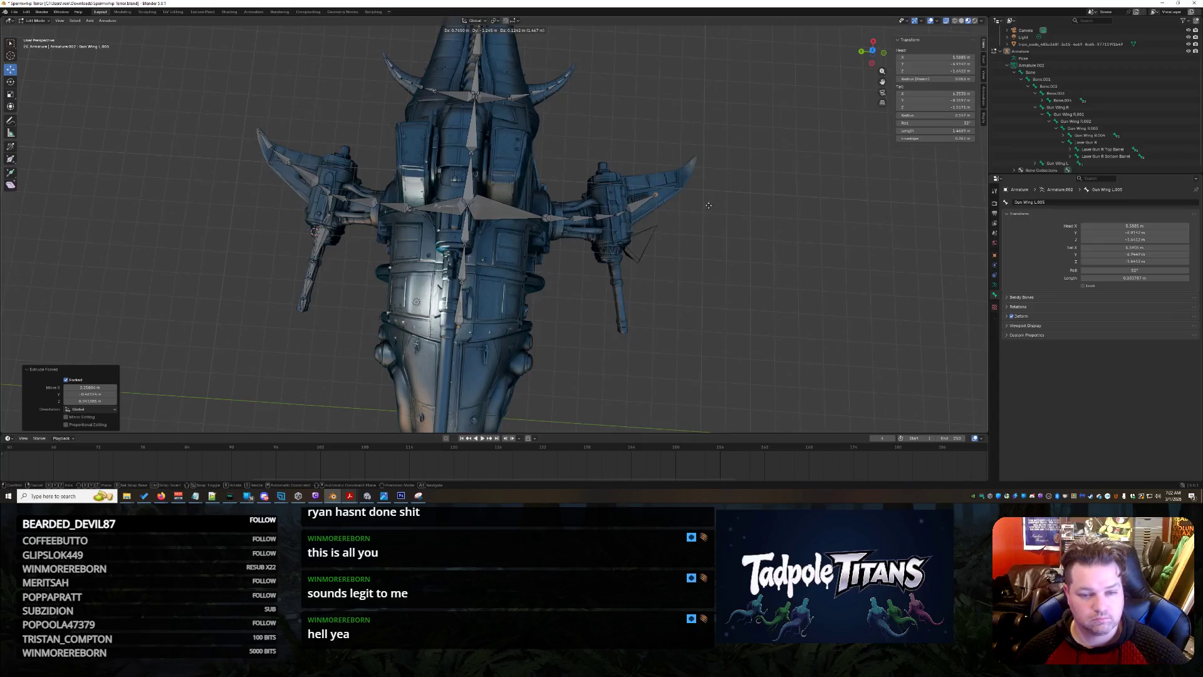
Extrude two further bones along the left gun wing from its tip.
{"action": "left_click", "coordinate": [722, 198]}
{"action": "key", "text": "shift+e"}
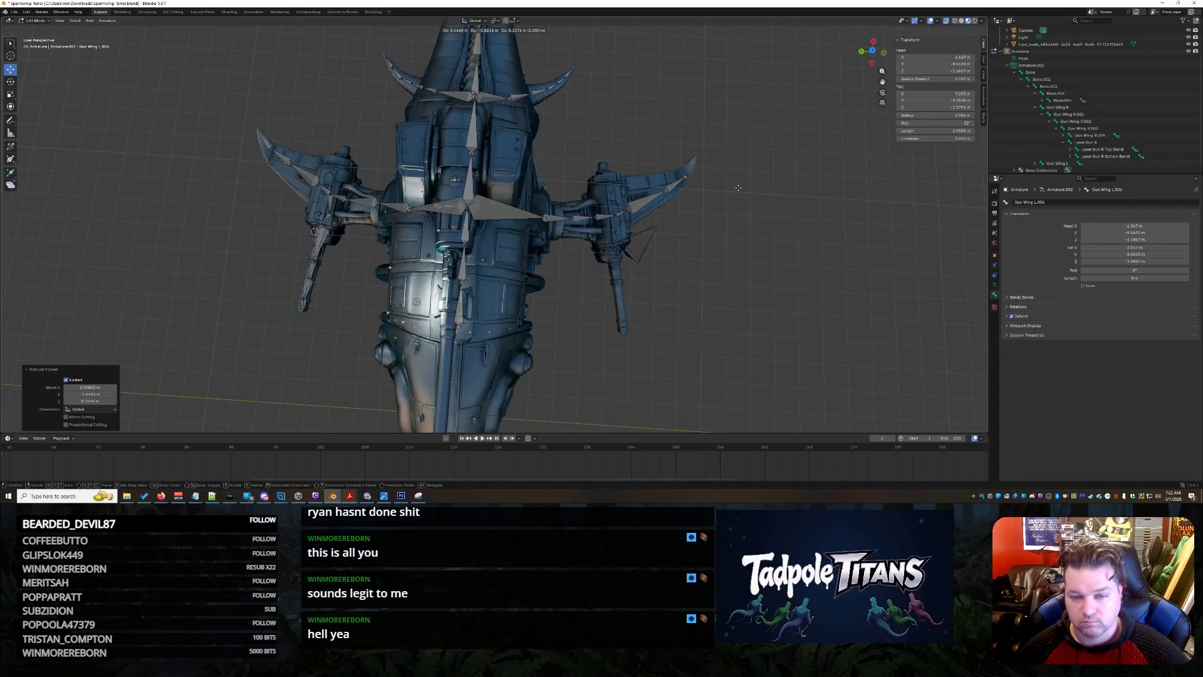
{"action": "left_click", "coordinate": [737, 207]}
{"action": "key", "text": "shift+e"}
{"action": "left_click", "coordinate": [734, 264]}
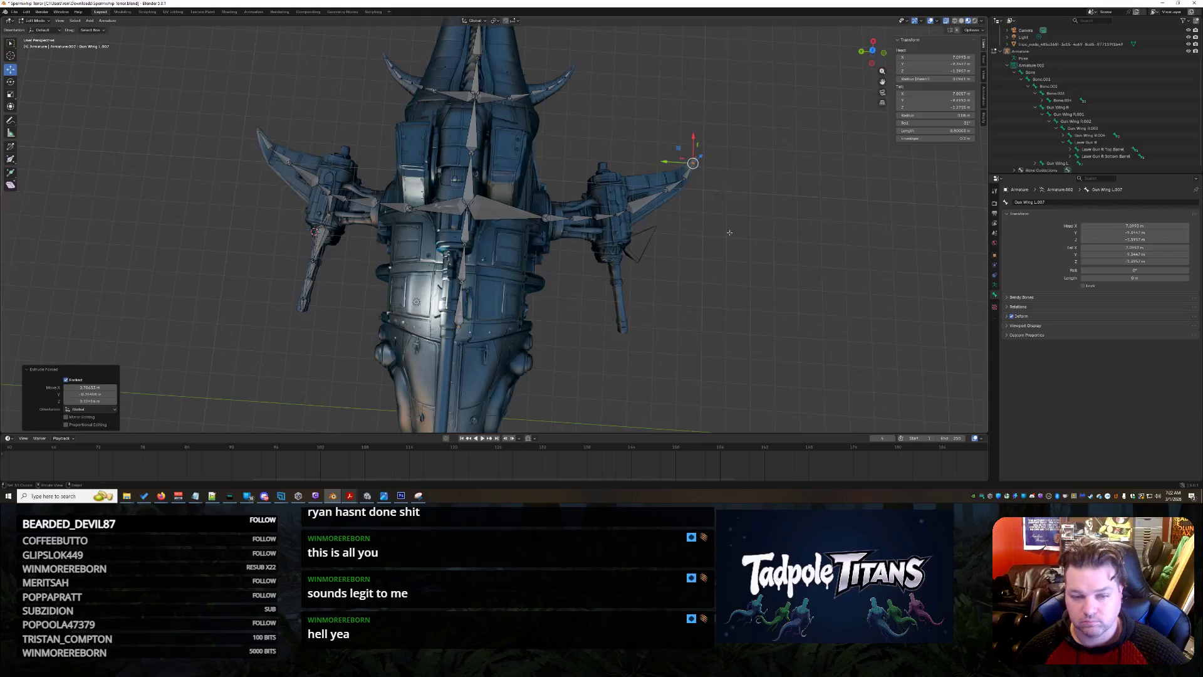
From a low side view, raise the chain's root joint and lower the next two joints onto the wing.
{"action": "mouse_move", "coordinate": [735, 264]}
{"action": "middle_mouse_down"}
{"action": "mouse_move", "coordinate": [795, 207]}
{"action": "mouse_move", "coordinate": [737, 257]}
{"action": "mouse_move", "coordinate": [518, 293]}
{"action": "middle_mouse_up"}
{"action": "scroll", "coordinate": [737, 258], "scroll_direction": "up", "scroll_amount": 5}
{"action": "scroll", "coordinate": [602, 285], "scroll_direction": "up", "scroll_amount": 4}
{"action": "scroll", "coordinate": [564, 288], "scroll_direction": "up", "scroll_amount": 3}
{"action": "left_click", "coordinate": [281, 148]}
{"action": "left_click", "coordinate": [129, 128]}
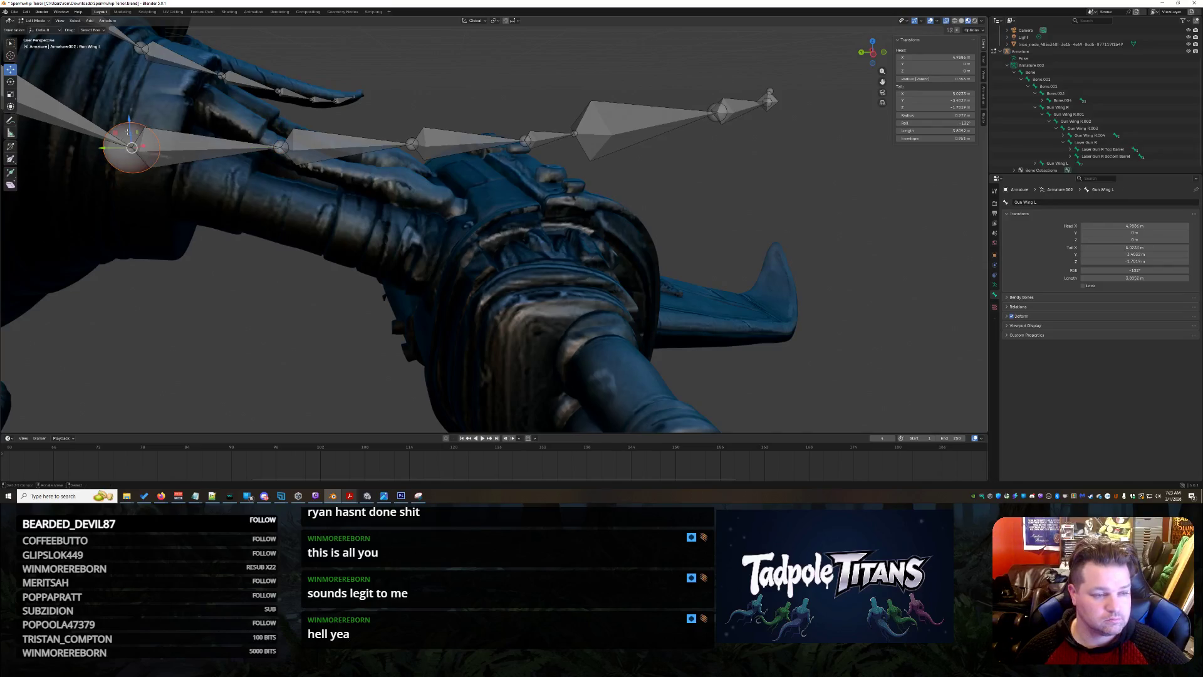
{"action": "left_click_drag", "start_coordinate": [130, 117], "coordinate": [131, 100]}
{"action": "left_click", "coordinate": [281, 146]}
{"action": "left_click_drag", "start_coordinate": [280, 126], "coordinate": [283, 161]}
{"action": "left_click", "coordinate": [412, 144]}
{"action": "left_click_drag", "start_coordinate": [412, 125], "coordinate": [415, 200]}
Lower the next two wing joints onto the wing surface and slide one further along it.
{"action": "middle_click_drag", "start_coordinate": [416, 200], "coordinate": [480, 213], "text": "shift"}
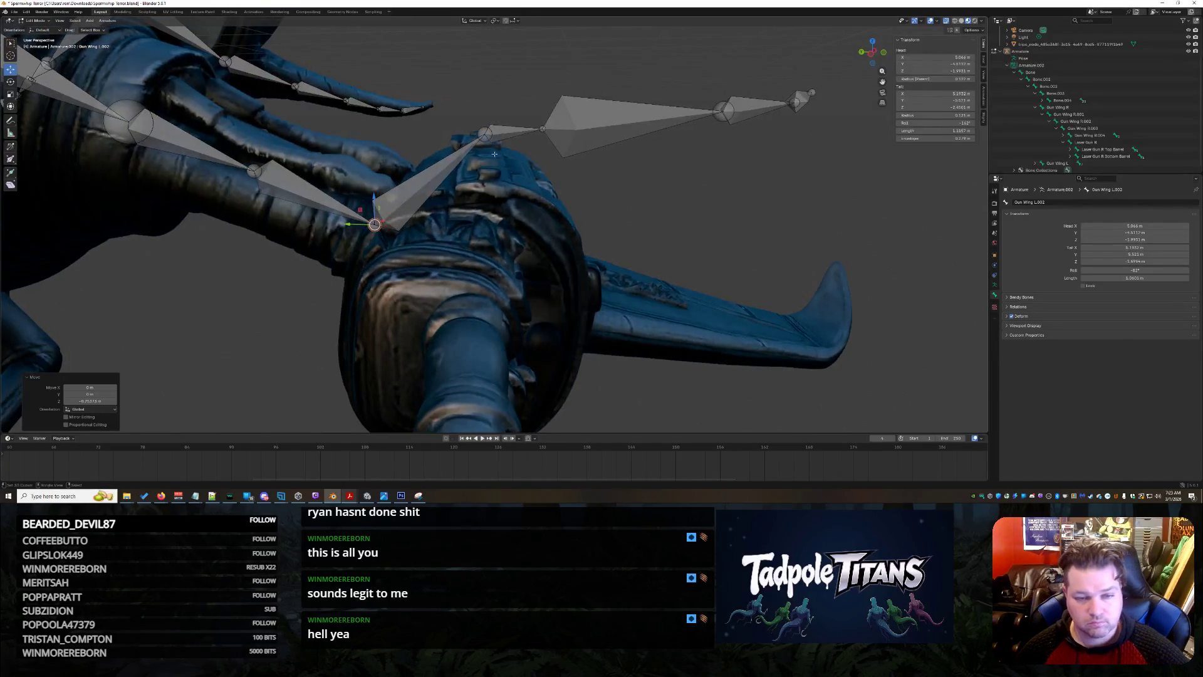
{"action": "left_click", "coordinate": [484, 130]}
{"action": "left_click_drag", "start_coordinate": [485, 106], "coordinate": [486, 257]}
{"action": "left_click", "coordinate": [543, 129]}
{"action": "left_click_drag", "start_coordinate": [543, 101], "coordinate": [543, 296]}
{"action": "mouse_move", "coordinate": [543, 296]}
{"action": "middle_mouse_down"}
{"action": "mouse_move", "coordinate": [738, 329]}
{"action": "mouse_move", "coordinate": [656, 266]}
{"action": "middle_mouse_up"}
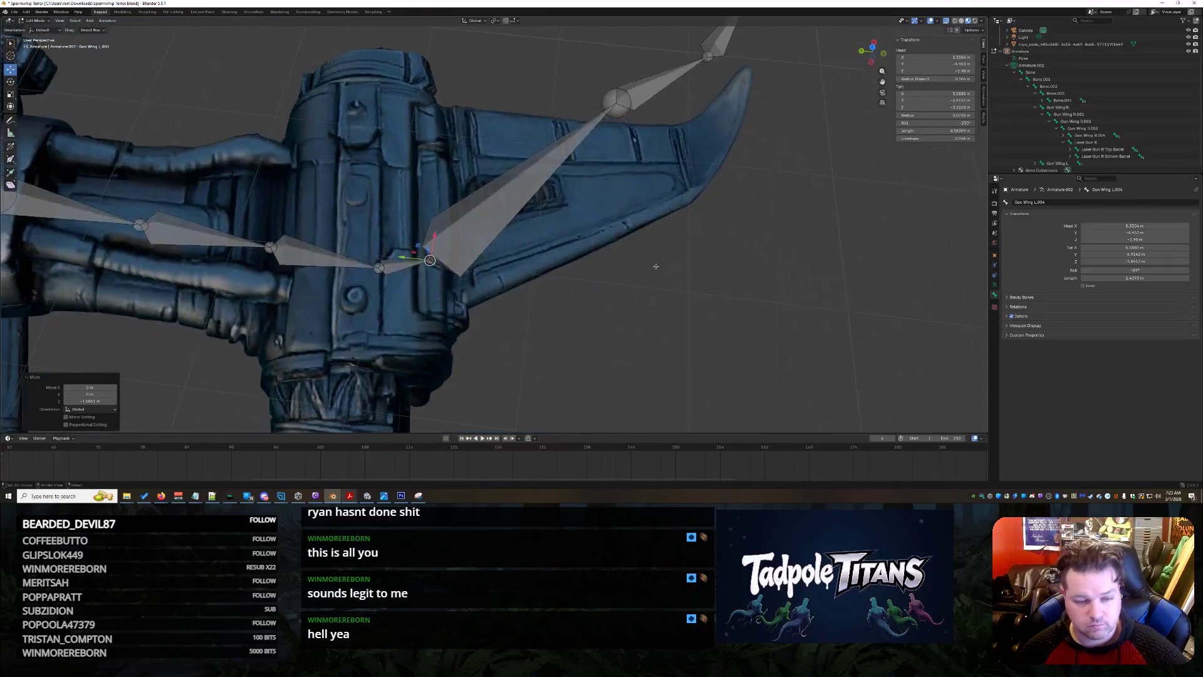
{"action": "mouse_move", "coordinate": [405, 258]}
{"action": "left_mouse_down"}
{"action": "mouse_move", "coordinate": [457, 268]}
{"action": "mouse_move", "coordinate": [475, 241]}
{"action": "left_mouse_up"}
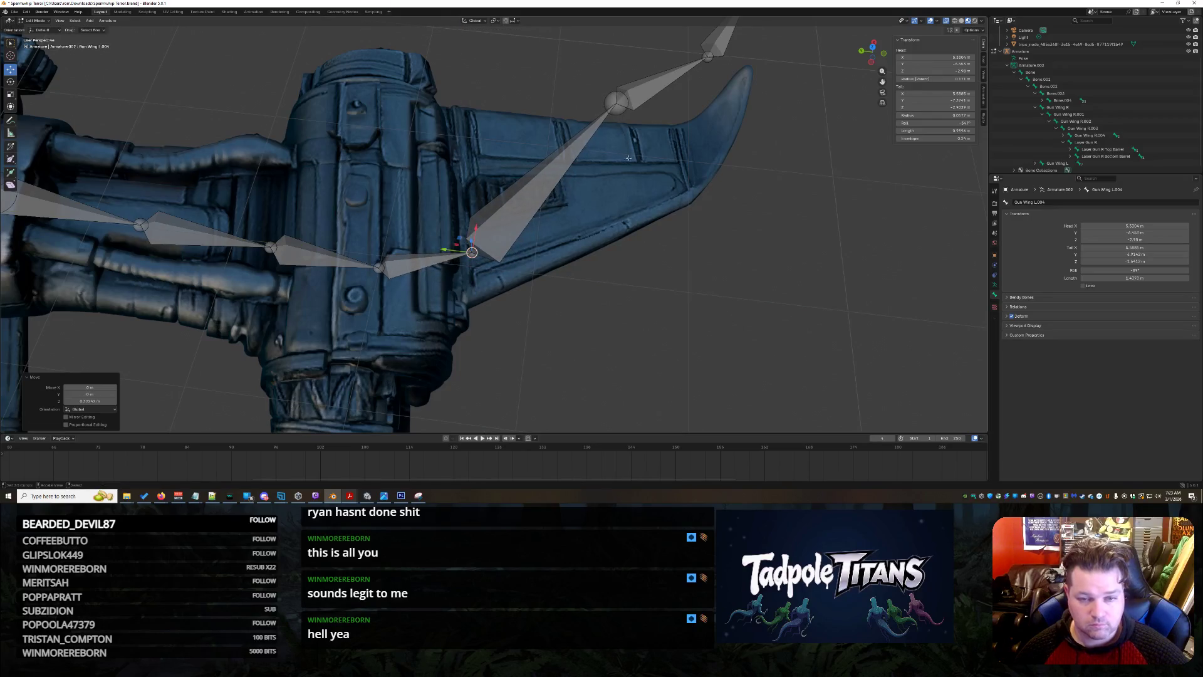
Lower the joint between Gun Wing L.004 and Gun Wing L.005 onto the wing.
{"action": "left_click", "coordinate": [617, 103]}
{"action": "mouse_move", "coordinate": [619, 82]}
{"action": "middle_mouse_down"}
{"action": "mouse_move", "coordinate": [596, 208]}
{"action": "mouse_move", "coordinate": [433, 189]}
{"action": "middle_mouse_up"}
{"action": "left_click", "coordinate": [376, 186]}
{"action": "left_click", "coordinate": [379, 163]}
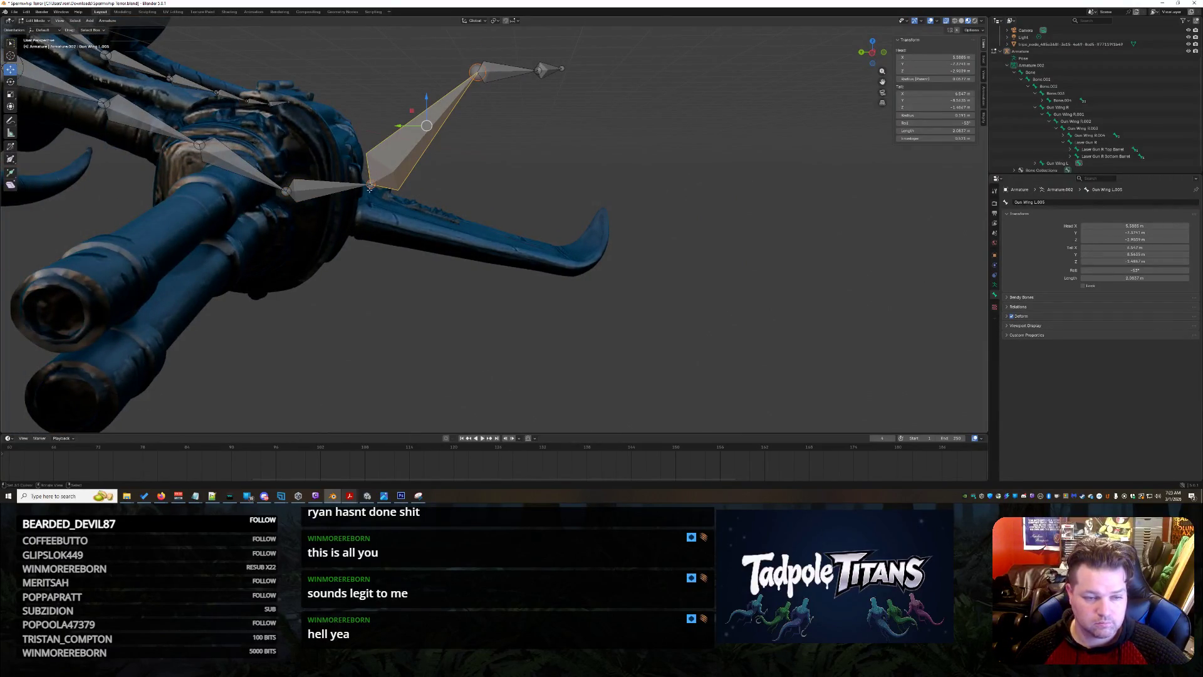
{"action": "left_click", "coordinate": [370, 187]}
{"action": "left_click_drag", "start_coordinate": [370, 176], "coordinate": [371, 205]}
{"action": "left_click", "coordinate": [478, 74]}
{"action": "left_click_drag", "start_coordinate": [478, 50], "coordinate": [501, 219]}
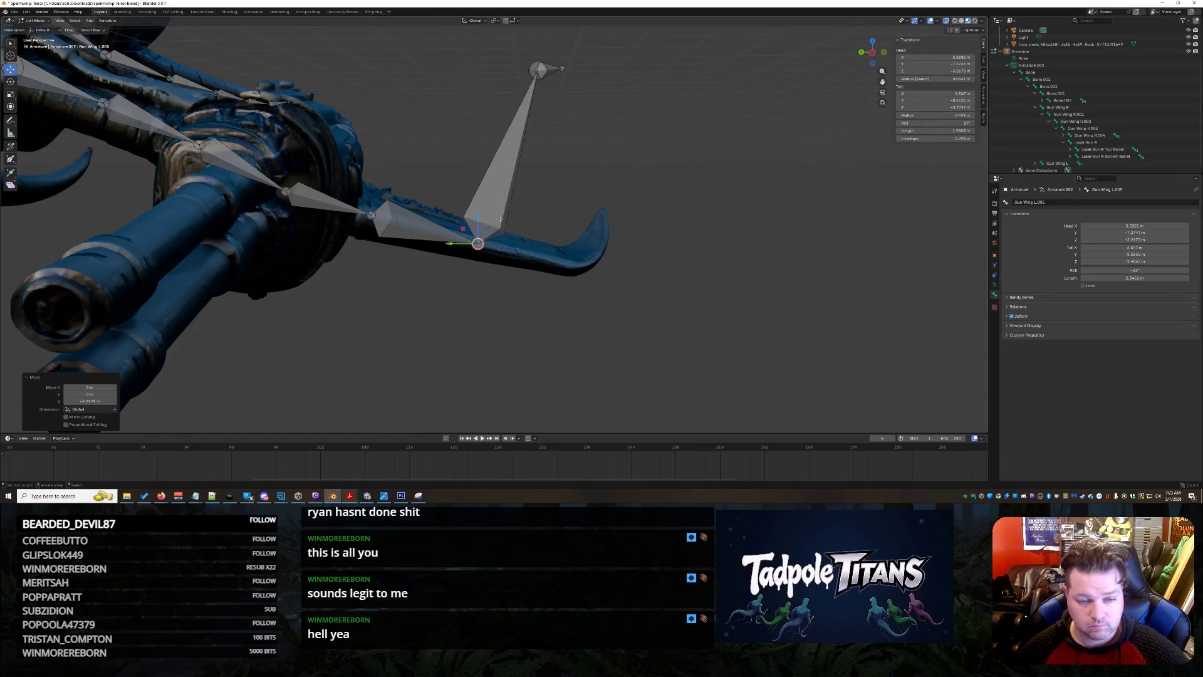
Bring the Gun Wing L.006 tip joint and the tall bone's top joint down to the wing tip.
{"action": "left_click", "coordinate": [536, 66]}
{"action": "mouse_move", "coordinate": [540, 45]}
{"action": "left_mouse_down"}
{"action": "mouse_move", "coordinate": [540, 237]}
{"action": "mouse_move", "coordinate": [521, 262]}
{"action": "left_mouse_up"}
{"action": "left_click", "coordinate": [561, 67]}
{"action": "left_click_drag", "start_coordinate": [561, 45], "coordinate": [595, 229]}
{"action": "middle_click_drag", "start_coordinate": [595, 228], "coordinate": [507, 285]}
{"action": "scroll", "coordinate": [520, 275], "scroll_direction": "up", "scroll_amount": 3}
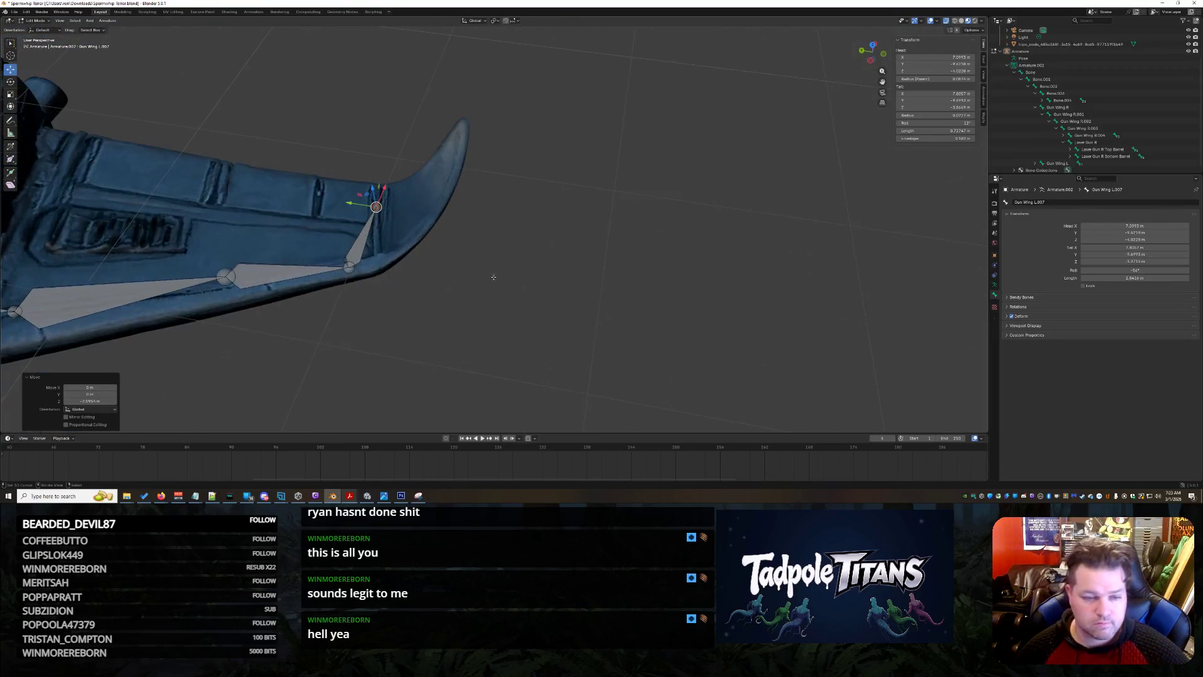
{"action": "left_click_drag", "start_coordinate": [376, 206], "coordinate": [456, 143]}
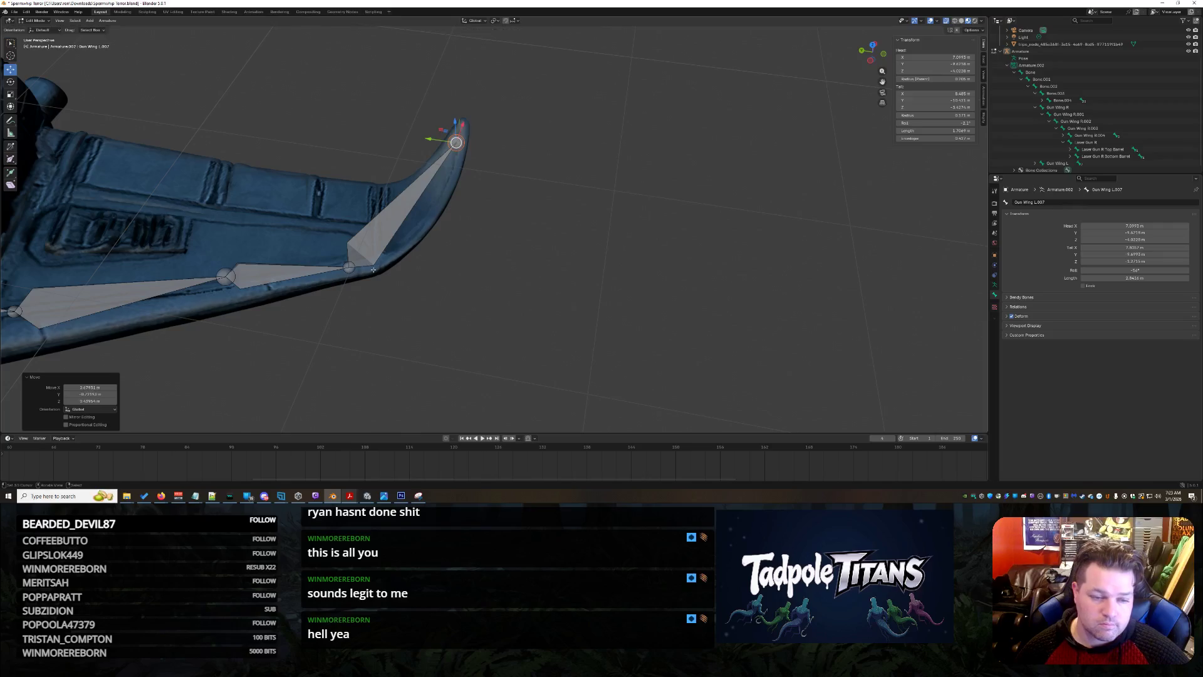
Reposition the tip bone's lower joint along the wing and lower it on the Z axis.
{"action": "left_click", "coordinate": [349, 267]}
{"action": "left_click_drag", "start_coordinate": [349, 266], "coordinate": [410, 269]}
{"action": "middle_click_drag", "start_coordinate": [410, 270], "coordinate": [469, 286]}
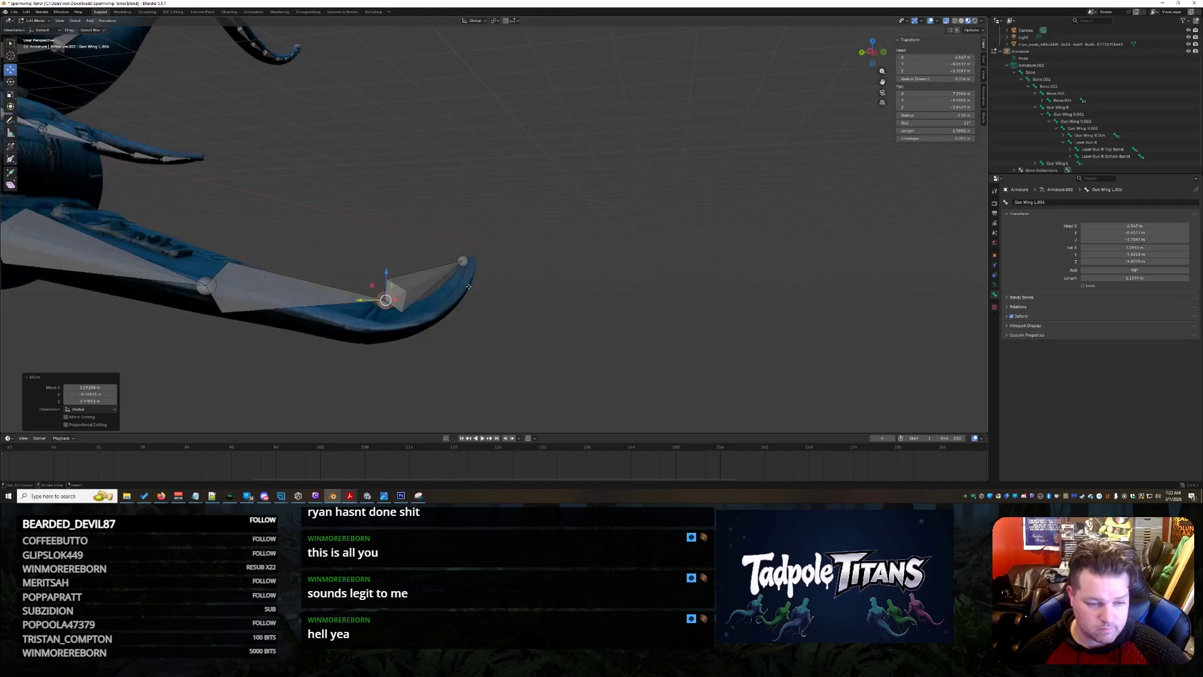
{"action": "key", "text": "g"}
{"action": "key", "text": "z"}
{"action": "left_click", "coordinate": [493, 341]}
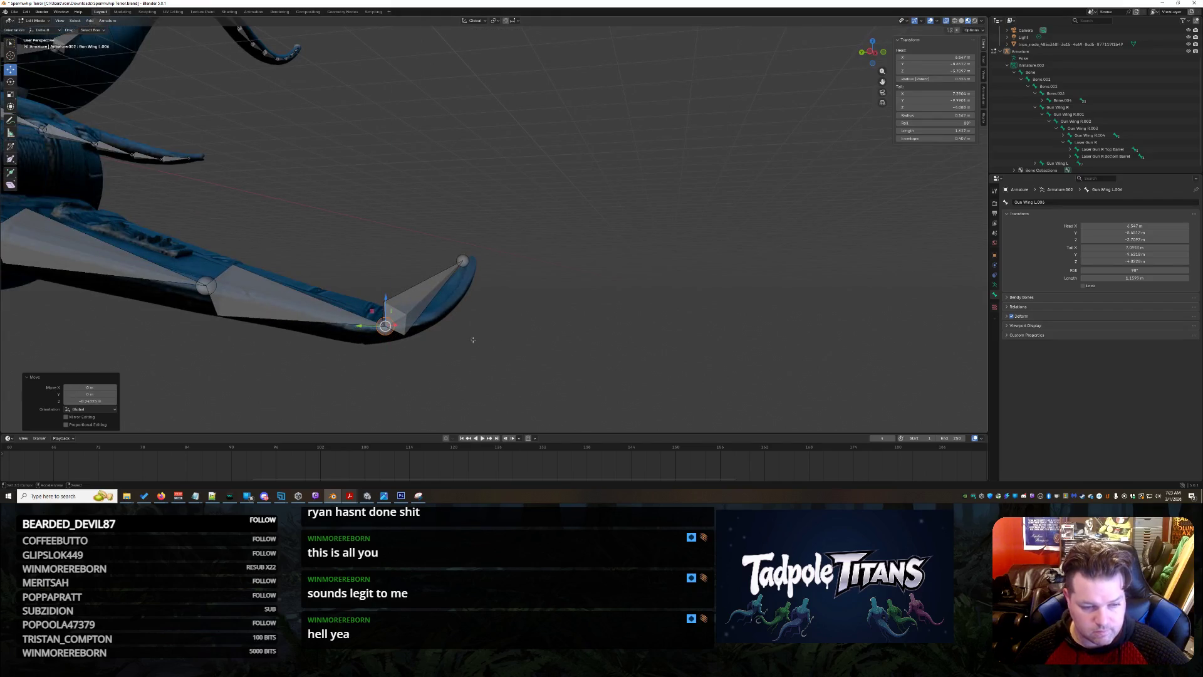
{"action": "left_click", "coordinate": [394, 351]}
{"action": "mouse_move", "coordinate": [394, 351]}
{"action": "middle_mouse_down"}
{"action": "mouse_move", "coordinate": [463, 271]}
{"action": "mouse_move", "coordinate": [476, 276]}
{"action": "middle_mouse_up"}
Shift the Gun Wing L.004 joint sideways along the X axis.
{"action": "left_click", "coordinate": [401, 86]}
{"action": "key", "text": "g"}
{"action": "key", "text": "x"}
{"action": "left_click", "coordinate": [432, 91]}
Move the Gun Wing L.006 head joint along X and reposition its tail near the wing tip.
{"action": "left_click", "coordinate": [480, 197]}
{"action": "left_click", "coordinate": [435, 181]}
{"action": "key", "text": "g"}
{"action": "key", "text": "x"}
{"action": "left_click", "coordinate": [446, 184]}
{"action": "left_click", "coordinate": [467, 294]}
{"action": "key", "text": "g"}
{"action": "left_click", "coordinate": [470, 292]}
Extrude a new bone from the wing tip and place its tail on the curved tip.
{"action": "mouse_move", "coordinate": [470, 292]}
{"action": "middle_mouse_down"}
{"action": "mouse_move", "coordinate": [482, 285]}
{"action": "mouse_move", "coordinate": [465, 292]}
{"action": "mouse_move", "coordinate": [703, 355]}
{"action": "mouse_move", "coordinate": [478, 351]}
{"action": "middle_mouse_up"}
{"action": "key", "text": "e"}
{"action": "left_click", "coordinate": [476, 298]}
{"action": "left_click", "coordinate": [703, 355]}
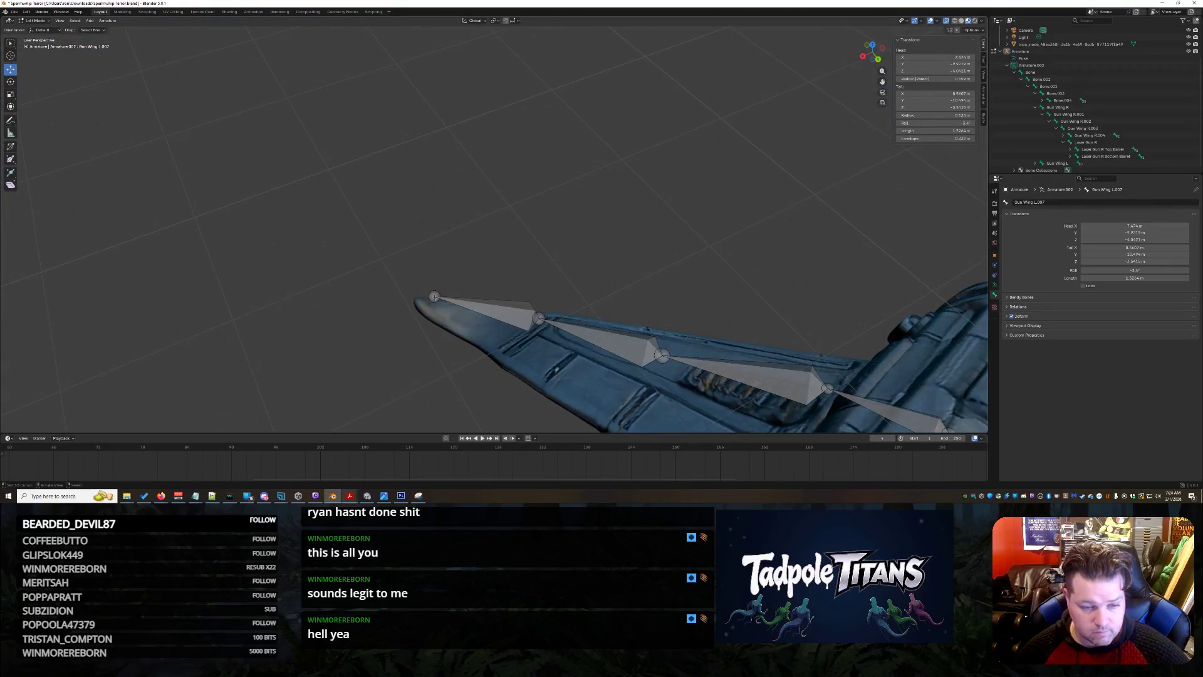
{"action": "key", "text": "g"}
Select the Laser Gun R bone and zoom in on the laser gun from the side.
{"action": "mouse_move", "coordinate": [438, 299]}
{"action": "middle_mouse_down"}
{"action": "mouse_move", "coordinate": [612, 345]}
{"action": "mouse_move", "coordinate": [643, 313]}
{"action": "middle_mouse_up"}
{"action": "scroll", "coordinate": [561, 334], "scroll_direction": "down", "scroll_amount": 5}
{"action": "scroll", "coordinate": [643, 313], "scroll_direction": "up", "scroll_amount": 3}
{"action": "left_click", "coordinate": [502, 263]}
{"action": "mouse_move", "coordinate": [503, 263]}
{"action": "middle_mouse_down"}
{"action": "mouse_move", "coordinate": [482, 304]}
{"action": "mouse_move", "coordinate": [445, 256]}
{"action": "middle_mouse_up"}
{"action": "scroll", "coordinate": [482, 304], "scroll_direction": "up", "scroll_amount": 4}
{"action": "scroll", "coordinate": [445, 256], "scroll_direction": "up", "scroll_amount": 3}
Undo a trial extrusion, then name the downward gun-base bone Laser Gun L.
{"action": "left_click", "coordinate": [376, 199]}
{"action": "key", "text": "e"}
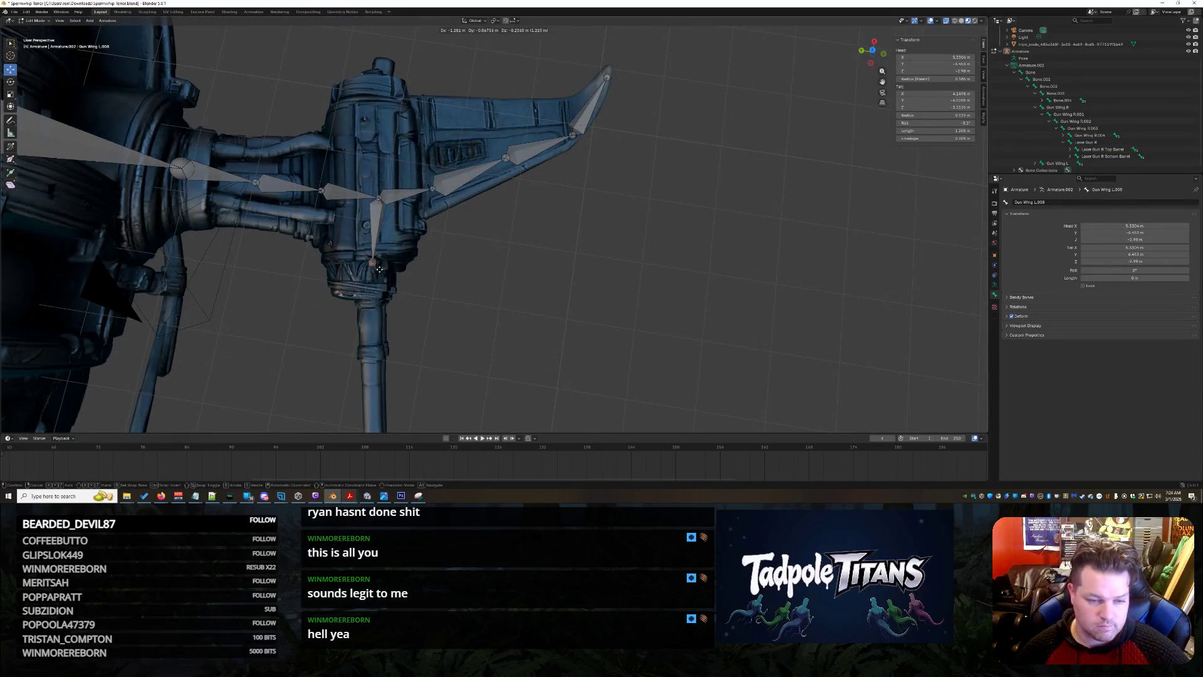
{"action": "left_click", "coordinate": [380, 269]}
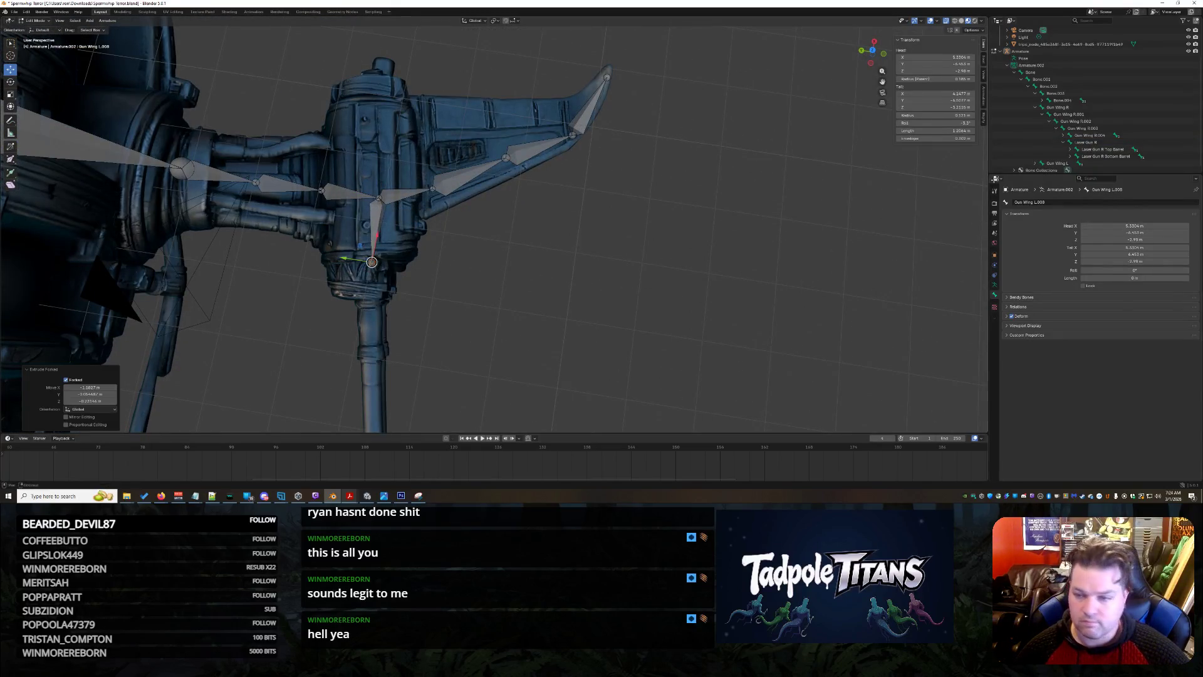
{"action": "key", "text": "ctrl+z"}
{"action": "left_click", "coordinate": [375, 246]}
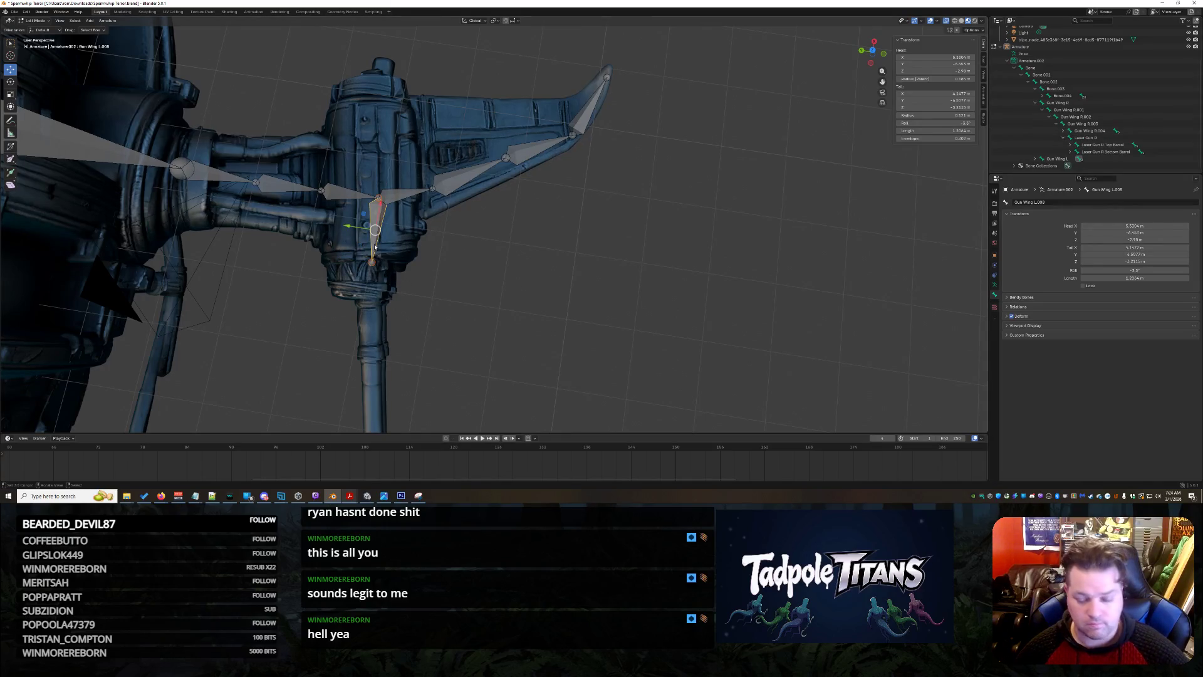
{"action": "key", "text": "F2"}
{"action": "type", "text": "Laser Gun"}
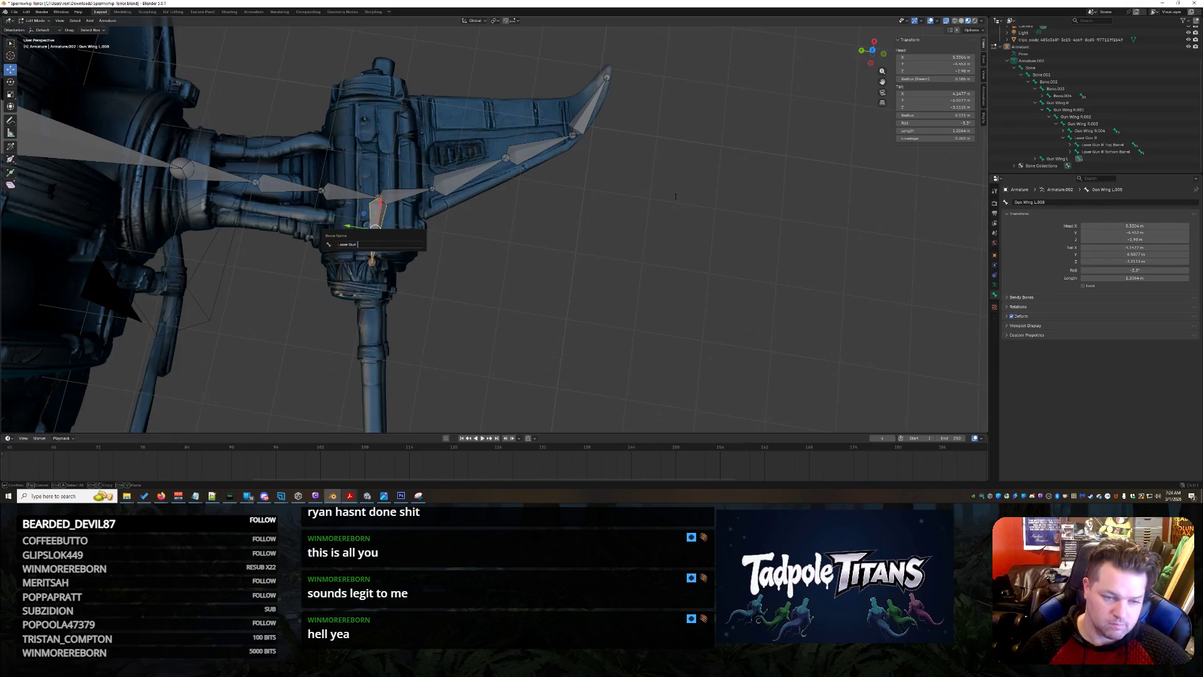
{"action": "type", "text": "L"}
{"action": "key", "text": "Return"}
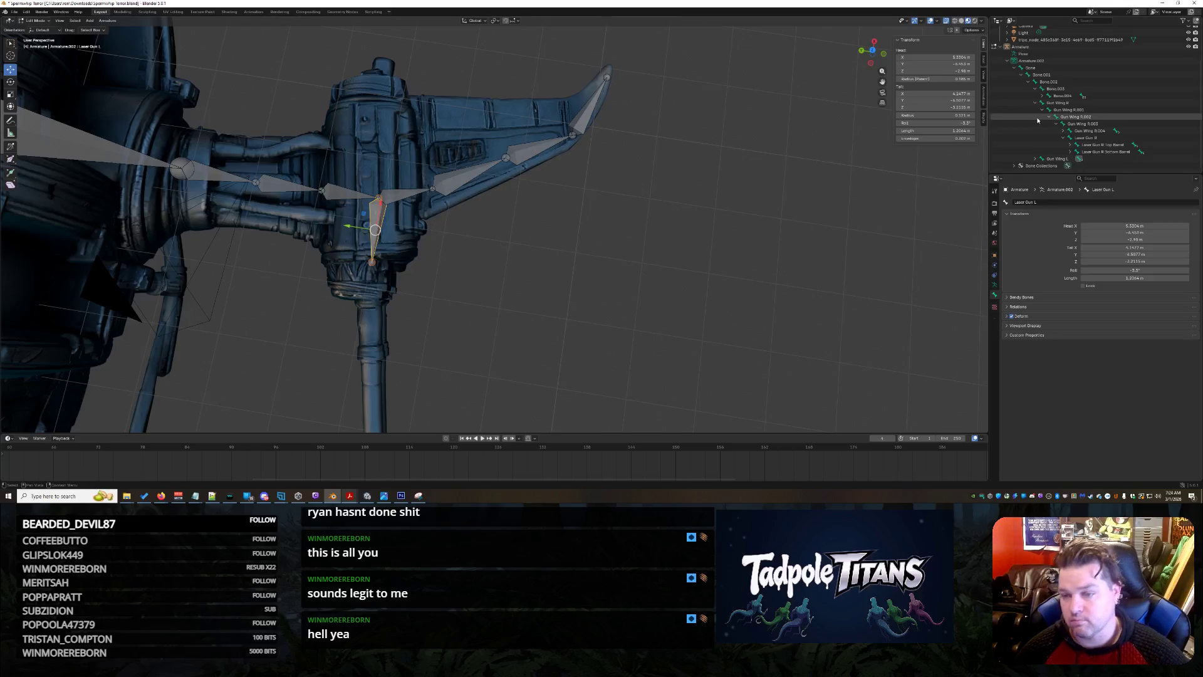
Check the Gun Wing R.004 chain in the Outliner and compare Laser Gun L with Gun Wing L.003.
{"action": "left_click", "coordinate": [1078, 130]}
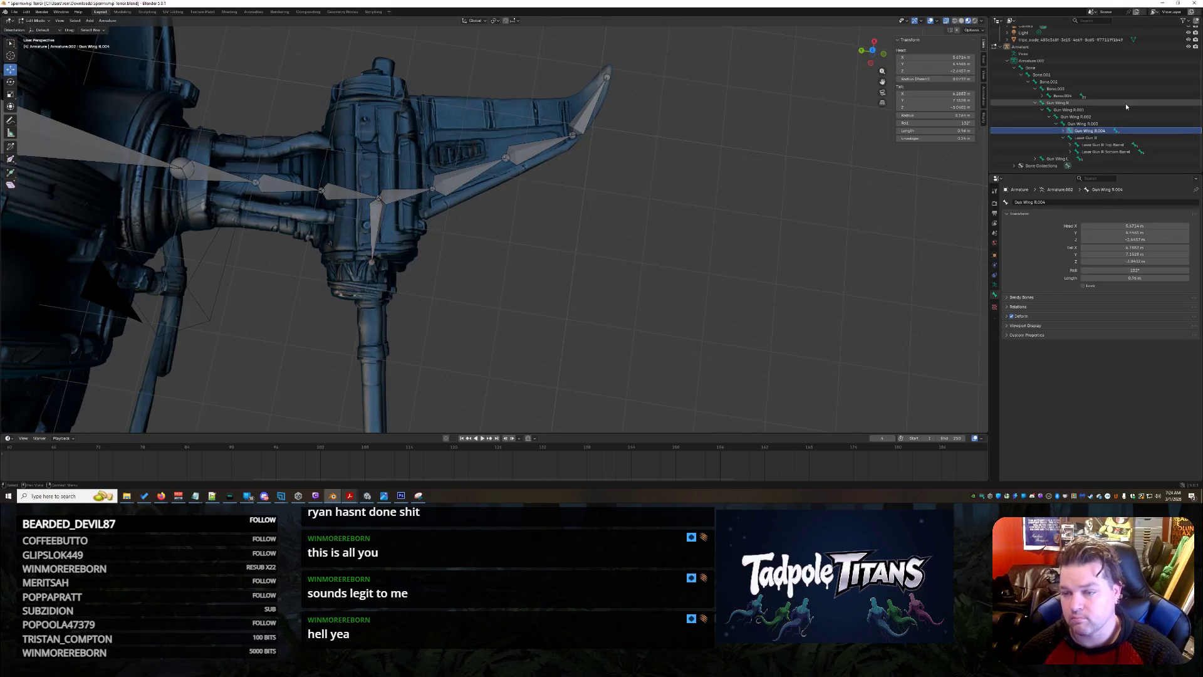
{"action": "key", "text": "Right"}
{"action": "key", "text": "Right"}
{"action": "key", "text": "Right"}
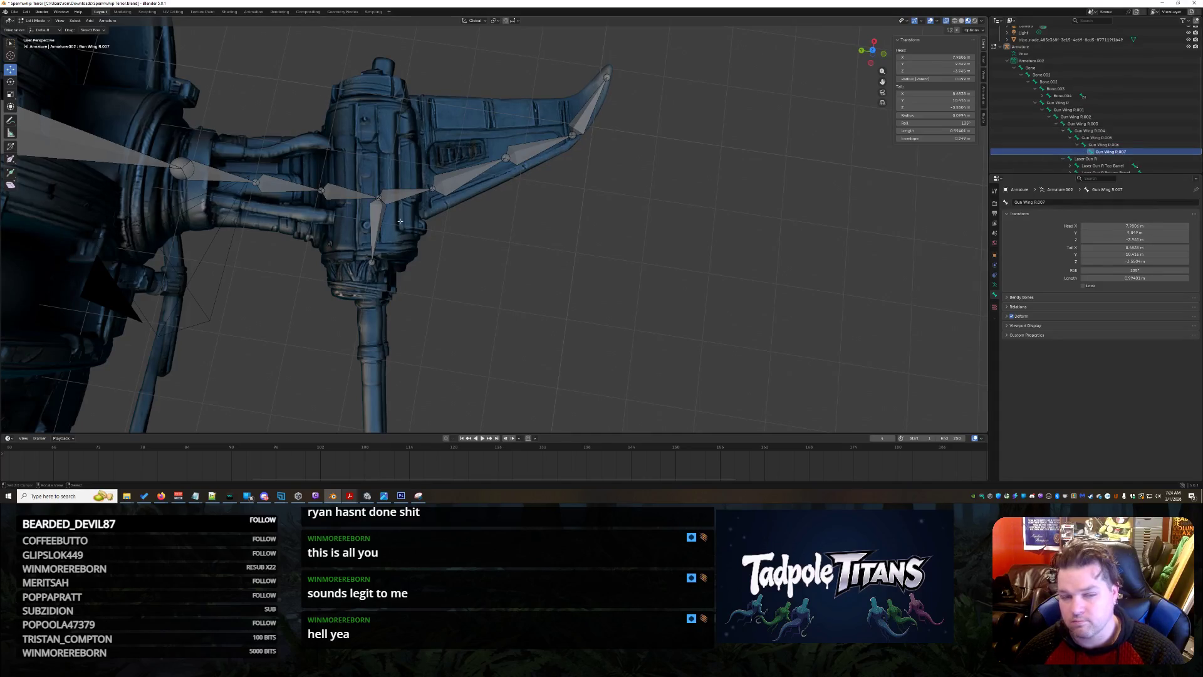
{"action": "left_click", "coordinate": [367, 235]}
{"action": "left_click", "coordinate": [374, 213]}
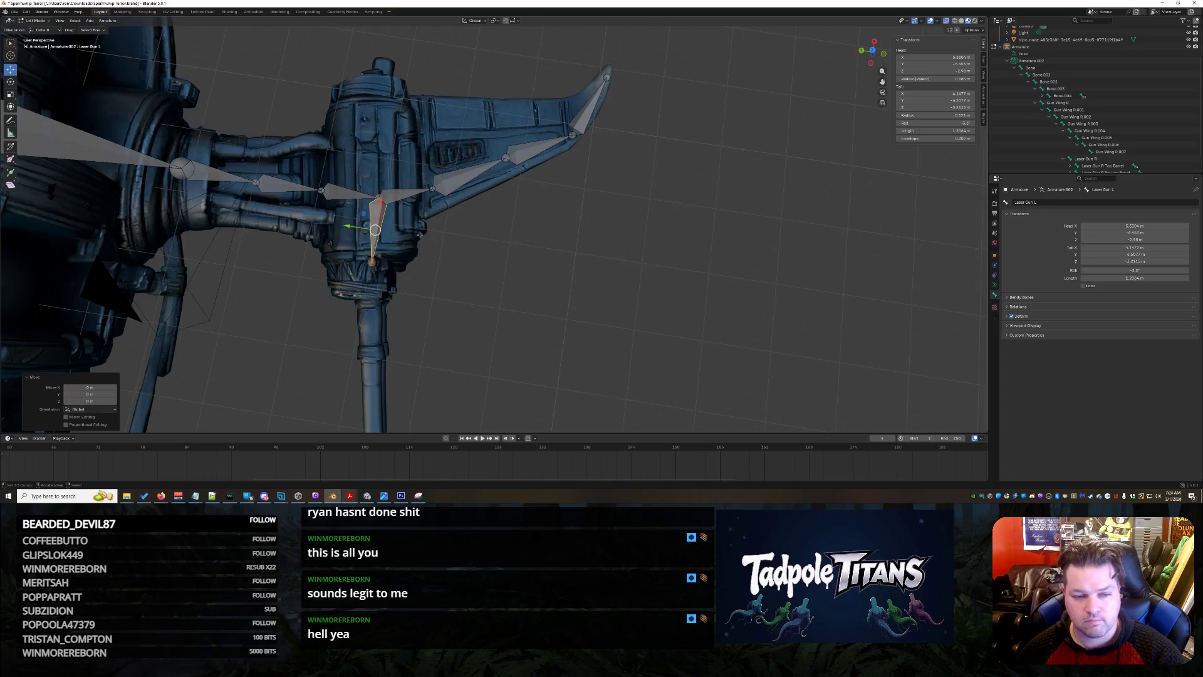
{"action": "left_click", "coordinate": [476, 263]}
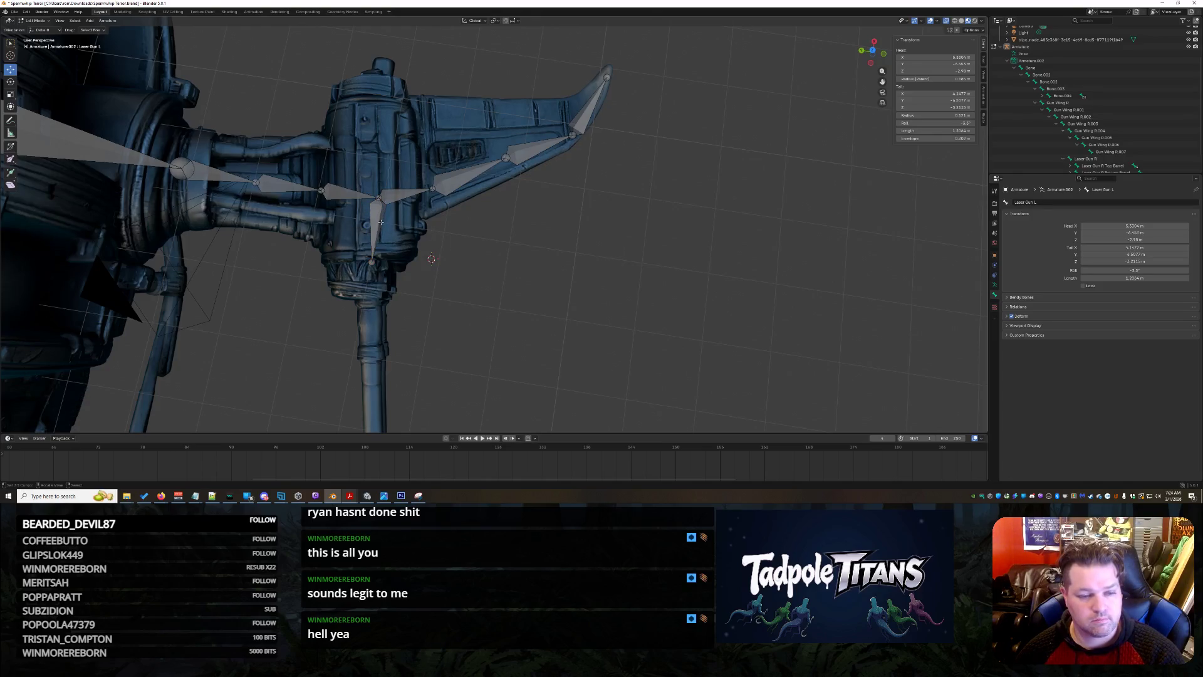
{"action": "left_click", "coordinate": [341, 192]}
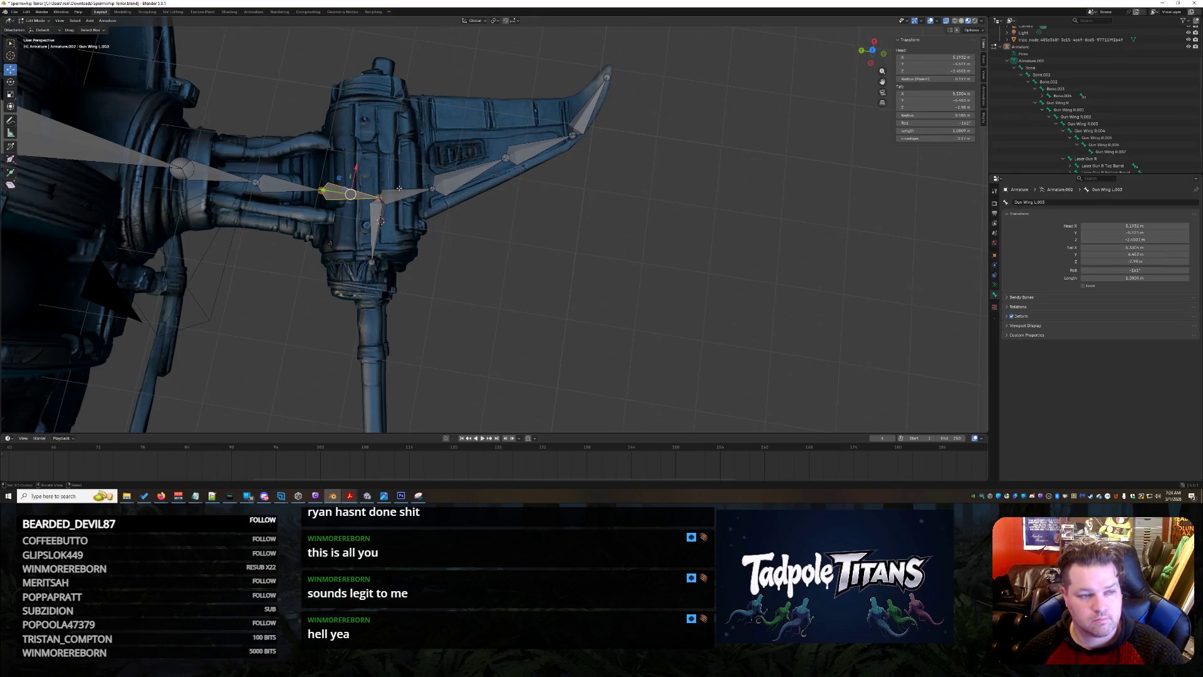
{"action": "left_click", "coordinate": [376, 217]}
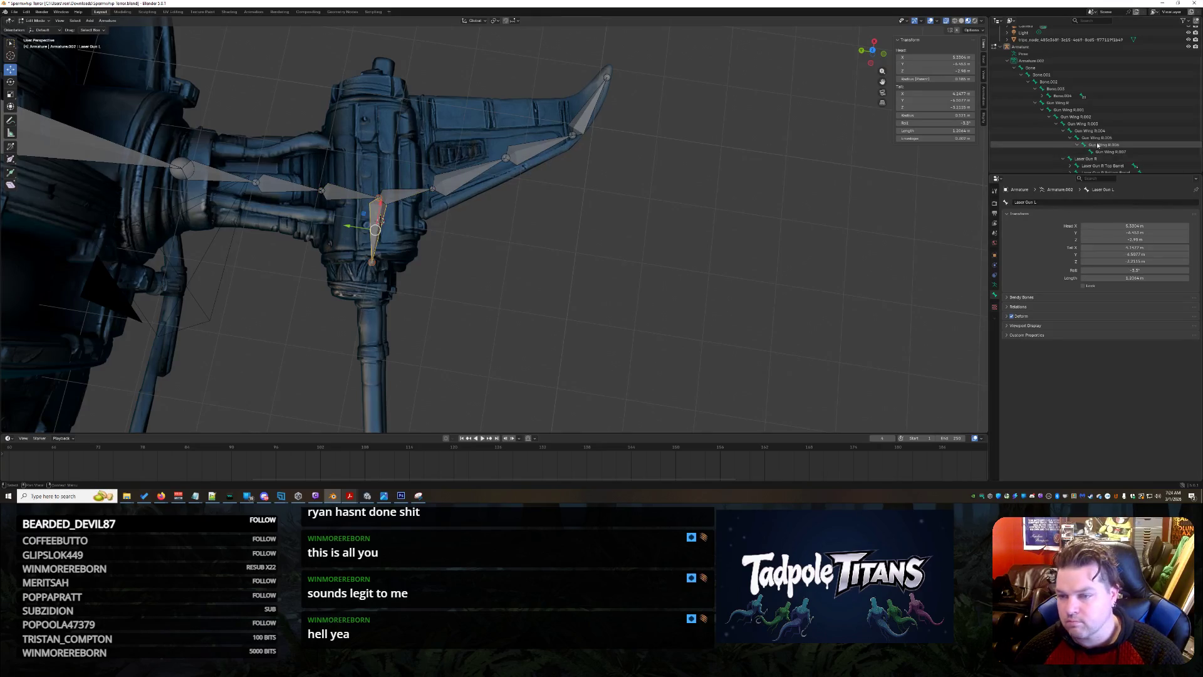
Expand the left wing chain in the Outliner to confirm Laser Gun L sits under Gun Wing L.004.
{"action": "left_click", "coordinate": [1038, 104]}
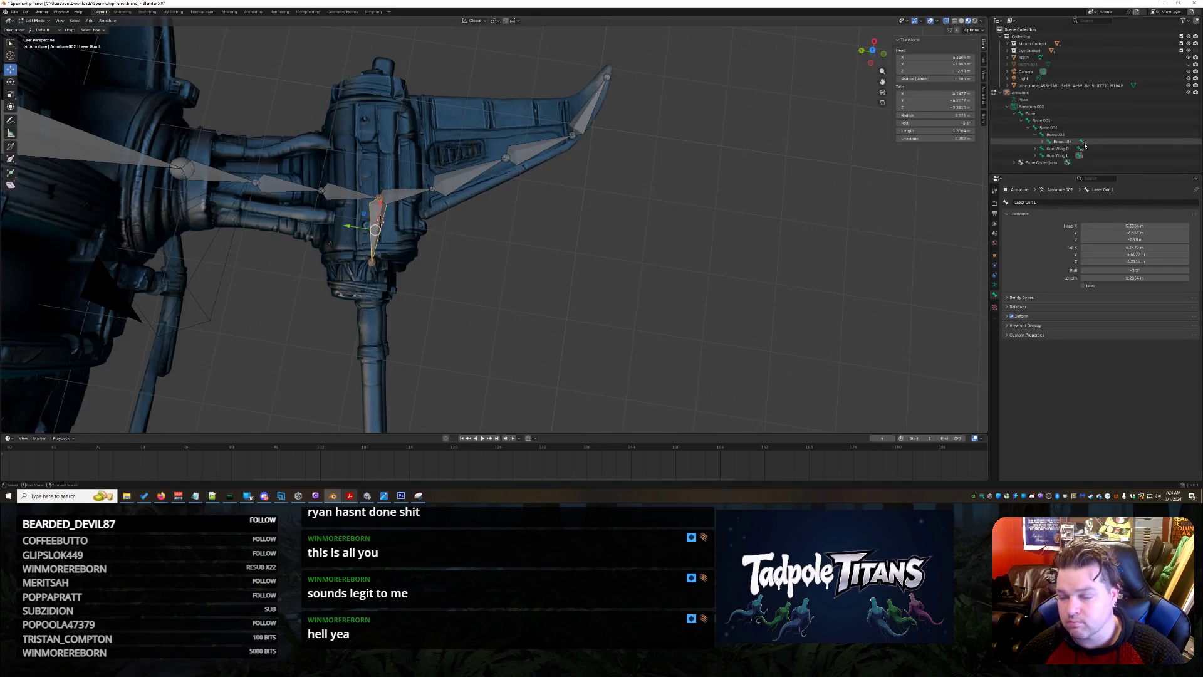
{"action": "left_click", "coordinate": [1046, 156]}
{"action": "left_click", "coordinate": [1064, 170]}
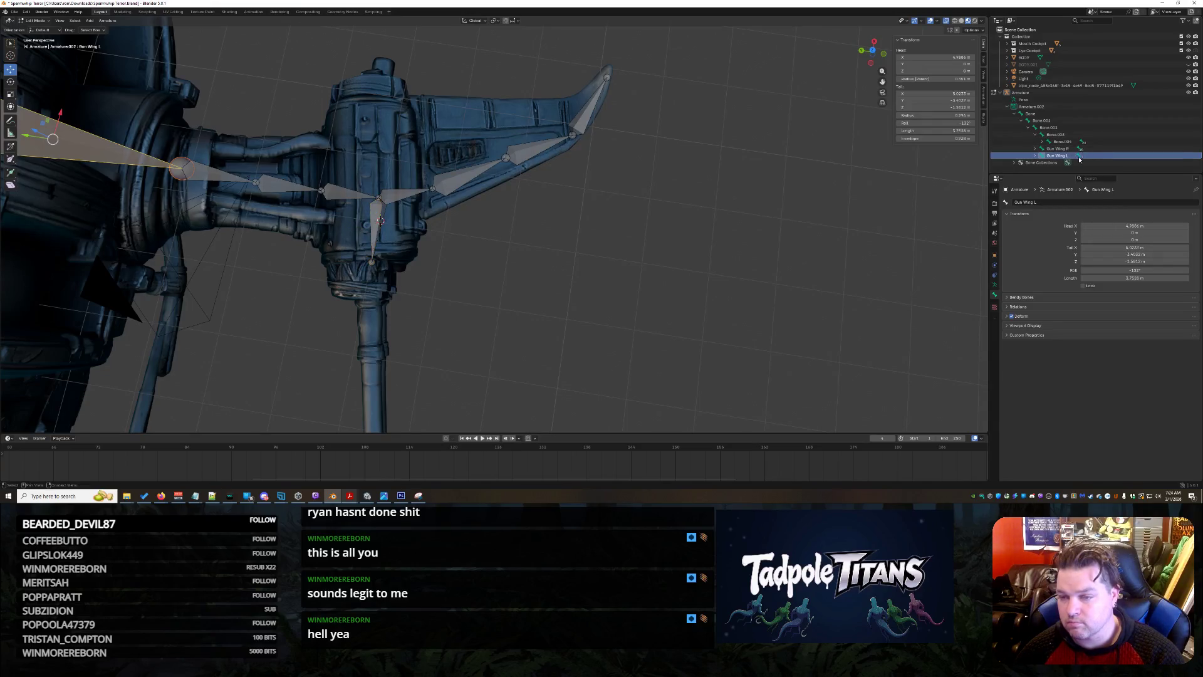
{"action": "key", "text": "Right"}
{"action": "key", "text": "Right"}
{"action": "key", "text": "Right"}
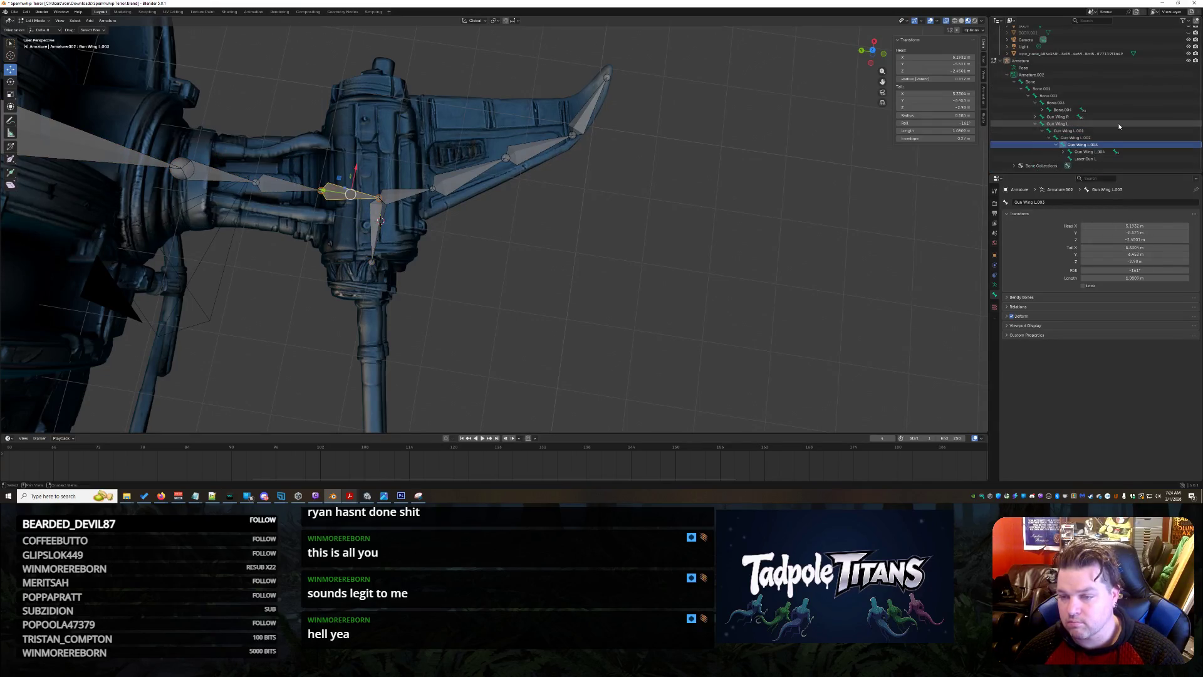
{"action": "key", "text": "Down"}
{"action": "key", "text": "Down"}
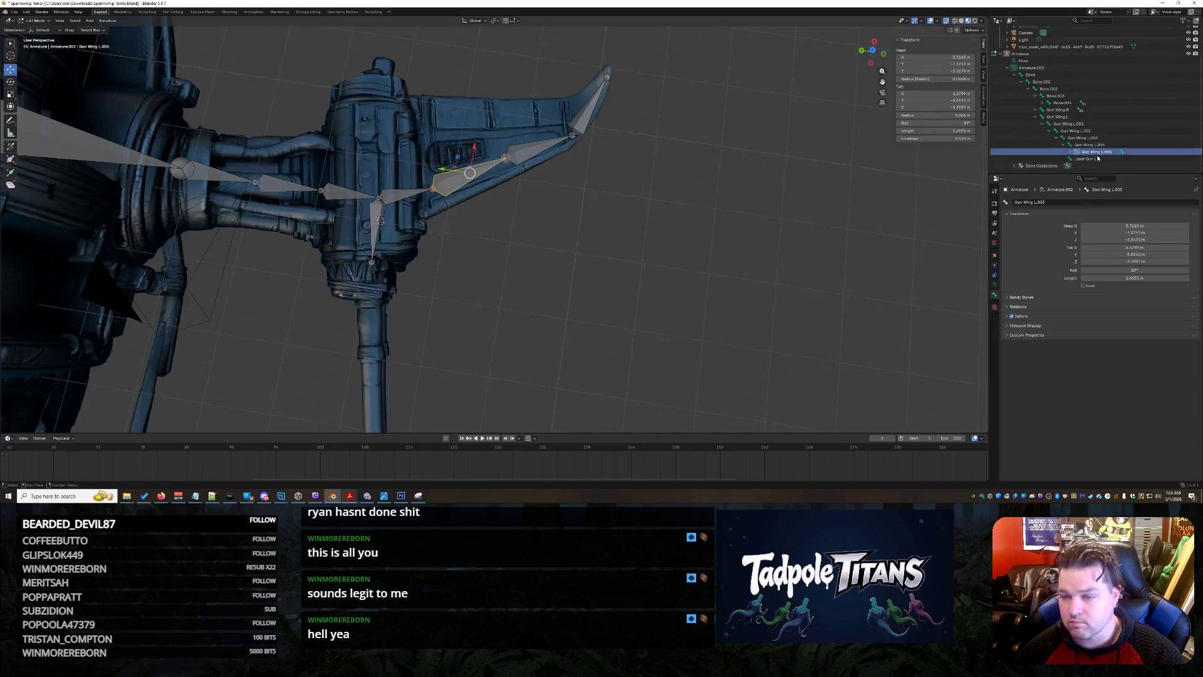
{"action": "middle_click_drag", "start_coordinate": [571, 278], "coordinate": [553, 261]}
{"action": "left_click", "coordinate": [560, 268]}
{"action": "scroll", "coordinate": [553, 261], "scroll_direction": "down", "scroll_amount": 10}
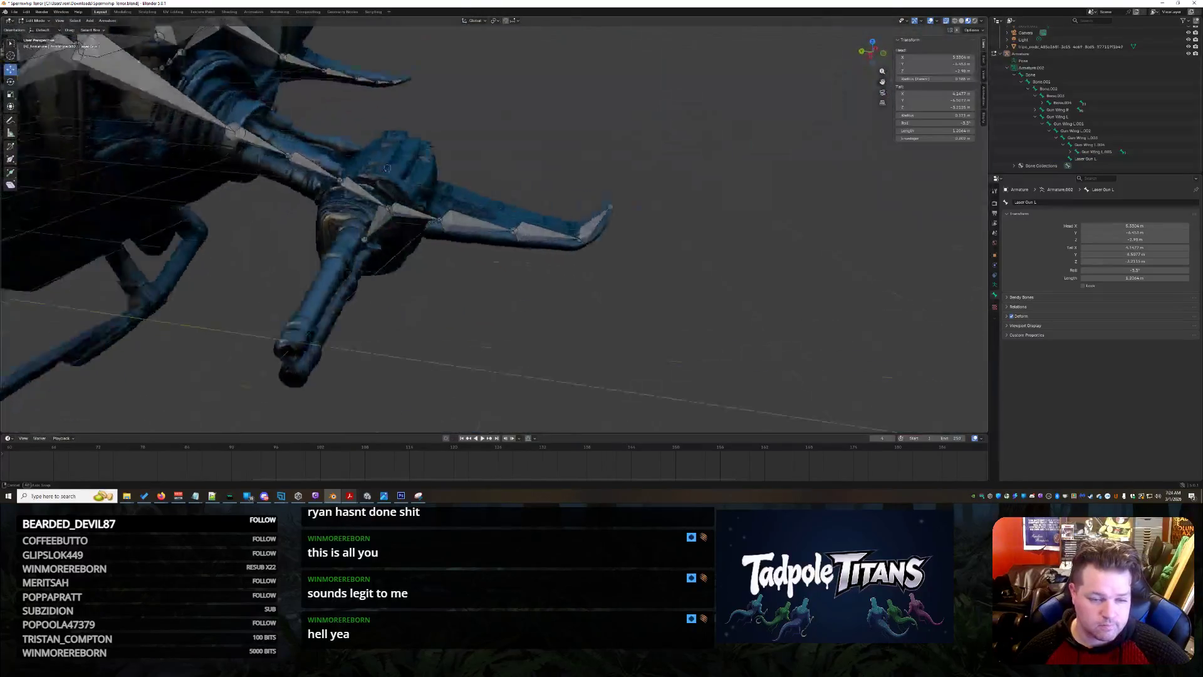
Extrude a new bone from the Laser Gun L joint toward the top barrel.
{"action": "scroll", "coordinate": [389, 251], "scroll_direction": "up", "scroll_amount": 4}
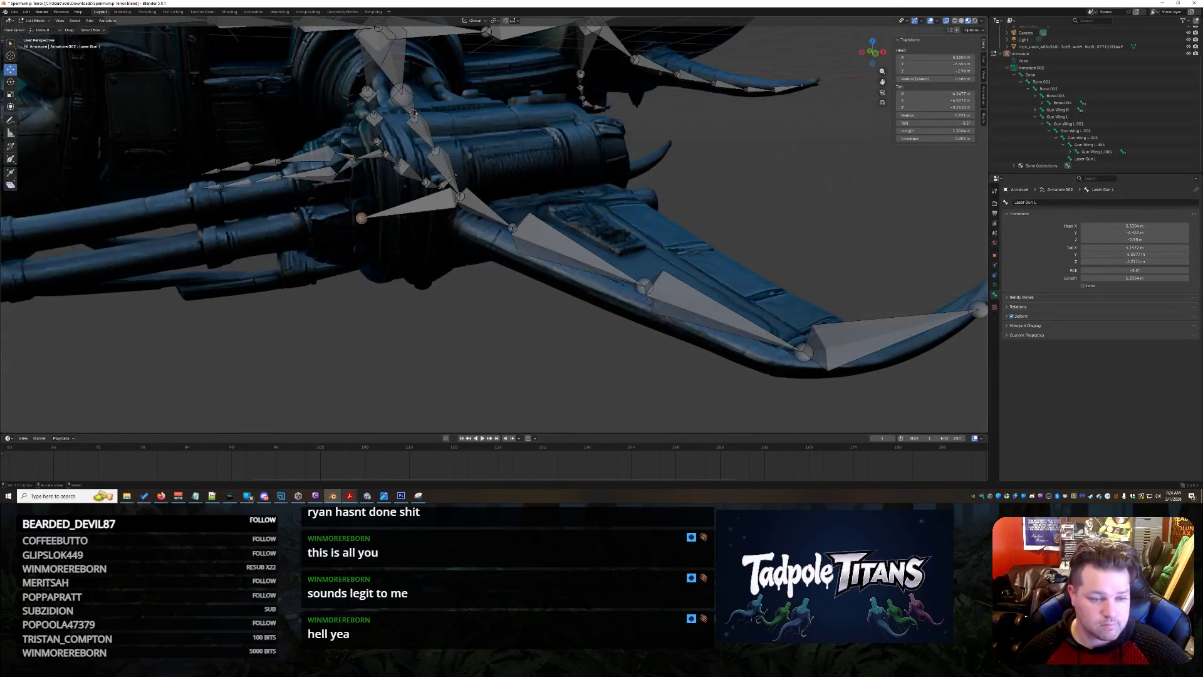
{"action": "left_click_drag", "start_coordinate": [364, 194], "coordinate": [364, 376]}
{"action": "mouse_move", "coordinate": [364, 376]}
{"action": "middle_mouse_down"}
{"action": "mouse_move", "coordinate": [361, 262]}
{"action": "mouse_move", "coordinate": [442, 289]}
{"action": "middle_mouse_up"}
{"action": "left_click", "coordinate": [478, 237]}
{"action": "scroll", "coordinate": [478, 238], "scroll_direction": "up", "scroll_amount": 2}
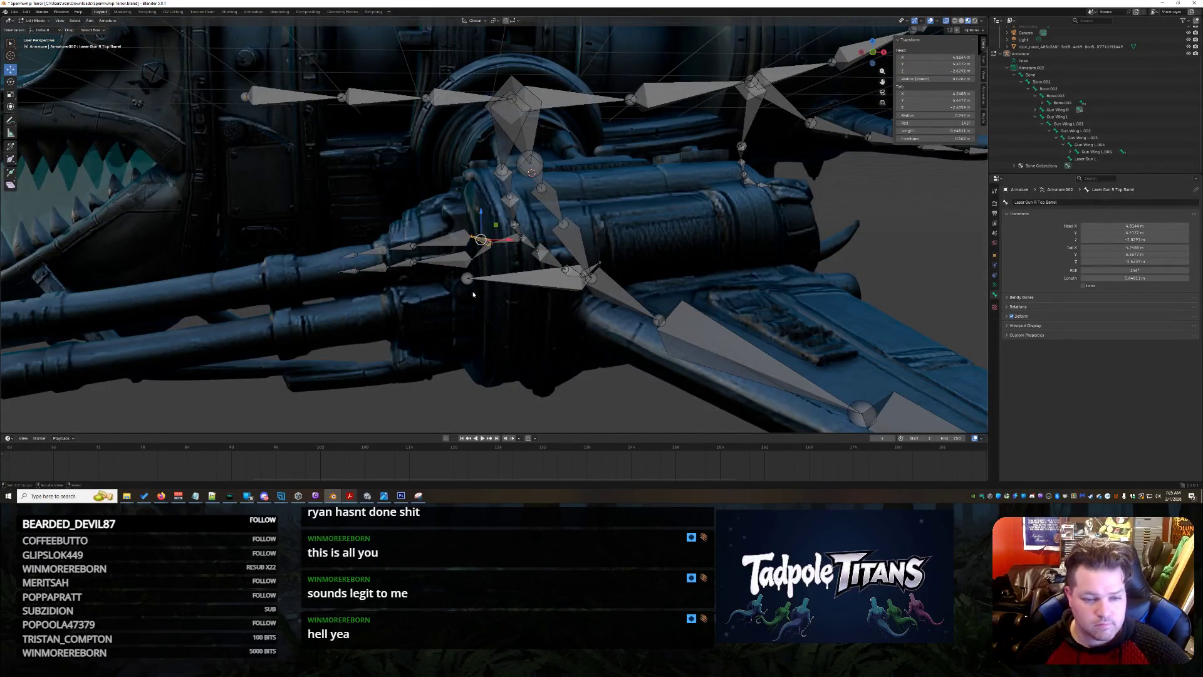
{"action": "mouse_move", "coordinate": [472, 308]}
{"action": "middle_mouse_down"}
{"action": "mouse_move", "coordinate": [520, 348]}
{"action": "mouse_move", "coordinate": [517, 337]}
{"action": "middle_mouse_up"}
{"action": "left_click", "coordinate": [518, 268]}
{"action": "key", "text": "e"}
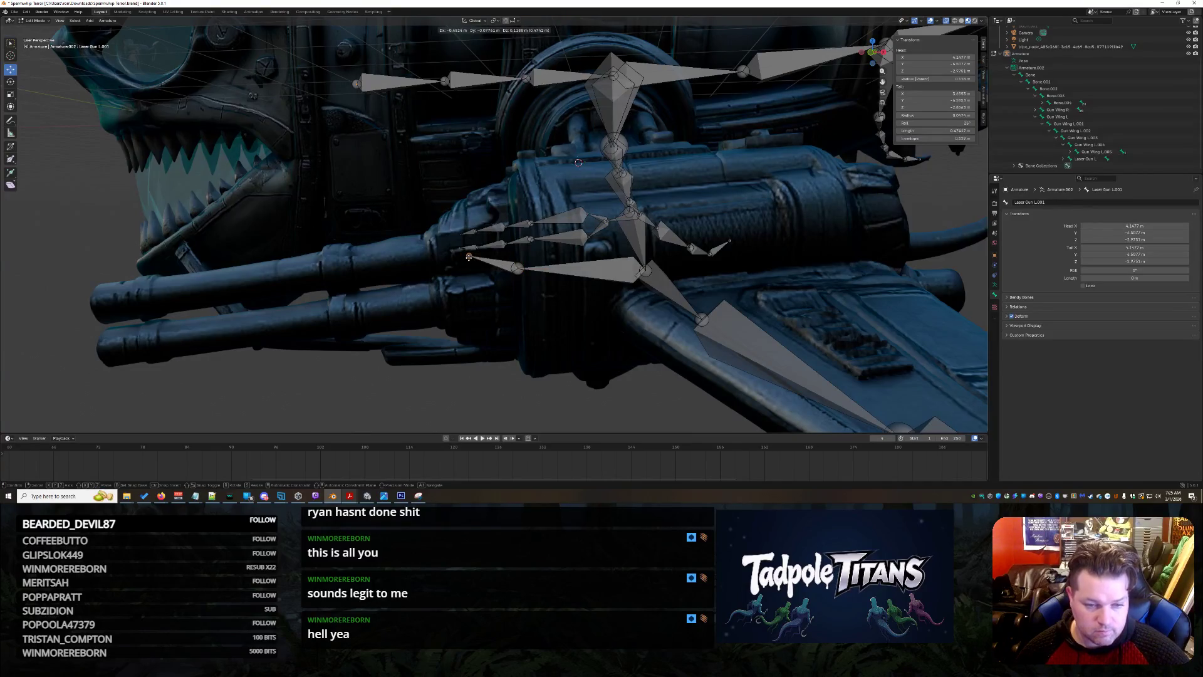
{"action": "left_click", "coordinate": [466, 256]}
Rename the new bone 'Laser Gun L Top Barrel'.
{"action": "left_click", "coordinate": [491, 264]}
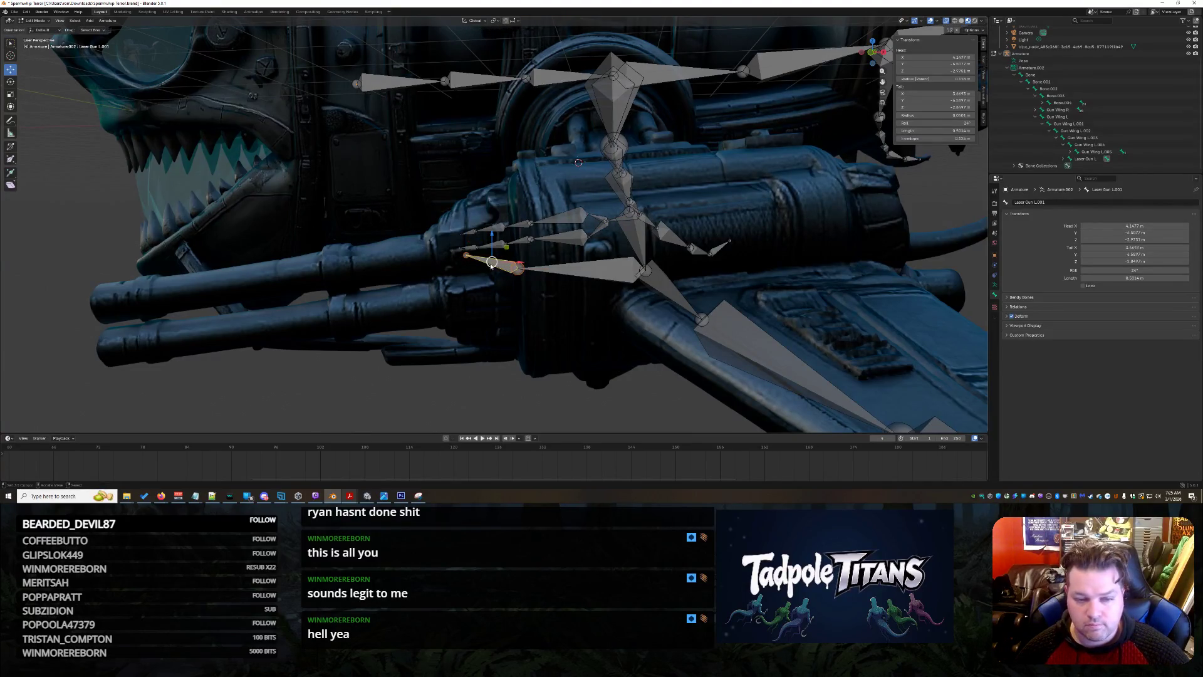
{"action": "scroll", "coordinate": [1079, 150], "scroll_direction": "down", "scroll_amount": 1}
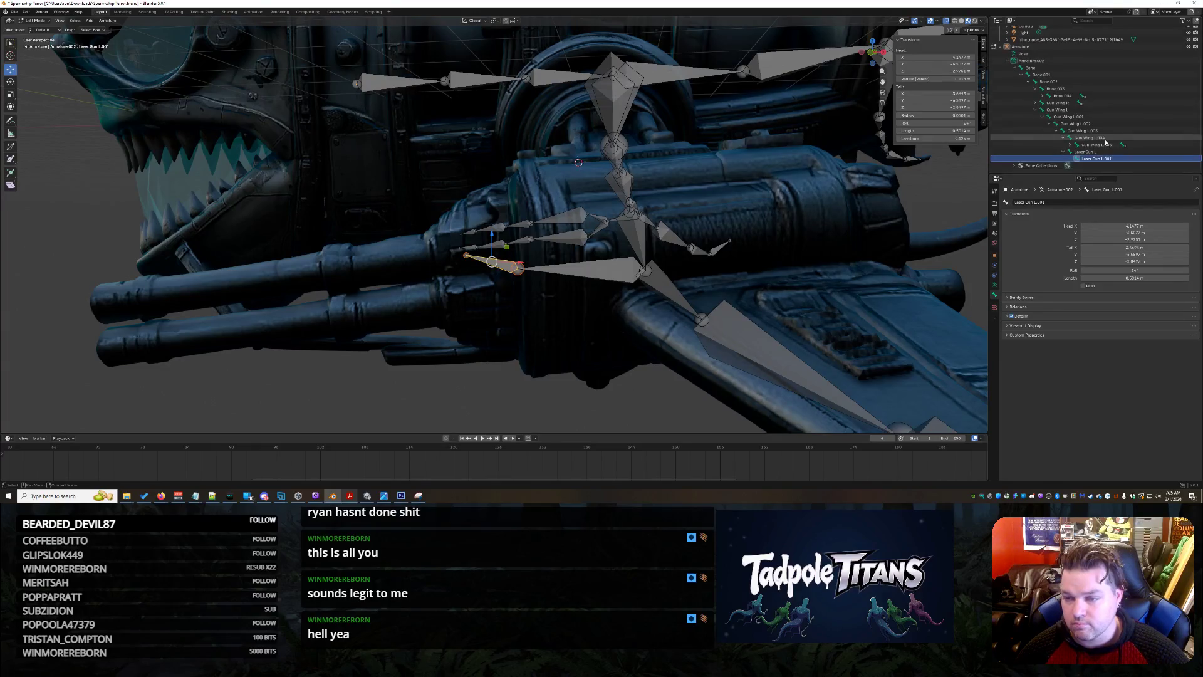
{"action": "key", "text": "F2"}
{"action": "type", "text": "Laser Gun L Top Barre"}
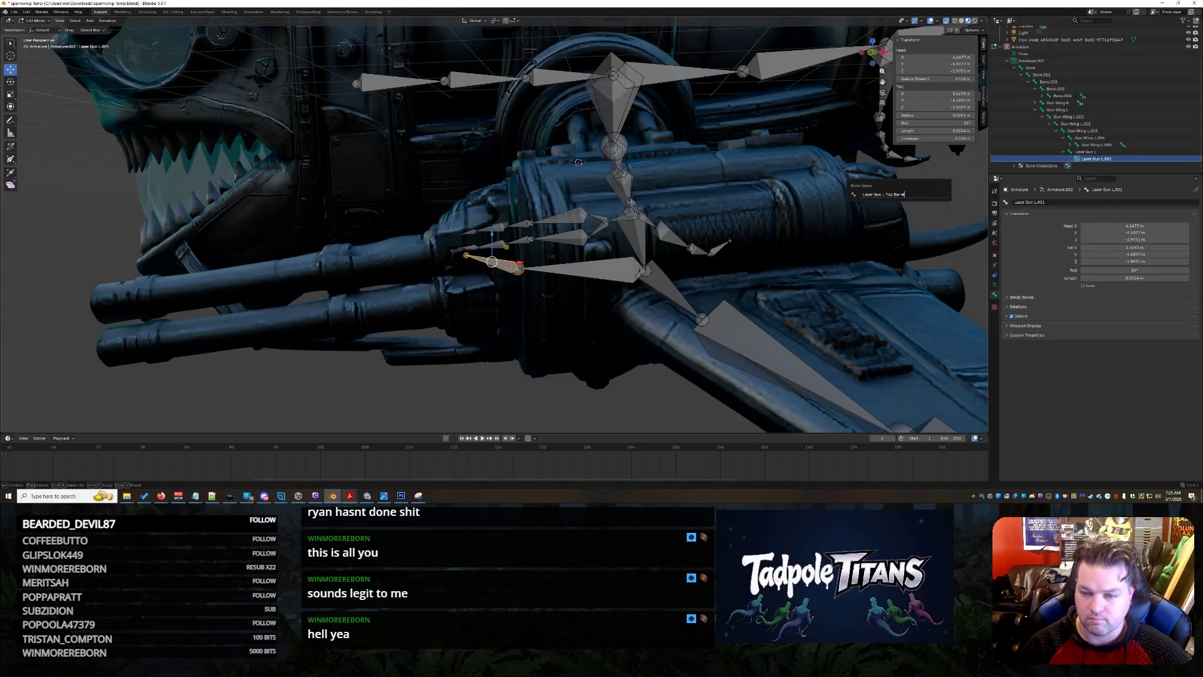
{"action": "key", "text": "Return"}
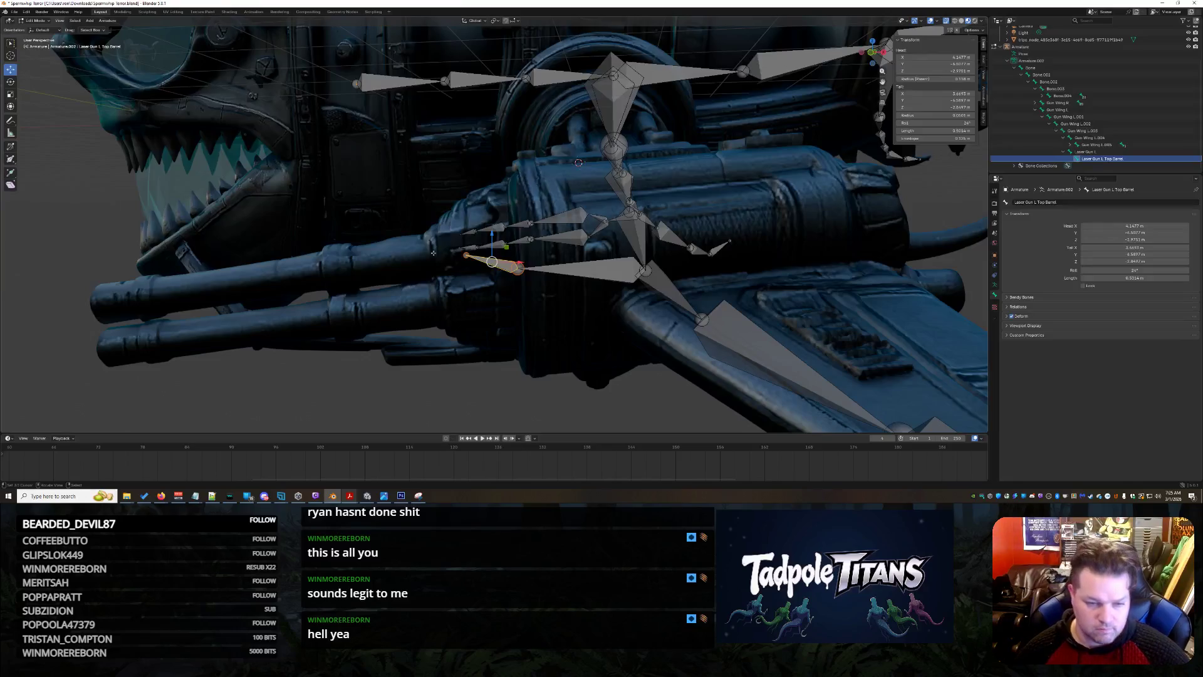
Extrude more bone segments along the top barrel to its end, undoing the extra one.
{"action": "key", "text": "e"}
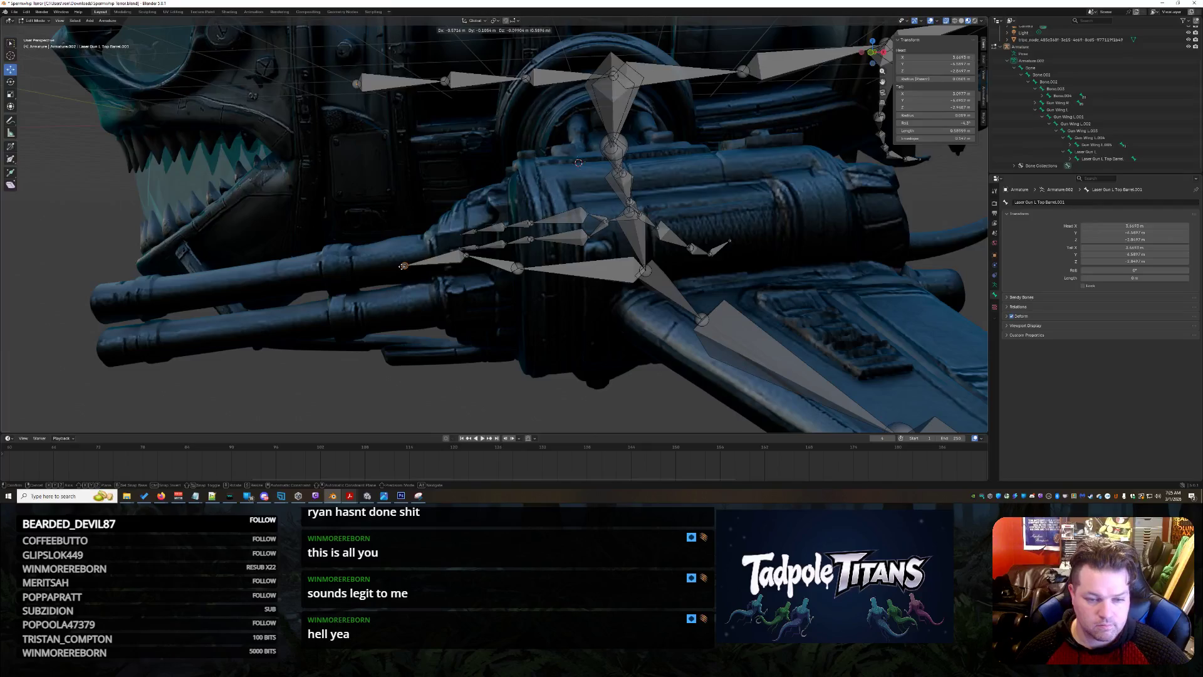
{"action": "left_click_drag", "start_coordinate": [379, 265], "coordinate": [351, 267]}
{"action": "left_click", "coordinate": [350, 267]}
{"action": "key", "text": "shift+e"}
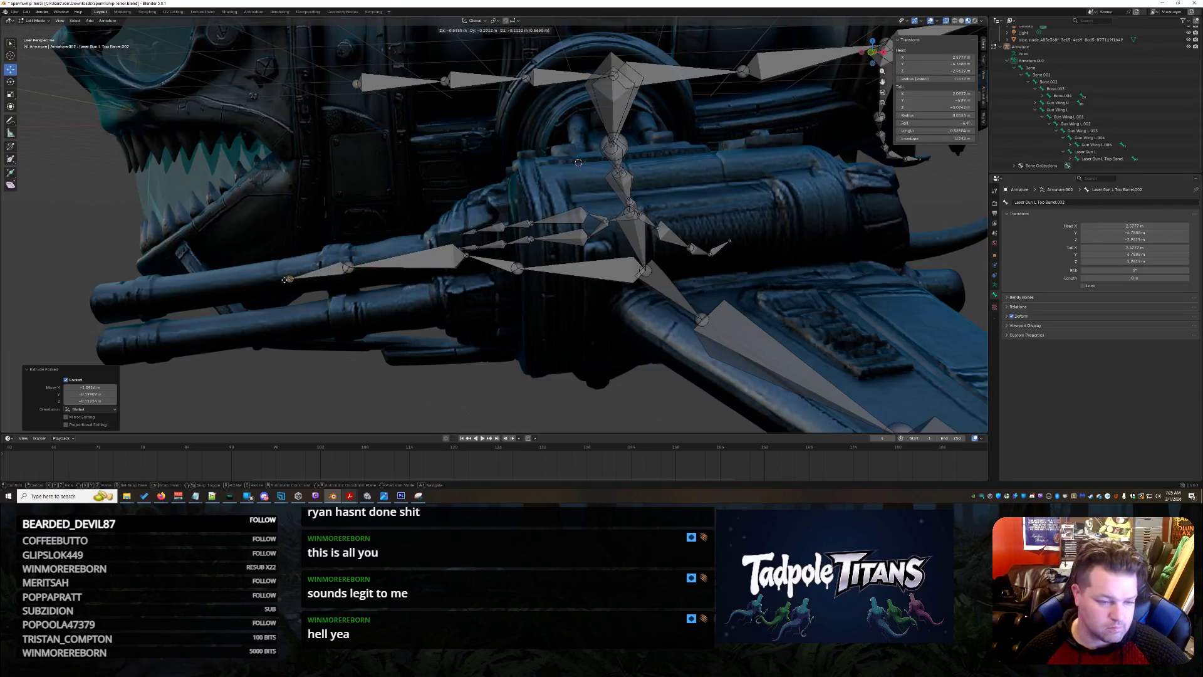
{"action": "left_click", "coordinate": [161, 294]}
{"action": "key", "text": "shift+e"}
{"action": "right_click", "coordinate": [91, 303]}
{"action": "key", "text": "ctrl+z"}
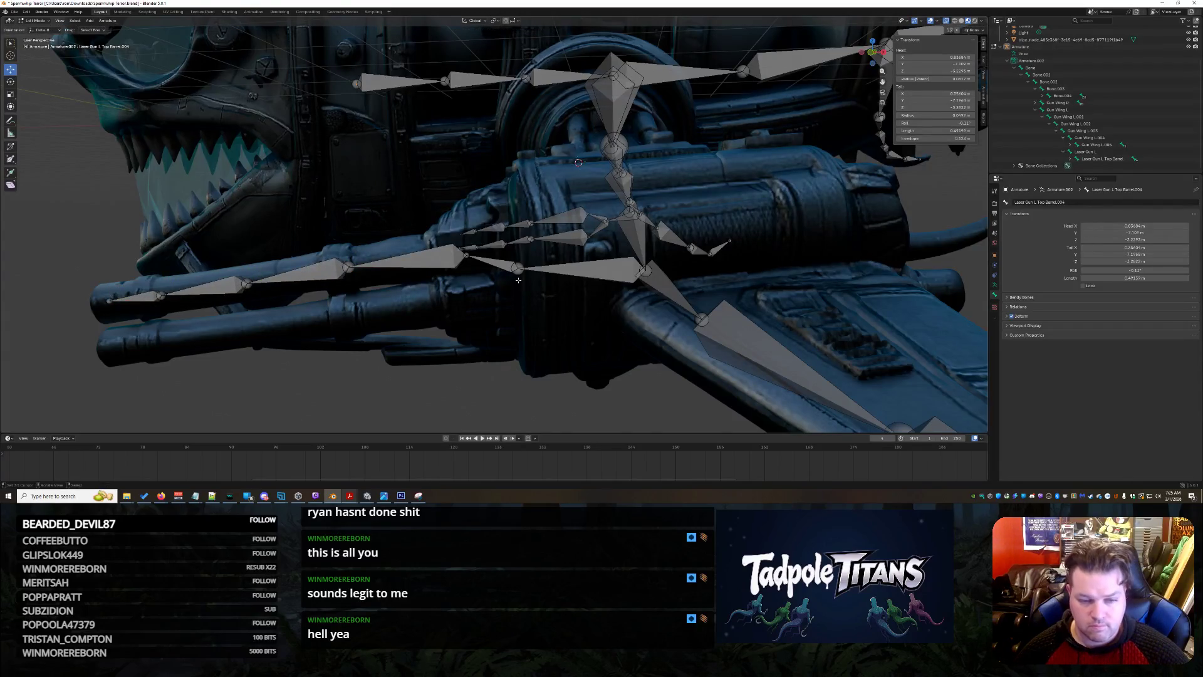
Extrude a bone for the lower barrel and name it 'Laser Gun L Bottom Barrel'.
{"action": "key", "text": "e"}
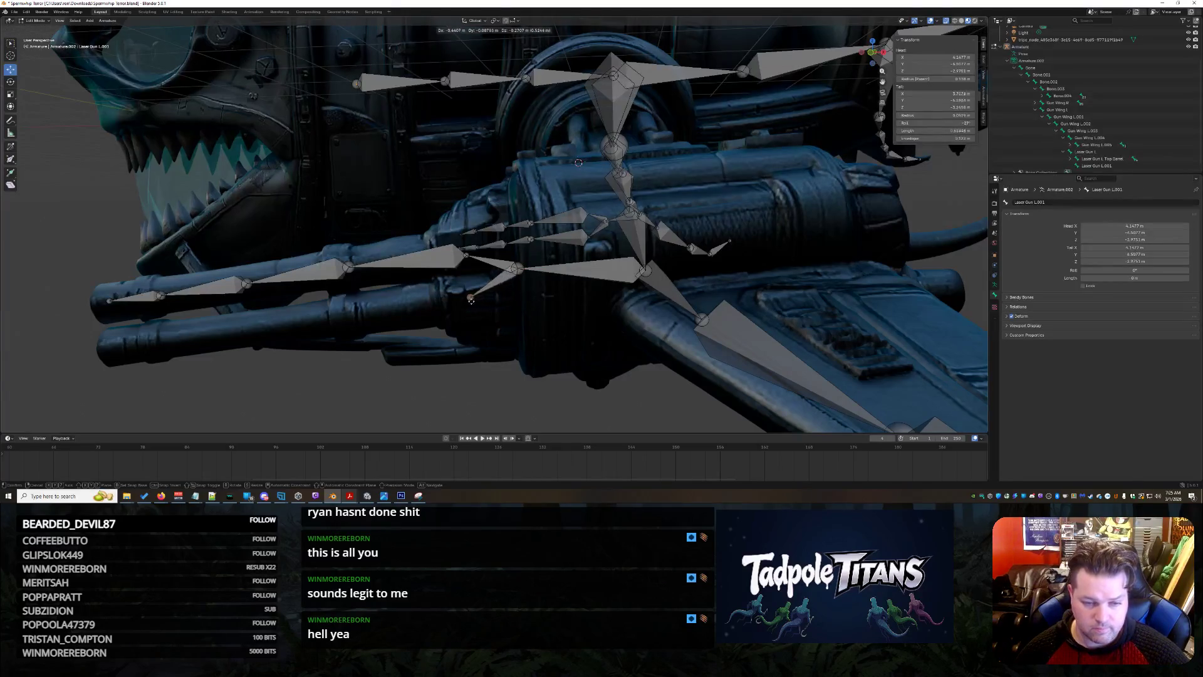
{"action": "left_click", "coordinate": [470, 301]}
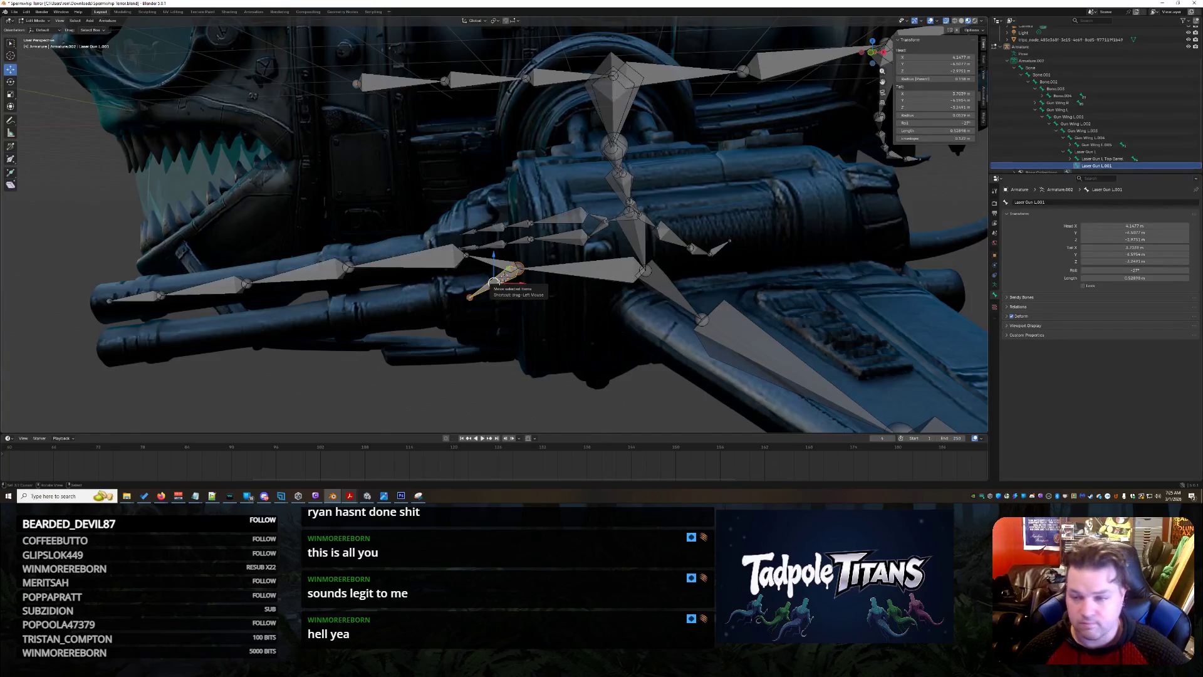
{"action": "key", "text": "F2"}
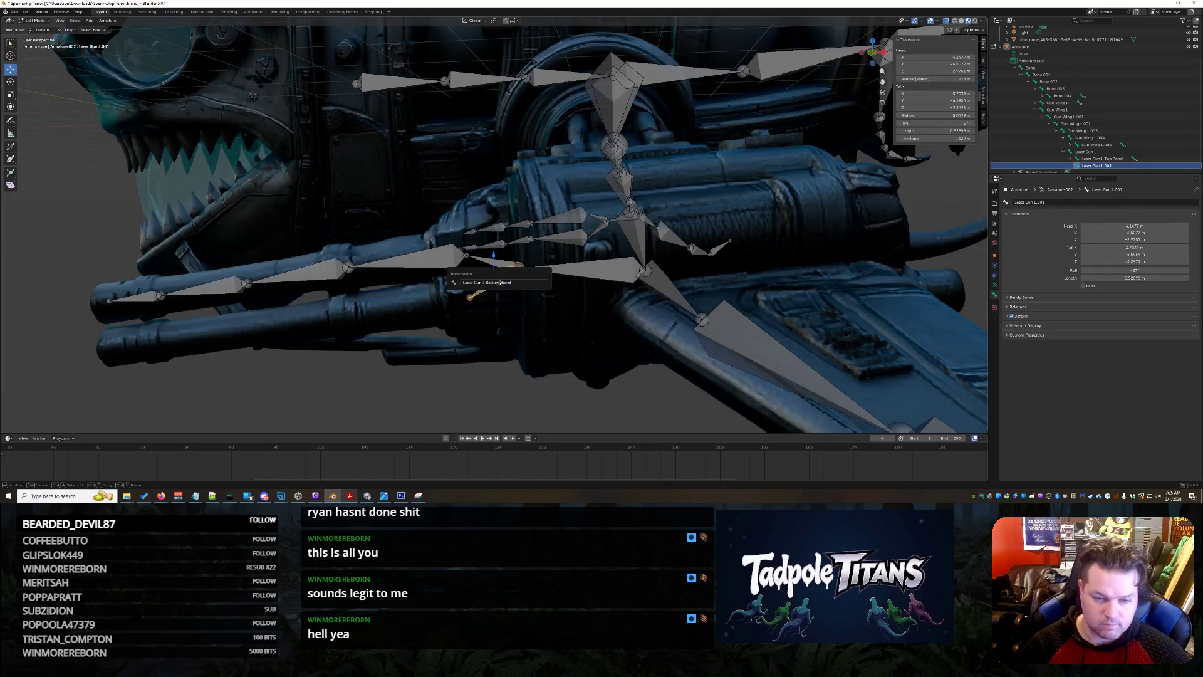
{"action": "key", "text": "Return"}
Extrude three more segments along the lower barrel to its end.
{"action": "left_click", "coordinate": [466, 304]}
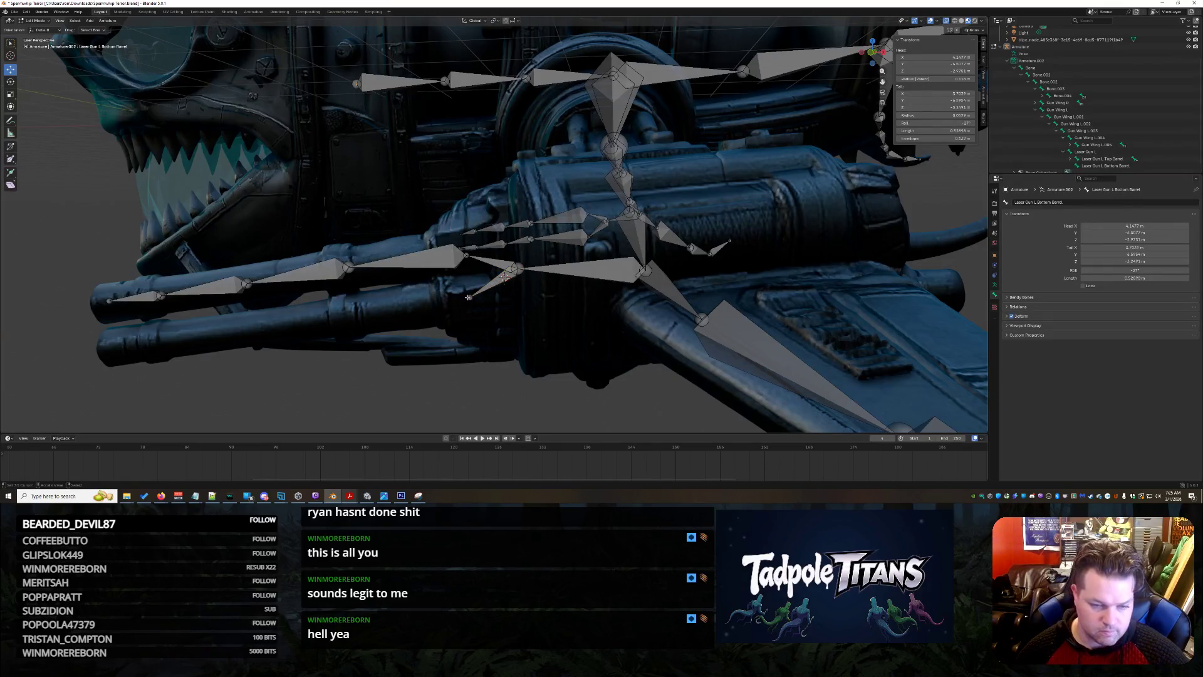
{"action": "key", "text": "shift+e"}
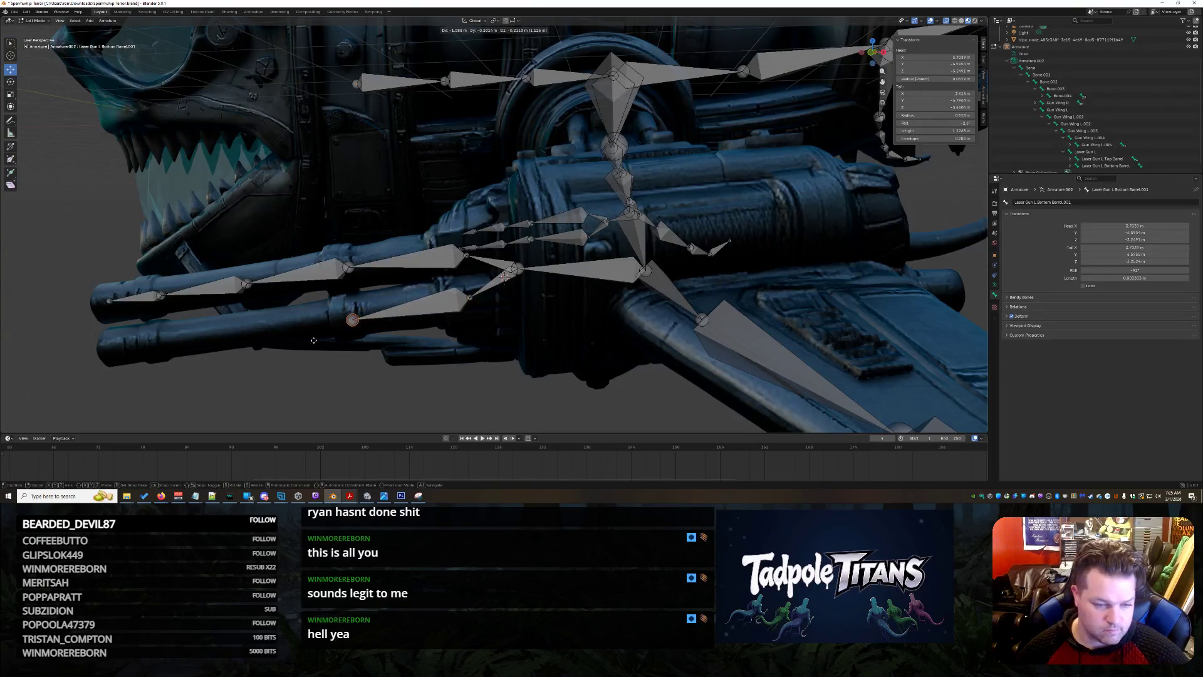
{"action": "left_click", "coordinate": [207, 347]}
{"action": "key", "text": "shift+e"}
{"action": "left_click", "coordinate": [119, 357]}
{"action": "key", "text": "shift+e"}
{"action": "left_click", "coordinate": [80, 364]}
Nudge the barrel bone head slightly upward to fit the gun.
{"action": "scroll", "coordinate": [504, 276], "scroll_direction": "down", "scroll_amount": 6}
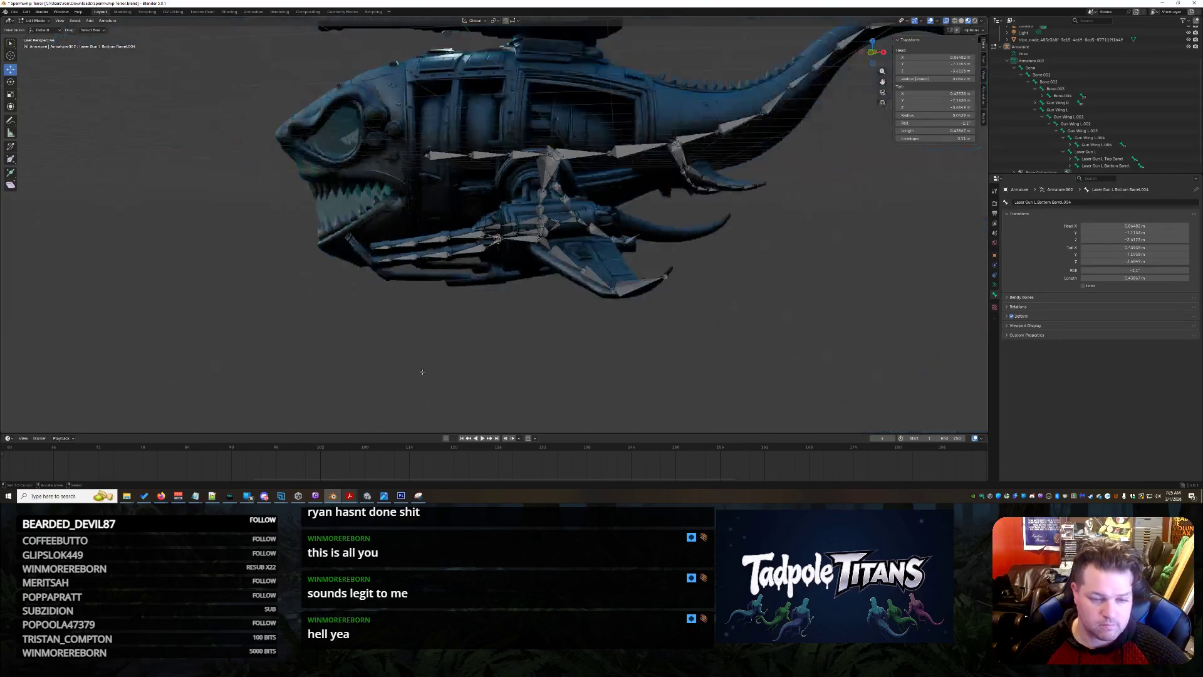
{"action": "mouse_move", "coordinate": [504, 282]}
{"action": "middle_mouse_down"}
{"action": "mouse_move", "coordinate": [513, 359]}
{"action": "mouse_move", "coordinate": [530, 352]}
{"action": "mouse_move", "coordinate": [572, 249]}
{"action": "middle_mouse_up"}
{"action": "scroll", "coordinate": [536, 339], "scroll_direction": "up", "scroll_amount": 5}
{"action": "left_click_drag", "start_coordinate": [551, 197], "coordinate": [563, 200]}
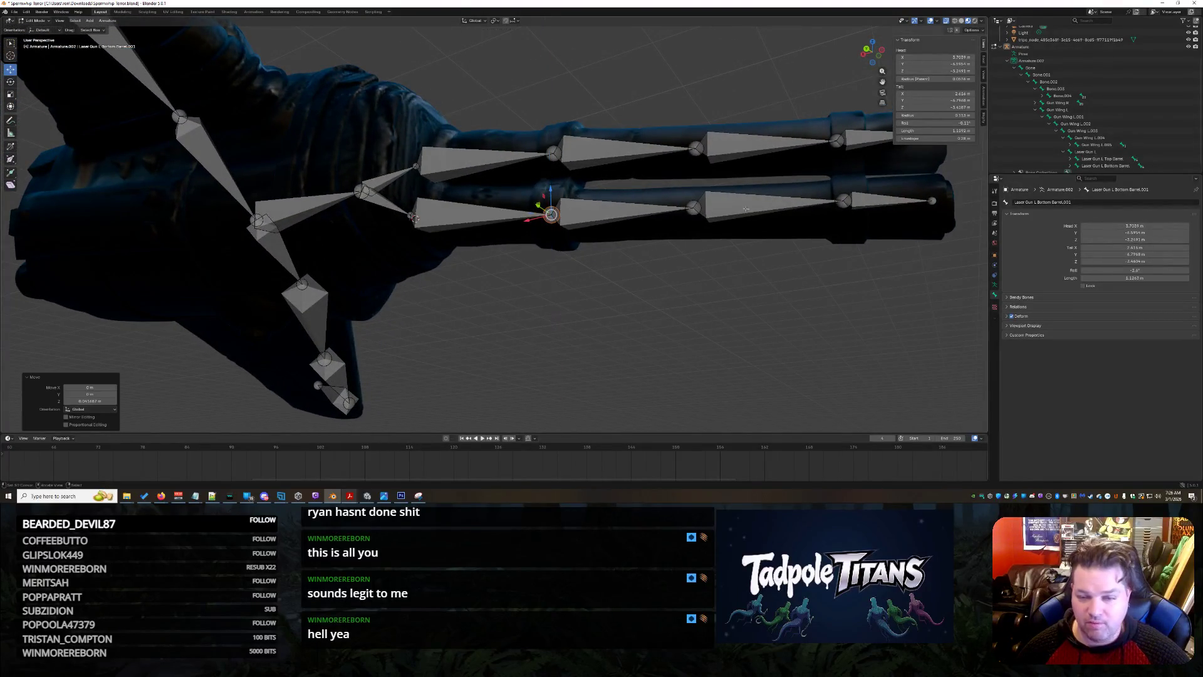
{"action": "scroll", "coordinate": [920, 215], "scroll_direction": "down", "scroll_amount": 3}
{"action": "mouse_move", "coordinate": [919, 215]}
{"action": "middle_mouse_down"}
{"action": "mouse_move", "coordinate": [723, 342]}
{"action": "mouse_move", "coordinate": [497, 296]}
{"action": "middle_mouse_up"}
Select the gun barrel bones and shift them slightly along Y.
{"action": "left_click_drag", "start_coordinate": [442, 410], "coordinate": [300, 106]}
{"action": "middle_click_drag", "start_coordinate": [301, 106], "coordinate": [345, 234]}
{"action": "left_click", "coordinate": [336, 237], "text": "shift"}
{"action": "left_click", "coordinate": [332, 219], "text": "shift"}
{"action": "left_click_drag", "start_coordinate": [335, 249], "coordinate": [351, 254]}
Nudge the lower barrel bone down into the barrel.
{"action": "left_click", "coordinate": [526, 346]}
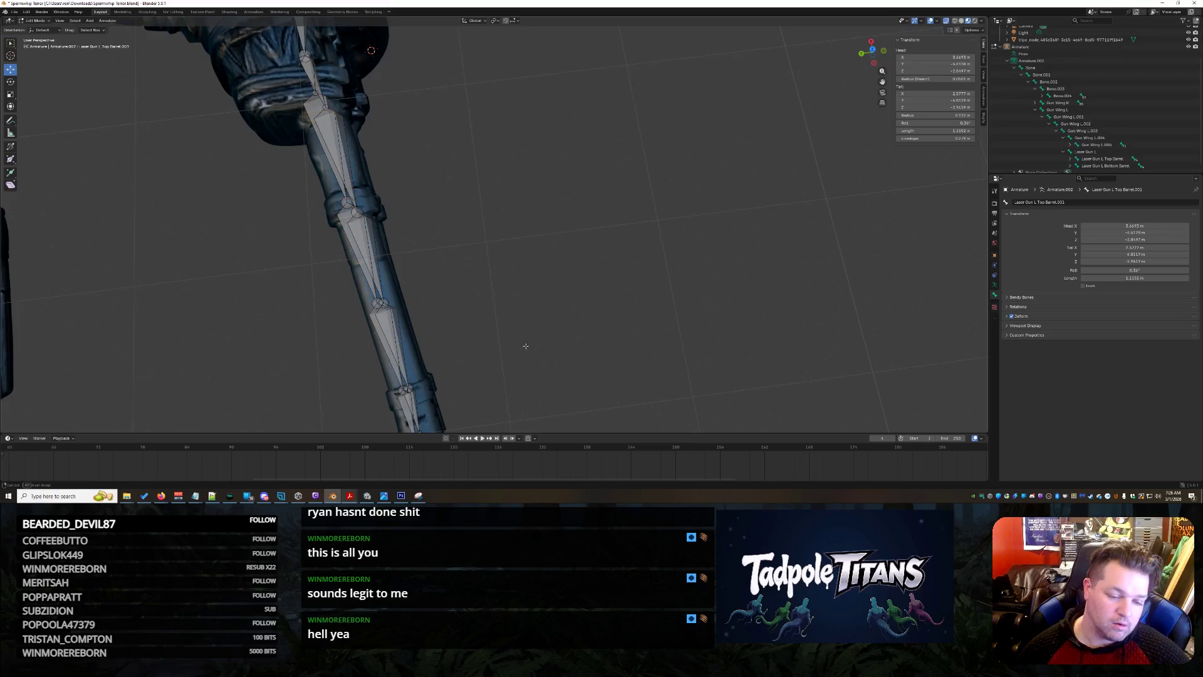
{"action": "middle_click_drag", "start_coordinate": [525, 346], "coordinate": [523, 337]}
{"action": "left_click", "coordinate": [376, 403]}
{"action": "left_click_drag", "start_coordinate": [370, 403], "coordinate": [379, 393]}
{"action": "middle_click_drag", "start_coordinate": [498, 340], "coordinate": [571, 269]}
View the whole ship and collapse the armature's bone hierarchy in the Outliner.
{"action": "mouse_move", "coordinate": [520, 186]}
{"action": "middle_mouse_down"}
{"action": "mouse_move", "coordinate": [533, 277]}
{"action": "mouse_move", "coordinate": [510, 260]}
{"action": "mouse_move", "coordinate": [645, 287]}
{"action": "mouse_move", "coordinate": [571, 289]}
{"action": "mouse_move", "coordinate": [589, 313]}
{"action": "mouse_move", "coordinate": [639, 336]}
{"action": "mouse_move", "coordinate": [607, 344]}
{"action": "mouse_move", "coordinate": [561, 277]}
{"action": "mouse_move", "coordinate": [616, 302]}
{"action": "middle_mouse_up"}
{"action": "scroll", "coordinate": [526, 219], "scroll_direction": "down", "scroll_amount": 5}
{"action": "scroll", "coordinate": [608, 347], "scroll_direction": "up", "scroll_amount": 8}
{"action": "scroll", "coordinate": [562, 276], "scroll_direction": "down", "scroll_amount": 8}
{"action": "scroll", "coordinate": [604, 301], "scroll_direction": "up", "scroll_amount": 6}
{"action": "scroll", "coordinate": [583, 291], "scroll_direction": "down", "scroll_amount": 1}
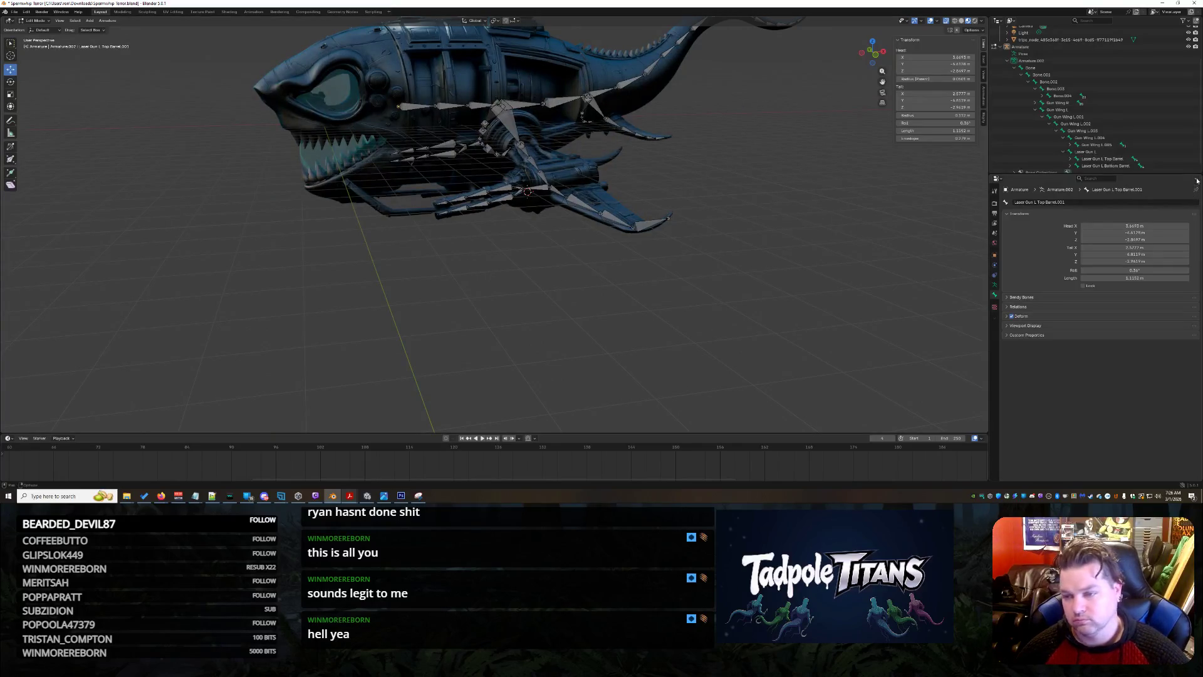
{"action": "left_click", "coordinate": [1007, 61]}
Save the .blend file with Ctrl+S.
{"action": "scroll", "coordinate": [434, 285], "scroll_direction": "down", "scroll_amount": 2}
{"action": "key", "text": "F2"}
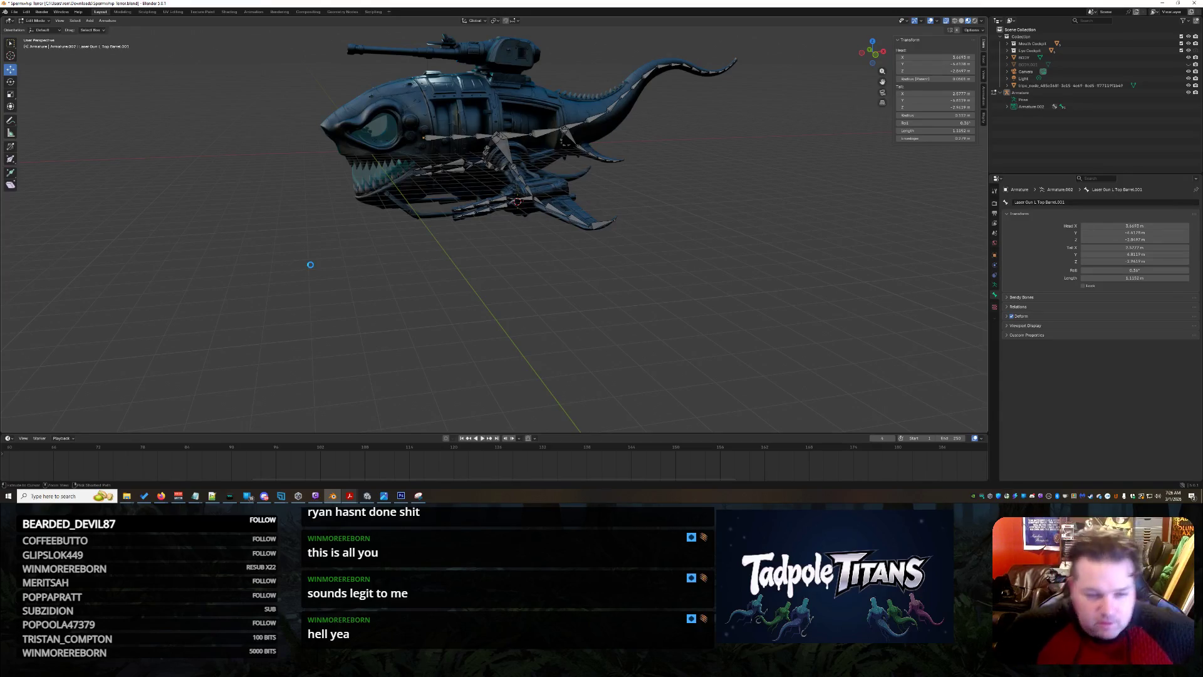
{"action": "key", "text": "ctrl+s"}
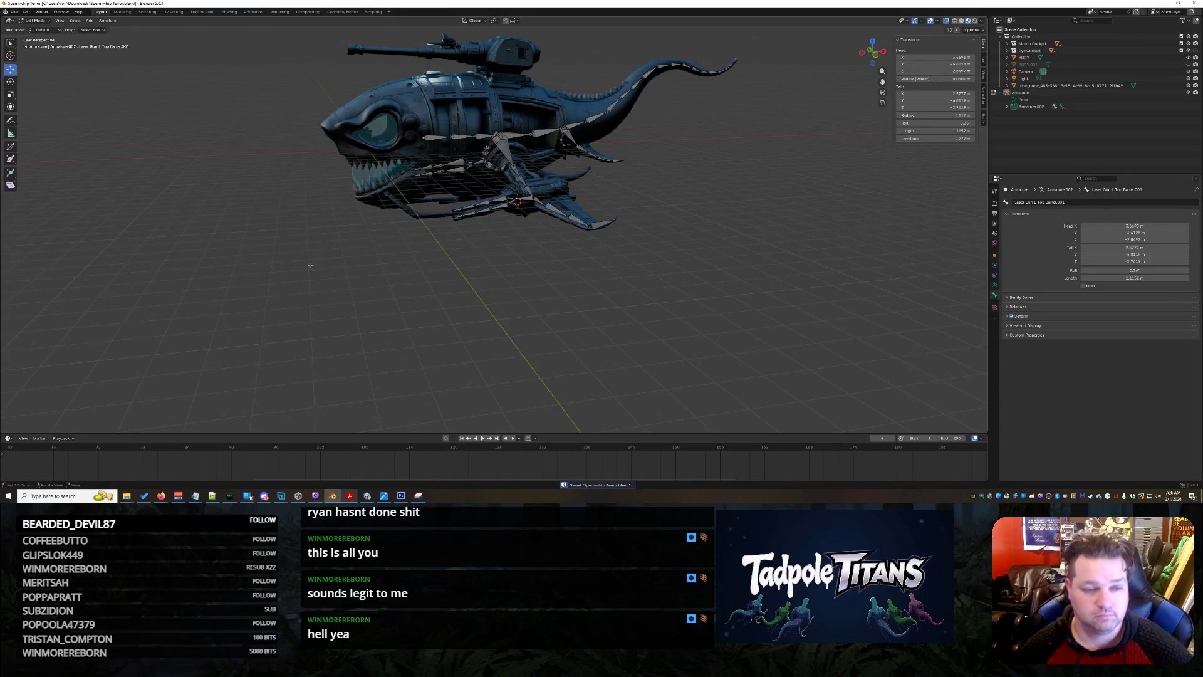
Orbit and zoom around the ship to inspect the rig.
{"action": "scroll", "coordinate": [257, 319], "scroll_direction": "up", "scroll_amount": 4}
{"action": "middle_click_drag", "start_coordinate": [317, 287], "coordinate": [463, 286]}
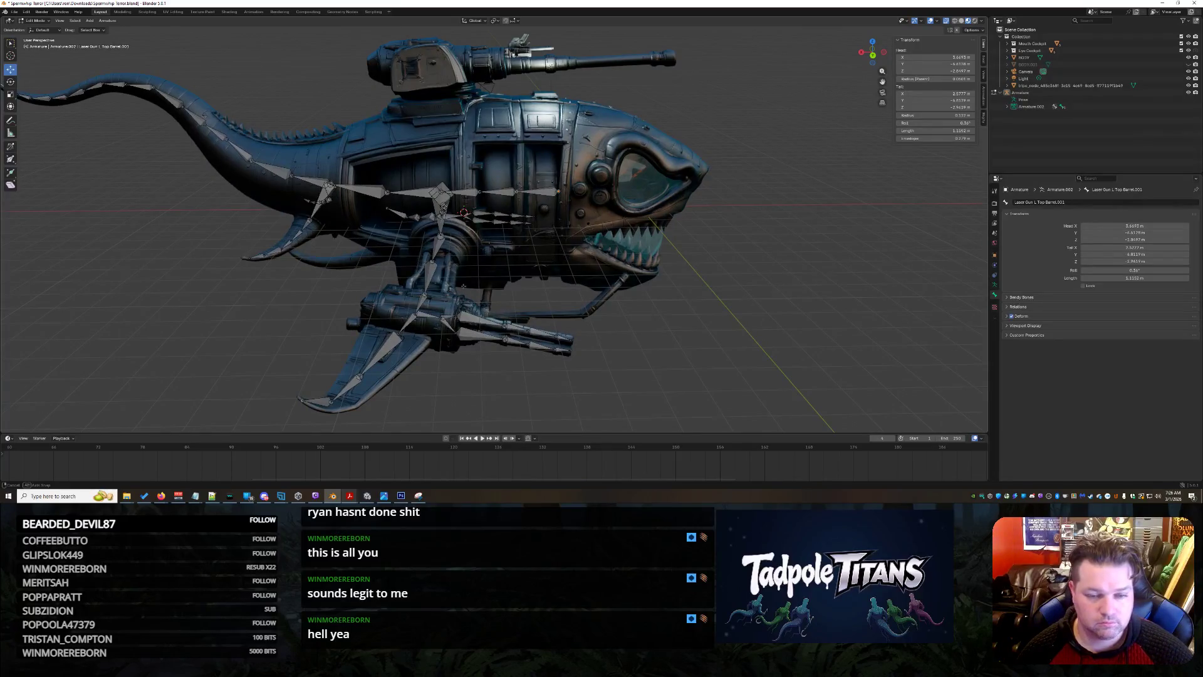
{"action": "scroll", "coordinate": [577, 253], "scroll_direction": "down", "scroll_amount": 4}
{"action": "mouse_move", "coordinate": [577, 254]}
{"action": "middle_mouse_down"}
{"action": "mouse_move", "coordinate": [627, 274]}
{"action": "mouse_move", "coordinate": [621, 259]}
{"action": "middle_mouse_up"}
{"action": "scroll", "coordinate": [616, 257], "scroll_direction": "up", "scroll_amount": 4}
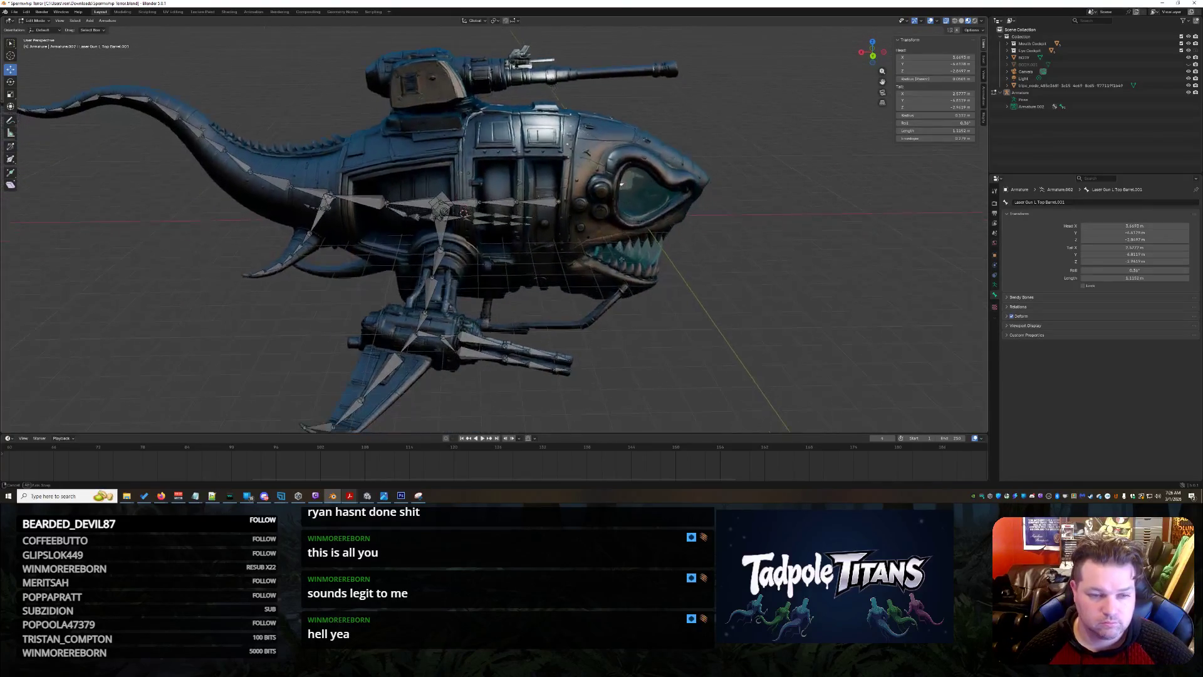
{"action": "scroll", "coordinate": [367, 173], "scroll_direction": "up", "scroll_amount": 3}
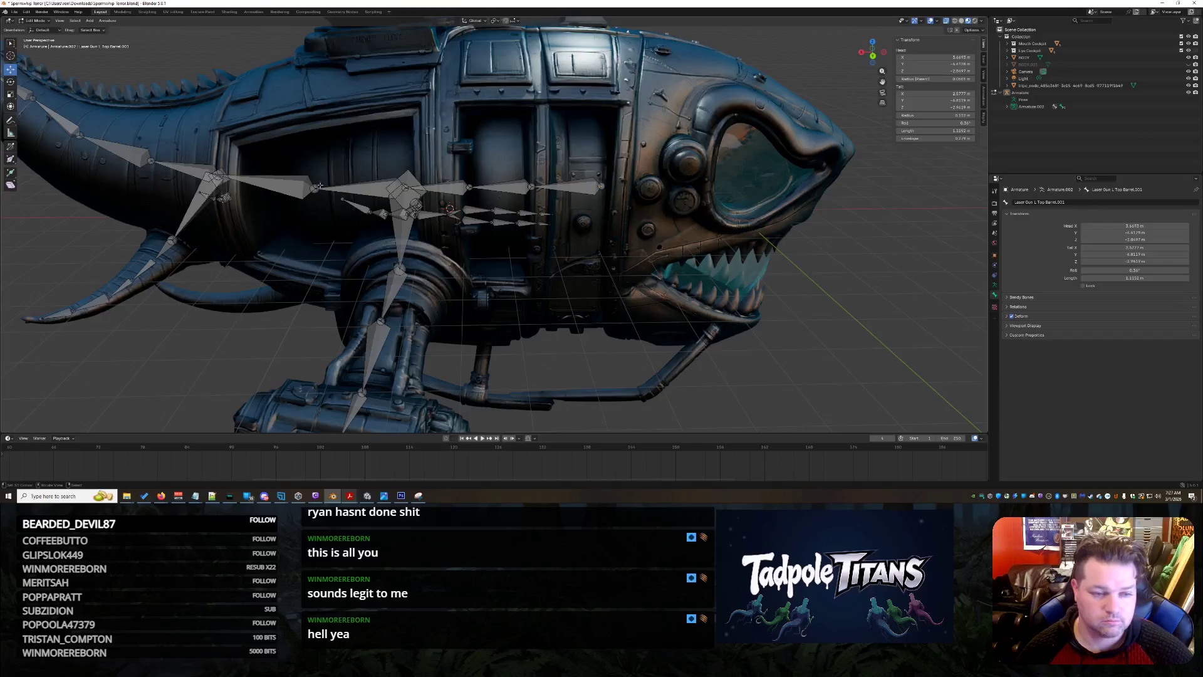
{"action": "scroll", "coordinate": [574, 191], "scroll_direction": "down", "scroll_amount": 5}
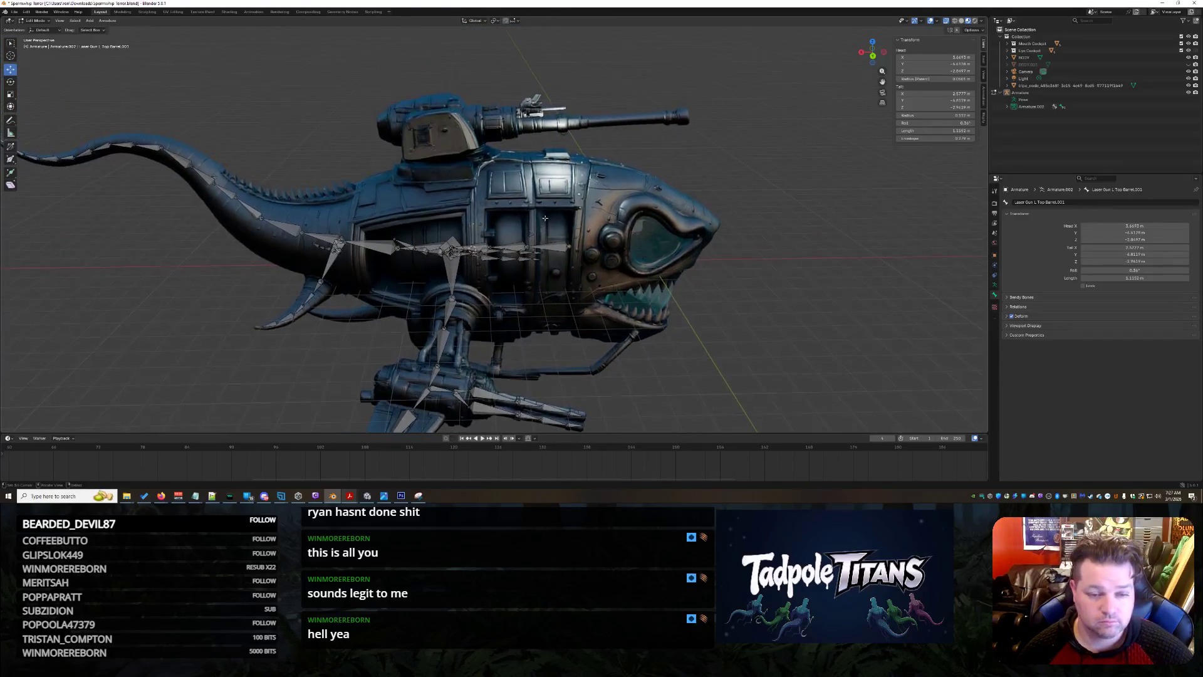
{"action": "scroll", "coordinate": [427, 240], "scroll_direction": "up", "scroll_amount": 2}
Extrude a bone upward from Bone.003 and name it 'Top Gun Spine'.
{"action": "left_click", "coordinate": [369, 256]}
{"action": "key", "text": "e"}
{"action": "left_click", "coordinate": [376, 182]}
{"action": "key", "text": "F2"}
{"action": "type", "text": "Top Gun Supp"}
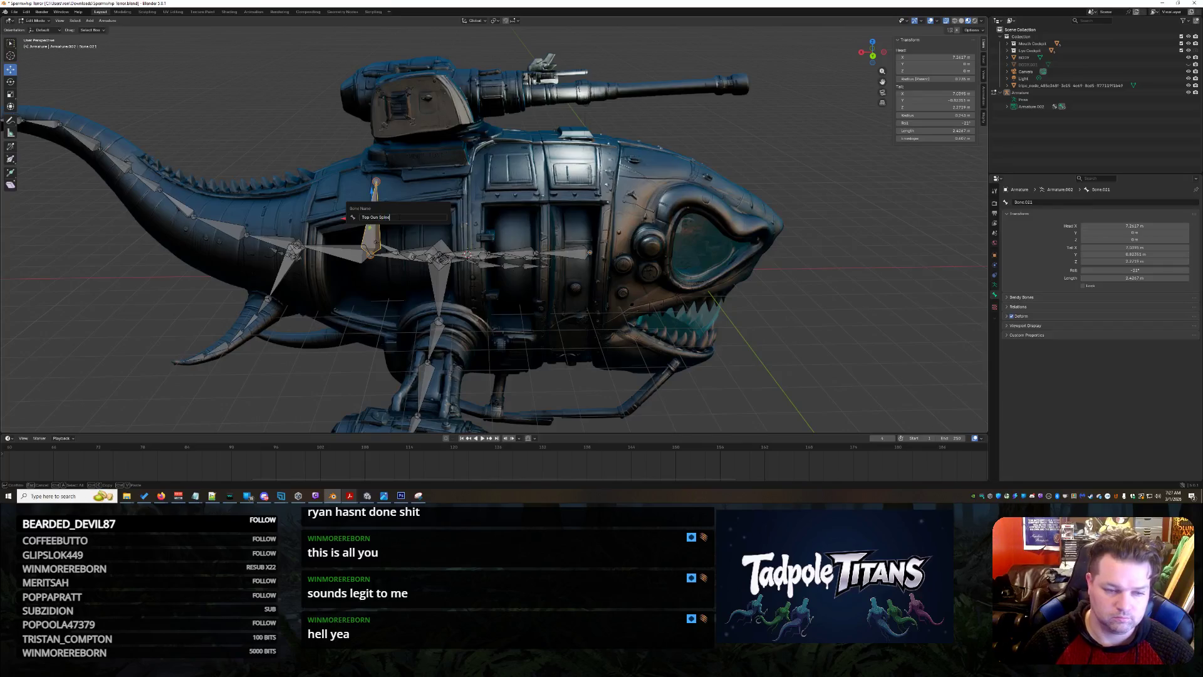
{"action": "key", "text": "Return"}
Edit the new bone's tail X and Y coordinates in the Transform panel.
{"action": "middle_click_drag", "start_coordinate": [388, 219], "coordinate": [555, 222]}
{"action": "left_click", "coordinate": [934, 93]}
{"action": "key", "text": "Return"}
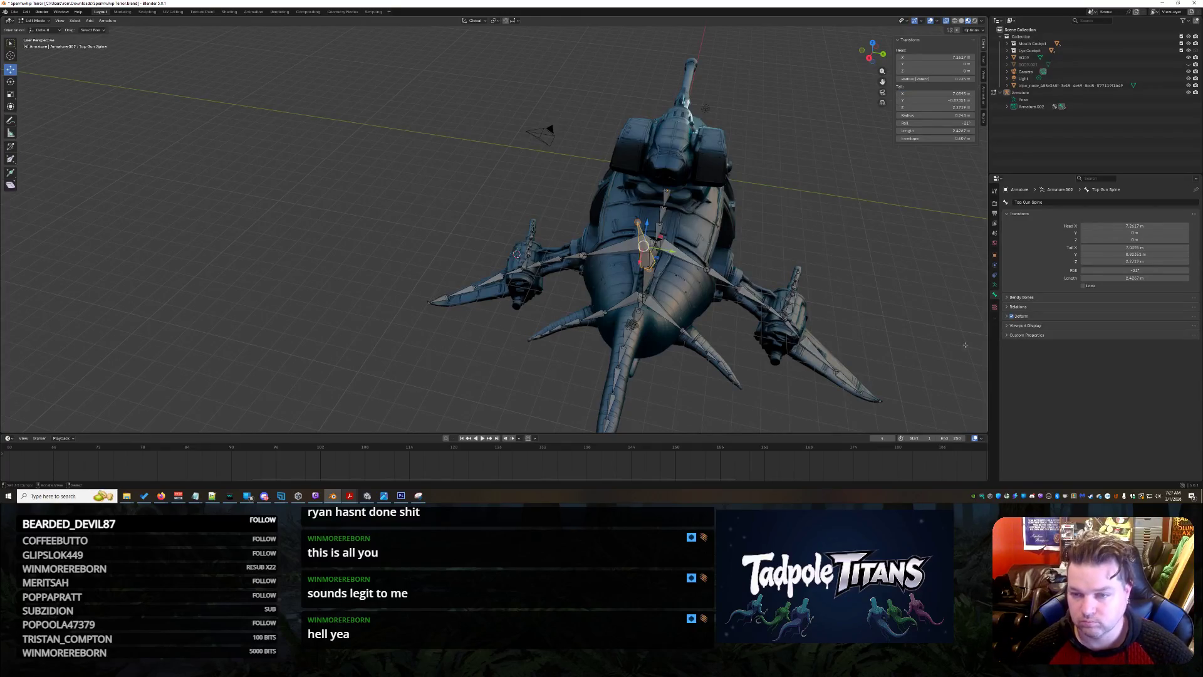
{"action": "left_click", "coordinate": [937, 100]}
{"action": "key", "text": "Return"}
Extrude a second bone up toward the turret, undoing an extra extrusion.
{"action": "middle_click_drag", "start_coordinate": [414, 351], "coordinate": [507, 251]}
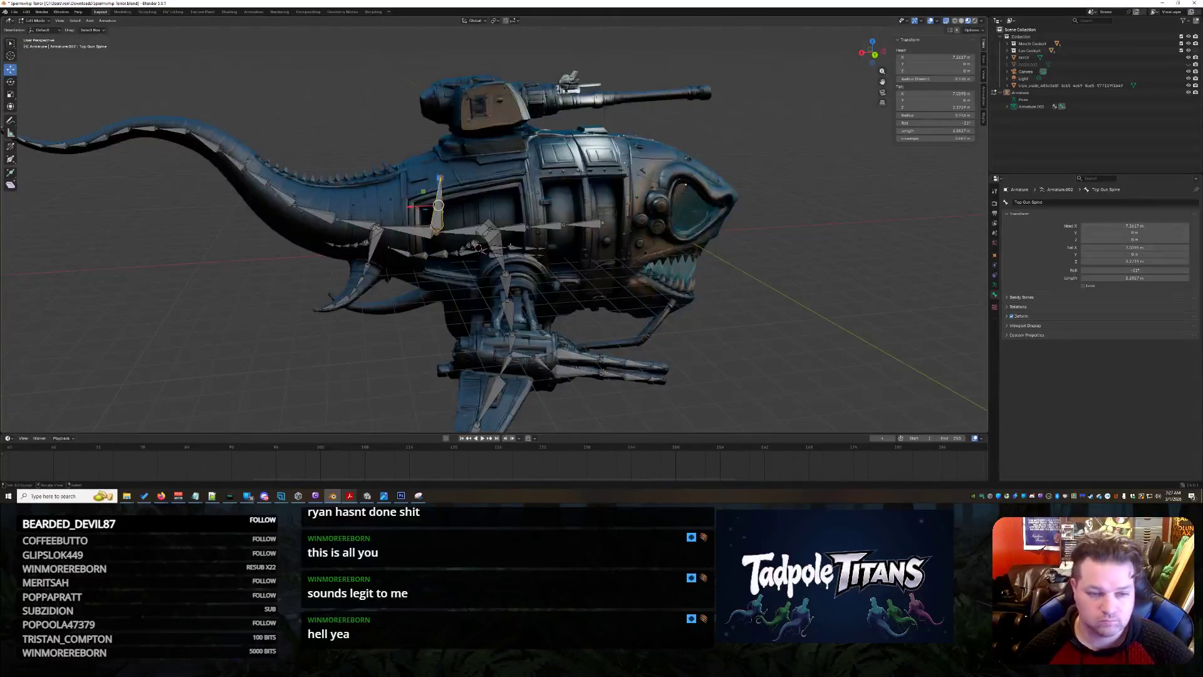
{"action": "scroll", "coordinate": [414, 167], "scroll_direction": "up", "scroll_amount": 3}
{"action": "middle_click_drag", "start_coordinate": [396, 145], "coordinate": [501, 195]}
{"action": "key", "text": "e"}
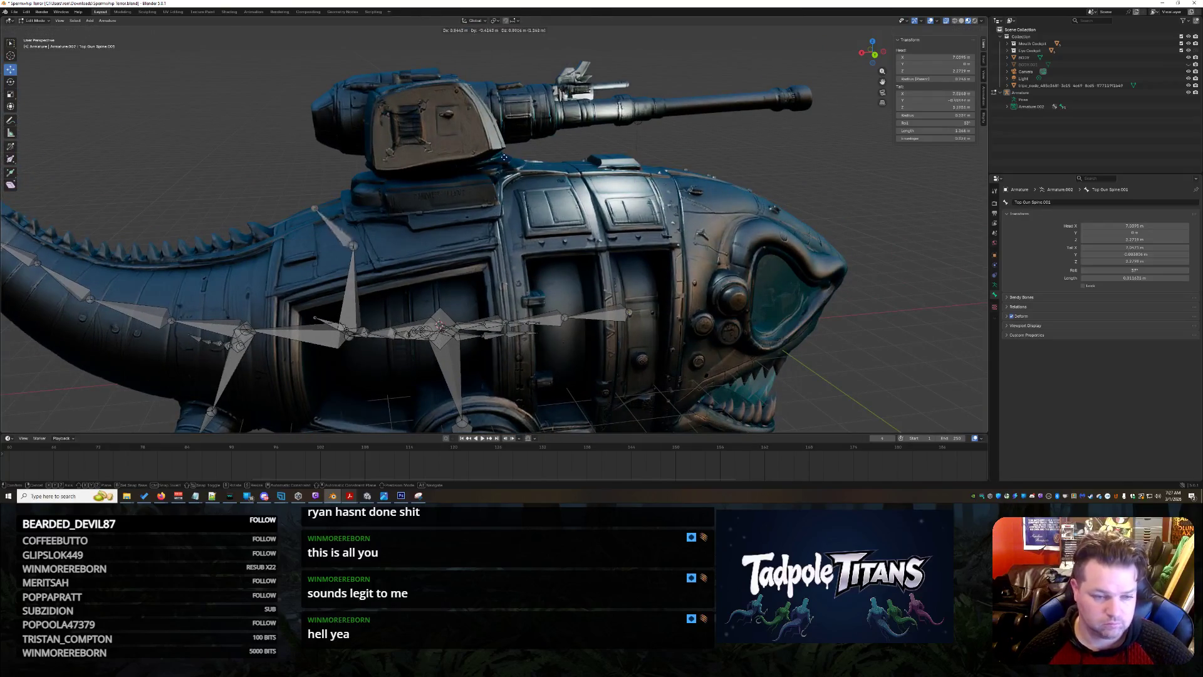
{"action": "left_click", "coordinate": [591, 149]}
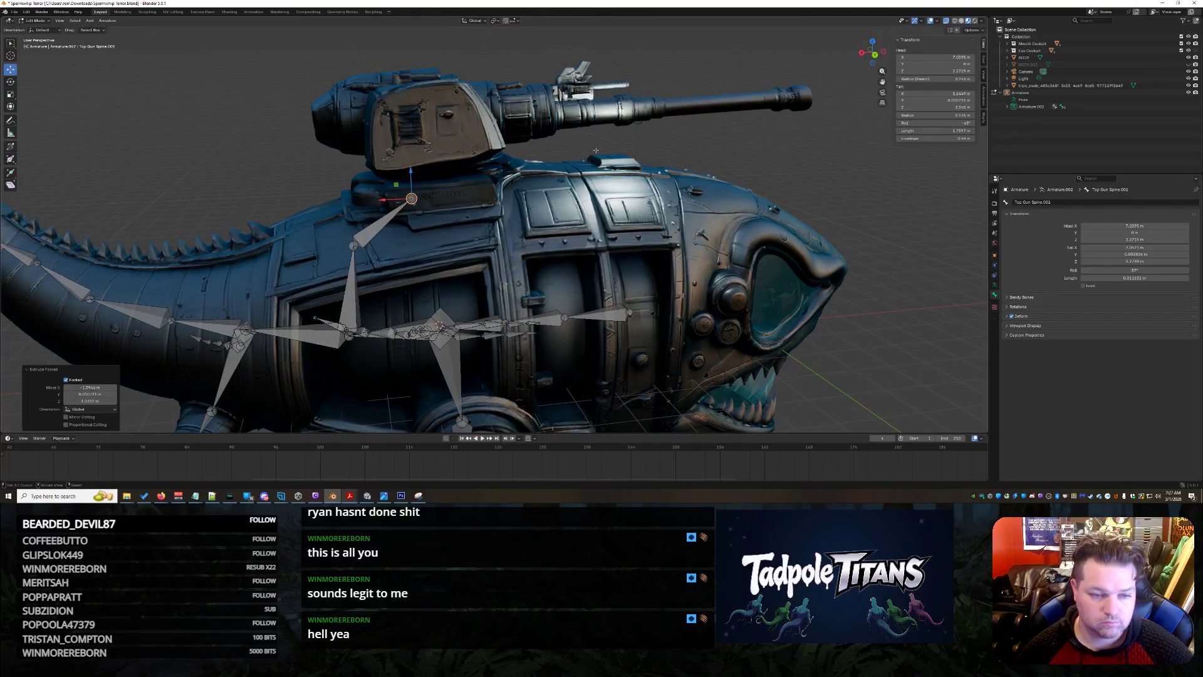
{"action": "mouse_move", "coordinate": [591, 151]}
{"action": "middle_mouse_down"}
{"action": "mouse_move", "coordinate": [641, 224]}
{"action": "mouse_move", "coordinate": [499, 200]}
{"action": "middle_mouse_up"}
{"action": "key", "text": "e"}
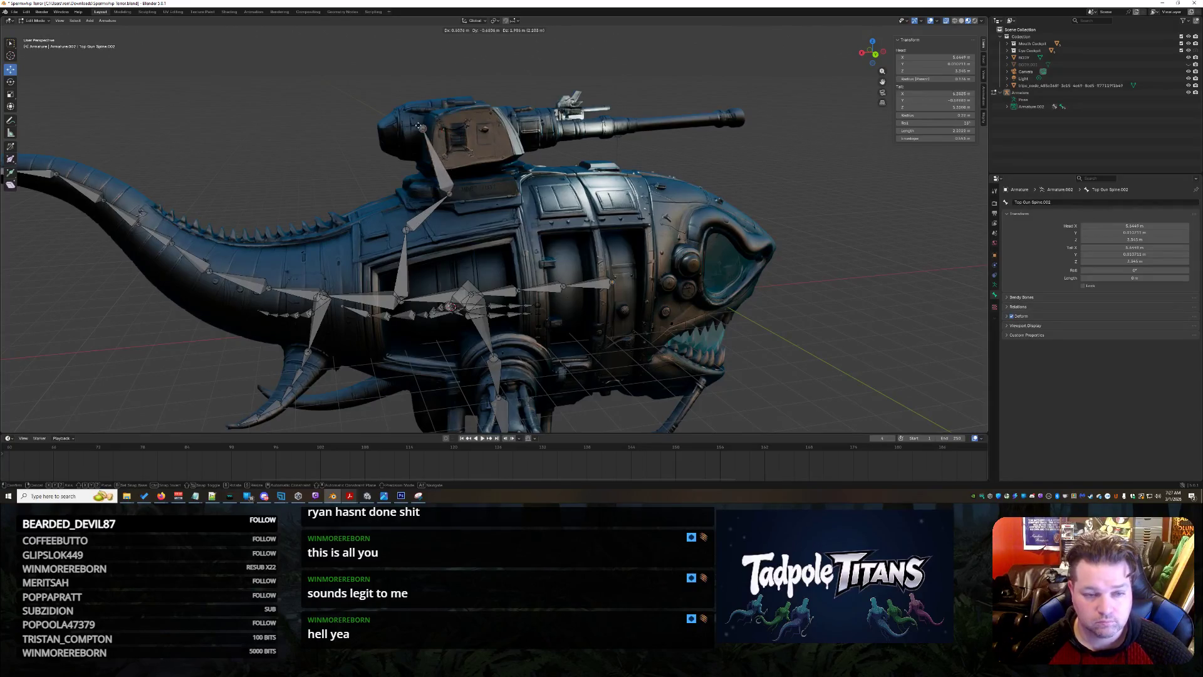
{"action": "right_click", "coordinate": [449, 194]}
{"action": "key", "text": "ctrl+z"}
{"action": "key", "text": "ctrl+z"}
{"action": "key", "text": "ctrl+z"}
{"action": "key", "text": "ctrl+z"}
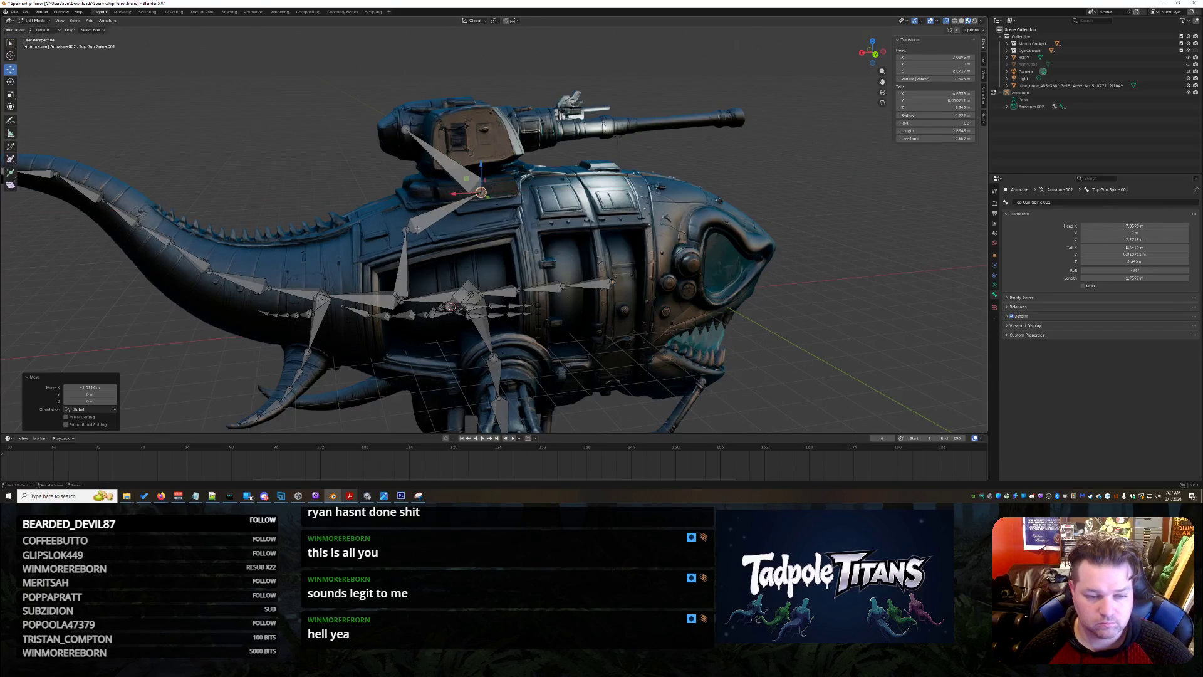
Shift the bone joint along X and lower it along Z.
{"action": "left_click_drag", "start_coordinate": [376, 232], "coordinate": [417, 230]}
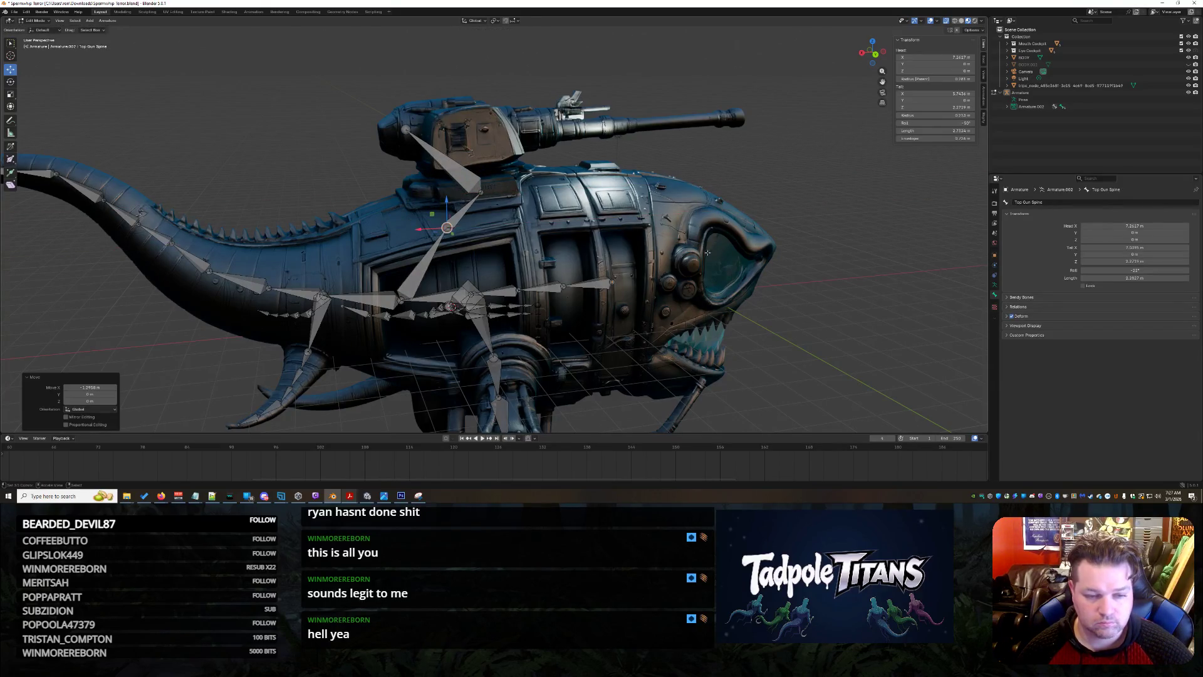
{"action": "key", "text": "g"}
{"action": "key", "text": "z"}
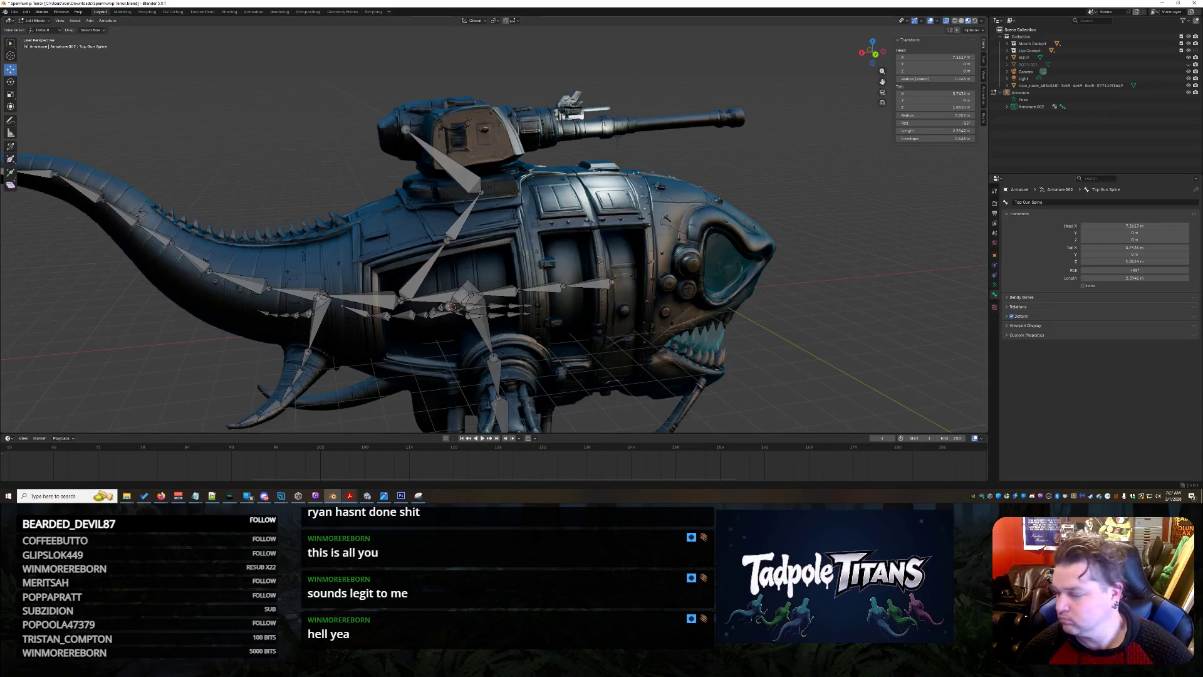
Set the bone's Head Y and Tail Y to 0 in the Transform panel.
{"action": "mouse_move", "coordinate": [932, 311]}
{"action": "middle_mouse_down"}
{"action": "mouse_move", "coordinate": [913, 282]}
{"action": "mouse_move", "coordinate": [885, 288]}
{"action": "middle_mouse_up"}
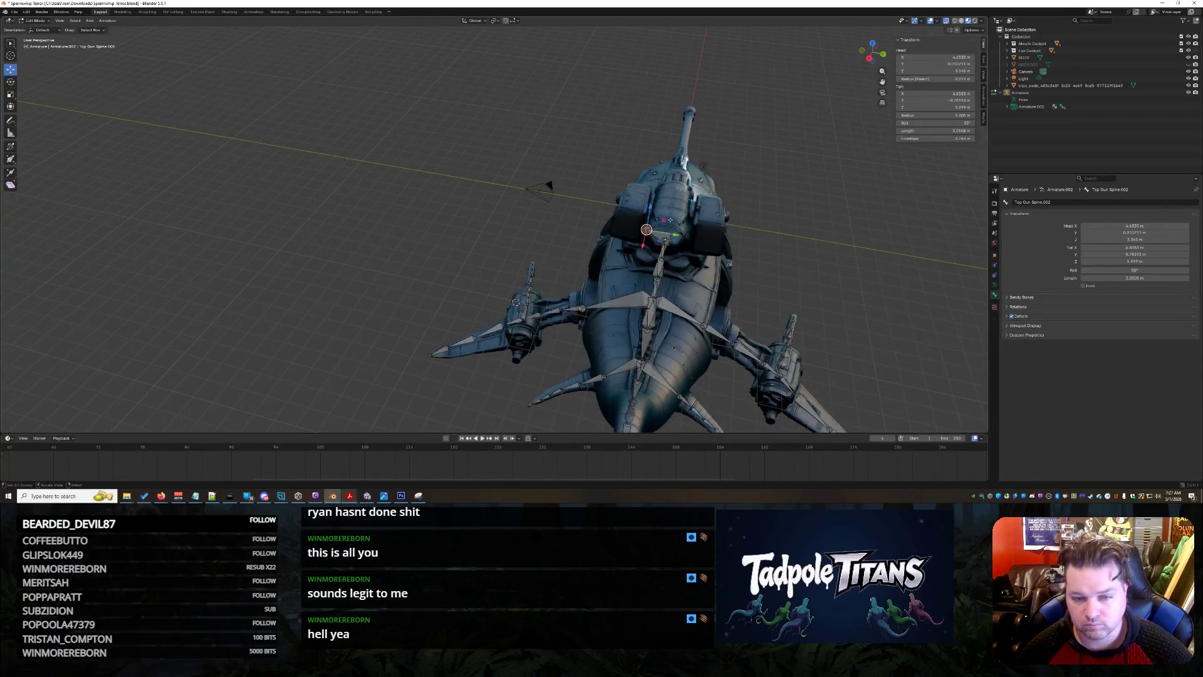
{"action": "left_click", "coordinate": [931, 66]}
{"action": "type", "text": "0"}
{"action": "key", "text": "Return"}
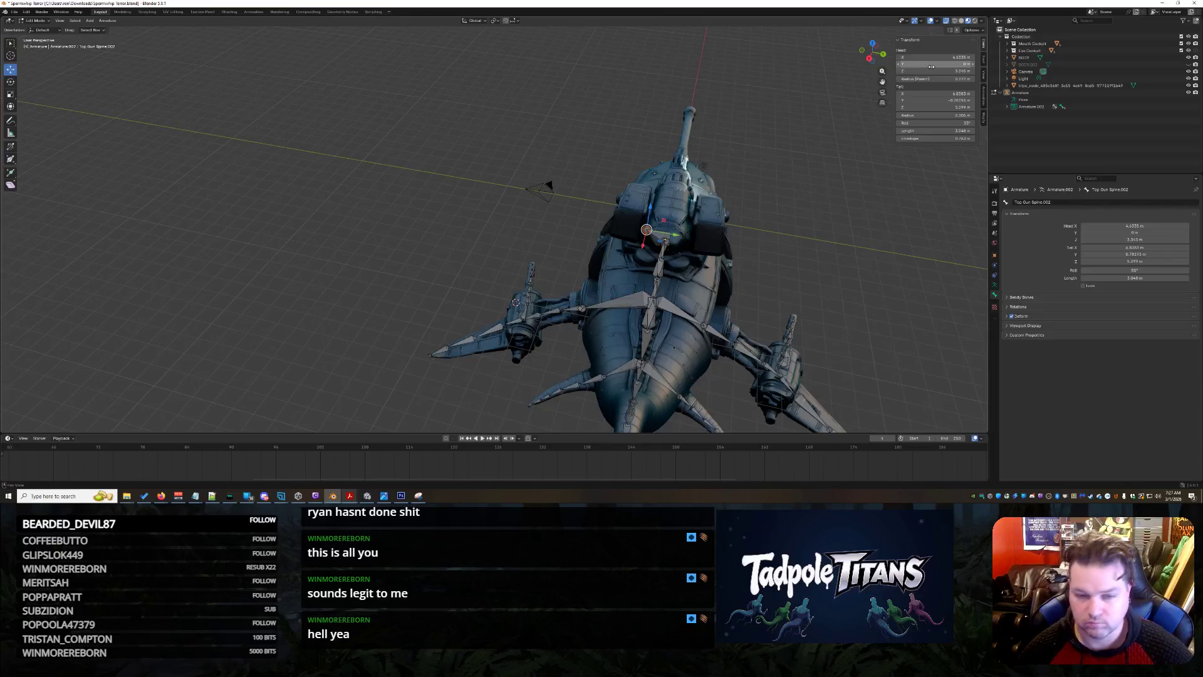
{"action": "left_click", "coordinate": [931, 99]}
{"action": "type", "text": "0"}
{"action": "key", "text": "Return"}
{"action": "middle_click_drag", "start_coordinate": [846, 267], "coordinate": [667, 215]}
{"action": "middle_click_drag", "start_coordinate": [516, 178], "coordinate": [511, 210], "text": "shift"}
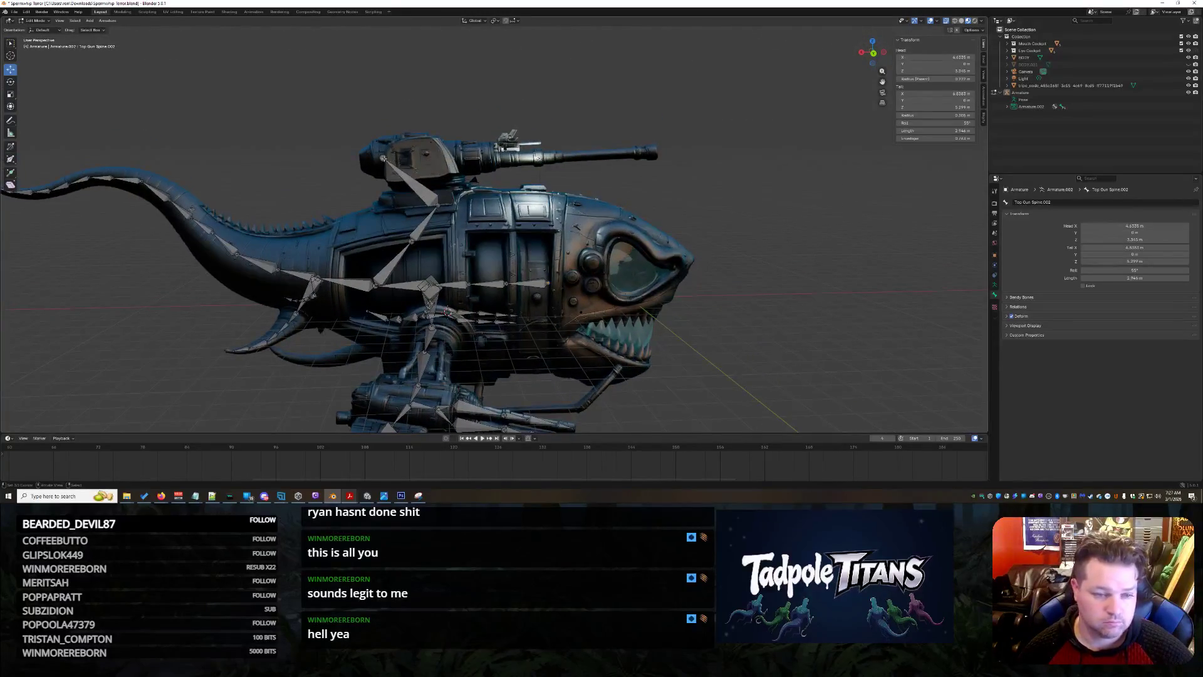
Lower the turret bone's head slightly and rename the bone 'TOP GUN'.
{"action": "left_click_drag", "start_coordinate": [386, 147], "coordinate": [385, 151]}
{"action": "scroll", "coordinate": [474, 170], "scroll_direction": "up", "scroll_amount": 3}
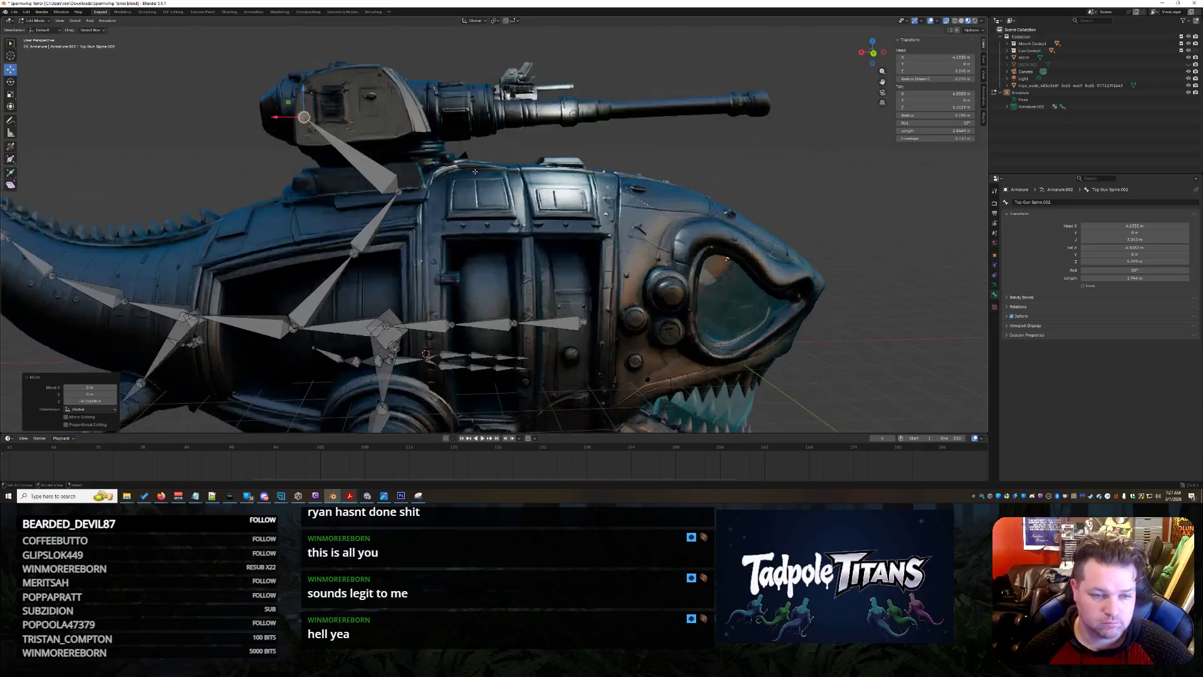
{"action": "scroll", "coordinate": [484, 165], "scroll_direction": "down", "scroll_amount": 1}
{"action": "left_click", "coordinate": [398, 177]}
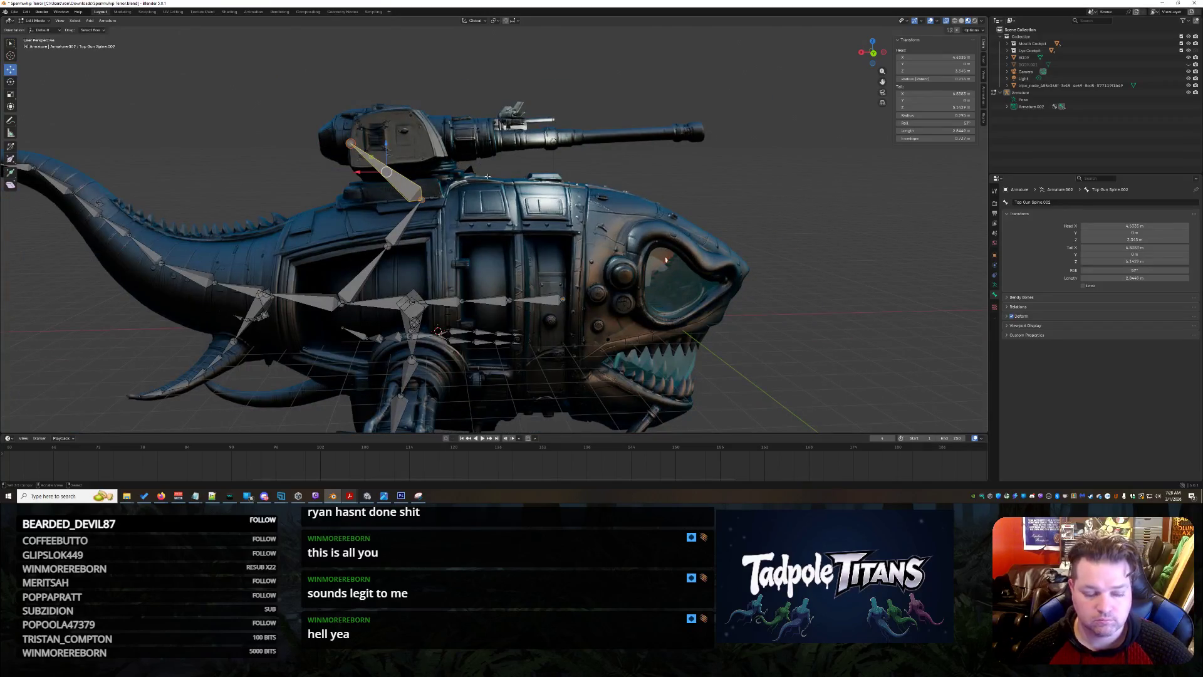
{"action": "key", "text": "F2"}
{"action": "type", "text": "TOP GUN"}
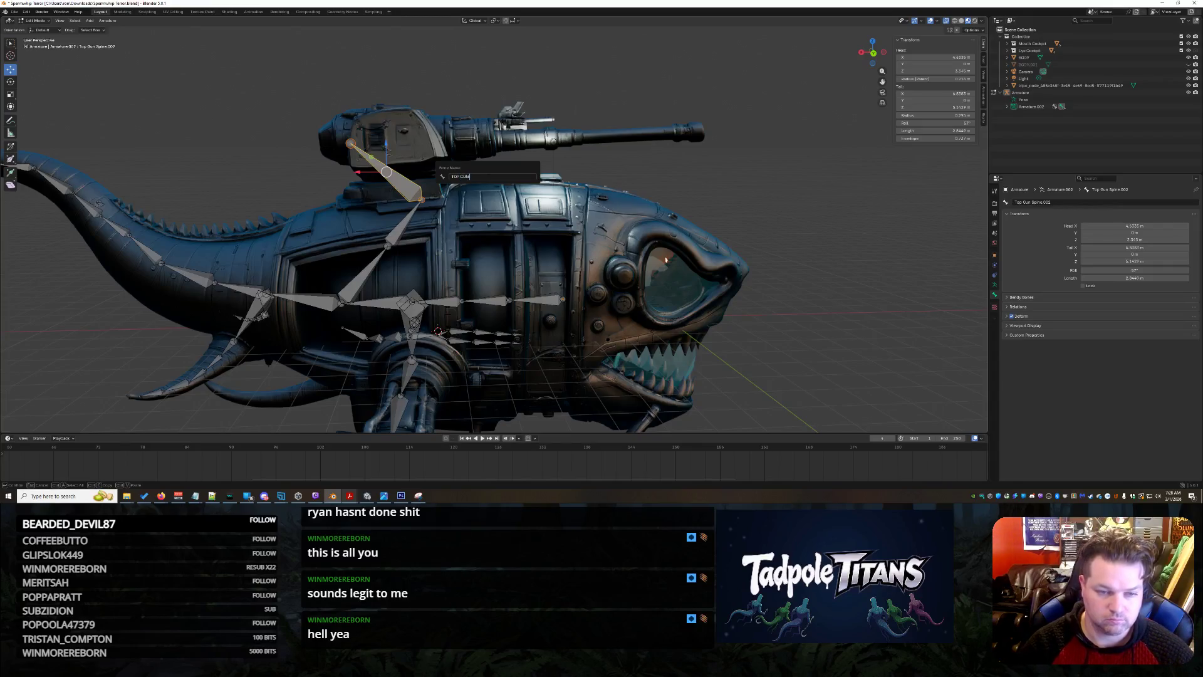
{"action": "key", "text": "Return"}
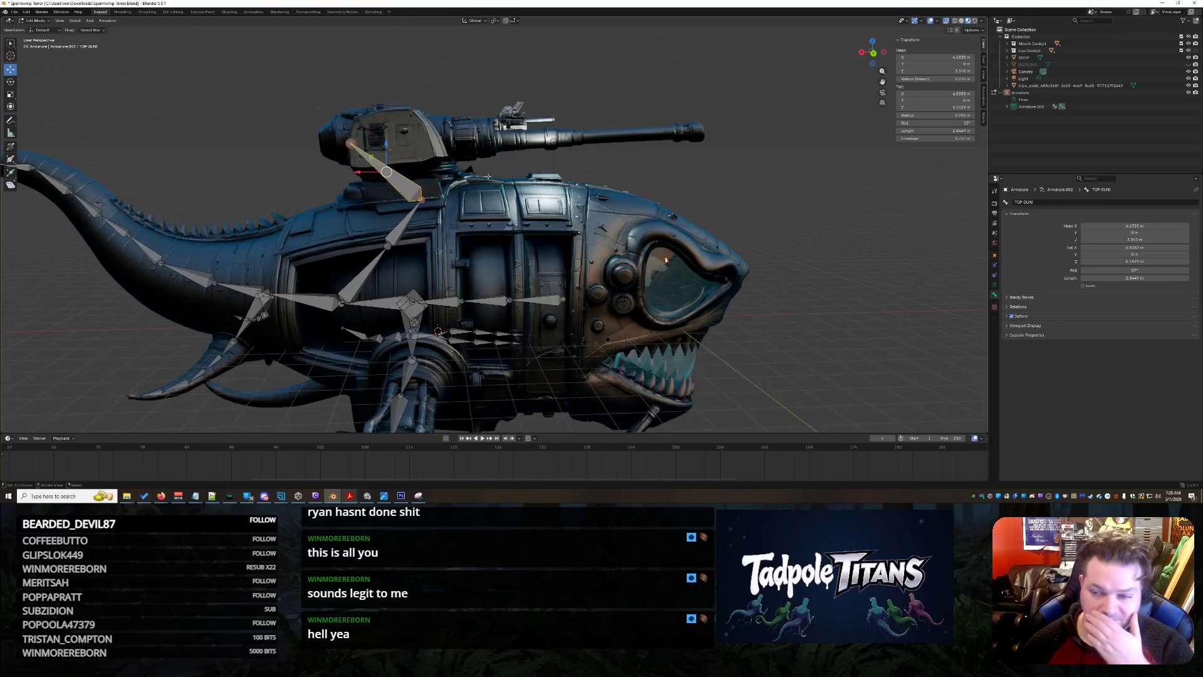
Extrude bones TOP GUN.001 through TOP GUN.004 along the turret barrel.
{"action": "middle_click_drag", "start_coordinate": [505, 202], "coordinate": [503, 226], "text": "shift"}
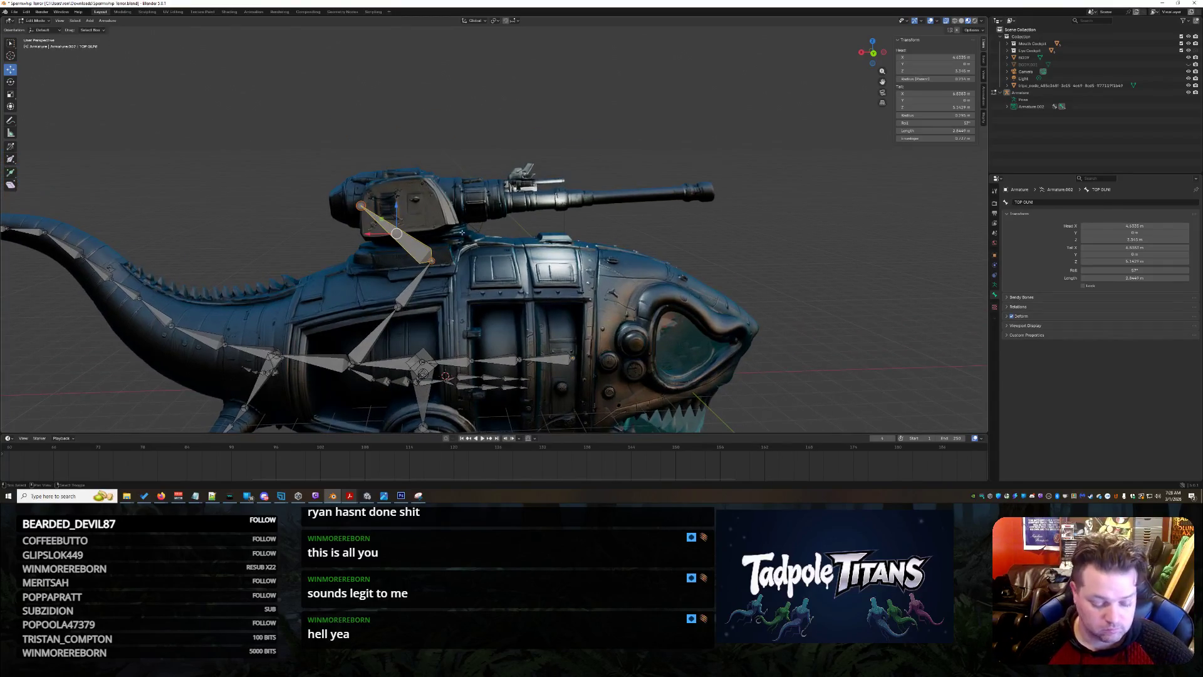
{"action": "key", "text": "e"}
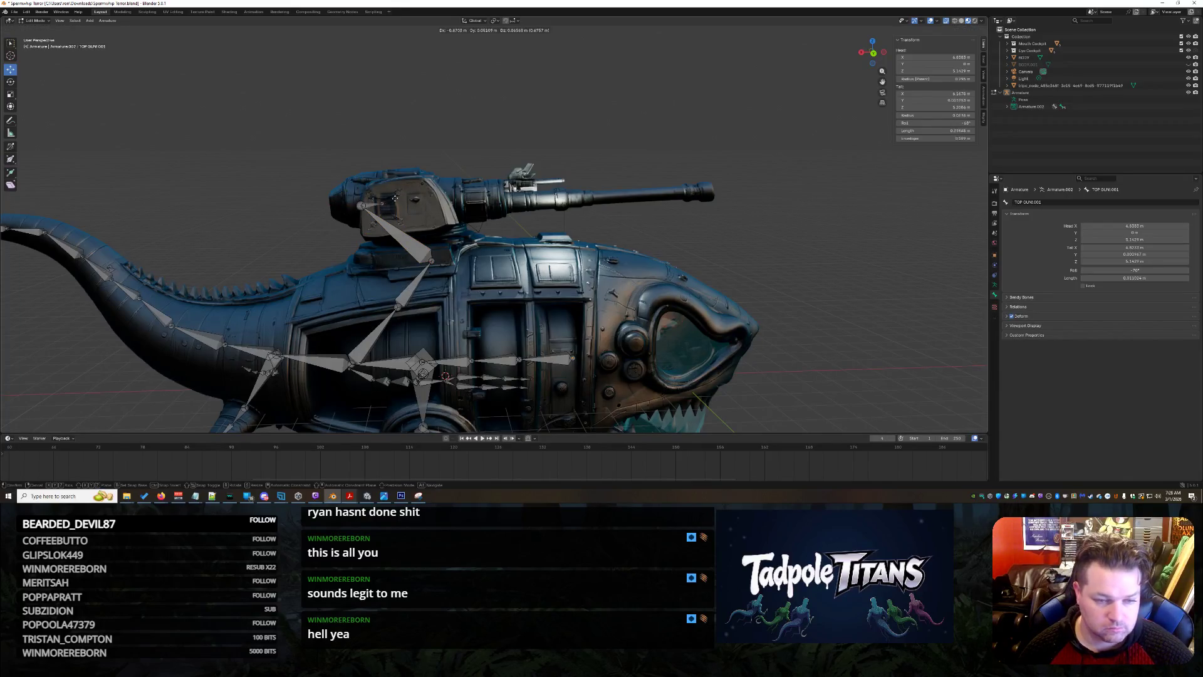
{"action": "left_click", "coordinate": [442, 196]}
{"action": "key", "text": "e"}
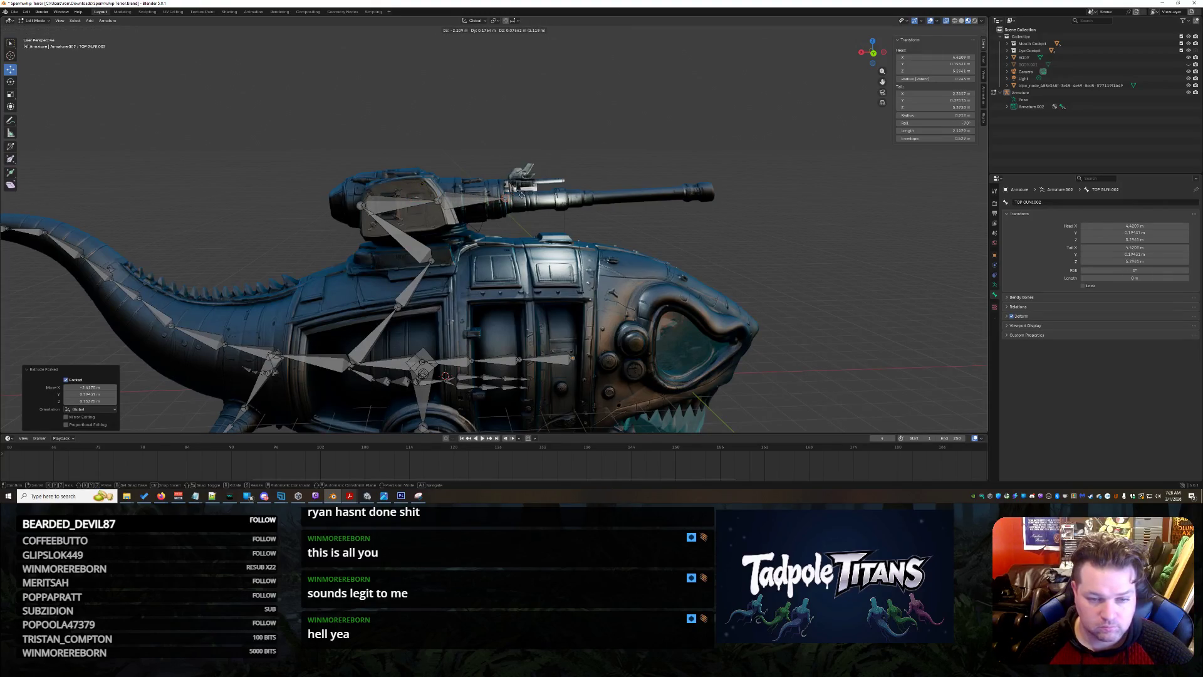
{"action": "left_click", "coordinate": [520, 197]}
{"action": "key", "text": "e"}
{"action": "left_click", "coordinate": [583, 195]}
{"action": "key", "text": "e"}
{"action": "left_click", "coordinate": [600, 194]}
Extrude bones TOP GUN.005 through TOP GUN.008 out to the barrel's muzzle.
{"action": "key", "text": "e"}
{"action": "left_click", "coordinate": [601, 194]}
{"action": "key", "text": "e"}
{"action": "left_click", "coordinate": [705, 187]}
{"action": "key", "text": "e"}
{"action": "left_click", "coordinate": [714, 188]}
{"action": "key", "text": "e"}
{"action": "left_click", "coordinate": [731, 188]}
{"action": "scroll", "coordinate": [693, 288], "scroll_direction": "up", "scroll_amount": 5}
Raise the TOP GUN.007 and .006 joints and reposition the TOP GUN.005 to .002 bones along the barrel.
{"action": "mouse_move", "coordinate": [693, 288]}
{"action": "middle_mouse_down"}
{"action": "mouse_move", "coordinate": [531, 136]}
{"action": "mouse_move", "coordinate": [542, 179]}
{"action": "middle_mouse_up"}
{"action": "middle_click_drag", "start_coordinate": [320, 302], "coordinate": [400, 309]}
{"action": "left_click", "coordinate": [341, 241]}
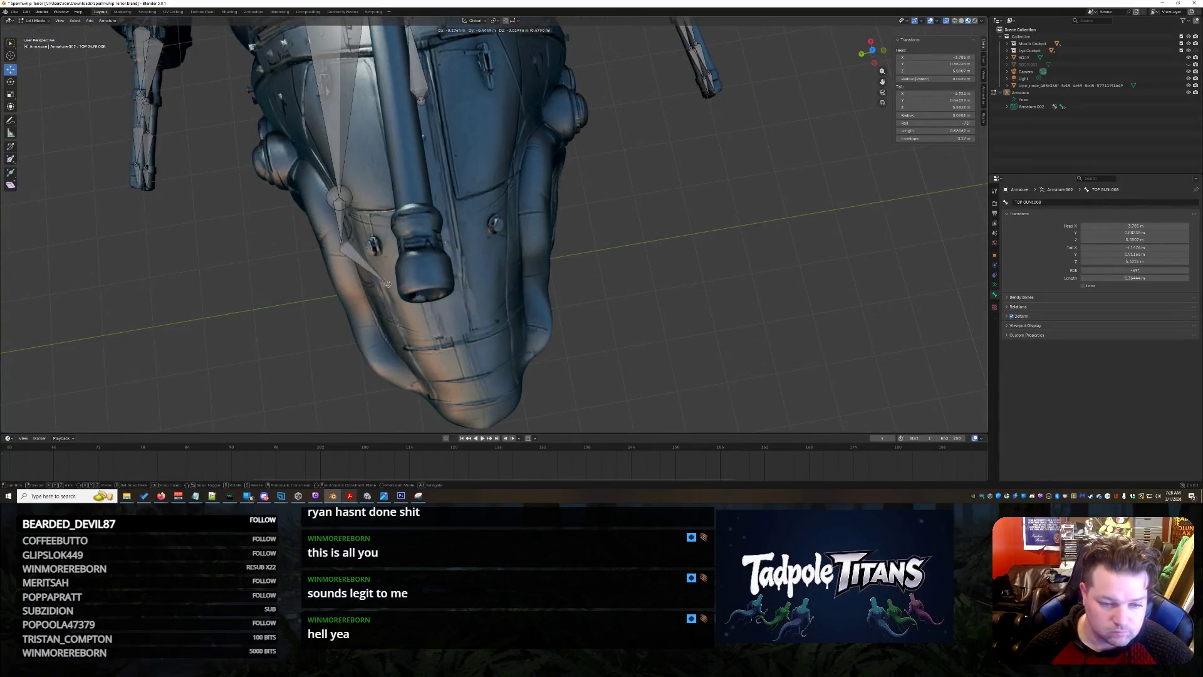
{"action": "left_click_drag", "start_coordinate": [341, 241], "coordinate": [348, 94]}
{"action": "left_click", "coordinate": [339, 197]}
{"action": "middle_click_drag", "start_coordinate": [438, 201], "coordinate": [502, 280]}
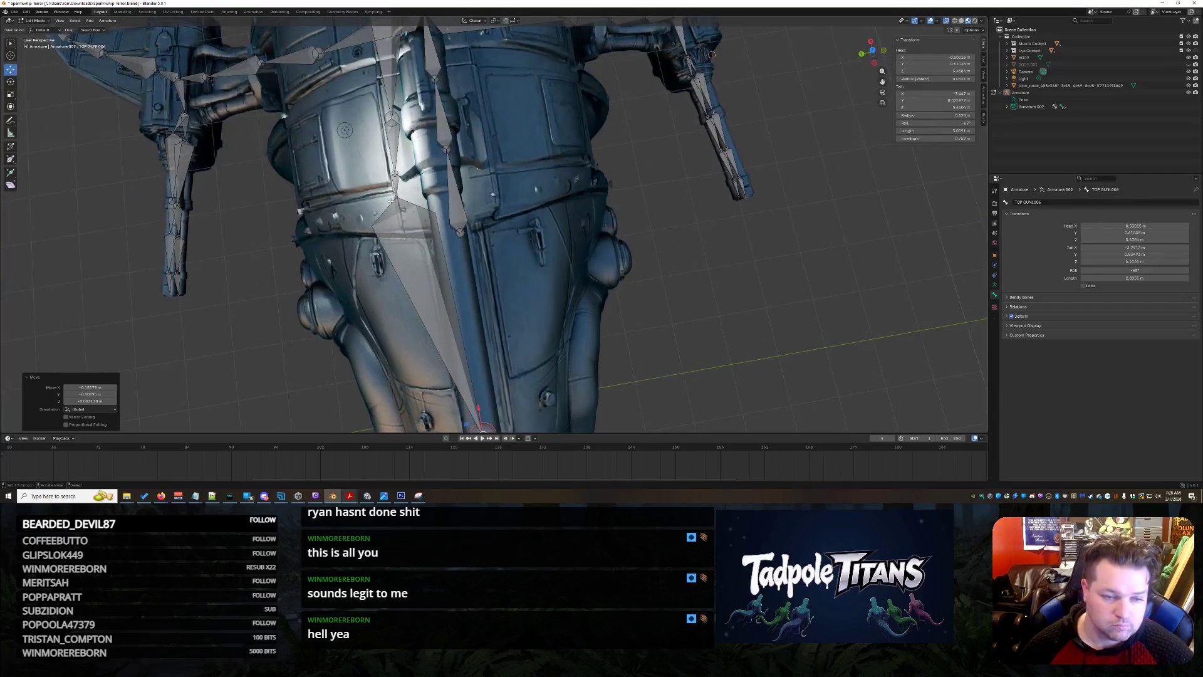
{"action": "left_click_drag", "start_coordinate": [395, 198], "coordinate": [437, 190]}
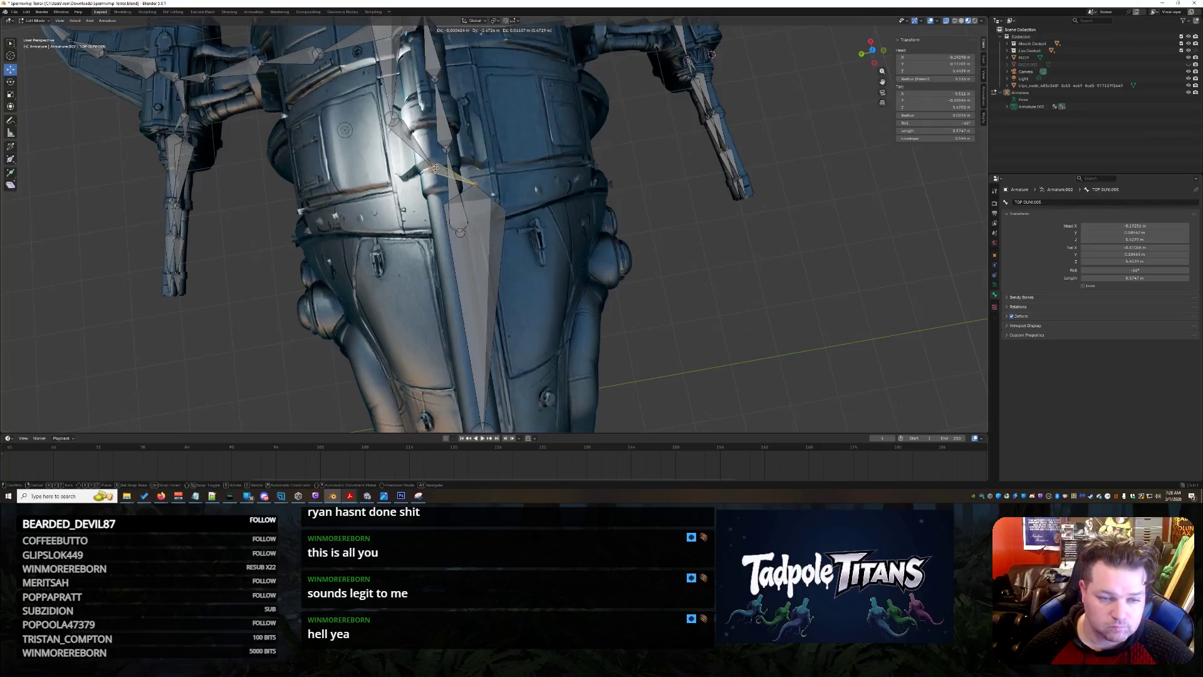
{"action": "key", "text": "ctrl+z"}
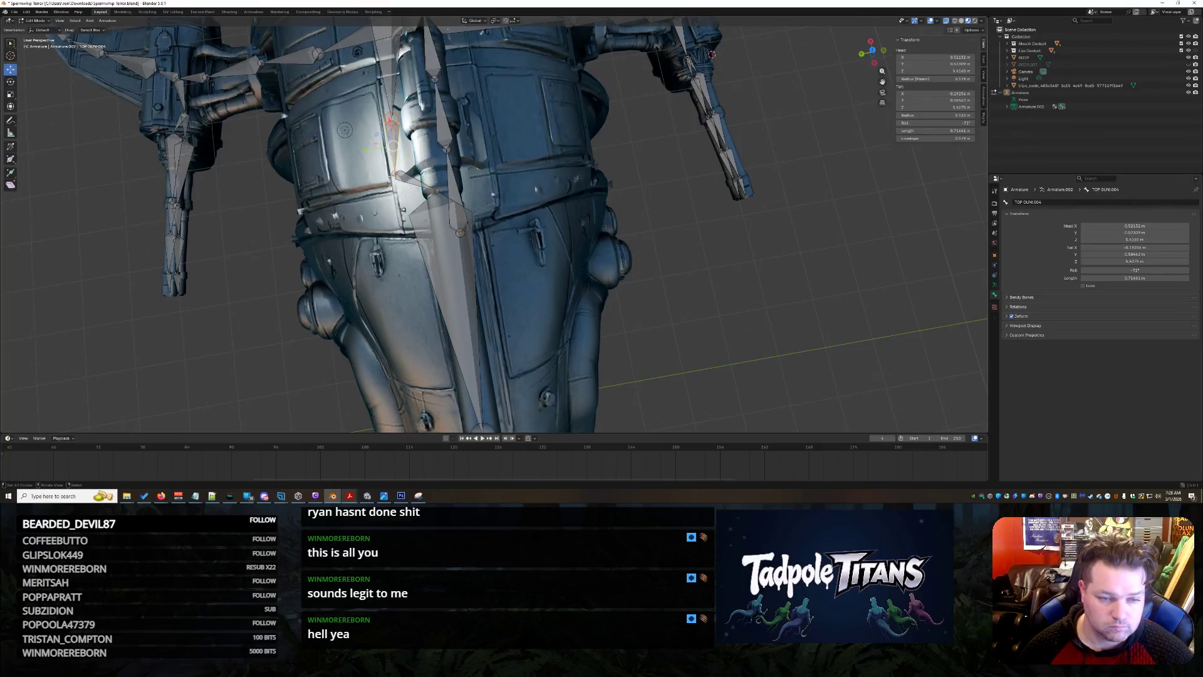
{"action": "mouse_move", "coordinate": [395, 174]}
{"action": "left_mouse_down"}
{"action": "mouse_move", "coordinate": [437, 166]}
{"action": "mouse_move", "coordinate": [433, 153]}
{"action": "left_mouse_up"}
{"action": "middle_click_drag", "start_coordinate": [433, 152], "coordinate": [499, 241]}
{"action": "left_click_drag", "start_coordinate": [435, 230], "coordinate": [433, 239]}
{"action": "middle_click_drag", "start_coordinate": [433, 238], "coordinate": [525, 227]}
Select TOP GUN.001, then nudge the TOP GUN.006 tail joint slightly down on the barrel.
{"action": "left_click", "coordinate": [422, 214]}
{"action": "mouse_move", "coordinate": [421, 213]}
{"action": "middle_mouse_down"}
{"action": "mouse_move", "coordinate": [668, 268]}
{"action": "mouse_move", "coordinate": [589, 277]}
{"action": "mouse_move", "coordinate": [691, 256]}
{"action": "mouse_move", "coordinate": [611, 266]}
{"action": "mouse_move", "coordinate": [632, 263]}
{"action": "middle_mouse_up"}
{"action": "scroll", "coordinate": [588, 256], "scroll_direction": "down", "scroll_amount": 6}
{"action": "scroll", "coordinate": [667, 269], "scroll_direction": "up", "scroll_amount": 4}
{"action": "scroll", "coordinate": [595, 268], "scroll_direction": "up", "scroll_amount": 5}
{"action": "left_click", "coordinate": [844, 150]}
{"action": "left_click_drag", "start_coordinate": [845, 150], "coordinate": [847, 166]}
{"action": "scroll", "coordinate": [775, 284], "scroll_direction": "down", "scroll_amount": 4}
{"action": "mouse_move", "coordinate": [775, 284]}
{"action": "middle_mouse_down"}
{"action": "mouse_move", "coordinate": [719, 321]}
{"action": "mouse_move", "coordinate": [755, 286]}
{"action": "middle_mouse_up"}
{"action": "scroll", "coordinate": [747, 294], "scroll_direction": "down", "scroll_amount": 5}
{"action": "scroll", "coordinate": [756, 285], "scroll_direction": "up", "scroll_amount": 4}
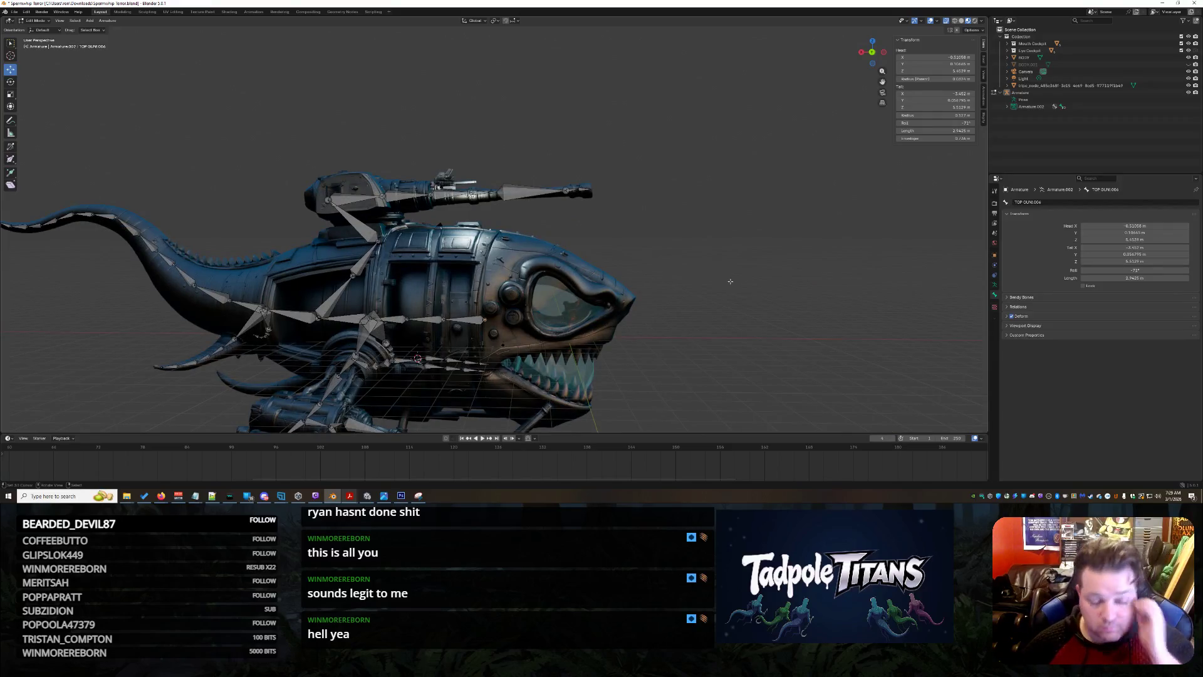
{"action": "mouse_move", "coordinate": [739, 285]}
{"action": "middle_mouse_down"}
{"action": "mouse_move", "coordinate": [609, 251]}
{"action": "mouse_move", "coordinate": [636, 230]}
{"action": "middle_mouse_up"}
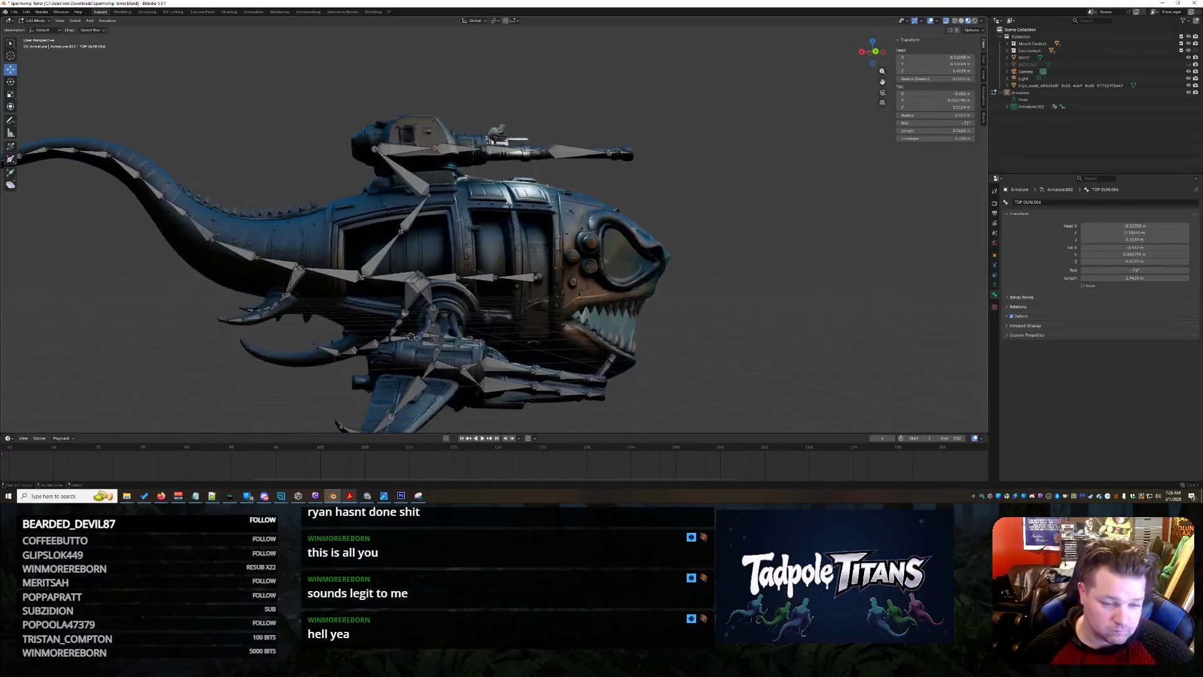
Extrude three more gun bones from the TOP GUN tip out along the barrel.
{"action": "left_click", "coordinate": [379, 253]}
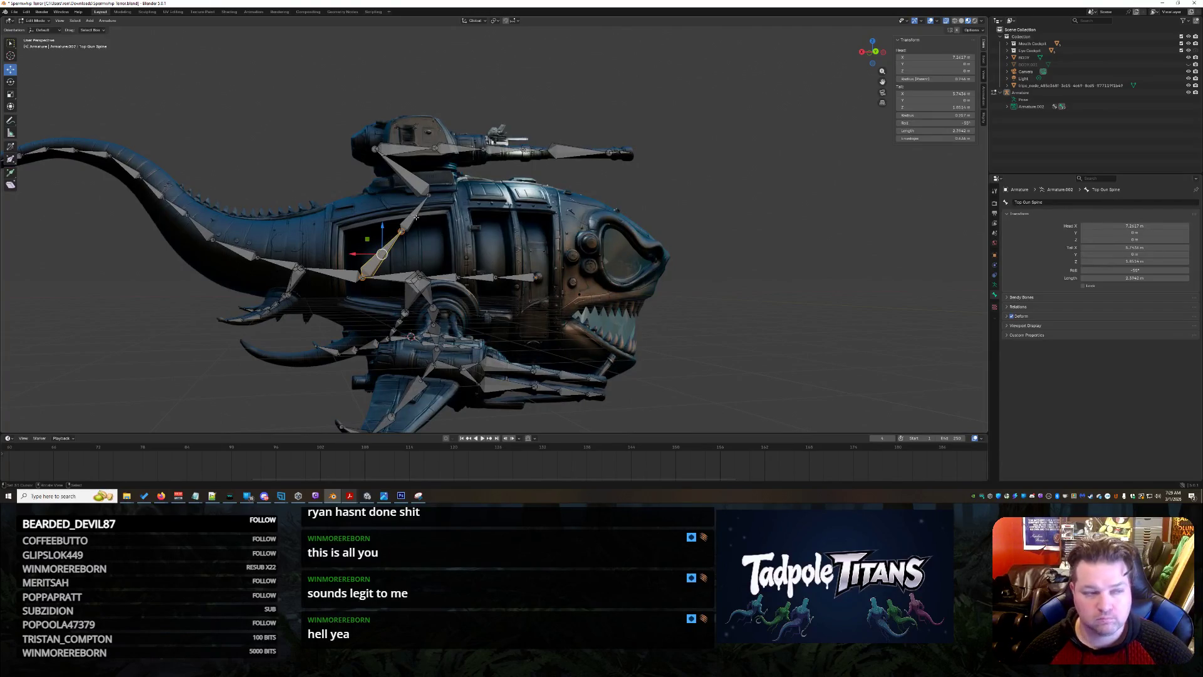
{"action": "left_click", "coordinate": [416, 218]}
{"action": "left_click", "coordinate": [412, 172]}
{"action": "key", "text": "e"}
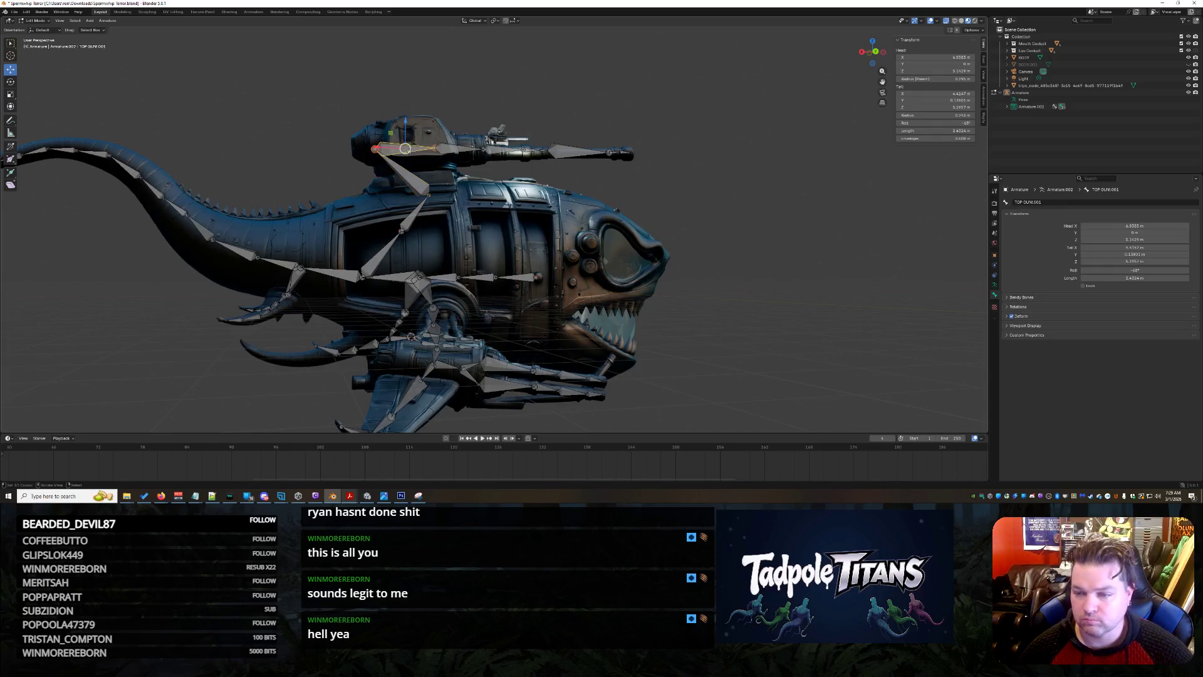
{"action": "left_click", "coordinate": [542, 150]}
{"action": "key", "text": "e"}
{"action": "left_click", "coordinate": [621, 151]}
{"action": "key", "text": "e"}
{"action": "mouse_move", "coordinate": [621, 151]}
{"action": "middle_mouse_down"}
{"action": "mouse_move", "coordinate": [602, 250]}
{"action": "mouse_move", "coordinate": [523, 241]}
{"action": "middle_mouse_up"}
{"action": "scroll", "coordinate": [597, 263], "scroll_direction": "up", "scroll_amount": 4}
Check the Top Gun Spine, Spine.001, Bone.005, Bone.004 and Bone.002 joints, leaving names unchanged.
{"action": "left_click", "coordinate": [617, 186]}
{"action": "key", "text": "F2"}
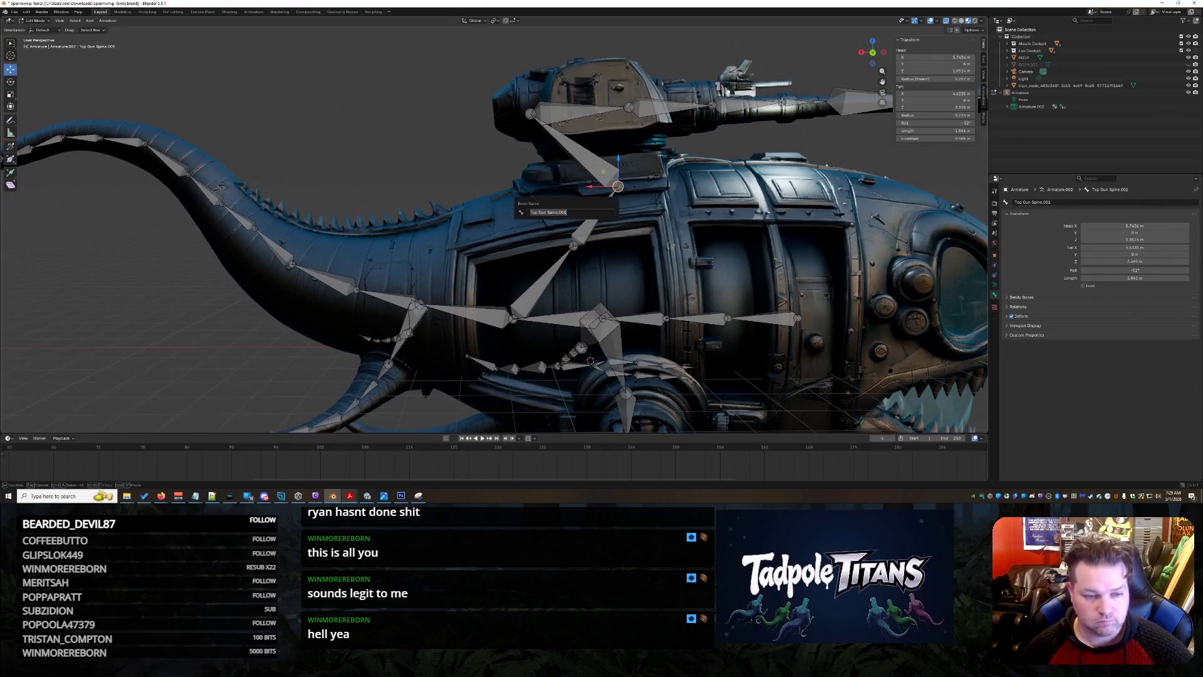
{"action": "key", "text": "Escape"}
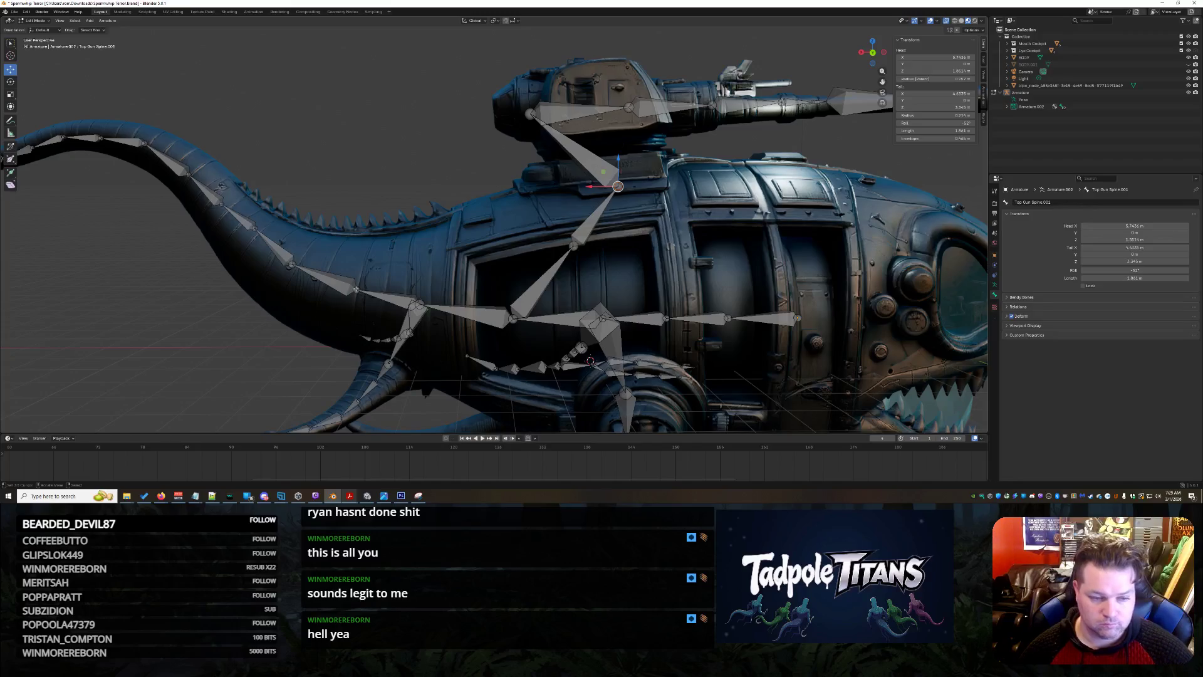
{"action": "left_click", "coordinate": [571, 245]}
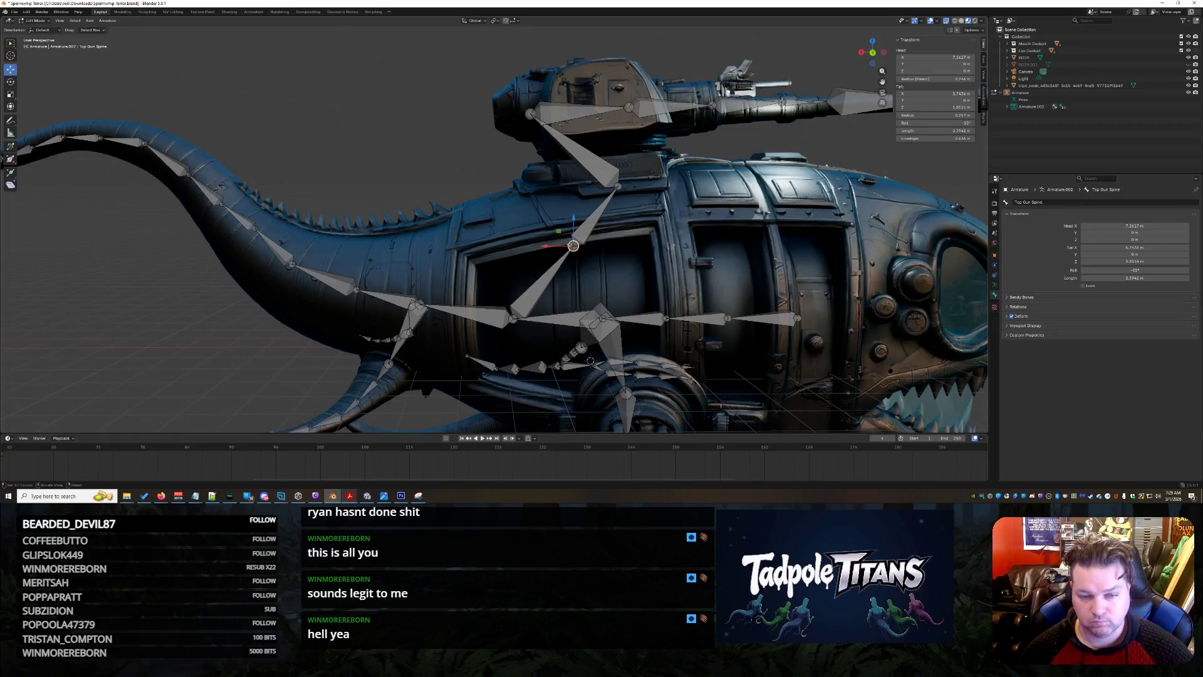
{"action": "left_click", "coordinate": [618, 186]}
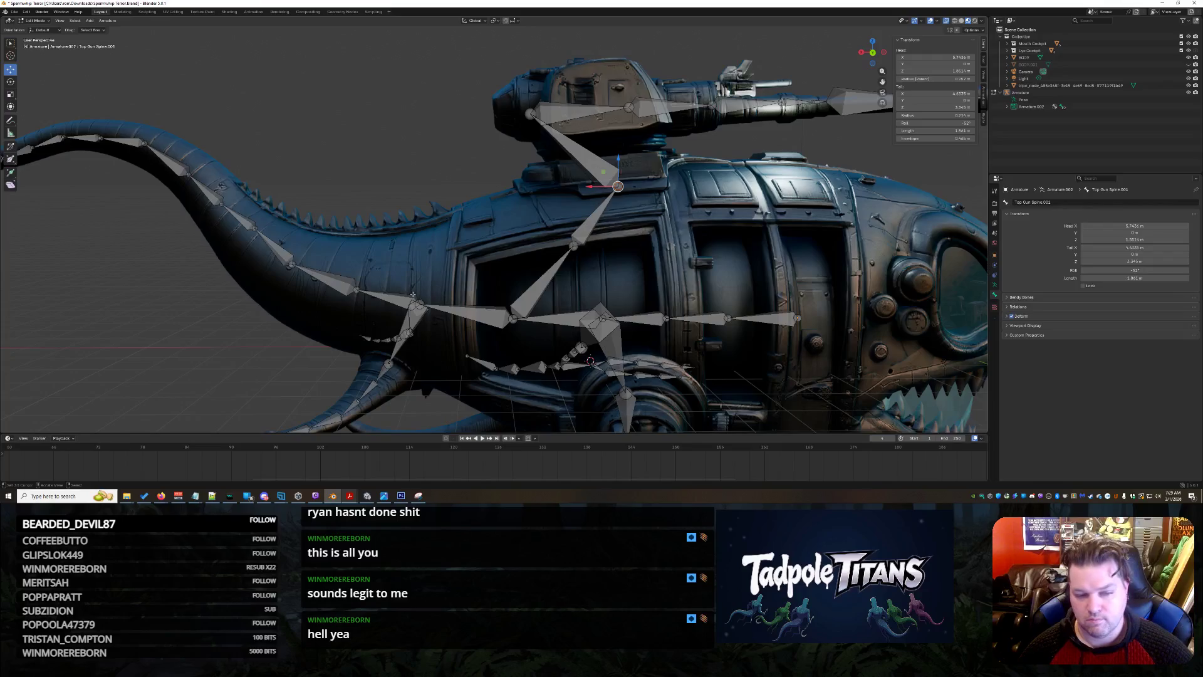
{"action": "left_click", "coordinate": [357, 290]}
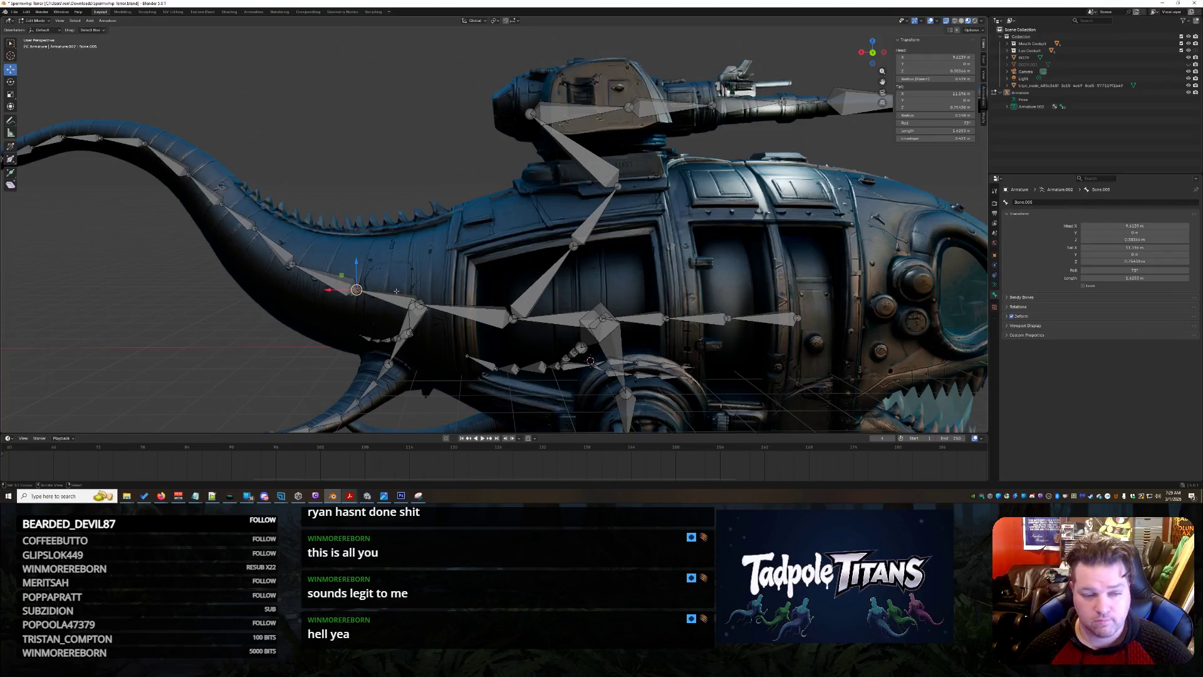
{"action": "left_click", "coordinate": [420, 304]}
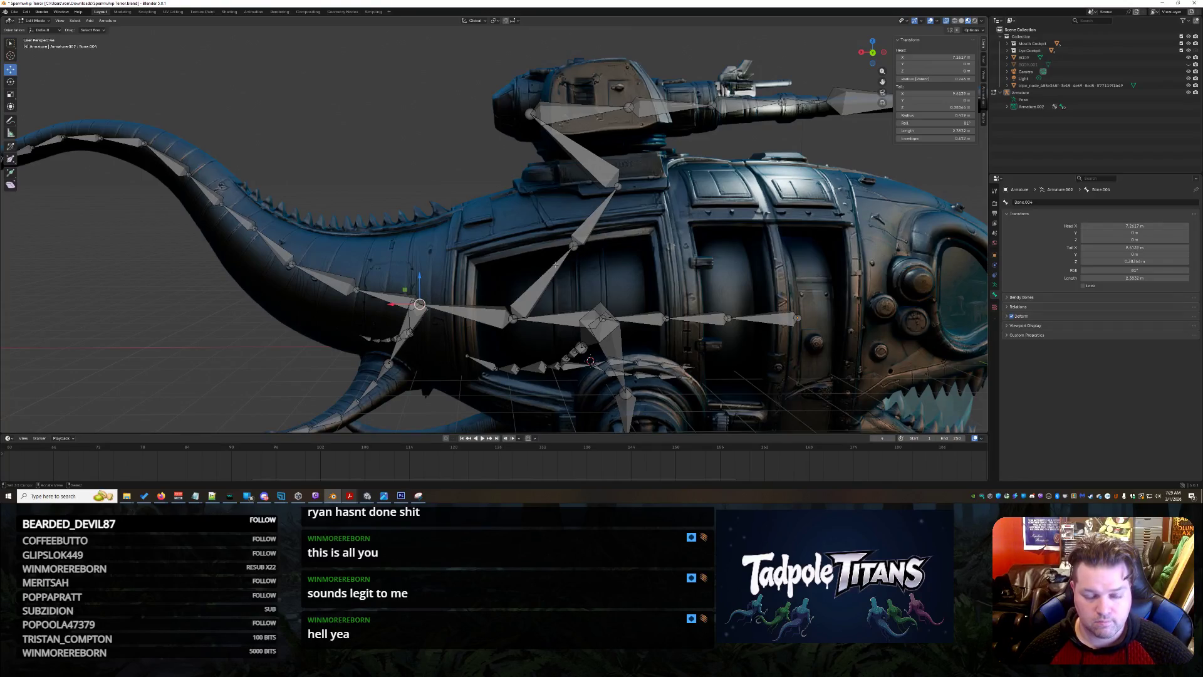
{"action": "left_click", "coordinate": [604, 316]}
{"action": "middle_click_drag", "start_coordinate": [603, 315], "coordinate": [717, 287]}
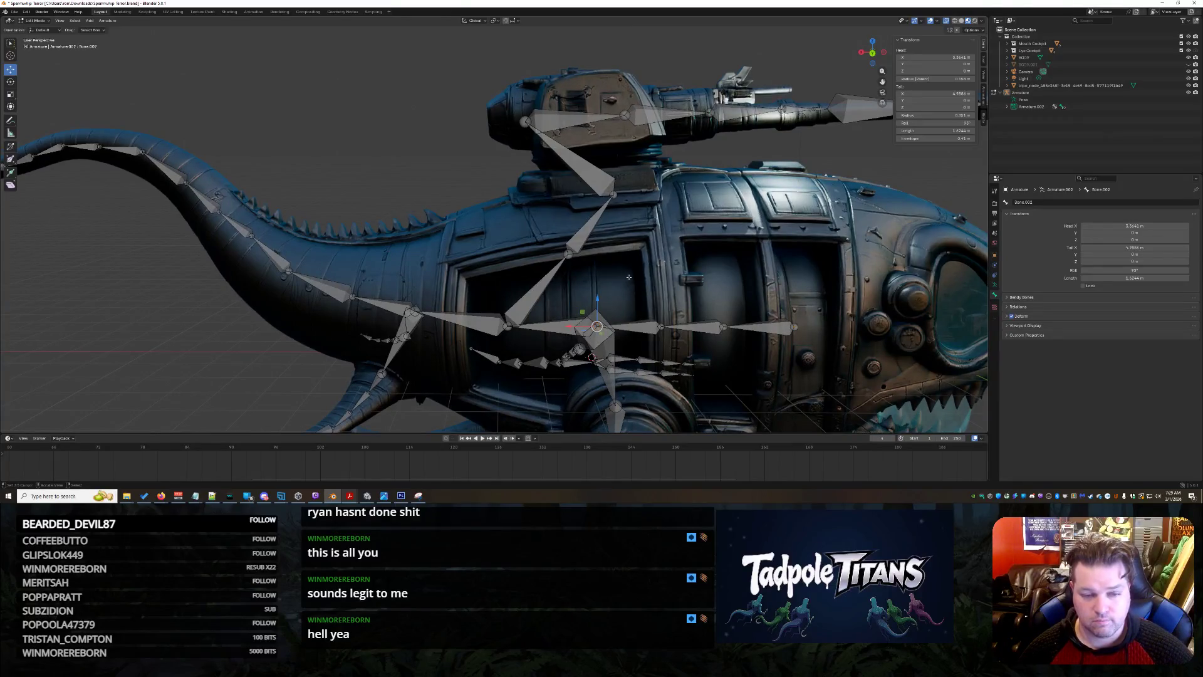
Extrude Top Gun Spine.002, .003 and .004 from Spine.001 back along the shark toward the tail.
{"action": "left_click", "coordinate": [615, 195]}
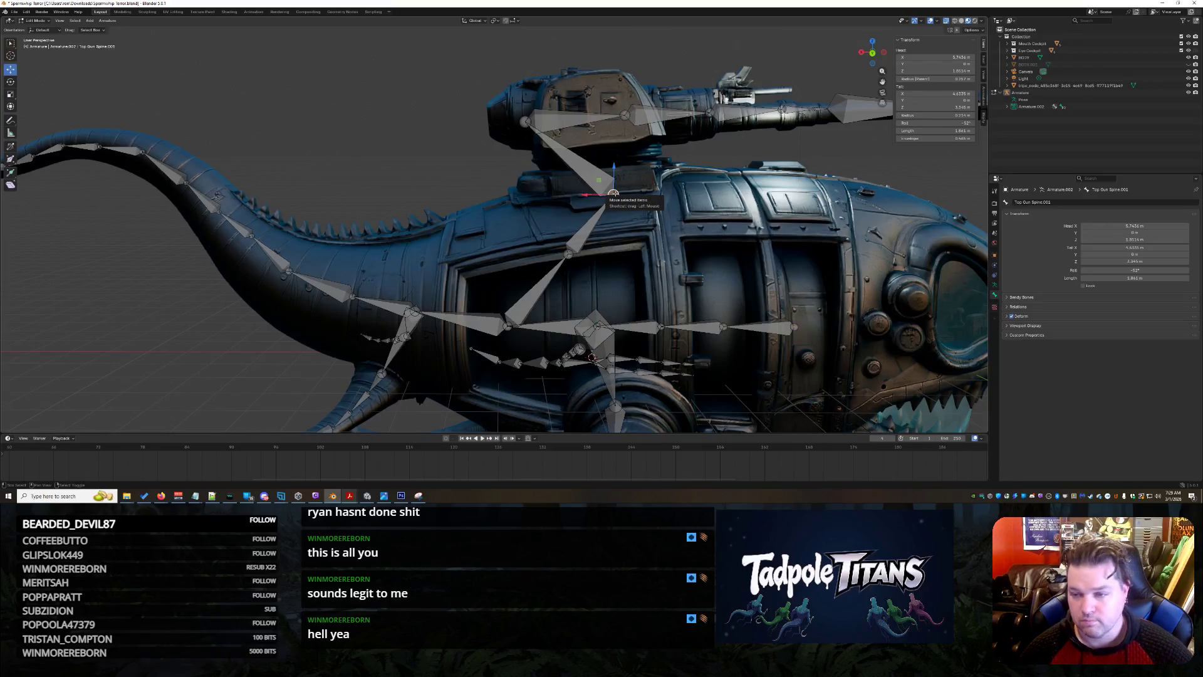
{"action": "key", "text": "e"}
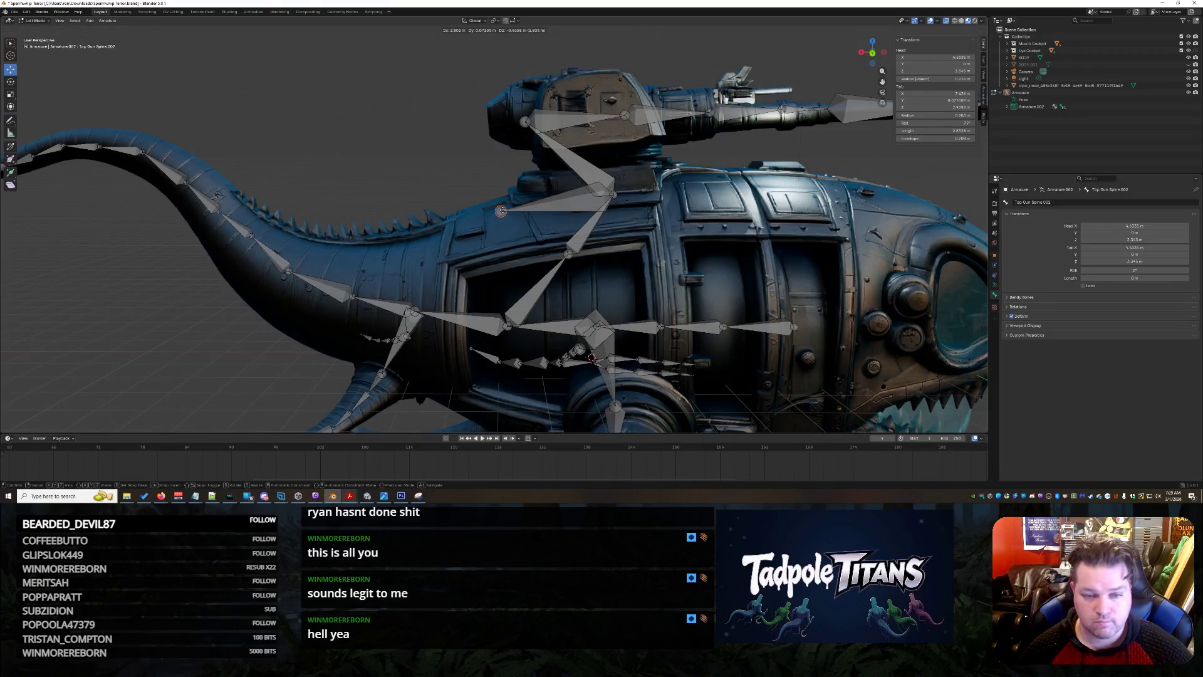
{"action": "left_click", "coordinate": [501, 210]}
{"action": "key", "text": "shift+e"}
{"action": "left_click", "coordinate": [406, 257]}
{"action": "key", "text": "shift+e"}
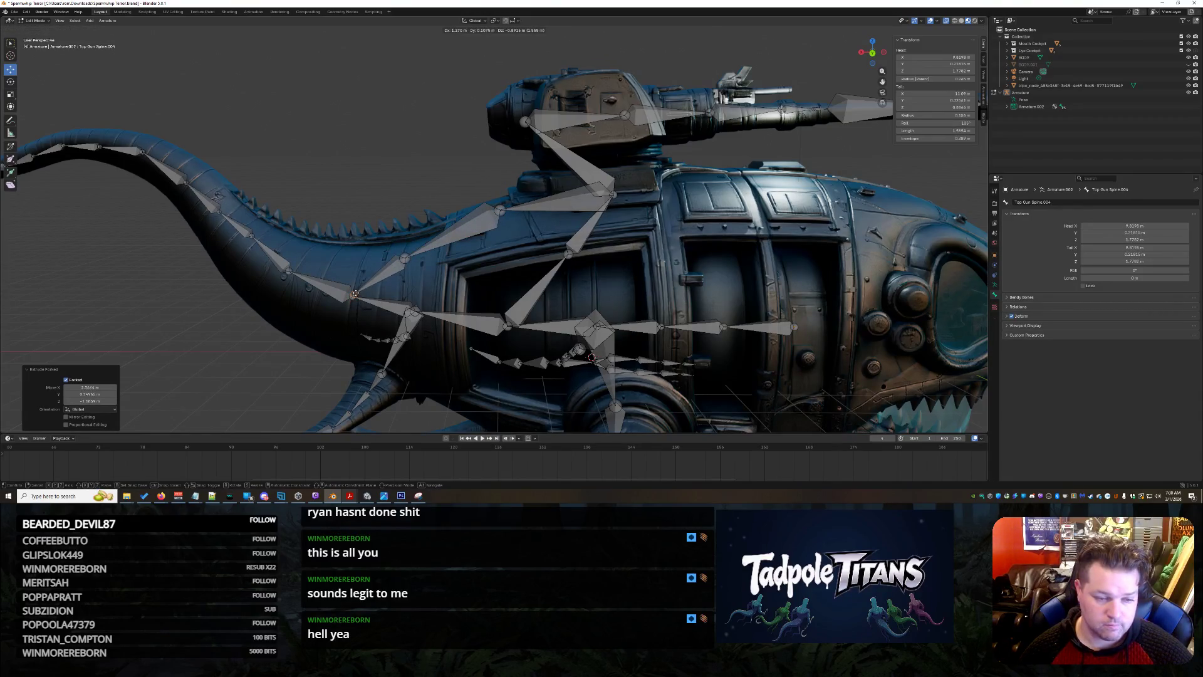
{"action": "left_click", "coordinate": [353, 295]}
{"action": "mouse_move", "coordinate": [351, 301]}
{"action": "middle_mouse_down"}
{"action": "mouse_move", "coordinate": [319, 358]}
{"action": "mouse_move", "coordinate": [322, 340]}
{"action": "middle_mouse_up"}
Snap the Top Gun Spine.004 joint to the 3D cursor.
{"action": "left_click", "coordinate": [441, 236]}
{"action": "key", "text": "shift+s"}
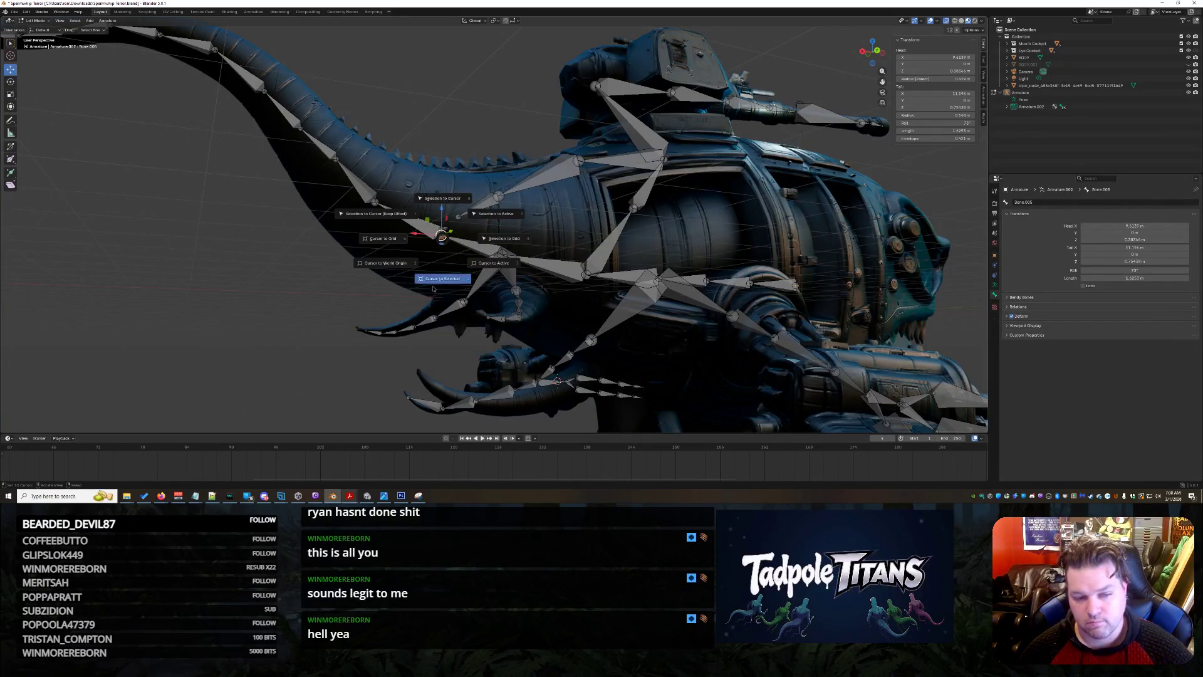
{"action": "key", "text": "Escape"}
{"action": "left_click", "coordinate": [458, 216]}
{"action": "key", "text": "shift+s"}
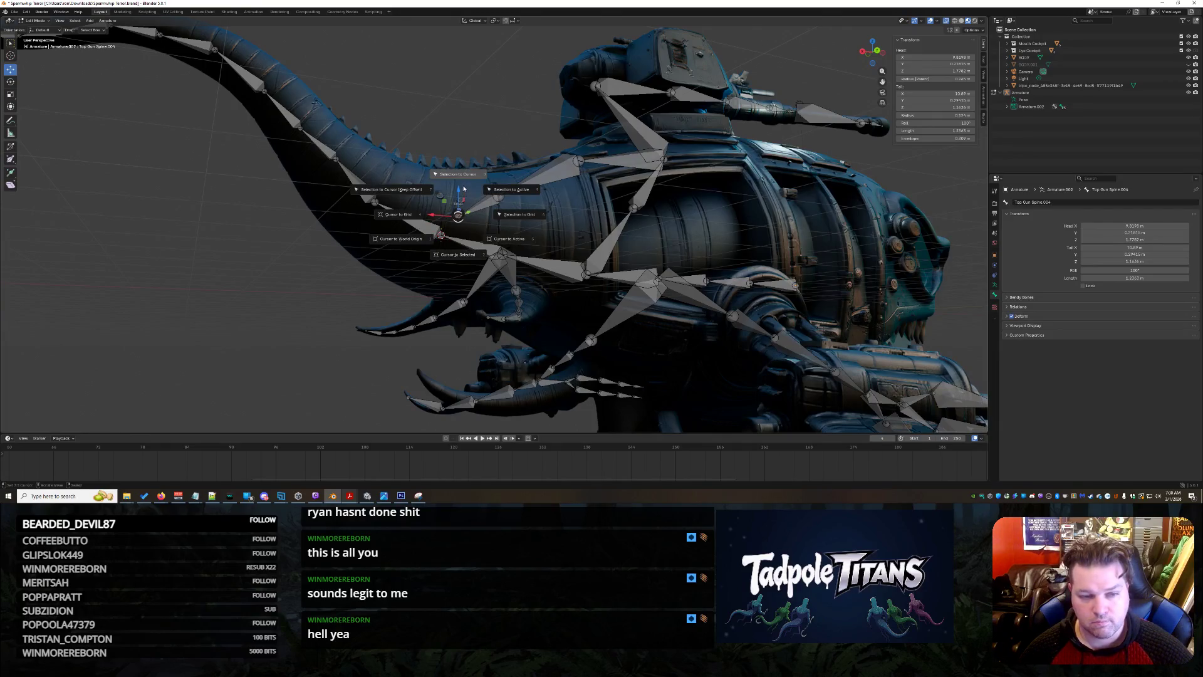
{"action": "left_click", "coordinate": [458, 174]}
{"action": "left_click", "coordinate": [498, 195]}
{"action": "mouse_move", "coordinate": [531, 204]}
{"action": "middle_mouse_down"}
{"action": "mouse_move", "coordinate": [524, 107]}
{"action": "mouse_move", "coordinate": [490, 94]}
{"action": "mouse_move", "coordinate": [476, 207]}
{"action": "mouse_move", "coordinate": [432, 251]}
{"action": "middle_mouse_up"}
{"action": "scroll", "coordinate": [428, 255], "scroll_direction": "up", "scroll_amount": 5}
Clear the Top Gun Spine.004 bone's old name and rename it.
{"action": "left_click", "coordinate": [301, 342]}
{"action": "key", "text": "F2"}
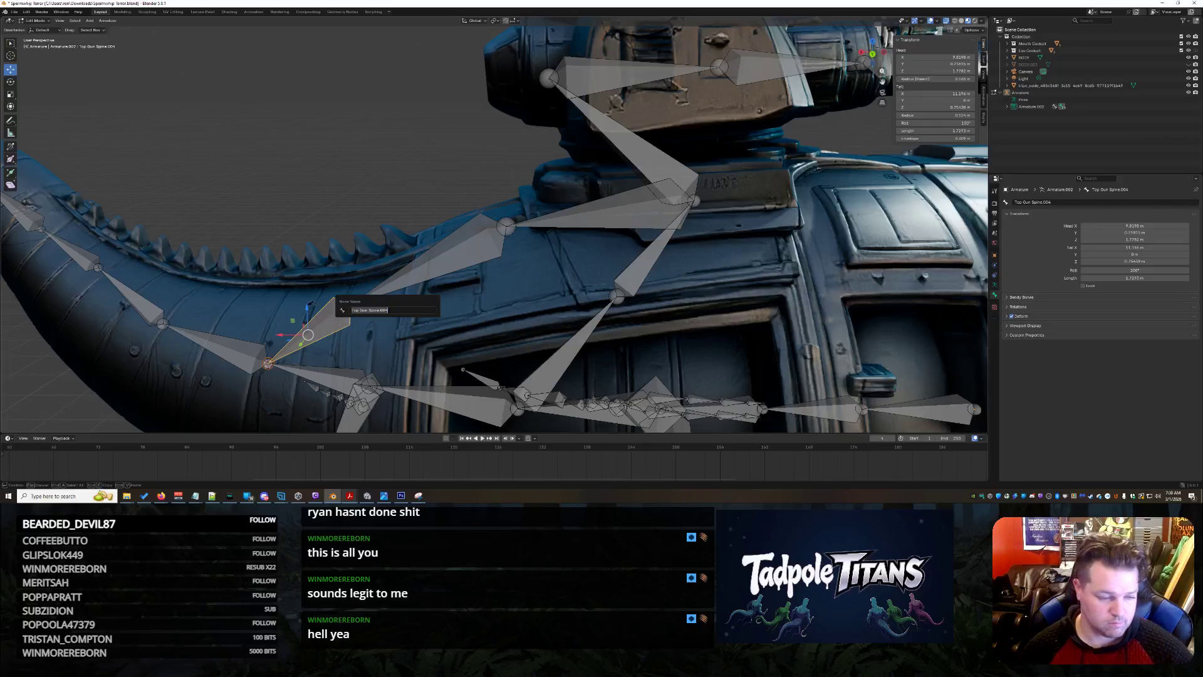
{"action": "key", "text": "BackSpace"}
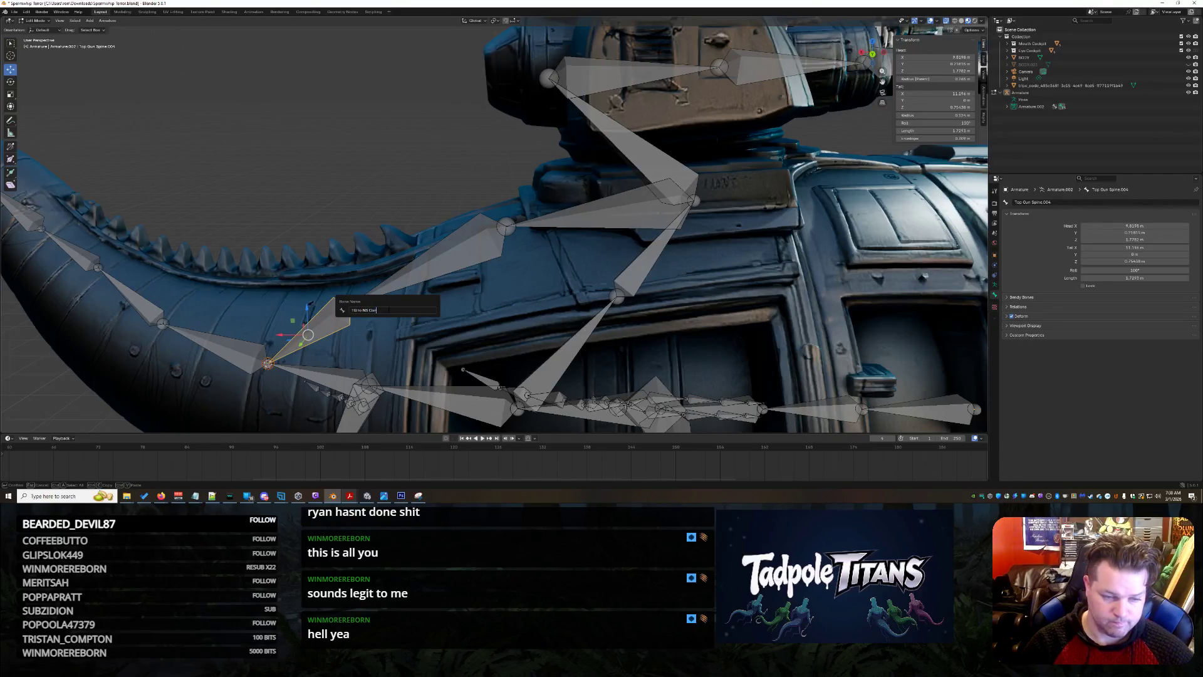
{"action": "key", "text": "Return"}
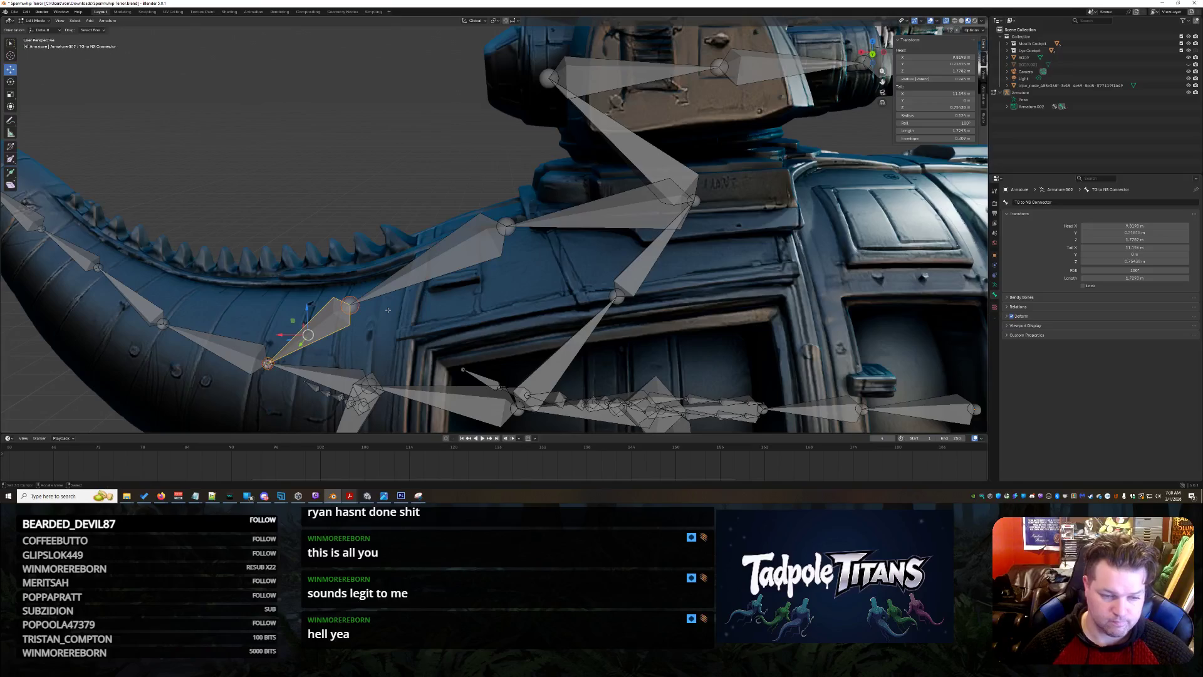
Set Top Gun Spine.003's Tail Y and Head Y to 0 in the sidebar.
{"action": "left_click", "coordinate": [469, 242]}
{"action": "left_click", "coordinate": [944, 100]}
{"action": "type", "text": "0"}
{"action": "key", "text": "Return"}
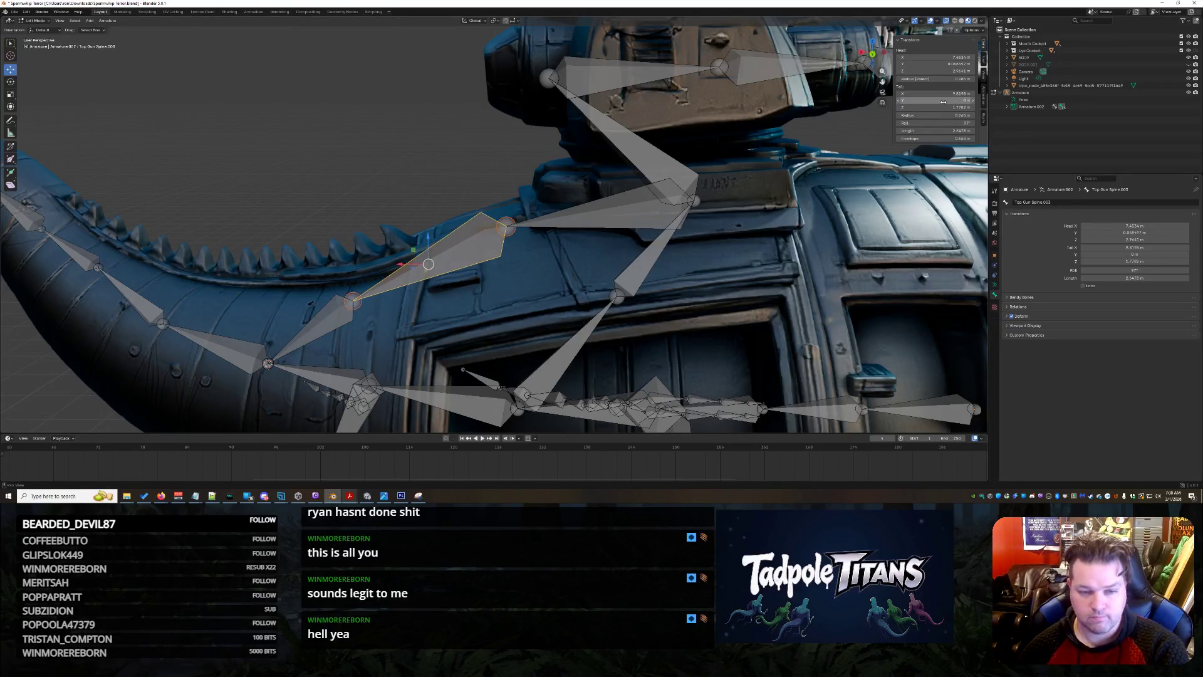
{"action": "left_click", "coordinate": [934, 65]}
{"action": "type", "text": "0"}
{"action": "key", "text": "Return"}
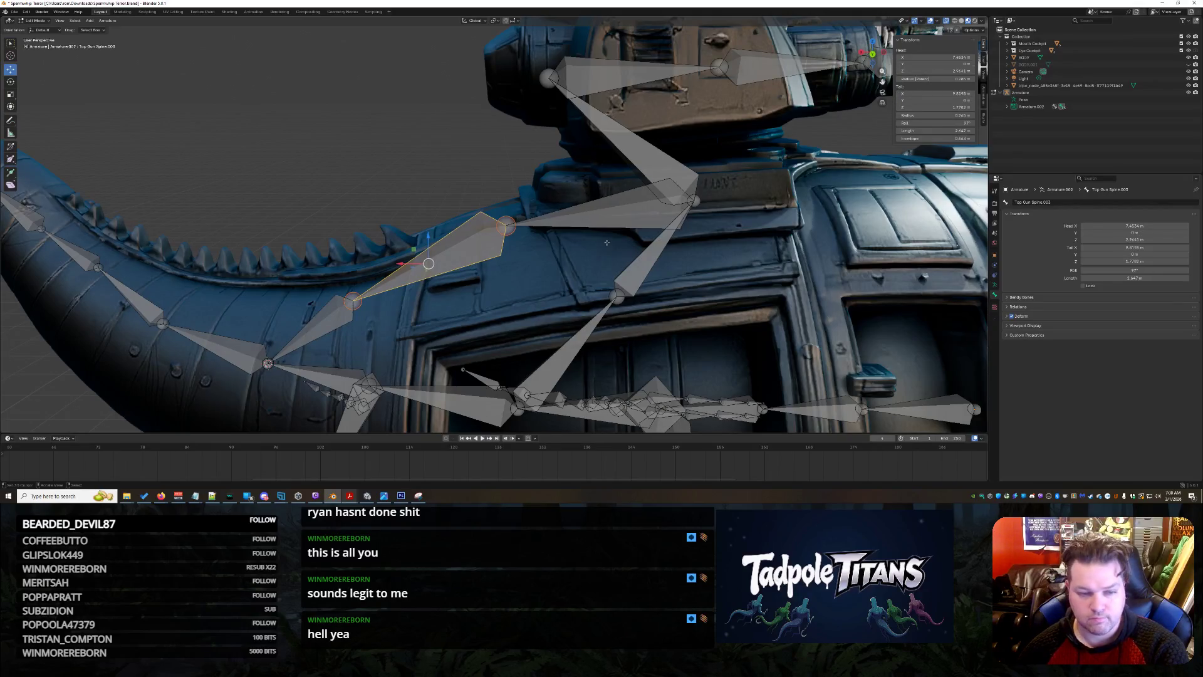
{"action": "left_click", "coordinate": [453, 179]}
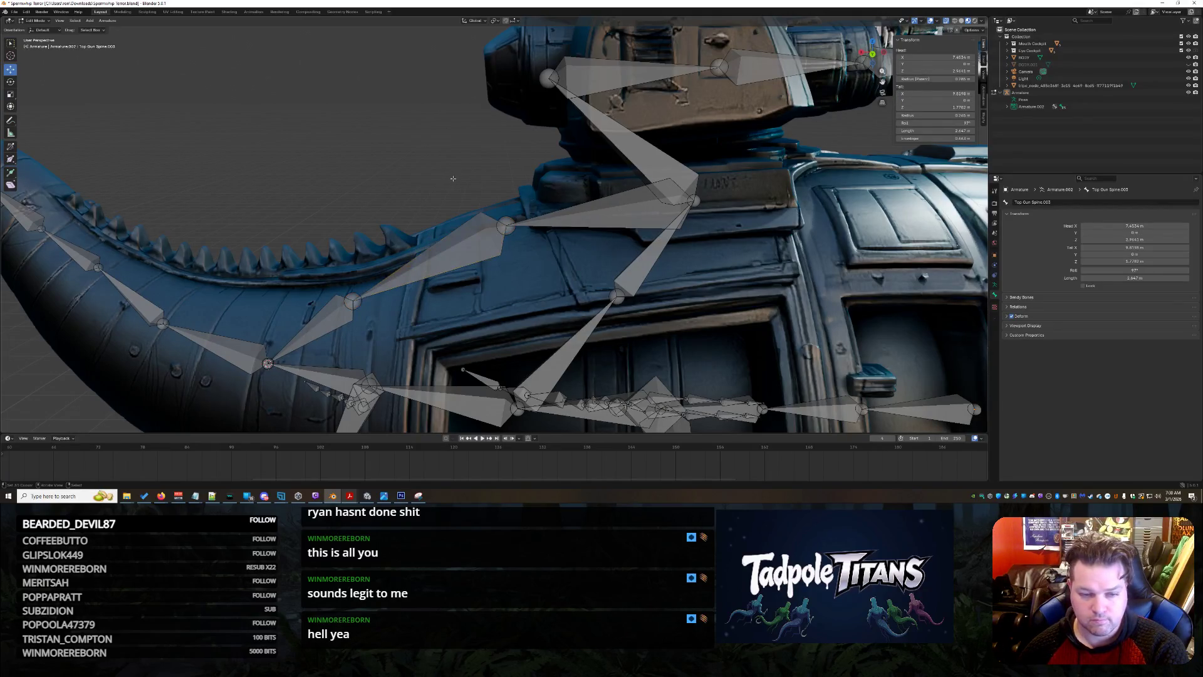
Rename Top Gun Spine.002 to 'TG to NS' and Top Gun Spine.003 to 'TG to NS.001'.
{"action": "left_click", "coordinate": [610, 209]}
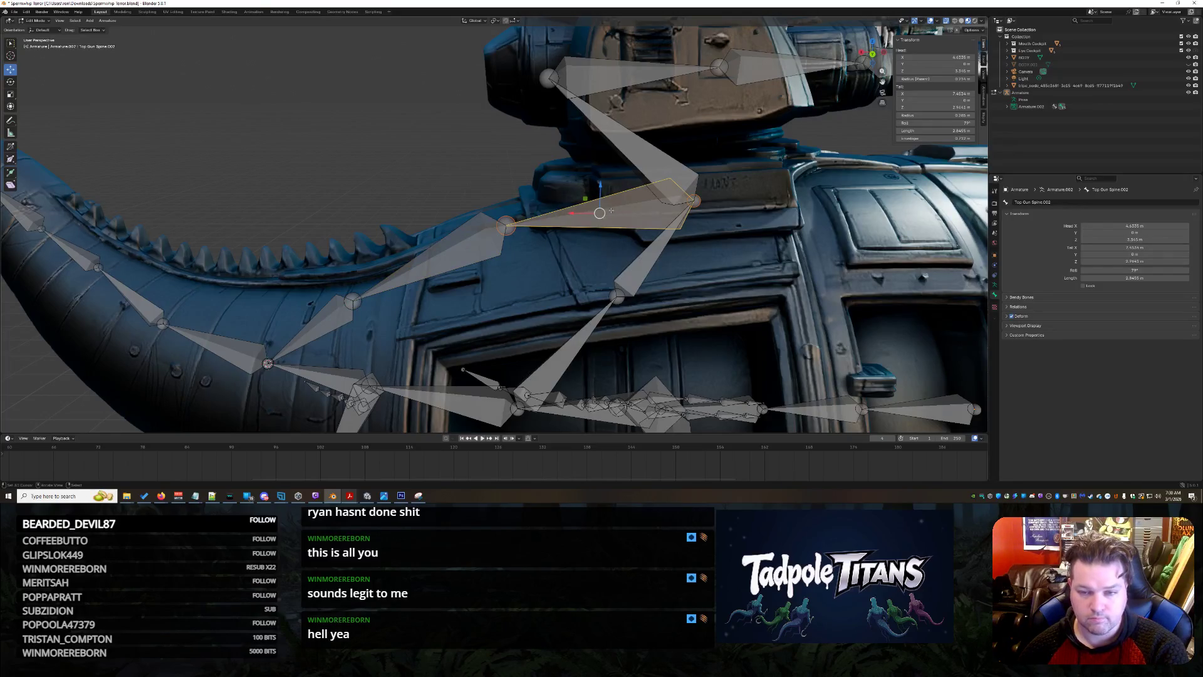
{"action": "key", "text": "F2"}
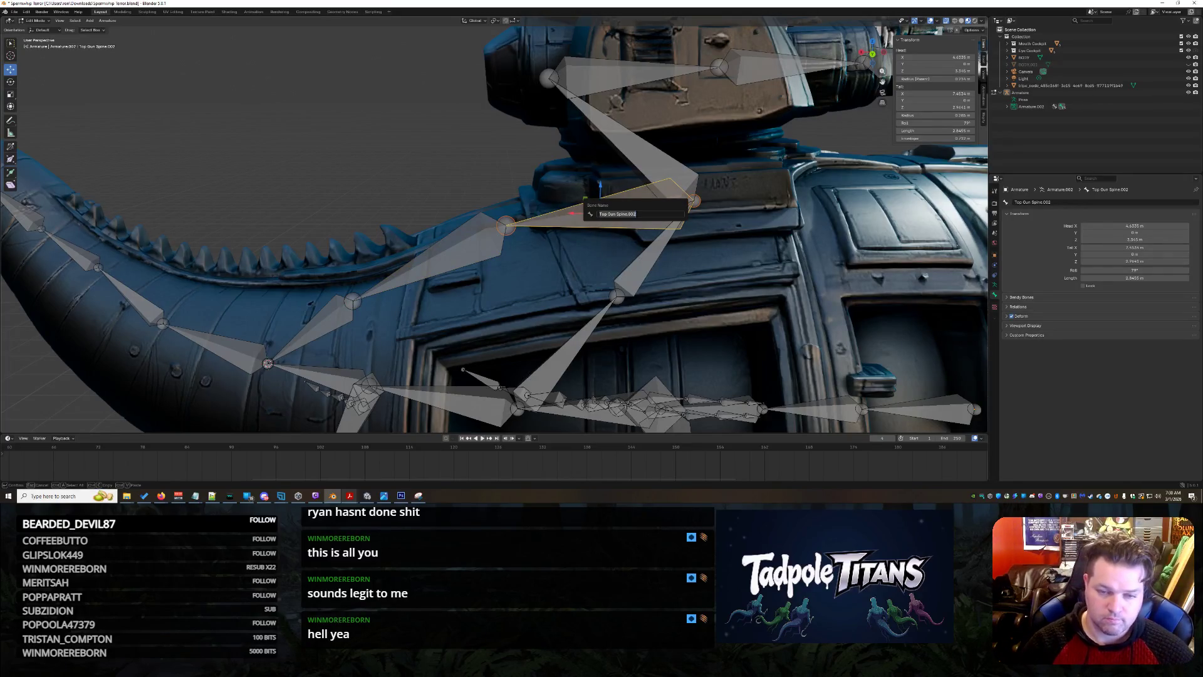
{"action": "key", "text": "End"}
{"action": "key", "text": "BackSpace"}
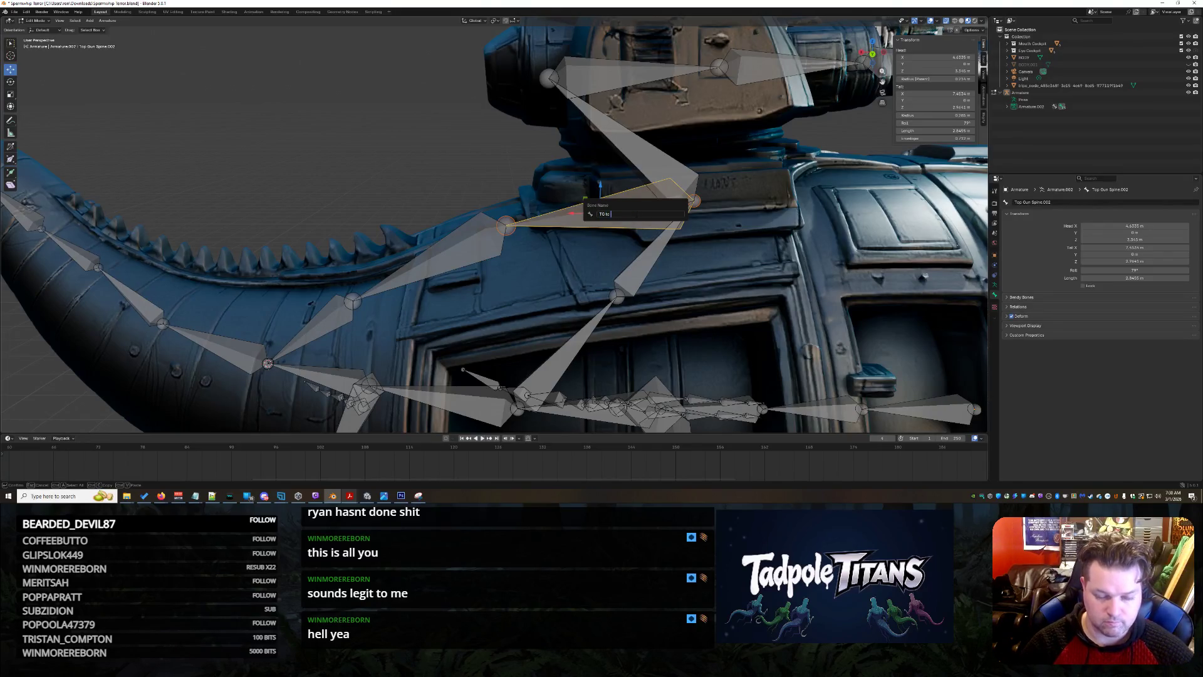
{"action": "key", "text": "Return"}
{"action": "left_click", "coordinate": [459, 254]}
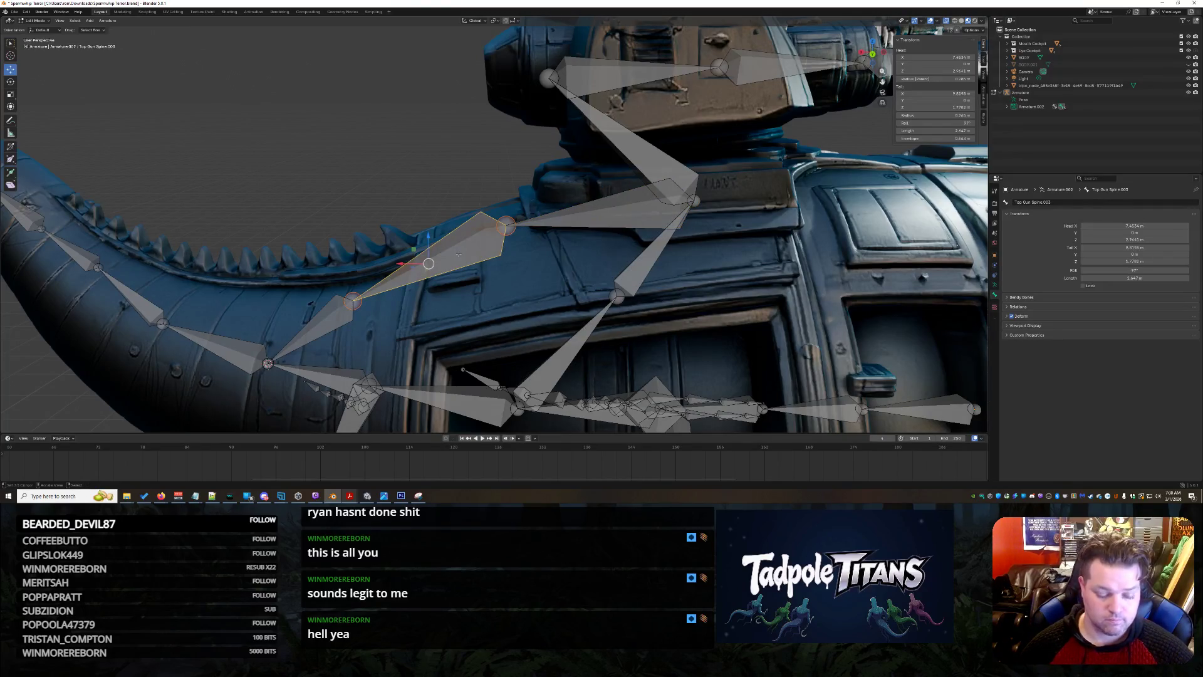
{"action": "key", "text": "F2"}
{"action": "type", "text": "TG lo"}
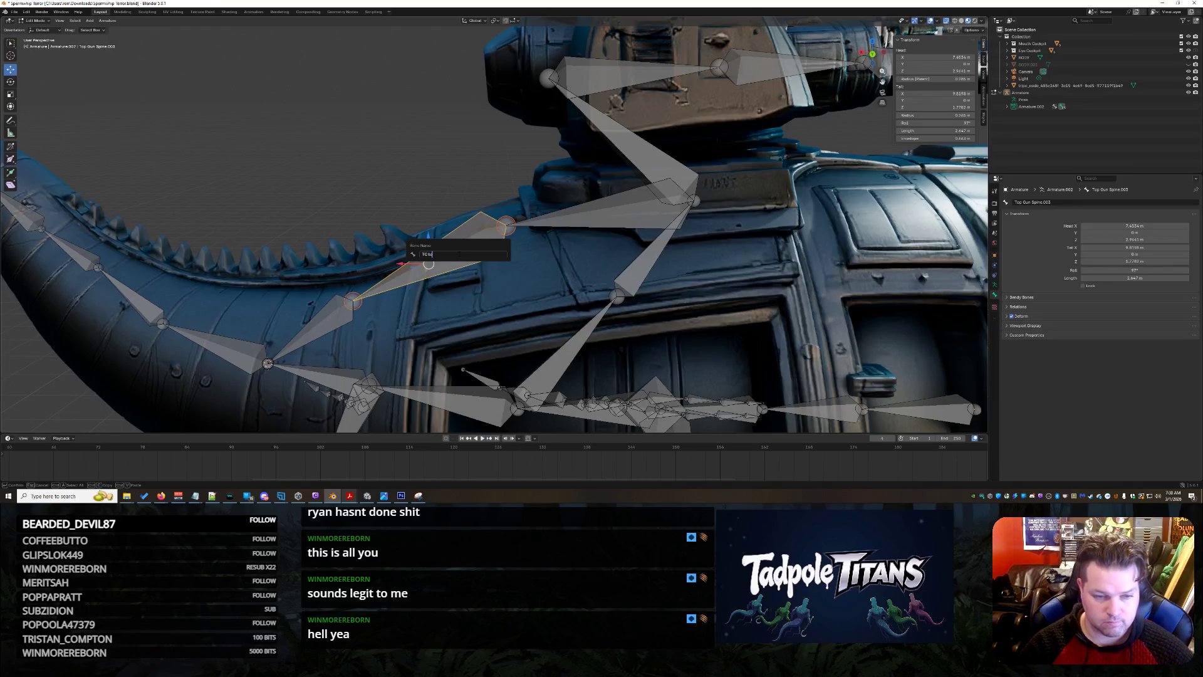
{"action": "key", "text": "Return"}
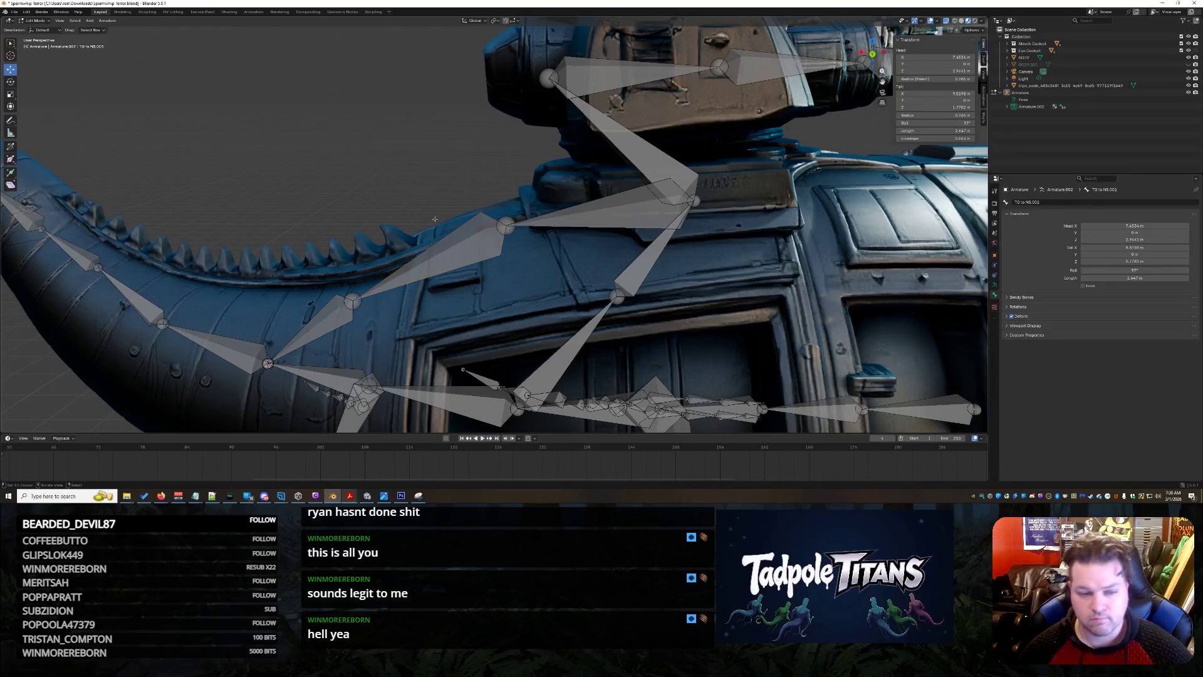
{"action": "scroll", "coordinate": [543, 334], "scroll_direction": "down", "scroll_amount": 5}
{"action": "mouse_move", "coordinate": [543, 334]}
{"action": "middle_mouse_down"}
{"action": "mouse_move", "coordinate": [479, 189]}
{"action": "mouse_move", "coordinate": [725, 278]}
{"action": "mouse_move", "coordinate": [696, 313]}
{"action": "mouse_move", "coordinate": [788, 326]}
{"action": "middle_mouse_up"}
Orbit and zoom around the rigged shark airship to inspect it from the front.
{"action": "scroll", "coordinate": [681, 311], "scroll_direction": "up", "scroll_amount": 3}
{"action": "scroll", "coordinate": [769, 328], "scroll_direction": "up", "scroll_amount": 1}
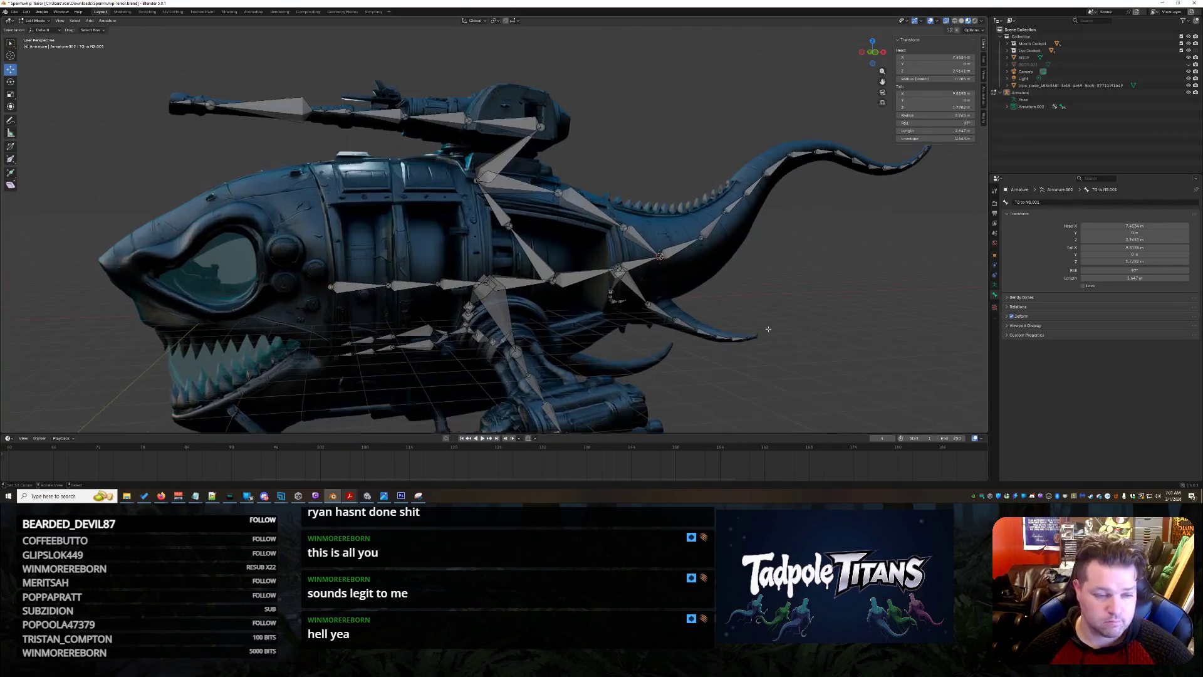
{"action": "middle_click_drag", "start_coordinate": [629, 307], "coordinate": [690, 318]}
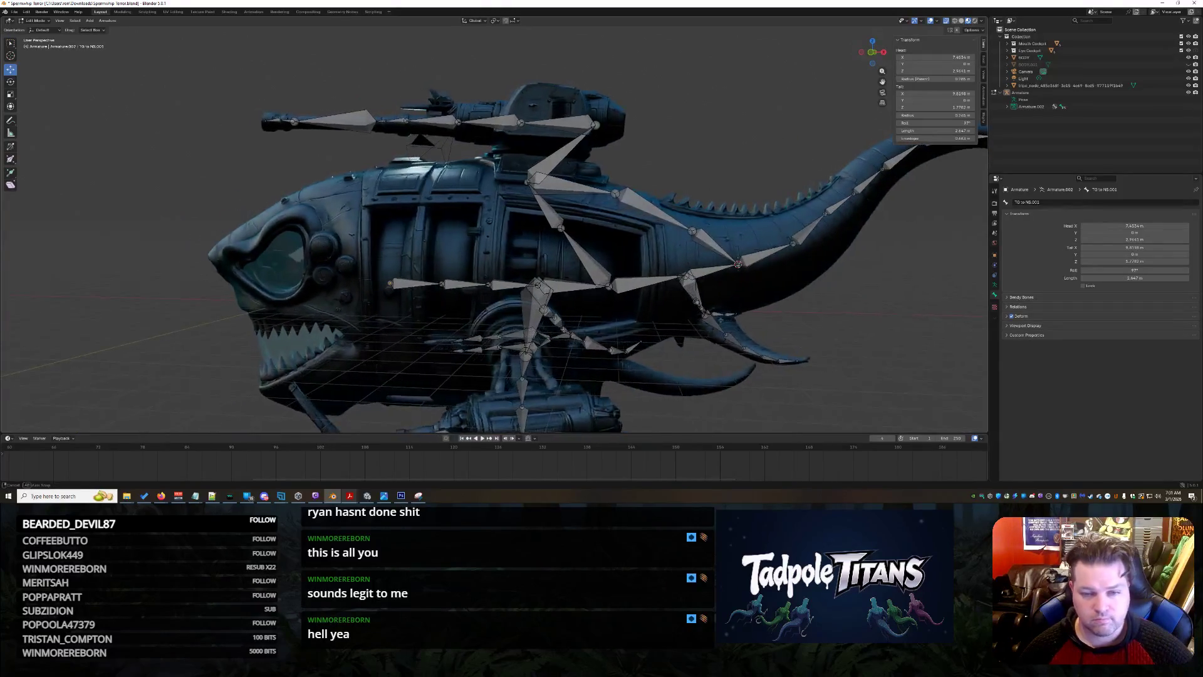
{"action": "scroll", "coordinate": [721, 322], "scroll_direction": "down", "scroll_amount": 3}
{"action": "scroll", "coordinate": [743, 326], "scroll_direction": "up", "scroll_amount": 1}
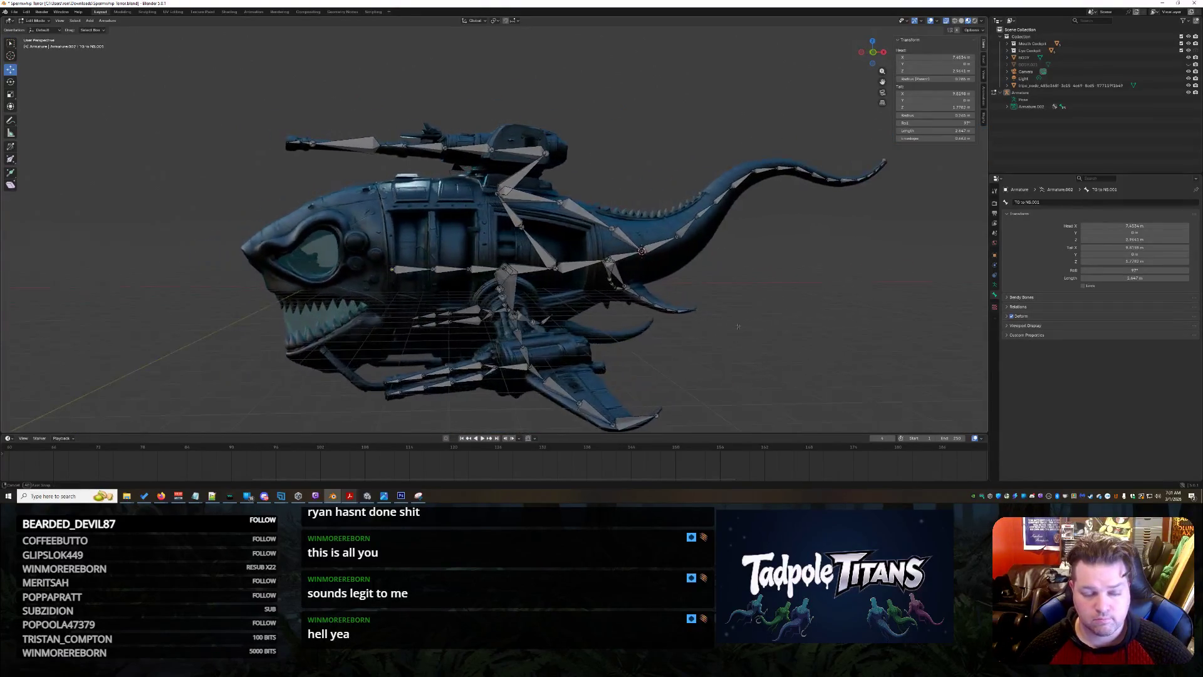
{"action": "mouse_move", "coordinate": [738, 326]}
{"action": "middle_mouse_down"}
{"action": "mouse_move", "coordinate": [822, 316]}
{"action": "mouse_move", "coordinate": [735, 337]}
{"action": "middle_mouse_up"}
{"action": "scroll", "coordinate": [735, 337], "scroll_direction": "down", "scroll_amount": 3}
Dismiss the bone rename box and switch over to the Unity editor.
{"action": "key", "text": "F2"}
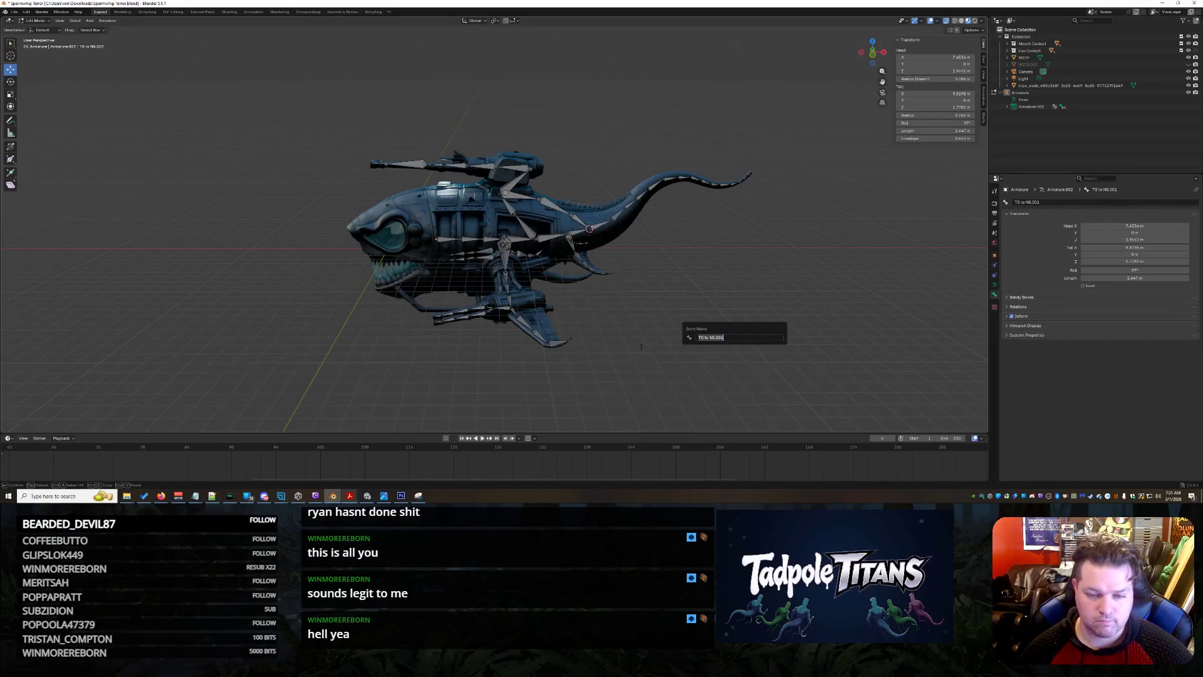
{"action": "key", "text": "Escape"}
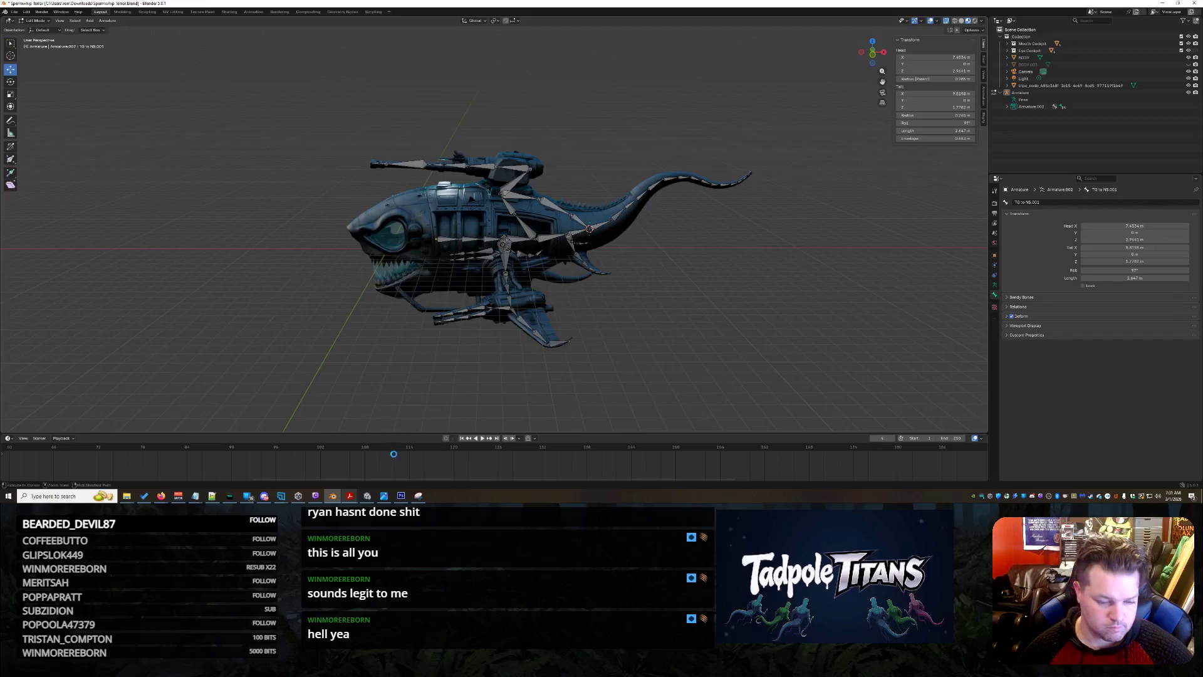
{"action": "left_click", "coordinate": [370, 495]}
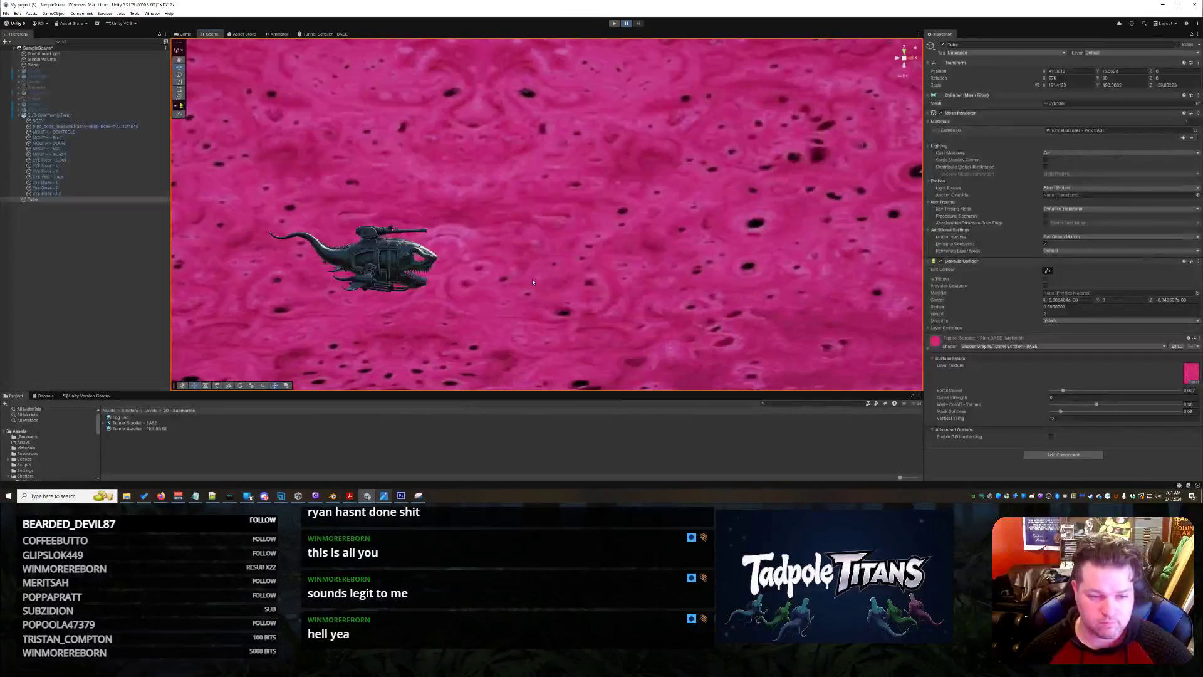
Orbit the Unity Scene view around the airship in the pink tunnel, then return to Blender.
{"action": "mouse_move", "coordinate": [536, 289]}
{"action": "left_mouse_down", "text": "alt"}
{"action": "mouse_move", "coordinate": [645, 301]}
{"action": "mouse_move", "coordinate": [865, 284]}
{"action": "mouse_move", "coordinate": [869, 320]}
{"action": "left_mouse_up", "text": "alt"}
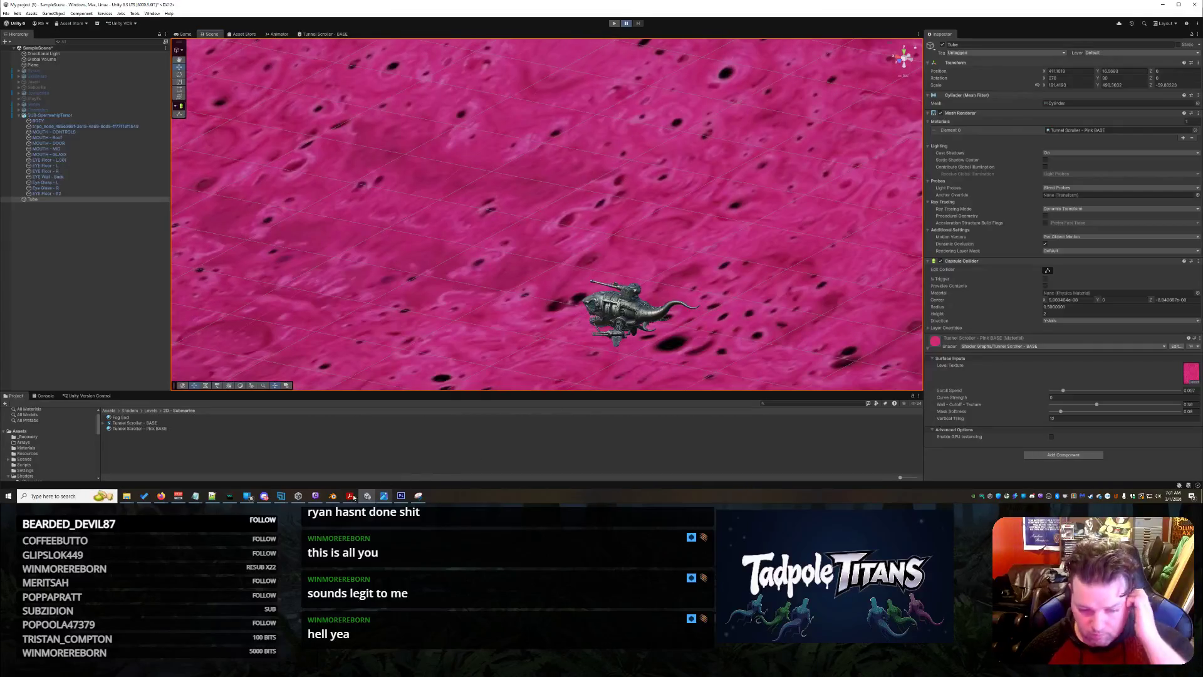
{"action": "left_click", "coordinate": [334, 496]}
{"action": "mouse_move", "coordinate": [702, 280]}
{"action": "middle_mouse_down"}
{"action": "mouse_move", "coordinate": [730, 277]}
{"action": "mouse_move", "coordinate": [684, 279]}
{"action": "middle_mouse_up"}
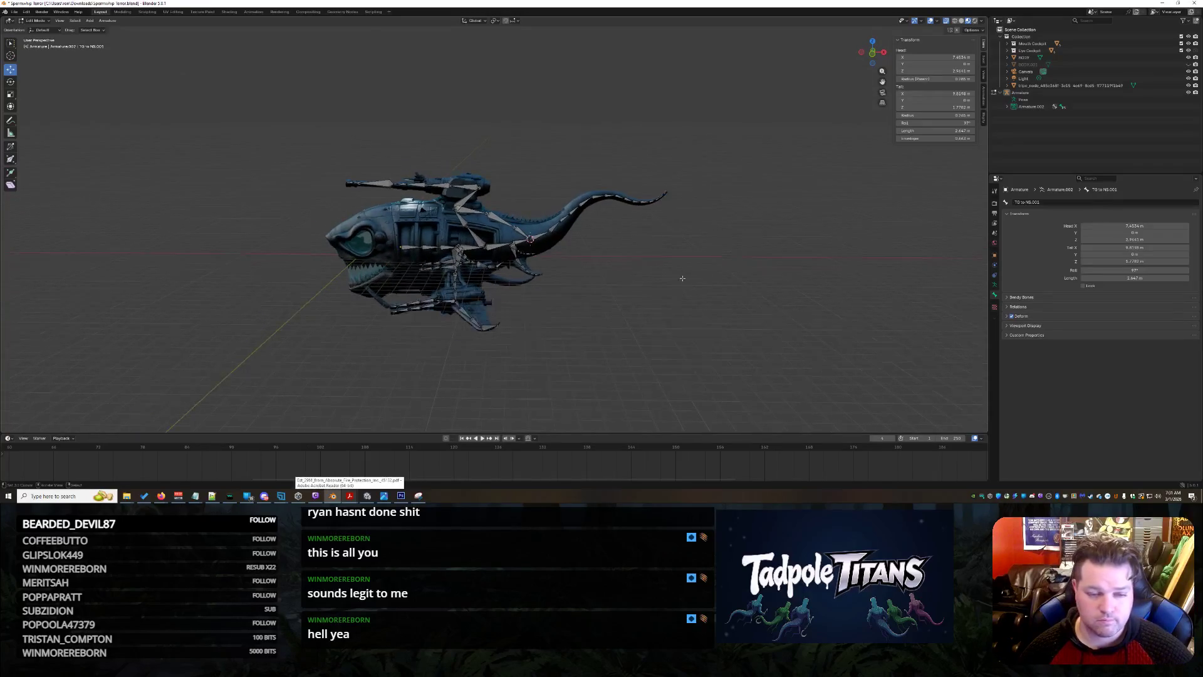
Rename the Armature to 'Tailwhip Terror Skeleton', then shorten it to 'Tailwhip Terror'.
{"action": "left_click", "coordinate": [1001, 93]}
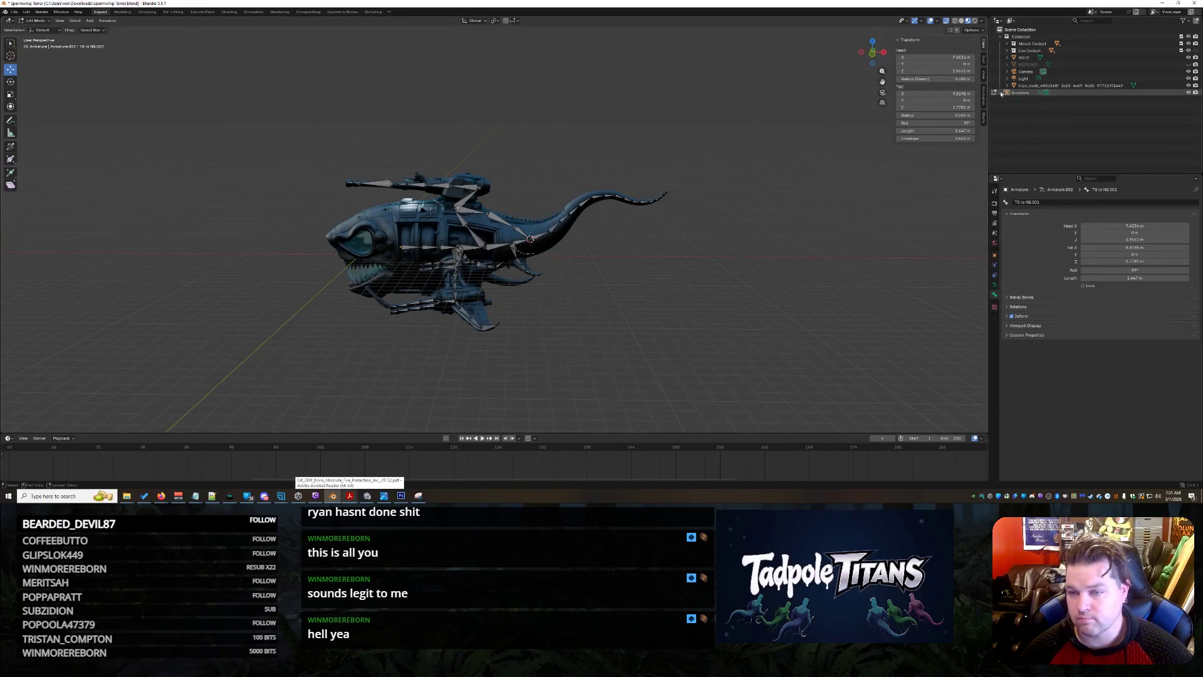
{"action": "double_click", "coordinate": [1021, 93]}
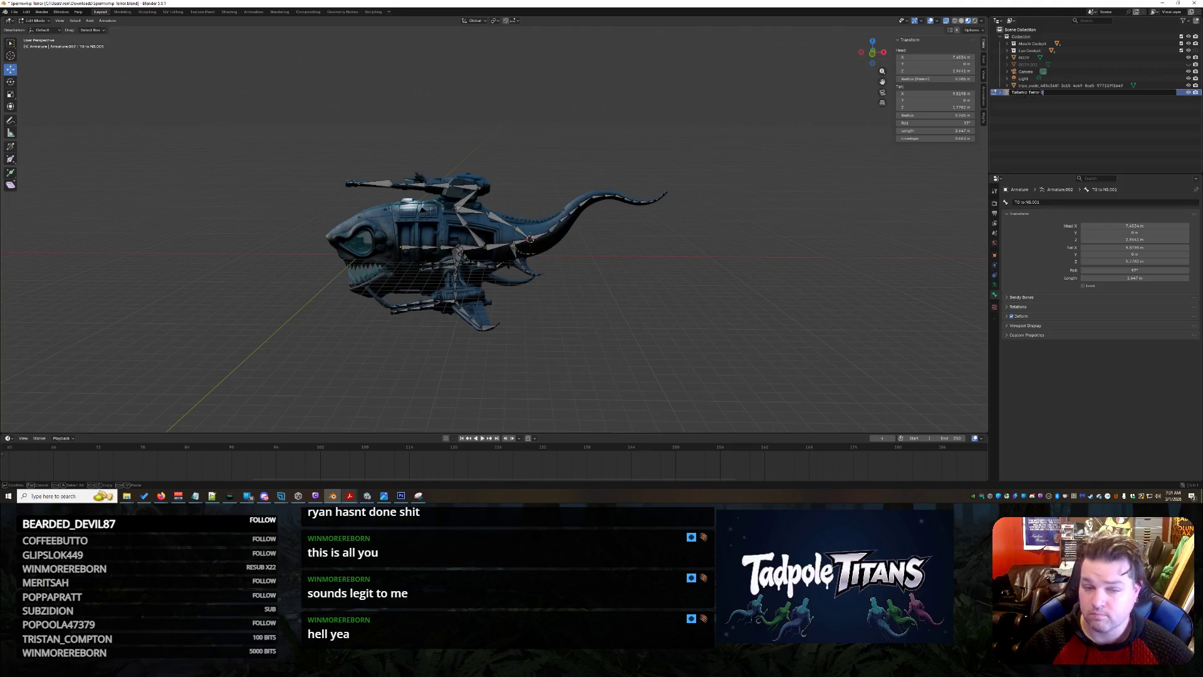
{"action": "key", "text": "Return"}
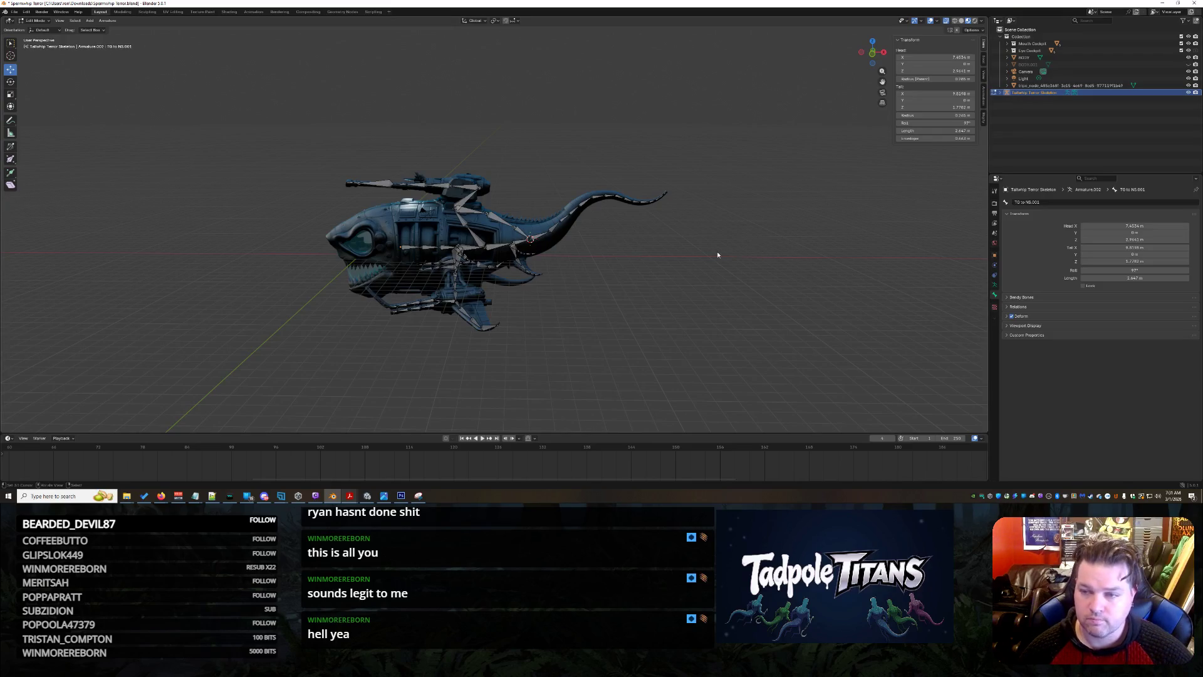
{"action": "scroll", "coordinate": [688, 257], "scroll_direction": "up", "scroll_amount": 4}
{"action": "mouse_move", "coordinate": [688, 257]}
{"action": "middle_mouse_down"}
{"action": "mouse_move", "coordinate": [834, 260]}
{"action": "mouse_move", "coordinate": [665, 300]}
{"action": "middle_mouse_up"}
{"action": "double_click", "coordinate": [1064, 93]}
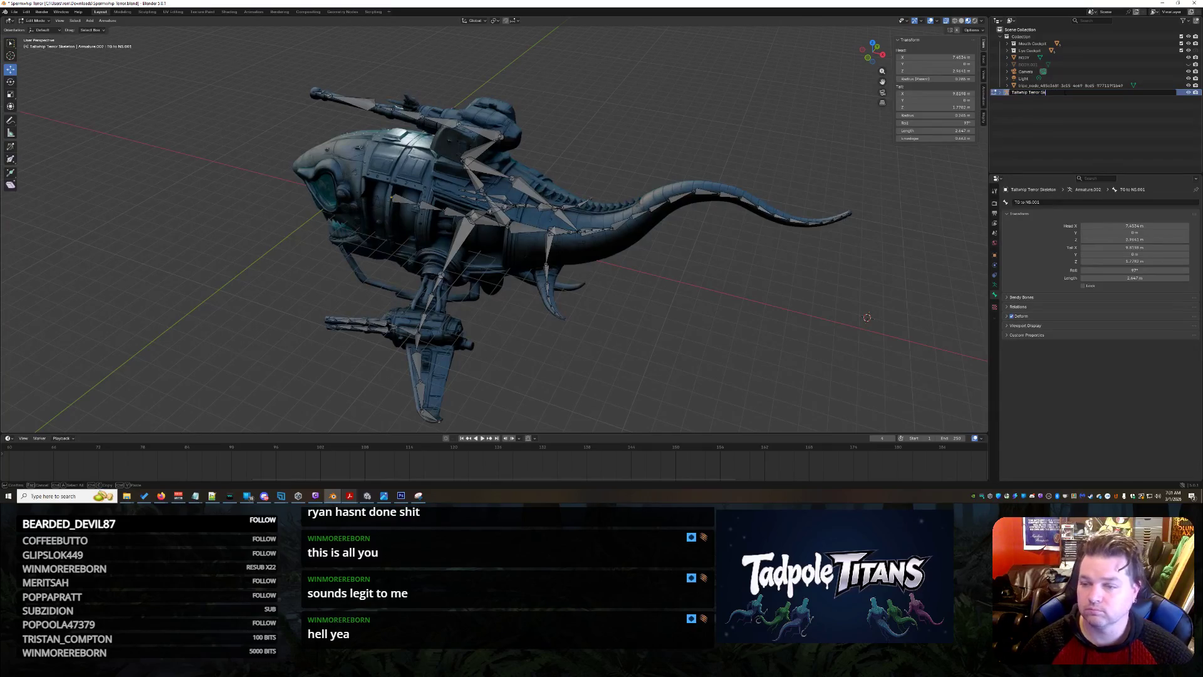
{"action": "key", "text": "Return"}
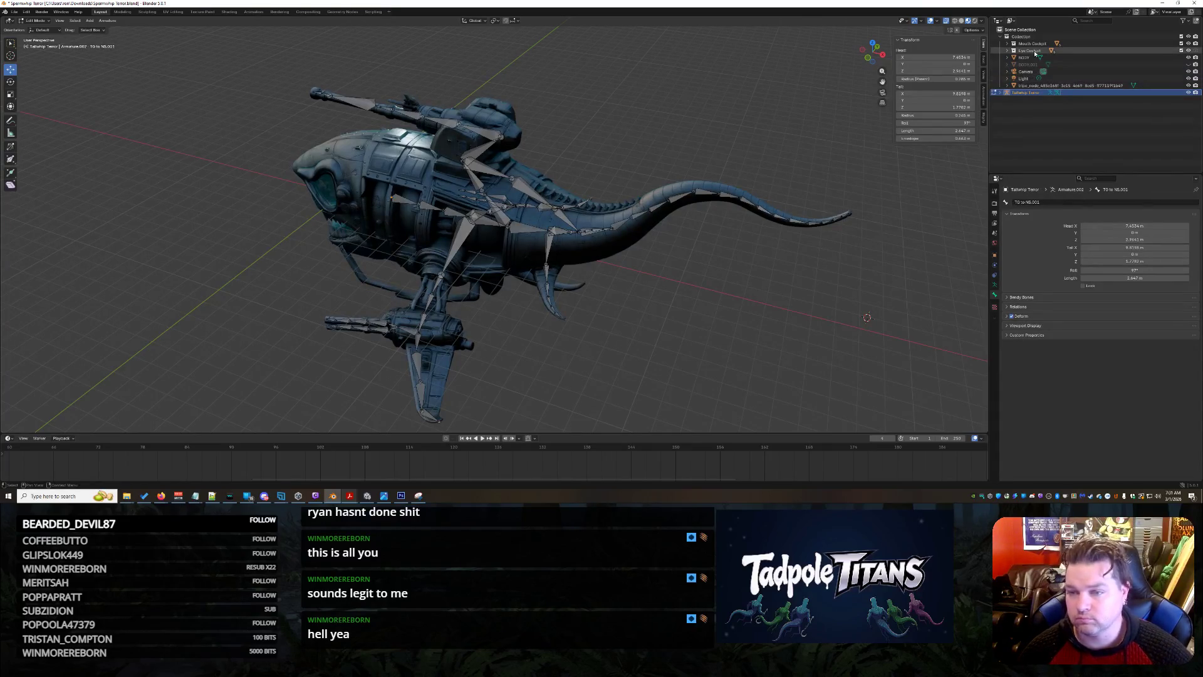
Select the BODY mesh in the Outliner and make Gun Wing L the active bone.
{"action": "left_click", "coordinate": [1024, 57]}
{"action": "scroll", "coordinate": [731, 287], "scroll_direction": "up", "scroll_amount": 2}
{"action": "middle_click_drag", "start_coordinate": [740, 285], "coordinate": [720, 290]}
{"action": "left_click", "coordinate": [442, 251]}
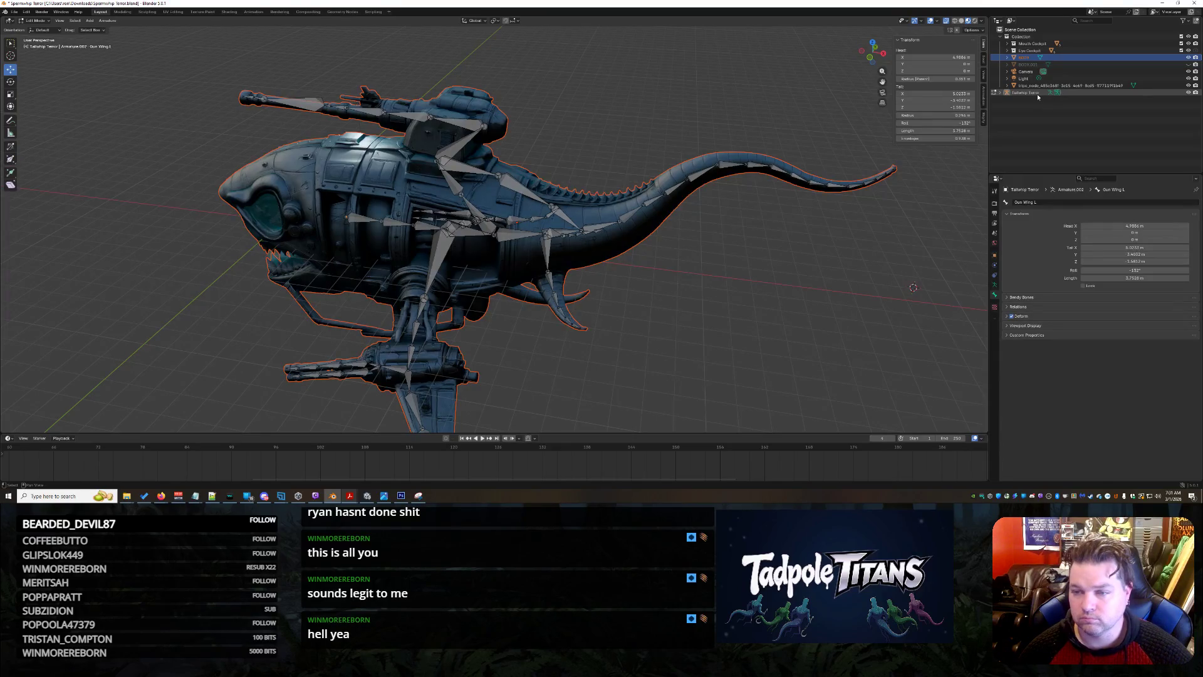
Return to Object Mode, add the Tailwhip Terror rig to the selection, and bring up parenting options.
{"action": "left_click", "coordinate": [47, 21]}
{"action": "left_click", "coordinate": [39, 28]}
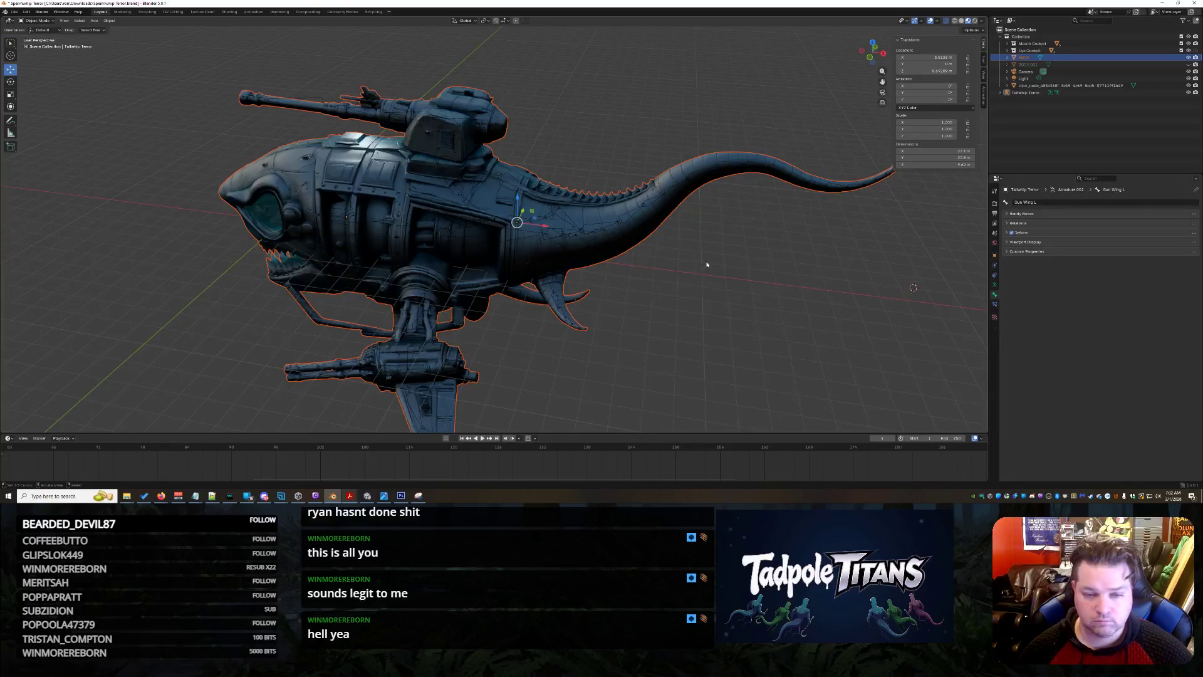
{"action": "left_click", "coordinate": [1032, 92]}
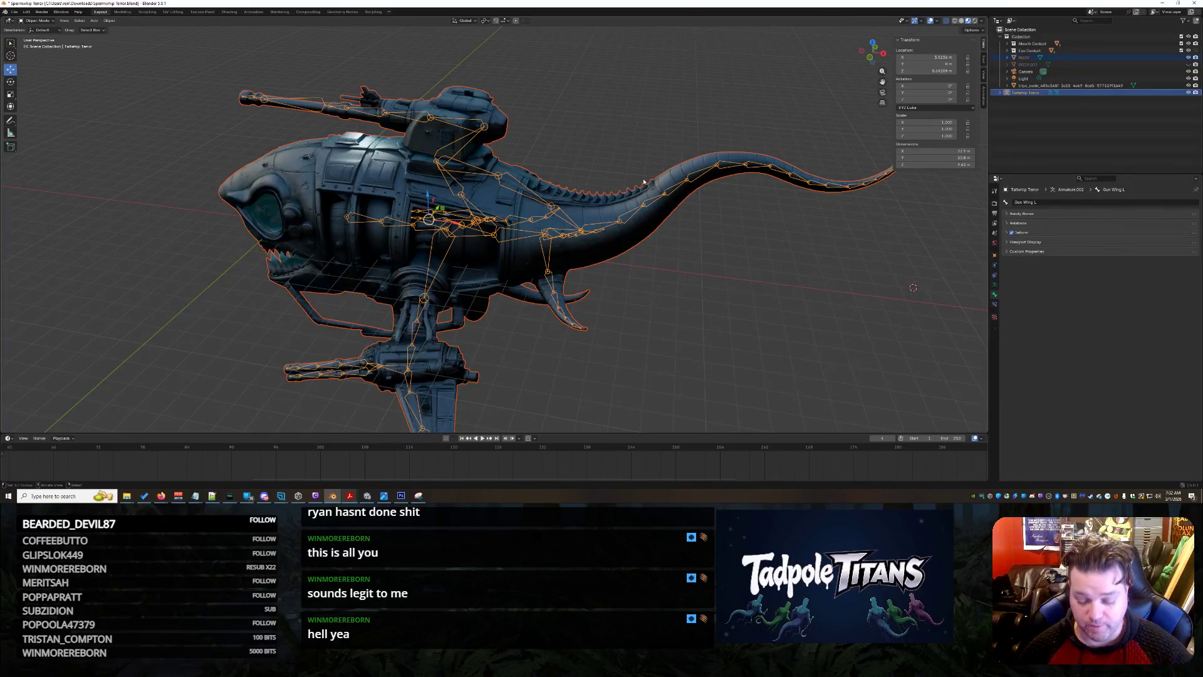
{"action": "key", "text": "ctrl+p"}
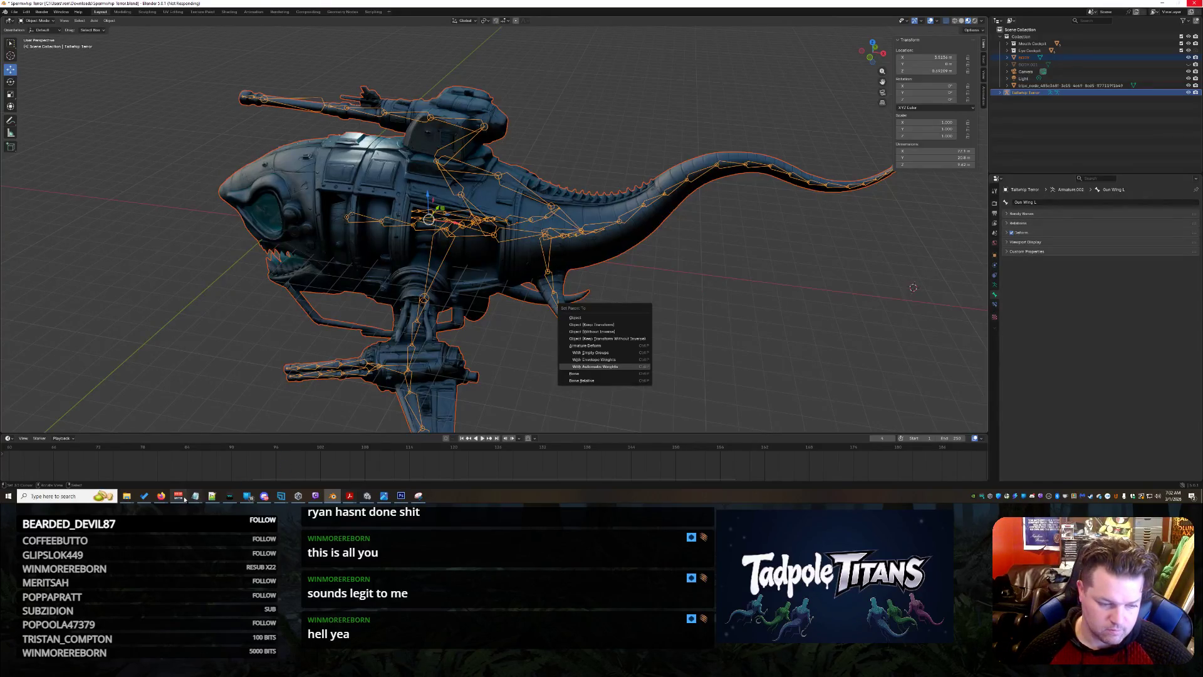
Bring the browser with the Grok chat to the front and scroll down.
{"action": "mouse_move", "coordinate": [161, 496]}
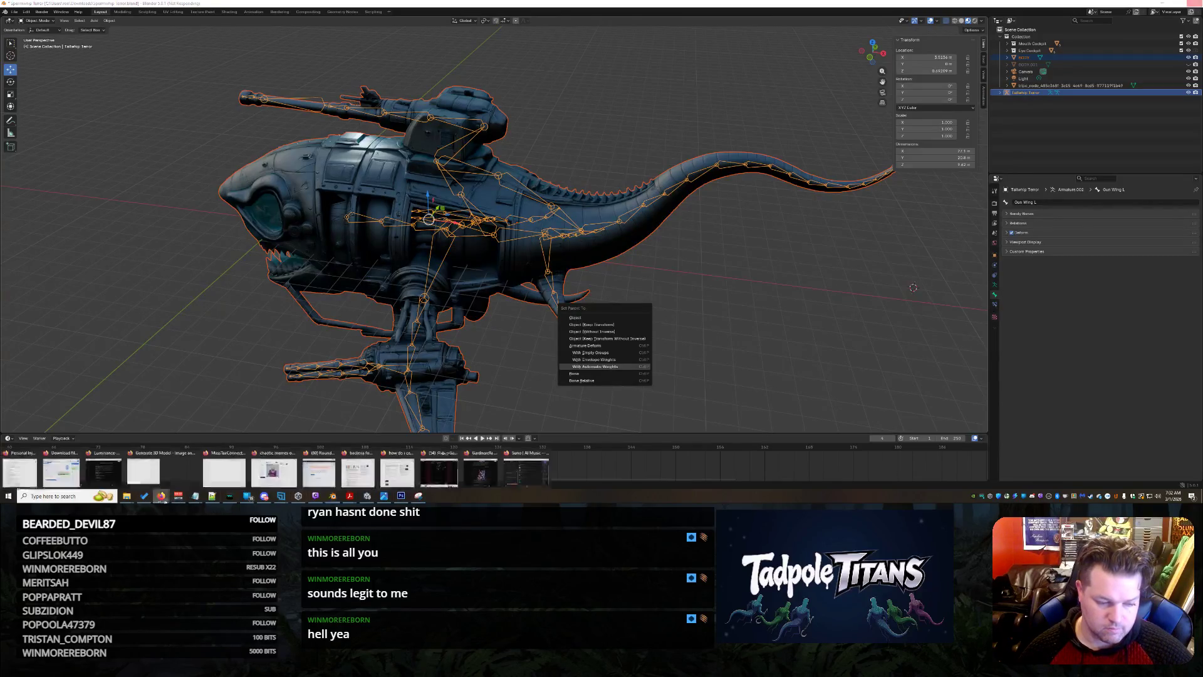
{"action": "left_click", "coordinate": [508, 467]}
{"action": "scroll", "coordinate": [443, 99], "scroll_direction": "down", "scroll_amount": 2}
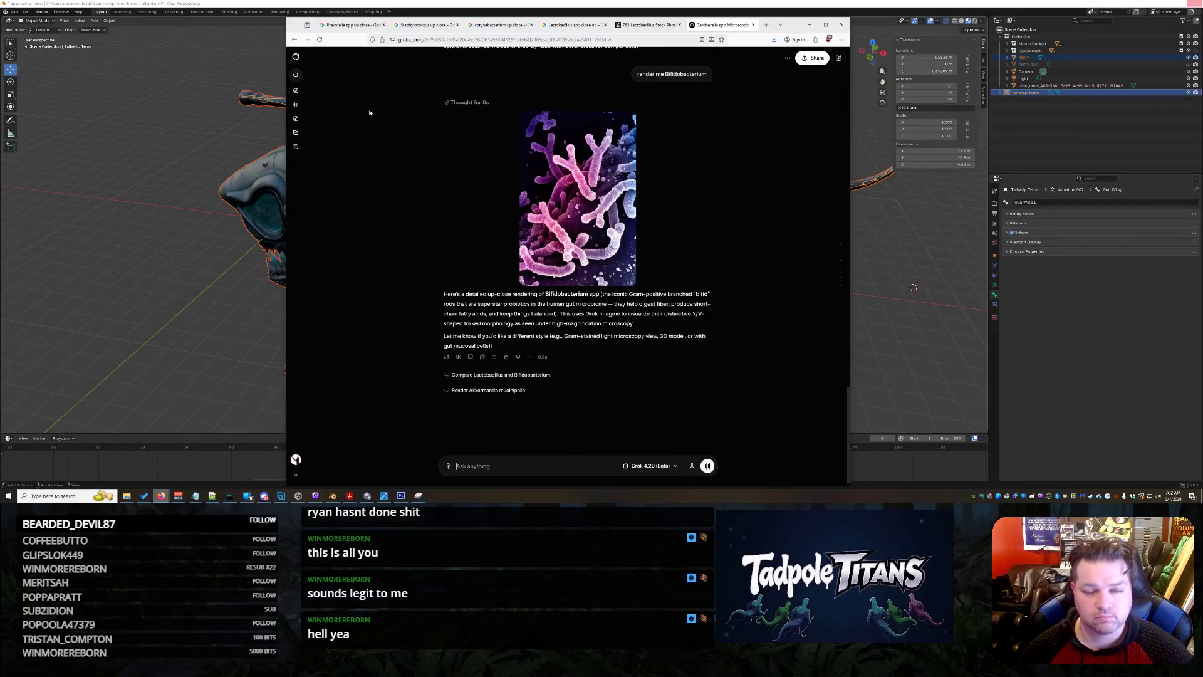
Copy the red bacteria image from the Prevotella copri article.
{"action": "left_click", "coordinate": [349, 25]}
{"action": "left_click", "coordinate": [732, 158]}
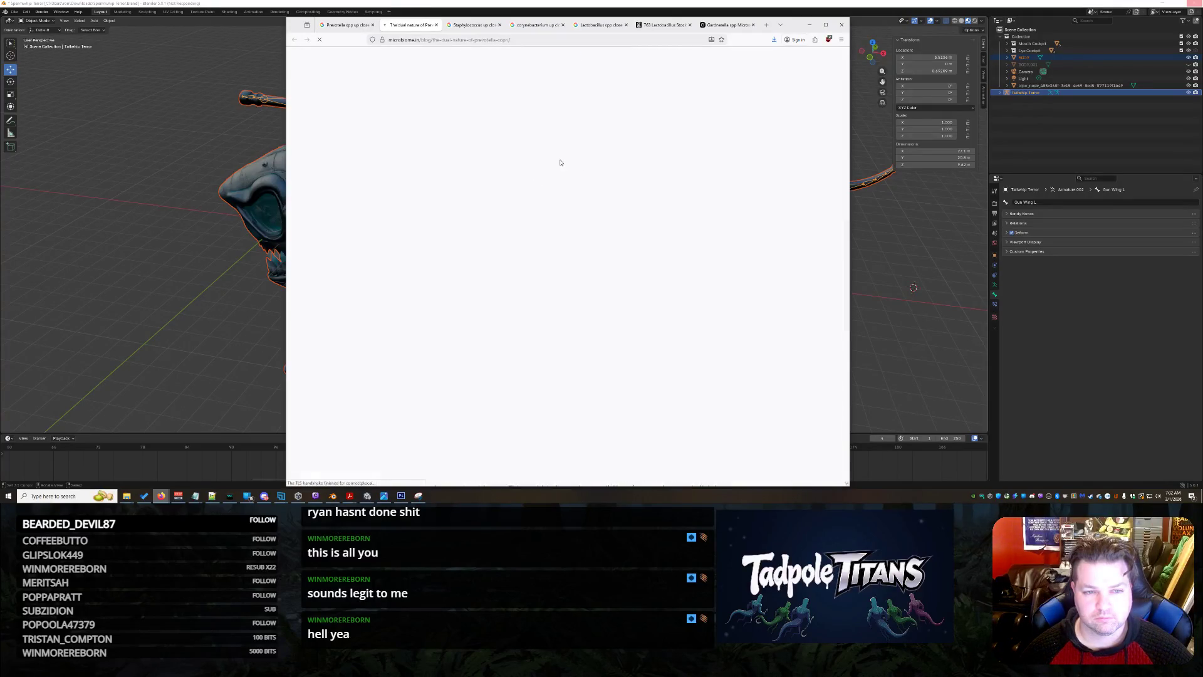
{"action": "scroll", "coordinate": [600, 349], "scroll_direction": "down", "scroll_amount": 1}
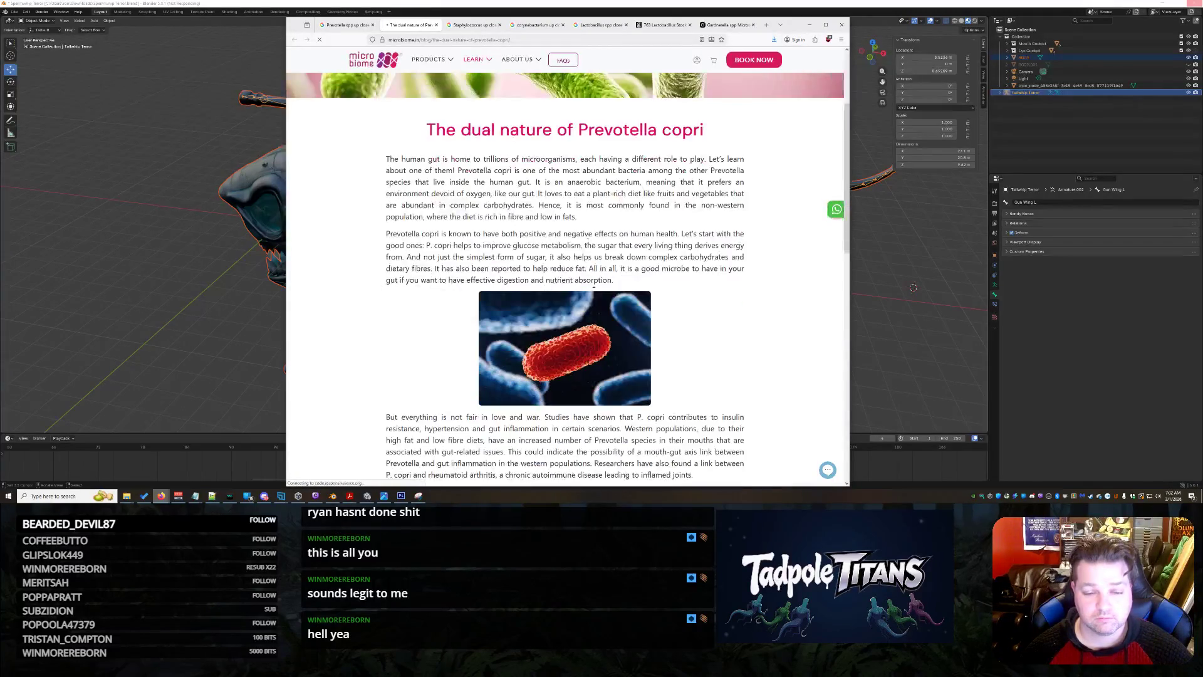
{"action": "right_click", "coordinate": [587, 340]}
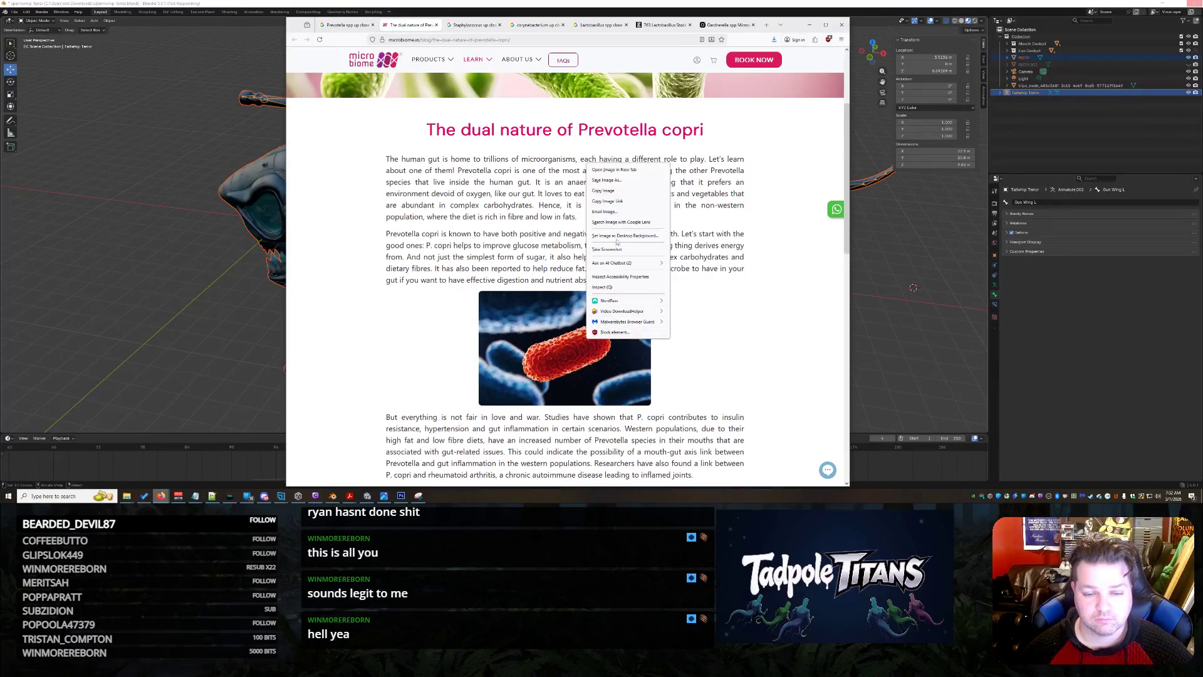
{"action": "left_click", "coordinate": [608, 192]}
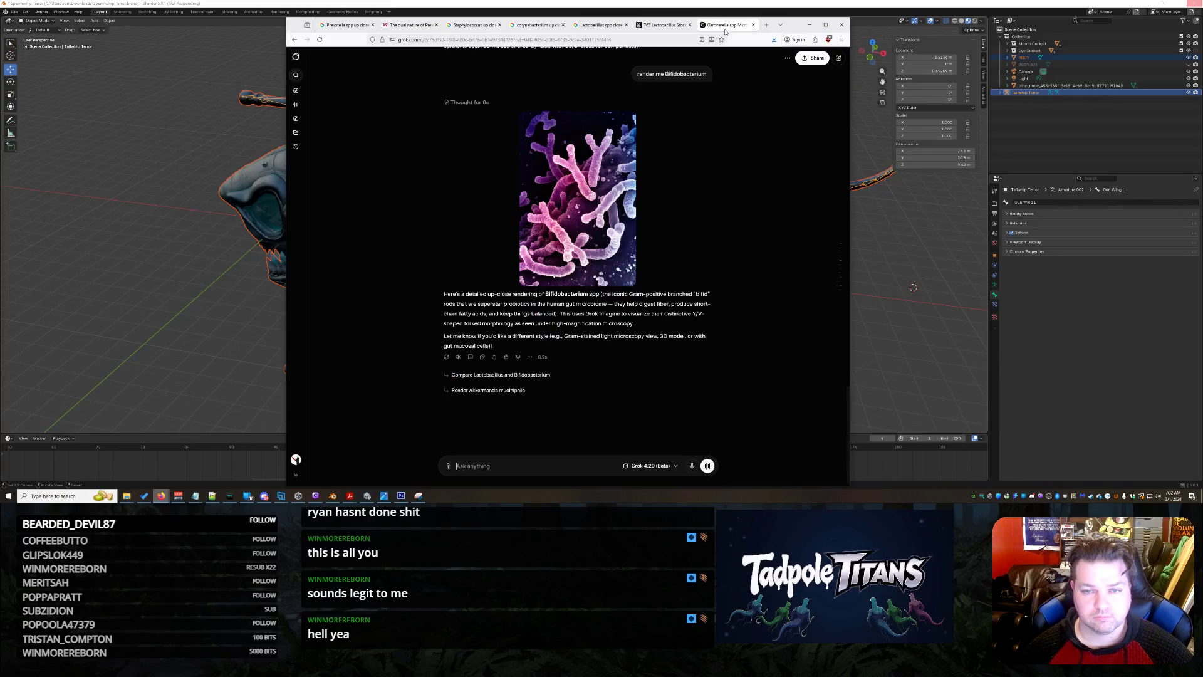
Paste the bacteria image into Grok and ask whether it knows what it is.
{"action": "left_click", "coordinate": [725, 25]}
{"action": "left_click", "coordinate": [532, 457]}
{"action": "key", "text": "ctrl+v"}
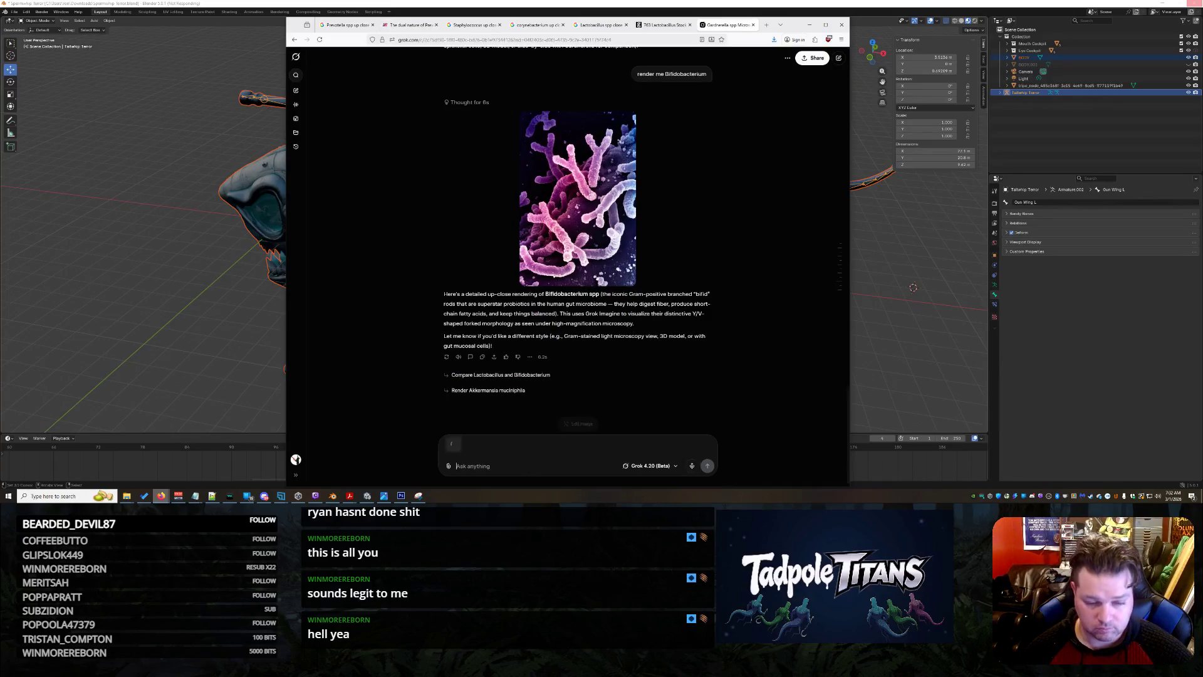
{"action": "type", "text": "Doou konw wha"}
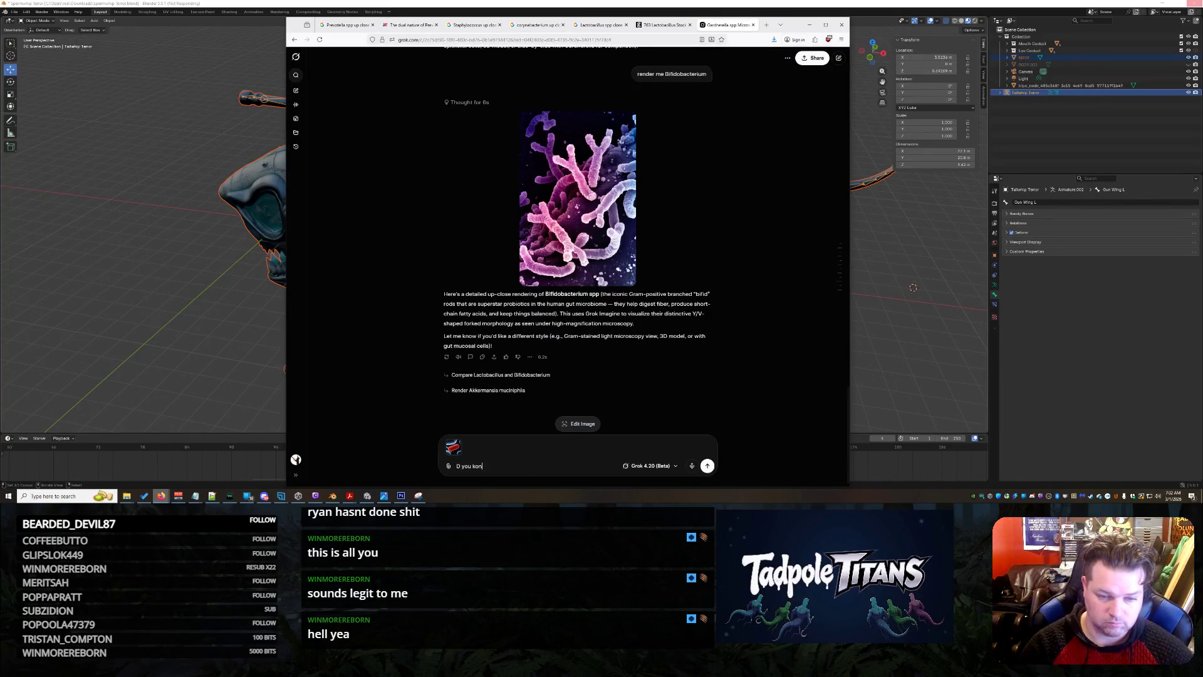
{"action": "type", "text": " is?"}
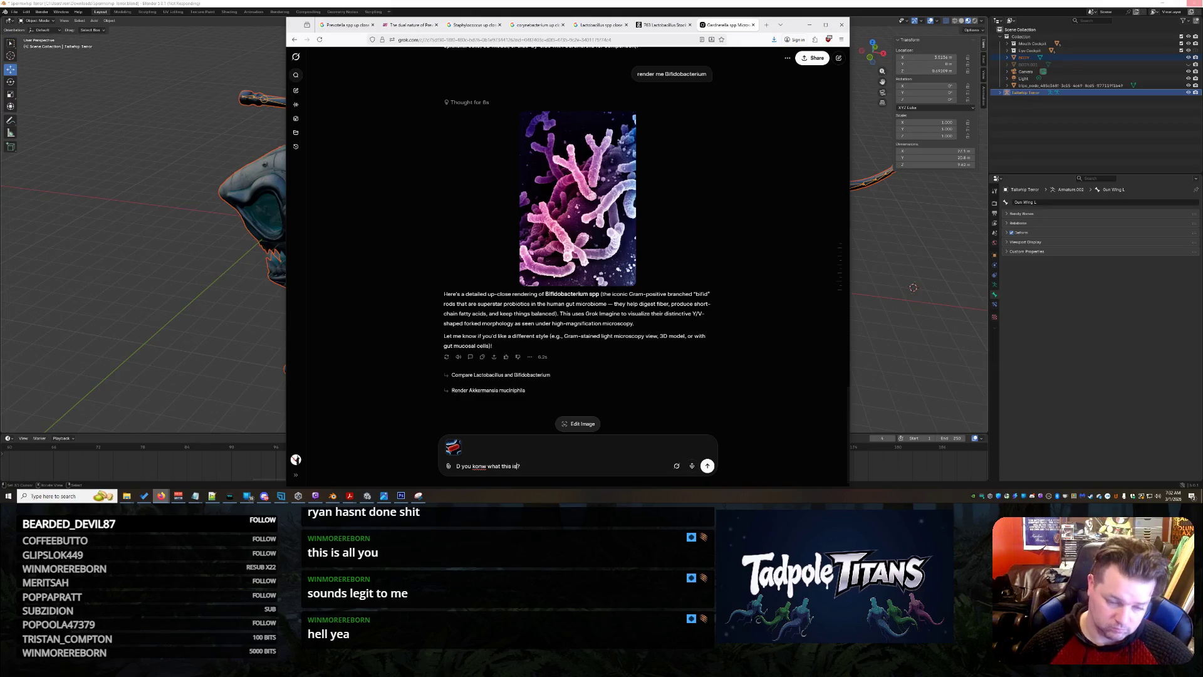
{"action": "key", "text": "Delete"}
{"action": "key", "text": "Delete"}
{"action": "key", "text": "Delete"}
{"action": "type", "text": "know"}
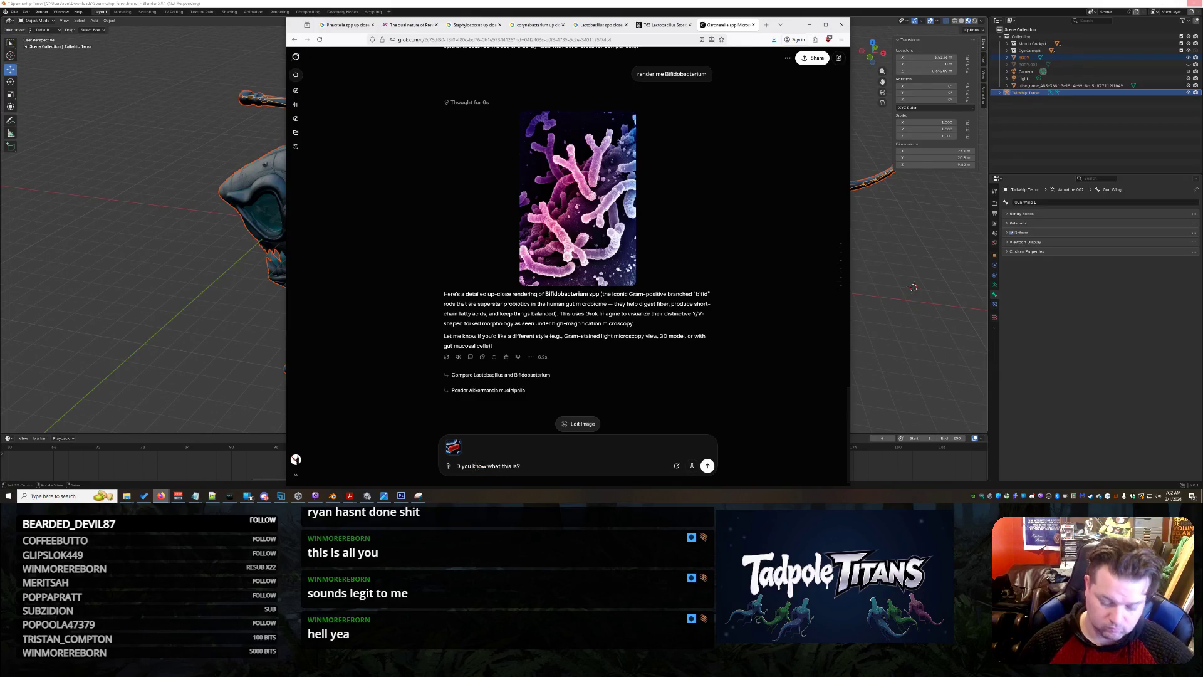
{"action": "key", "text": "Return"}
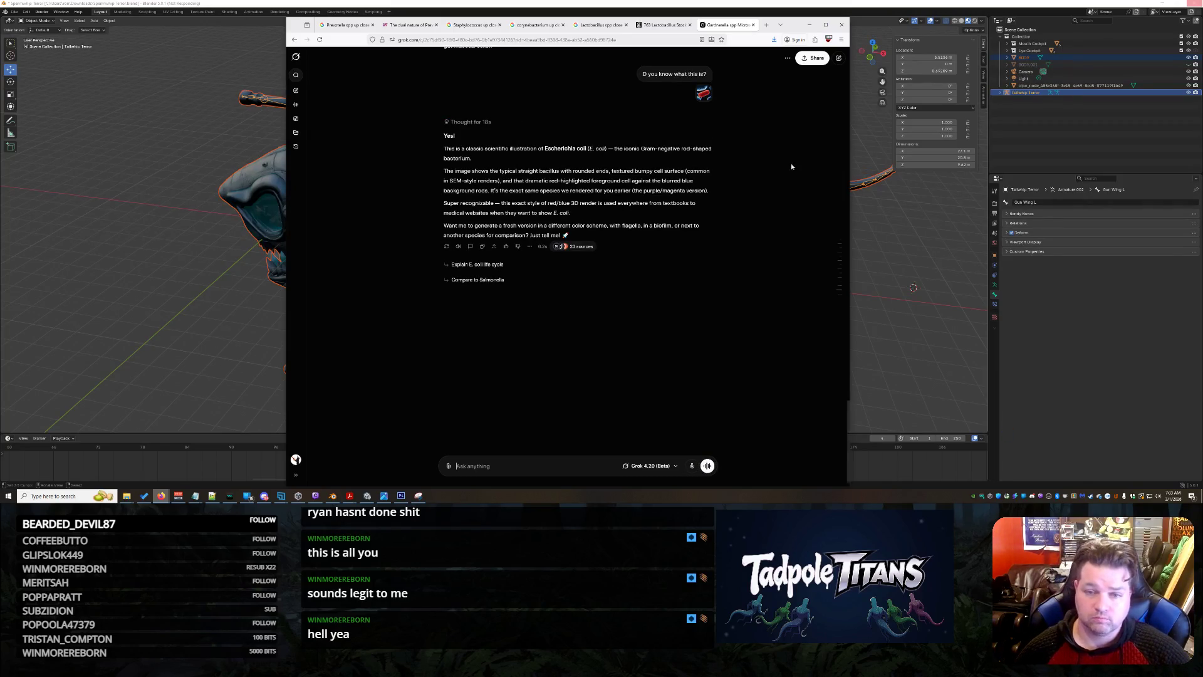
Tell Grok 'IT is a Prevotella copri', checking the name in the article title.
{"action": "left_click", "coordinate": [360, 28]}
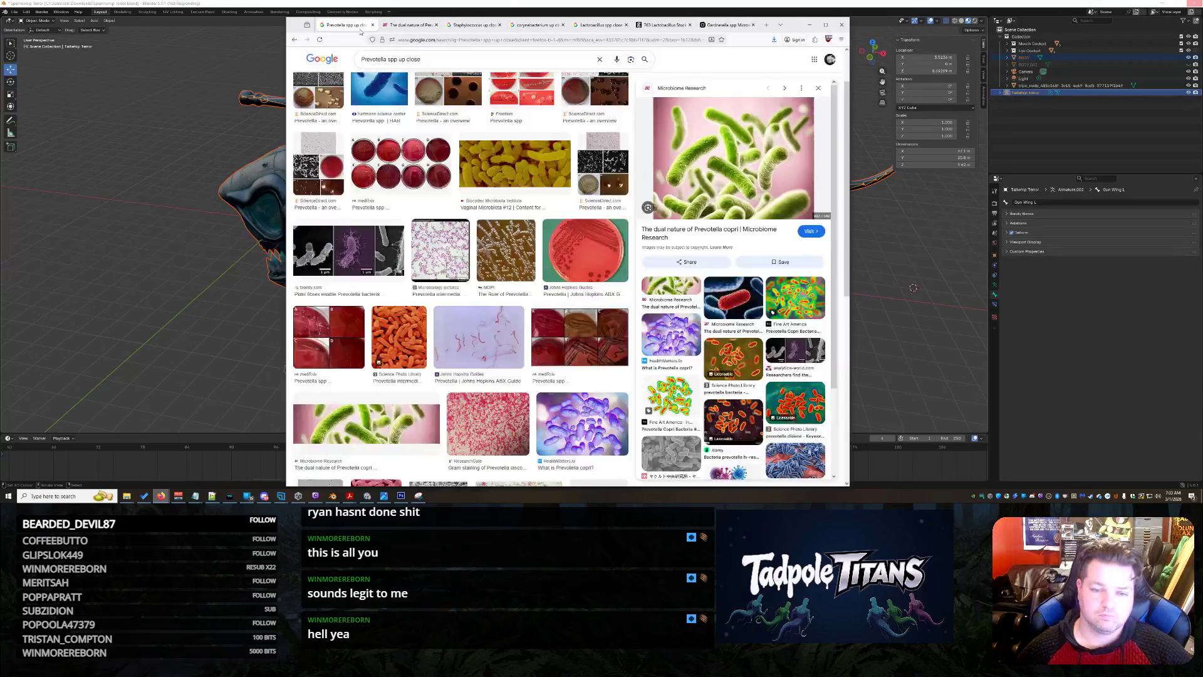
{"action": "left_click", "coordinate": [391, 26]}
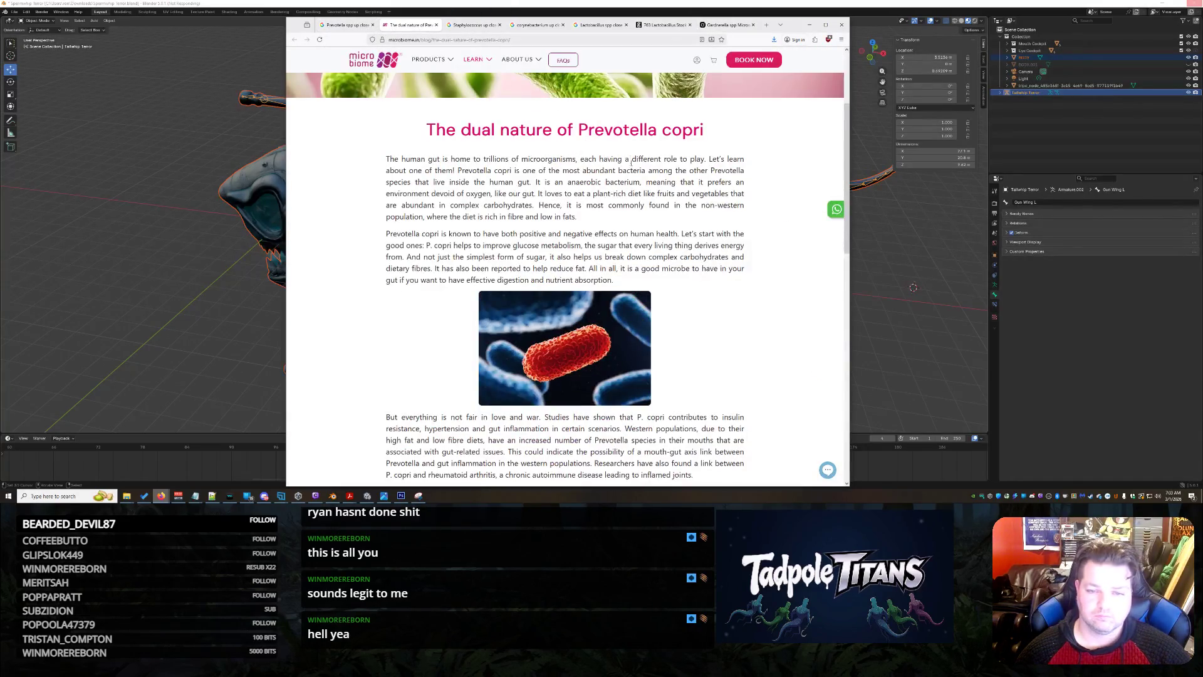
{"action": "left_click_drag", "start_coordinate": [578, 129], "coordinate": [707, 132]}
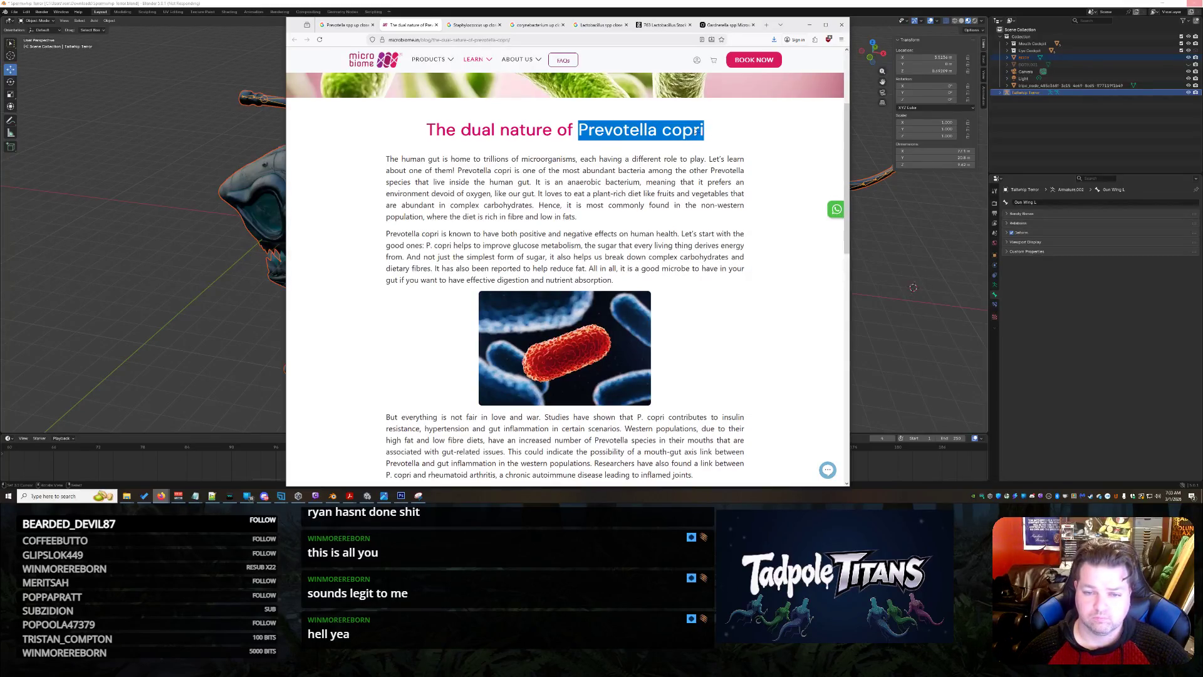
{"action": "left_click", "coordinate": [728, 26]}
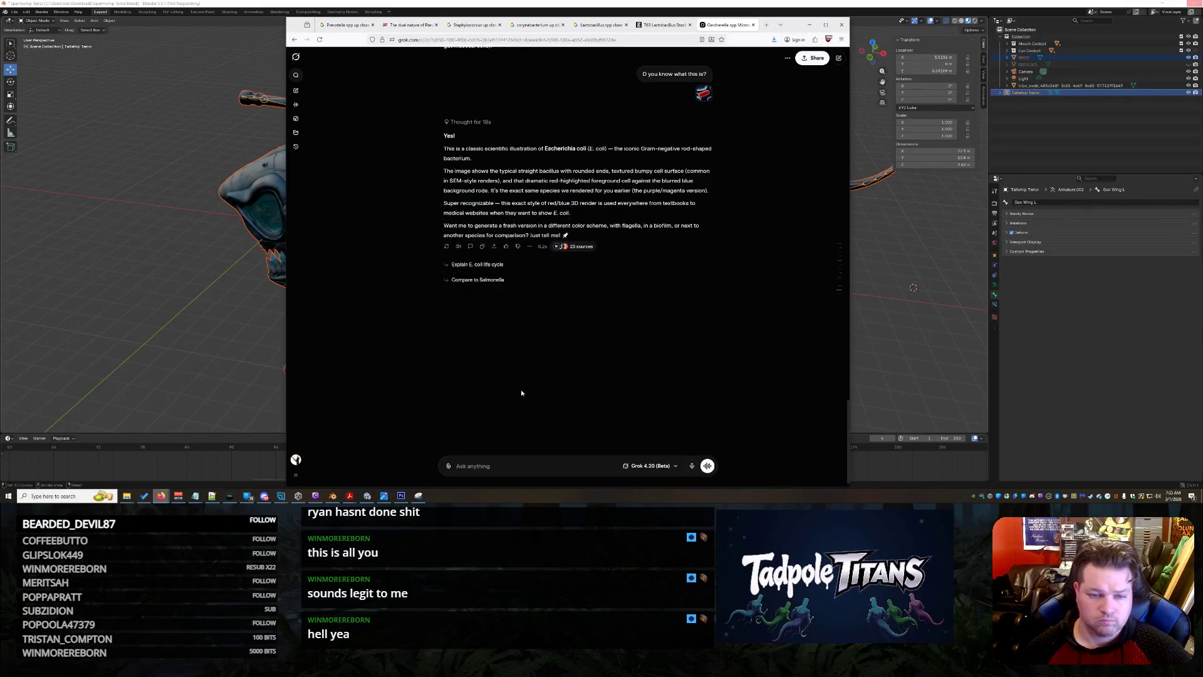
{"action": "type", "text": "IT is a Prevotella copri"}
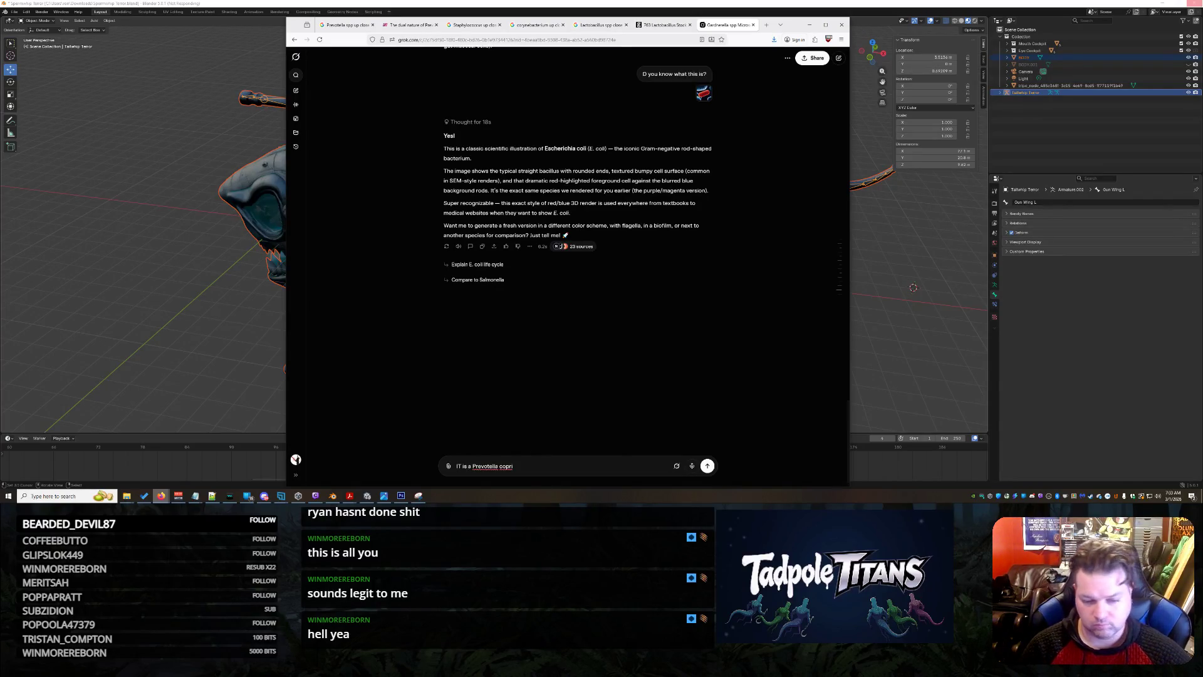
{"action": "key", "text": "Return"}
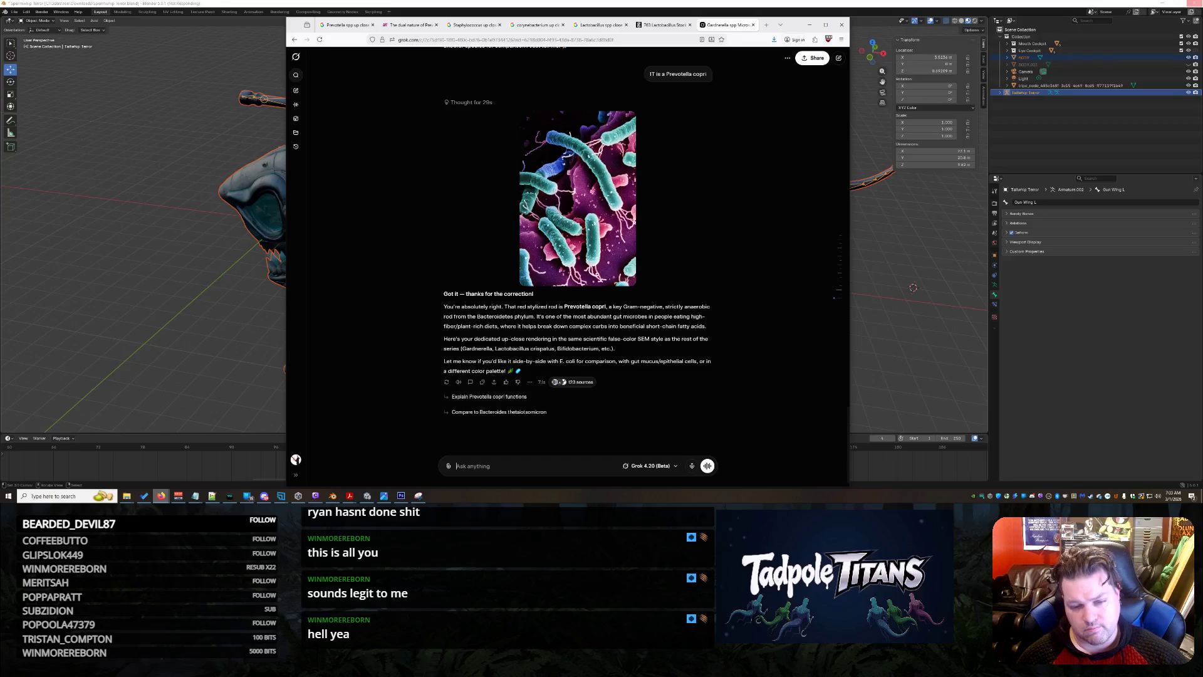
Ask Grok to isolate the red bacterium and texture it more exaggeratedly.
{"action": "type", "text": "I want you to i"}
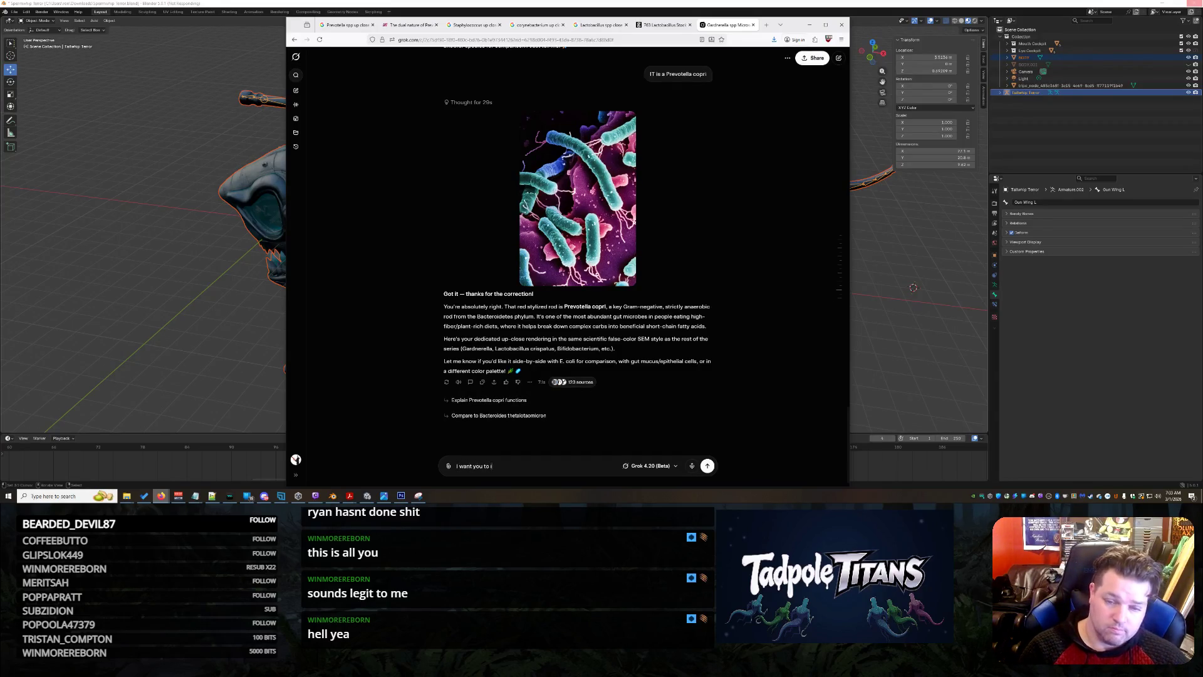
{"action": "type", "text": "solate the"}
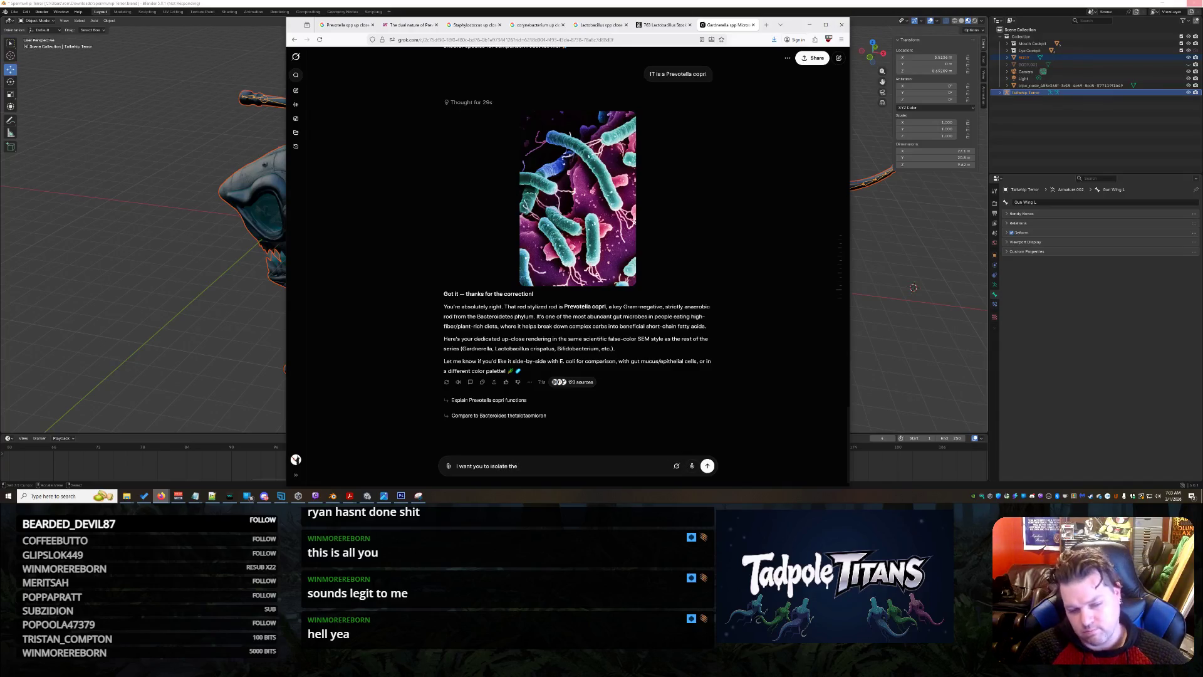
{"action": "type", "text": " Red guy"}
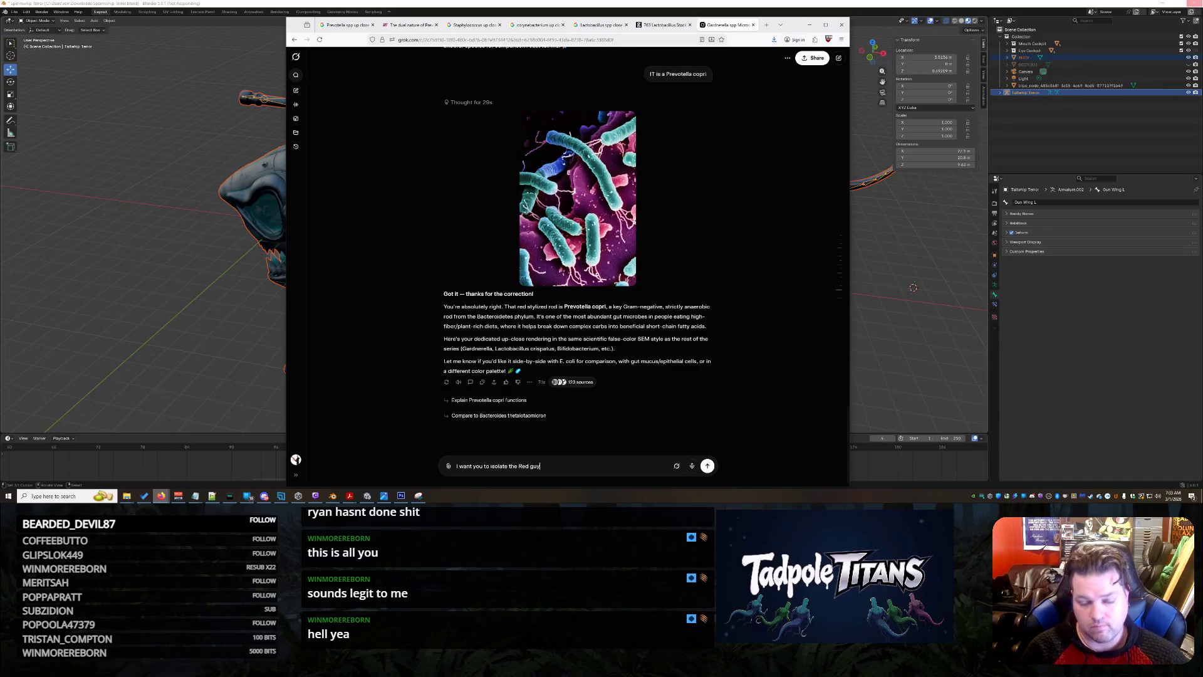
{"action": "scroll", "coordinate": [676, 344], "scroll_direction": "up", "scroll_amount": 5}
{"action": "scroll", "coordinate": [676, 344], "scroll_direction": "up", "scroll_amount": 3}
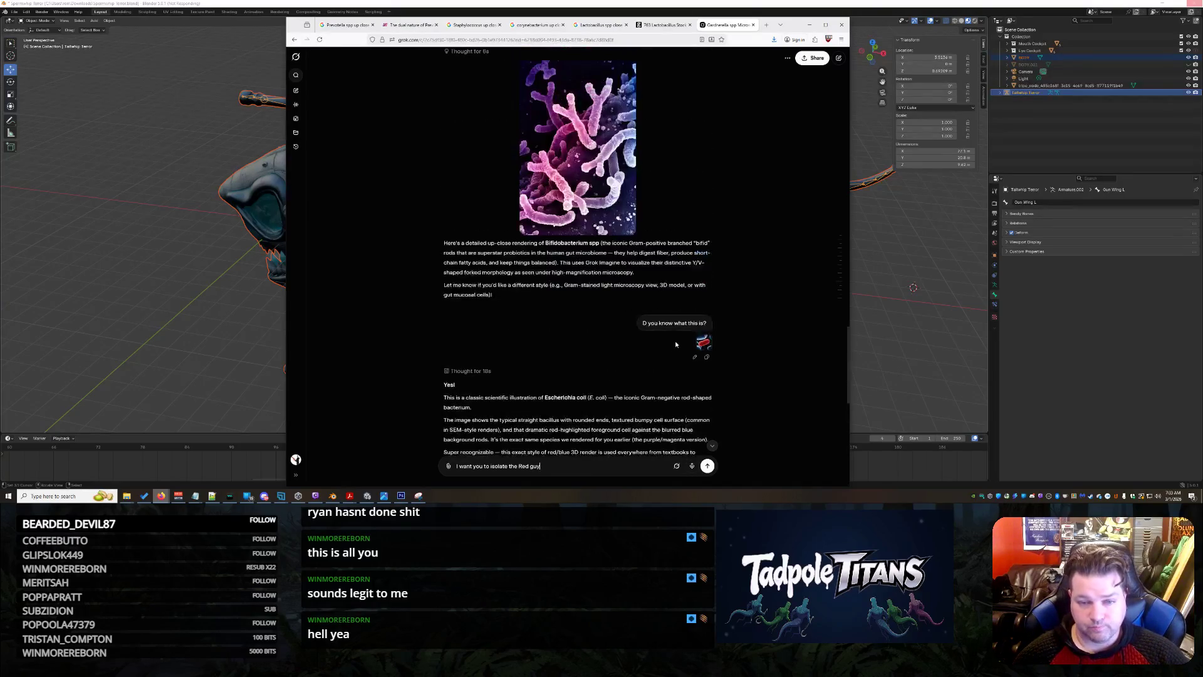
{"action": "scroll", "coordinate": [675, 344], "scroll_direction": "down", "scroll_amount": 10}
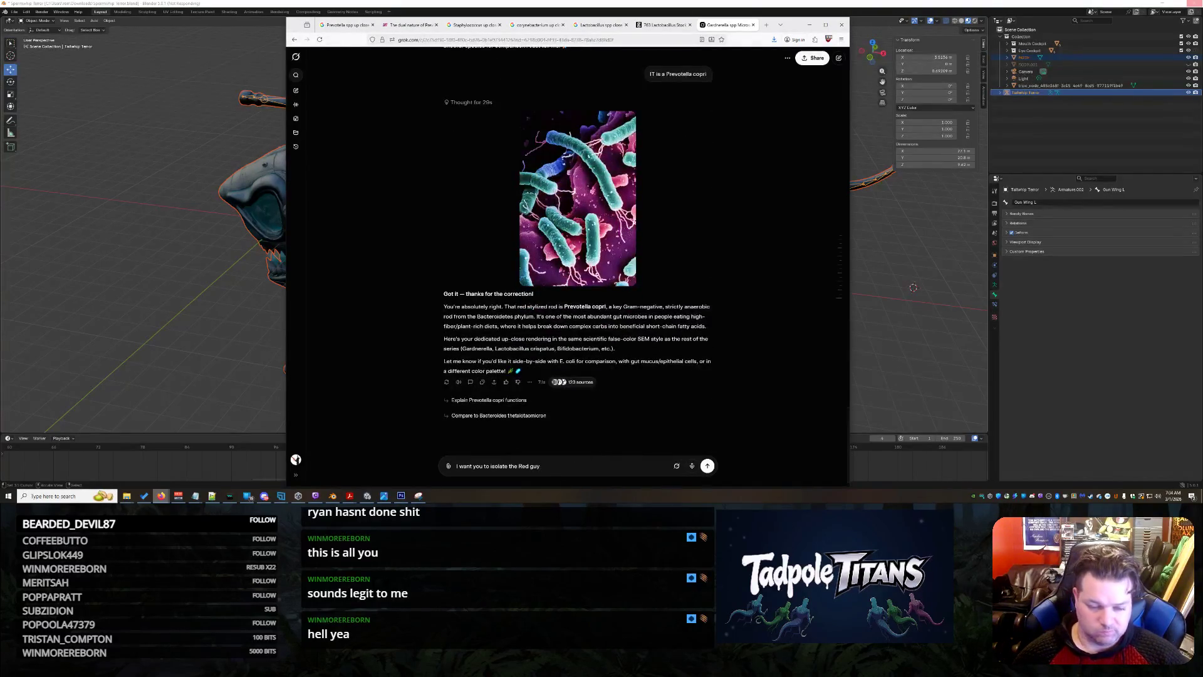
{"action": "type", "text": " and tex"}
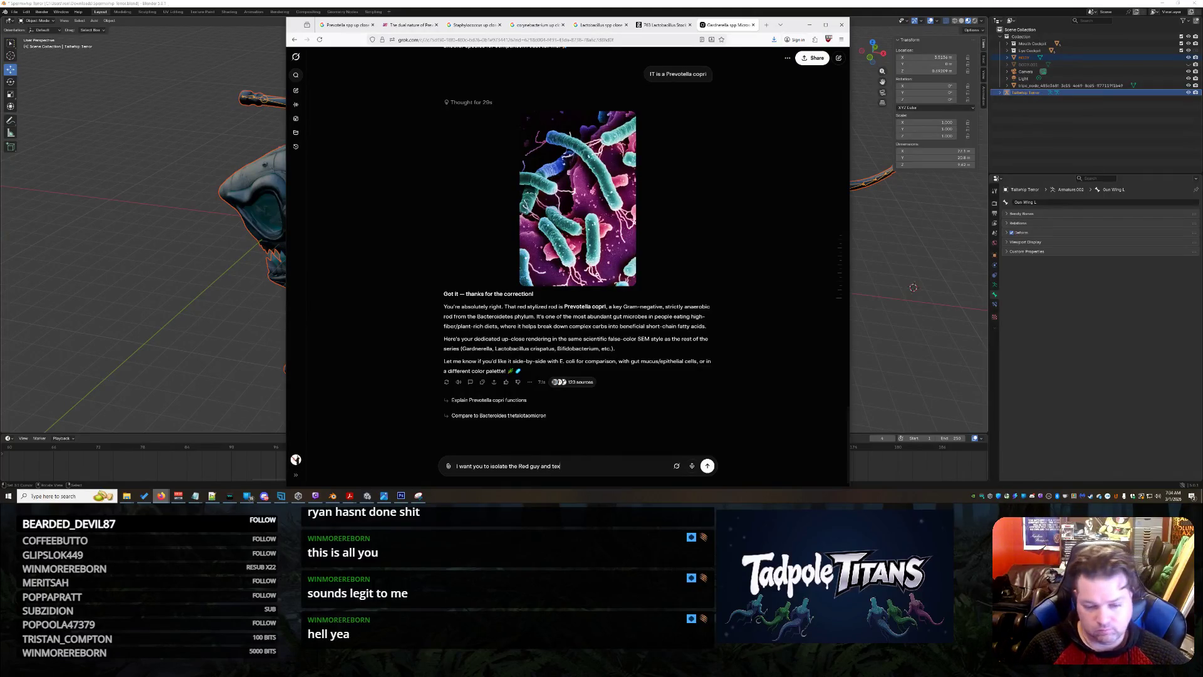
{"action": "type", "text": "ture it more exa"}
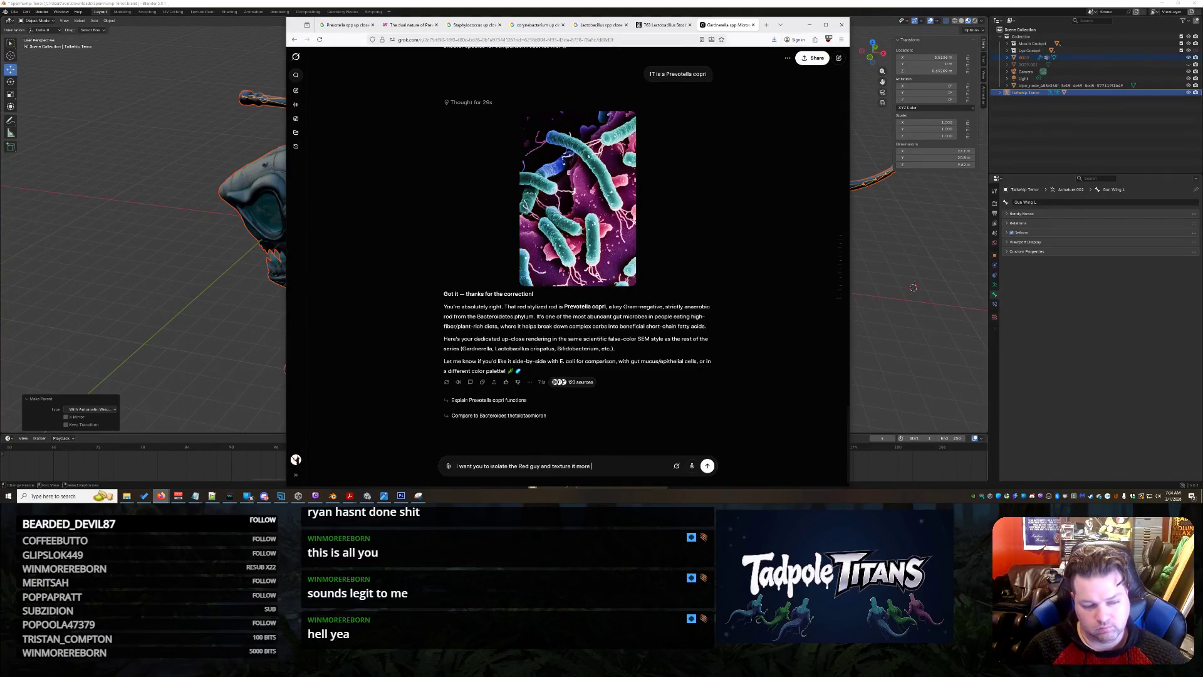
{"action": "type", "text": "ggerated"}
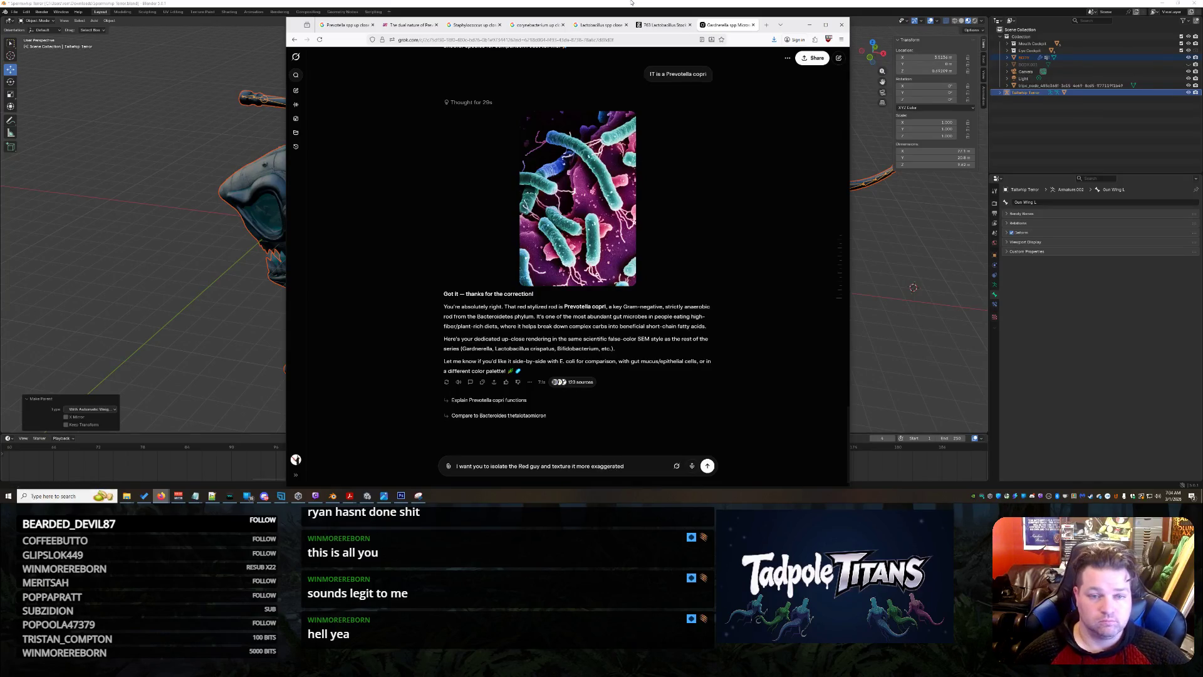
Bring the Blender airship scene back to the front and deselect the model.
{"action": "left_click", "coordinate": [683, 307]}
{"action": "right_click", "coordinate": [673, 308]}
{"action": "left_click", "coordinate": [687, 306]}
{"action": "left_click", "coordinate": [655, 305]}
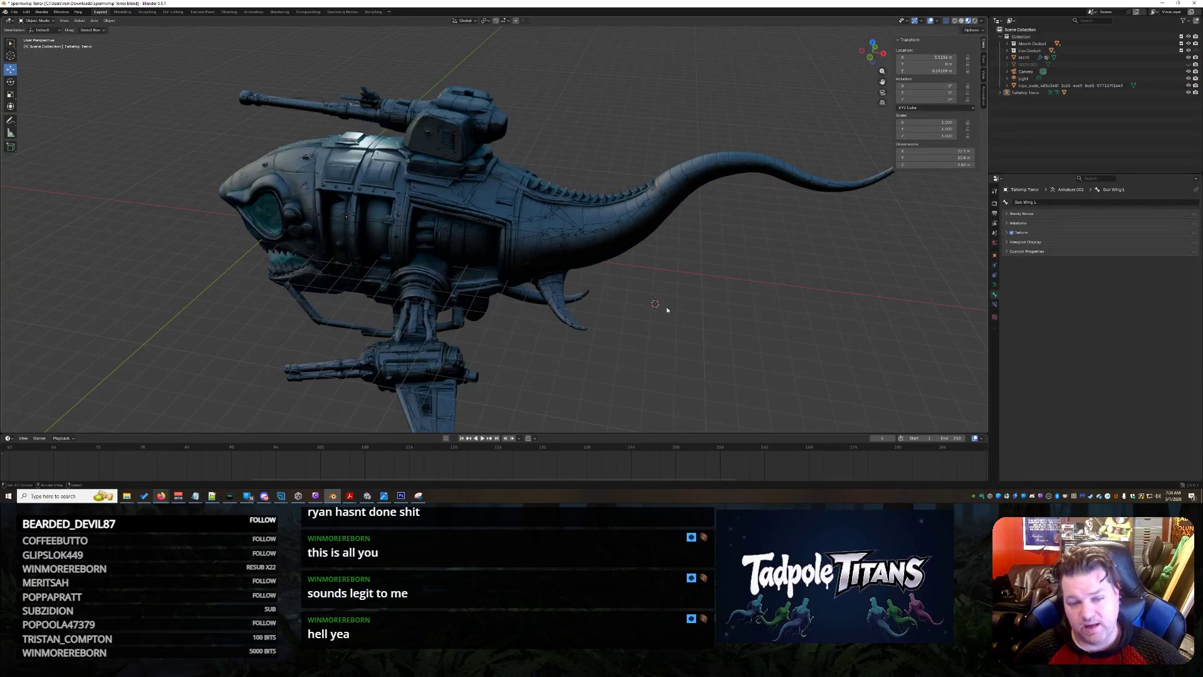
Pose the Tailwhip Terror armature, swing a mid-tail bone downward, then undo it.
{"action": "left_click", "coordinate": [726, 305]}
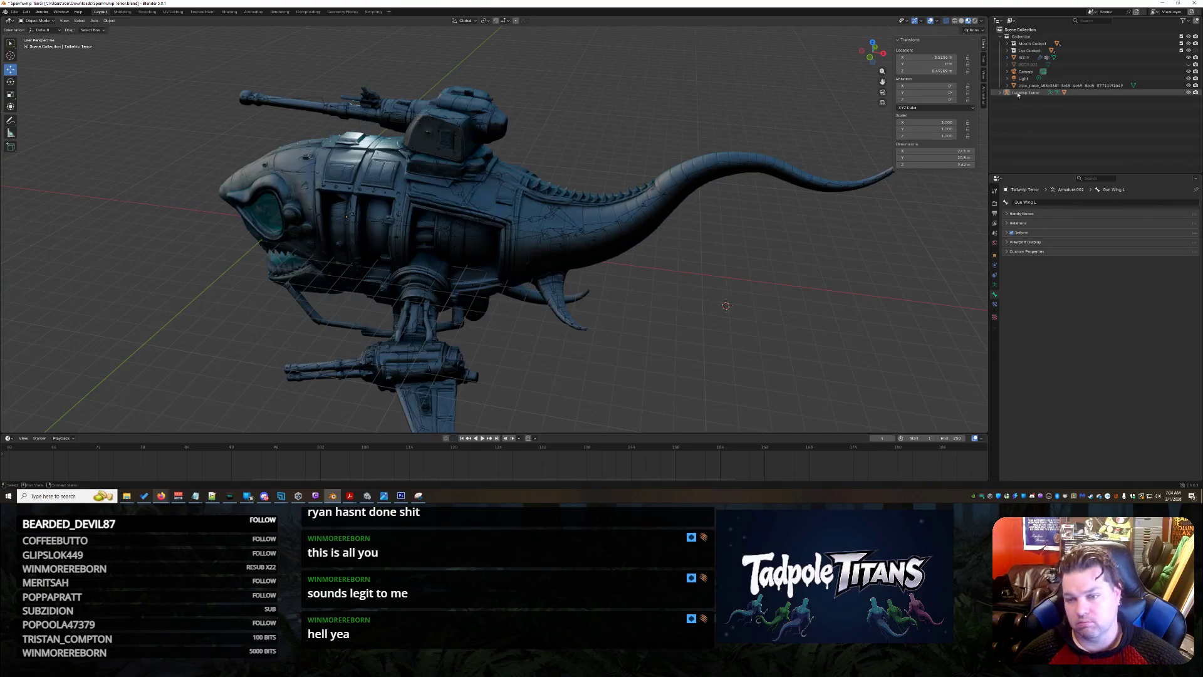
{"action": "middle_click_drag", "start_coordinate": [863, 251], "coordinate": [849, 262]}
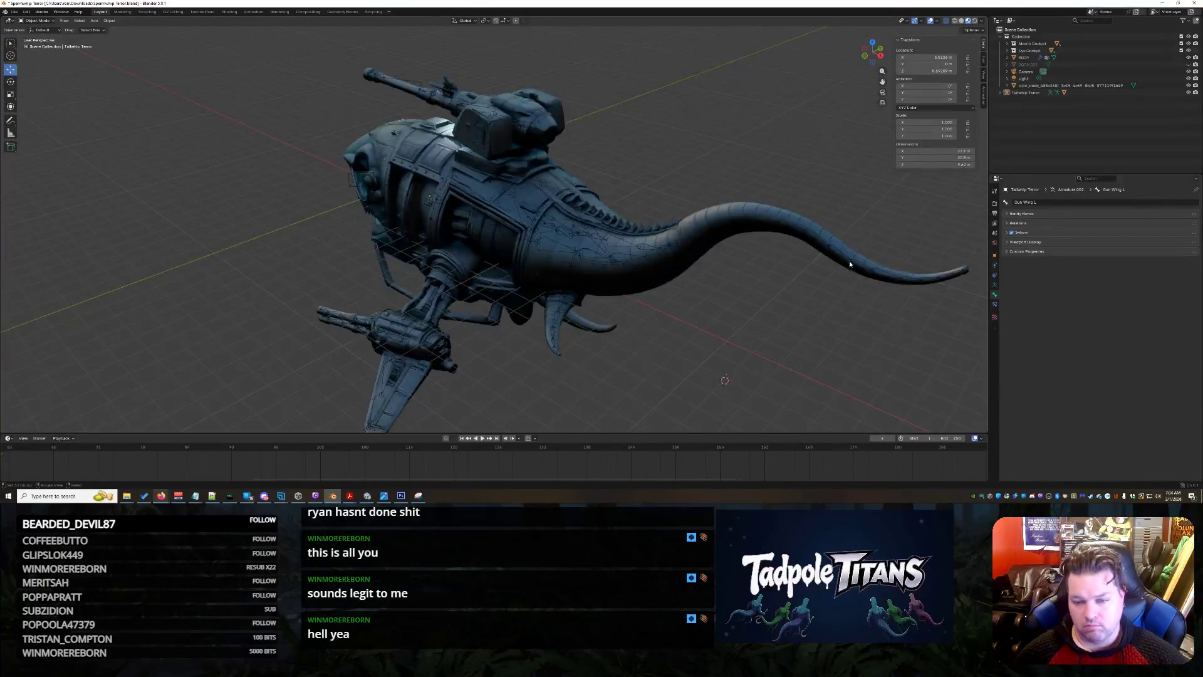
{"action": "left_click", "coordinate": [909, 280]}
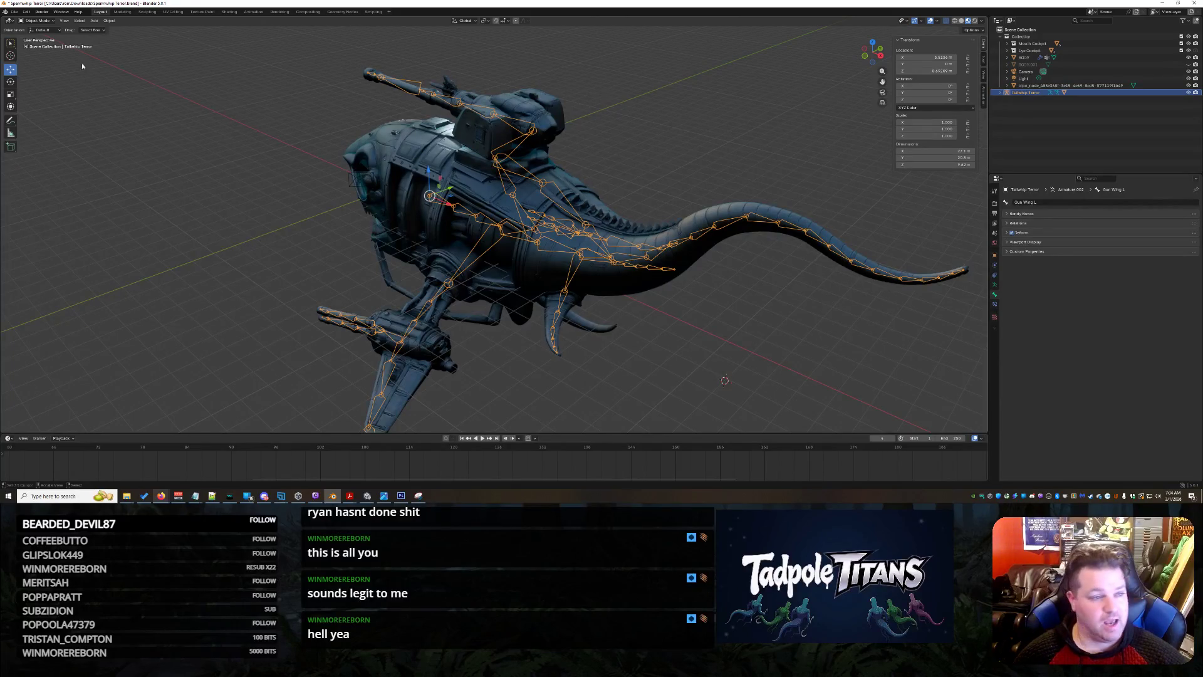
{"action": "key", "text": "ctrl+Tab"}
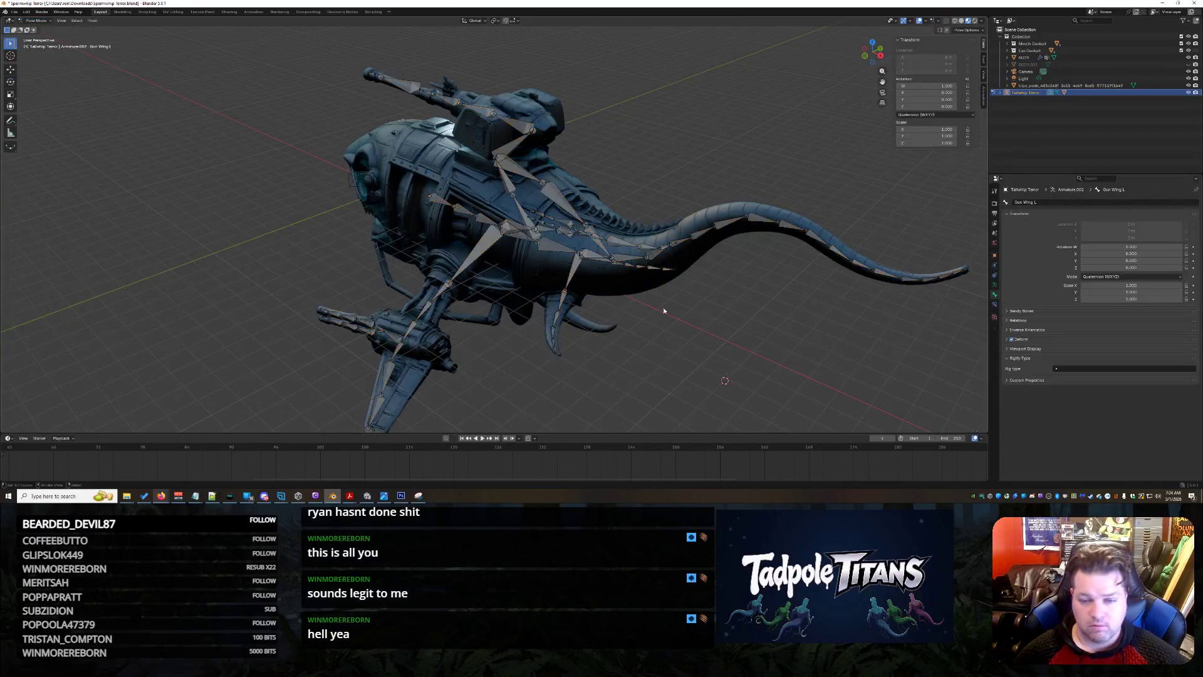
{"action": "middle_click_drag", "start_coordinate": [665, 310], "coordinate": [692, 182]}
{"action": "left_click", "coordinate": [696, 173]}
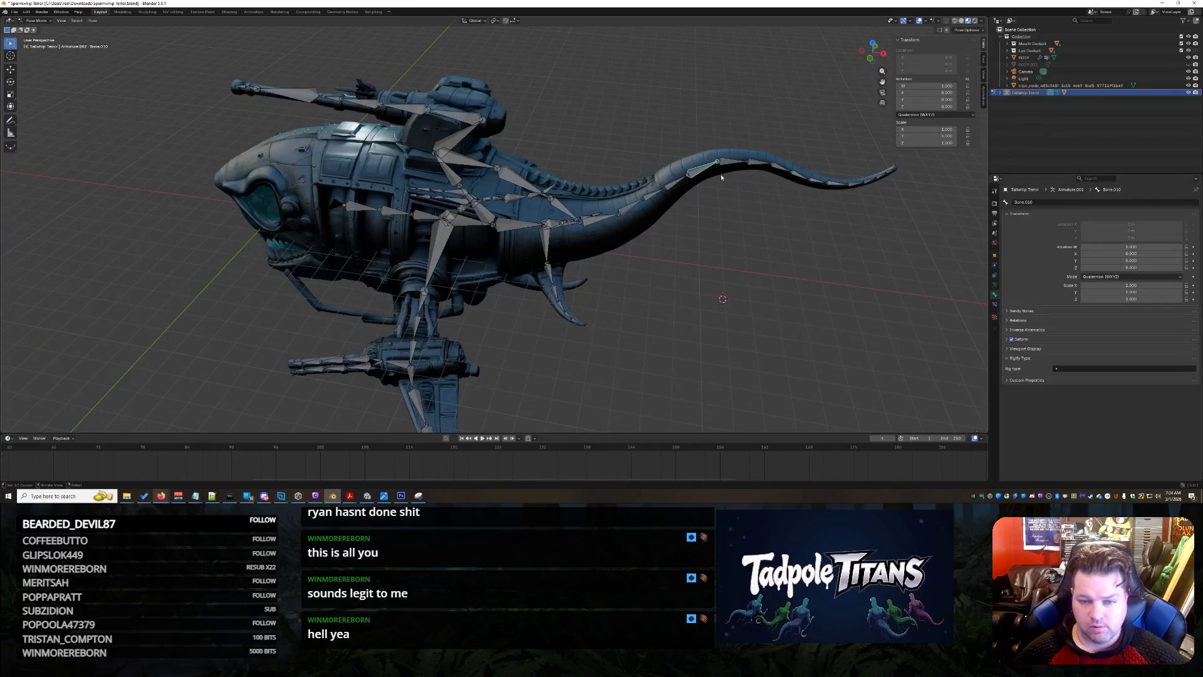
{"action": "left_click", "coordinate": [12, 70]}
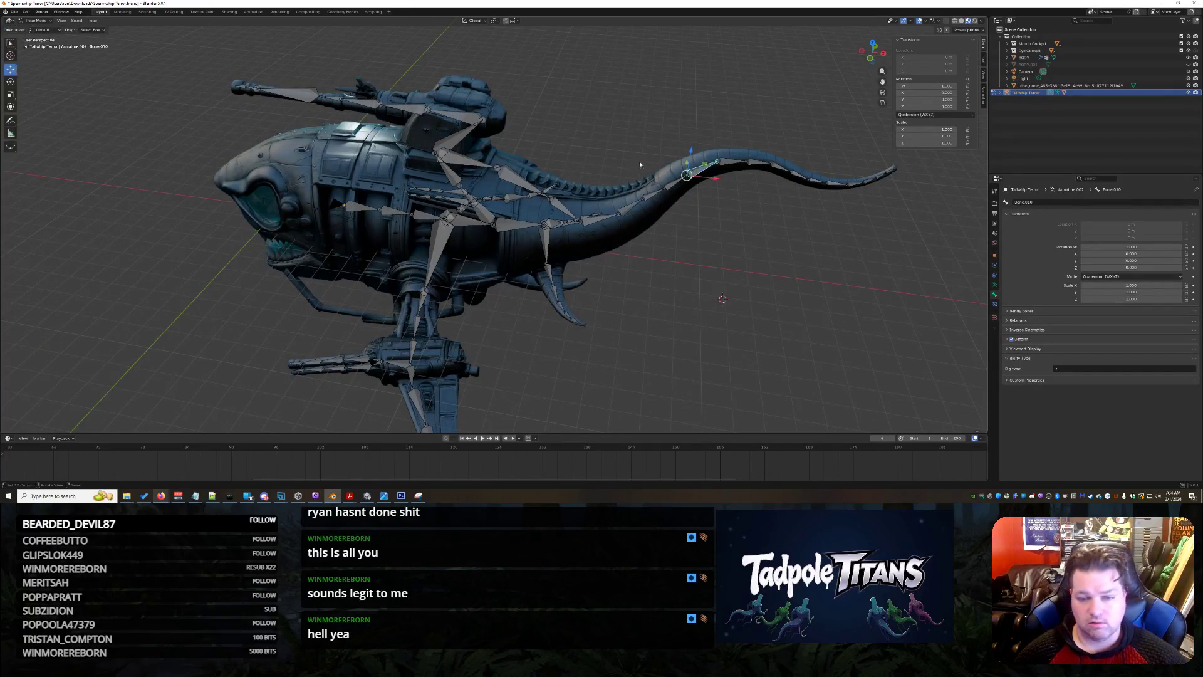
{"action": "left_click_drag", "start_coordinate": [715, 178], "coordinate": [838, 221]}
{"action": "key", "text": "ctrl+z"}
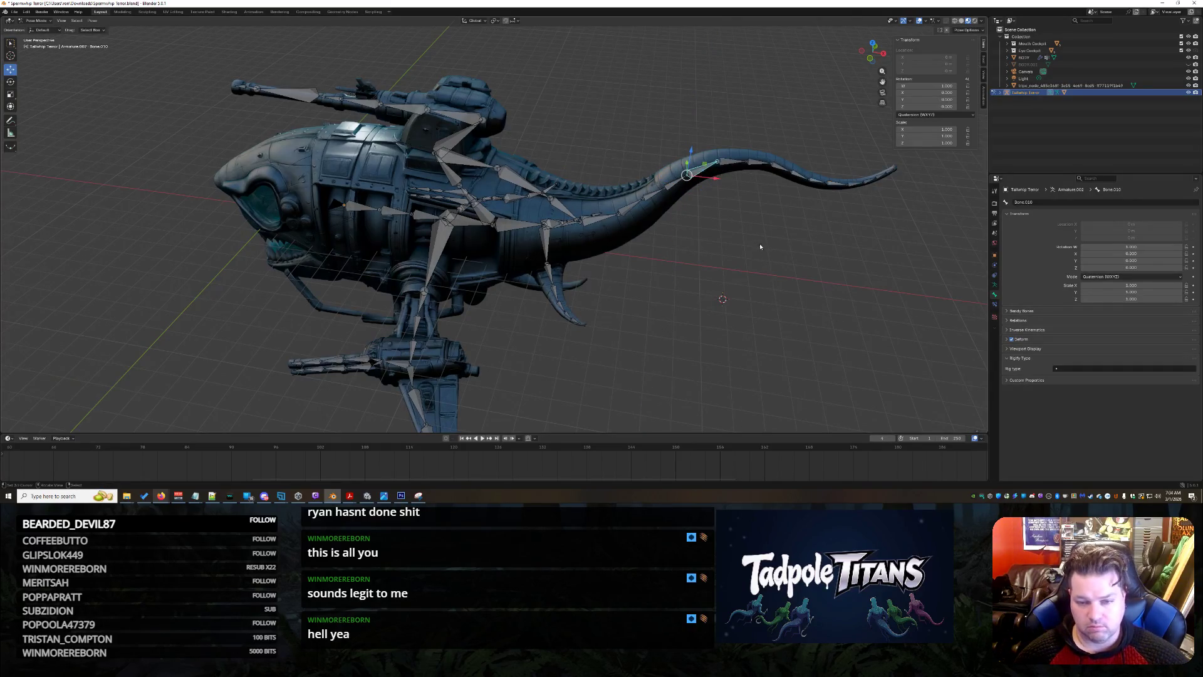
Test-bend the tail-tip bone, then undo it back to the rest pose.
{"action": "left_click", "coordinate": [883, 174]}
{"action": "mouse_move", "coordinate": [902, 181]}
{"action": "left_mouse_down"}
{"action": "mouse_move", "coordinate": [808, 414]}
{"action": "mouse_move", "coordinate": [921, 288]}
{"action": "left_mouse_up"}
{"action": "left_click", "coordinate": [920, 288]}
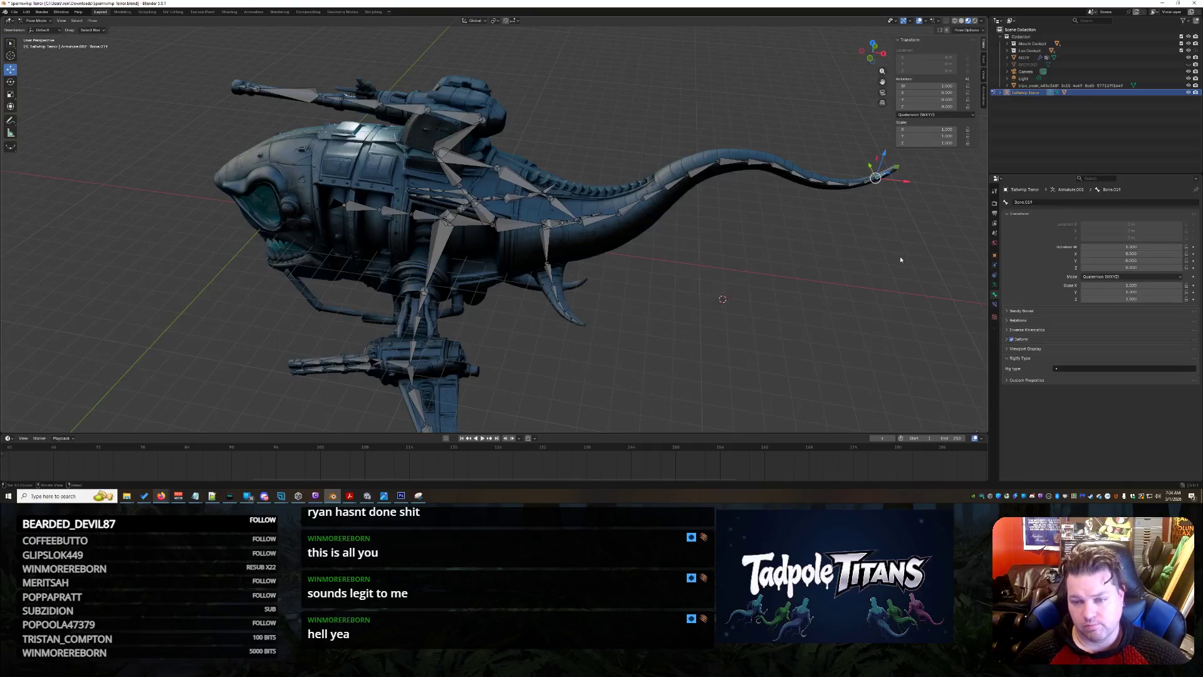
{"action": "key", "text": "ctrl+z"}
{"action": "scroll", "coordinate": [771, 261], "scroll_direction": "down", "scroll_amount": 2}
{"action": "scroll", "coordinate": [769, 261], "scroll_direction": "up", "scroll_amount": 3}
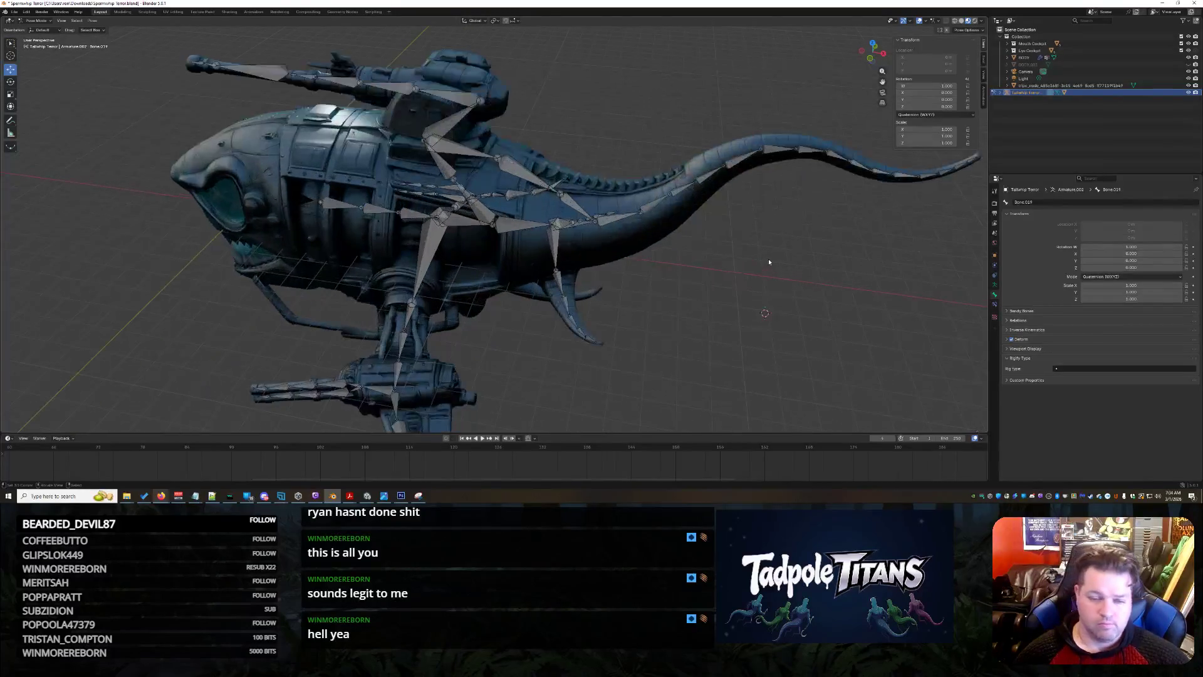
Expand Tailwhip Terror > Armature.002 > Bone Collections to reveal the Bones collection.
{"action": "left_click", "coordinate": [1000, 92]}
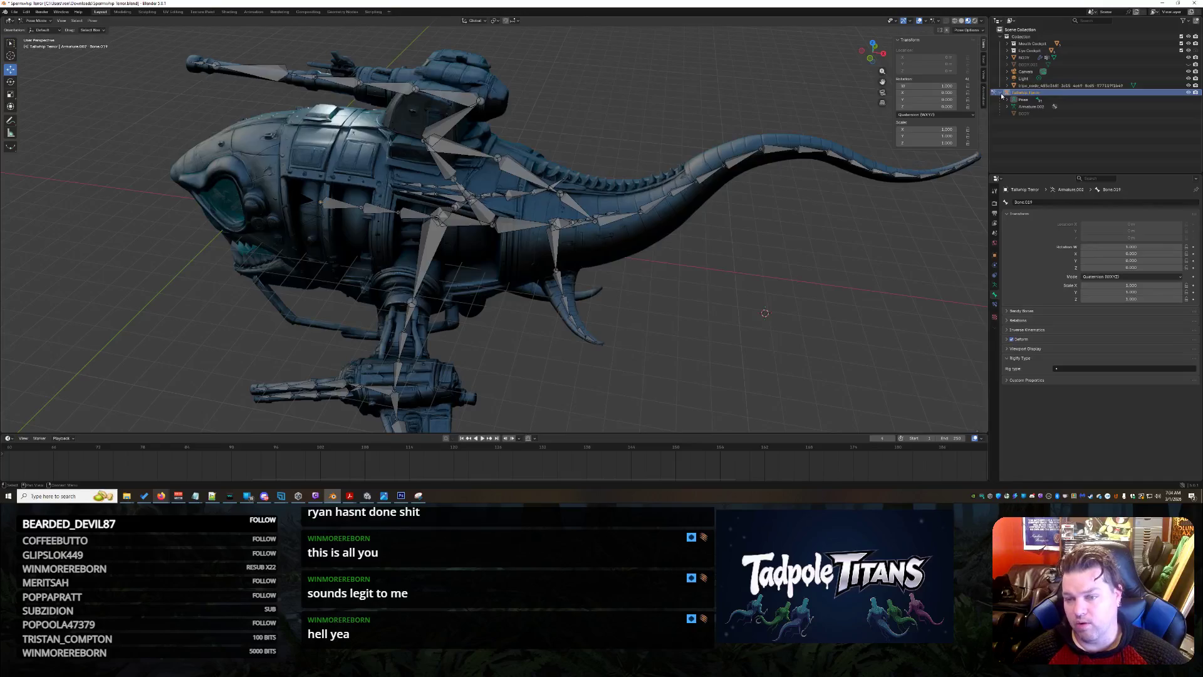
{"action": "left_click", "coordinate": [1008, 106]}
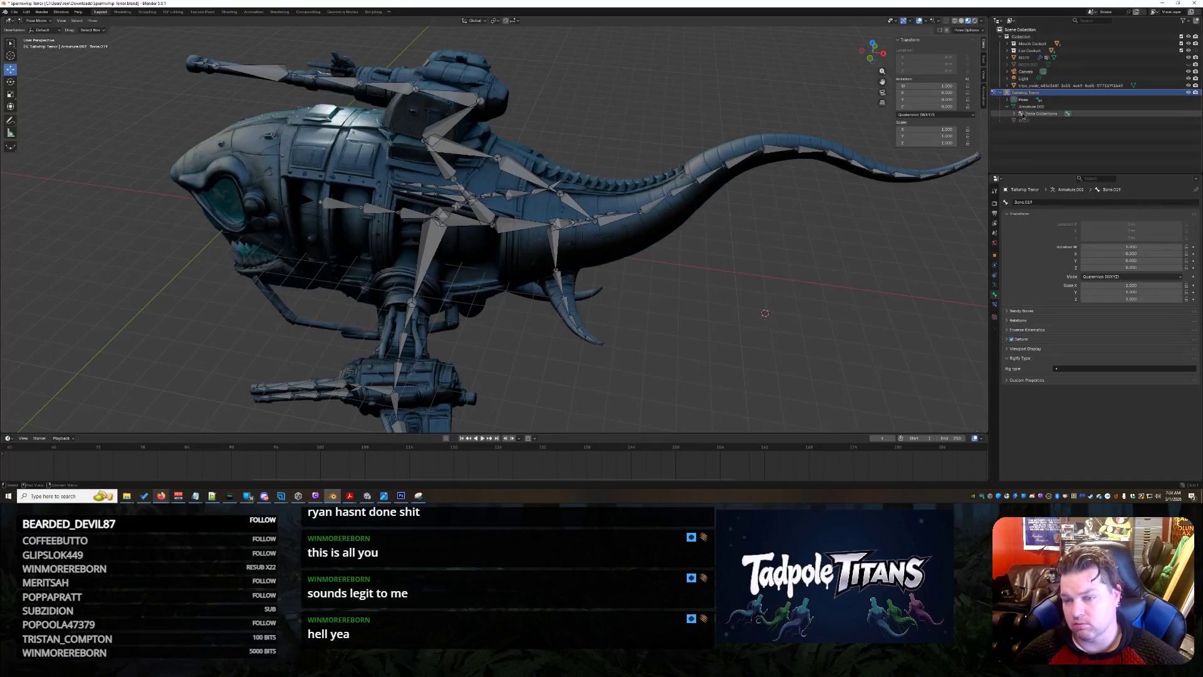
{"action": "left_click", "coordinate": [1012, 115]}
{"action": "left_click", "coordinate": [1015, 114]}
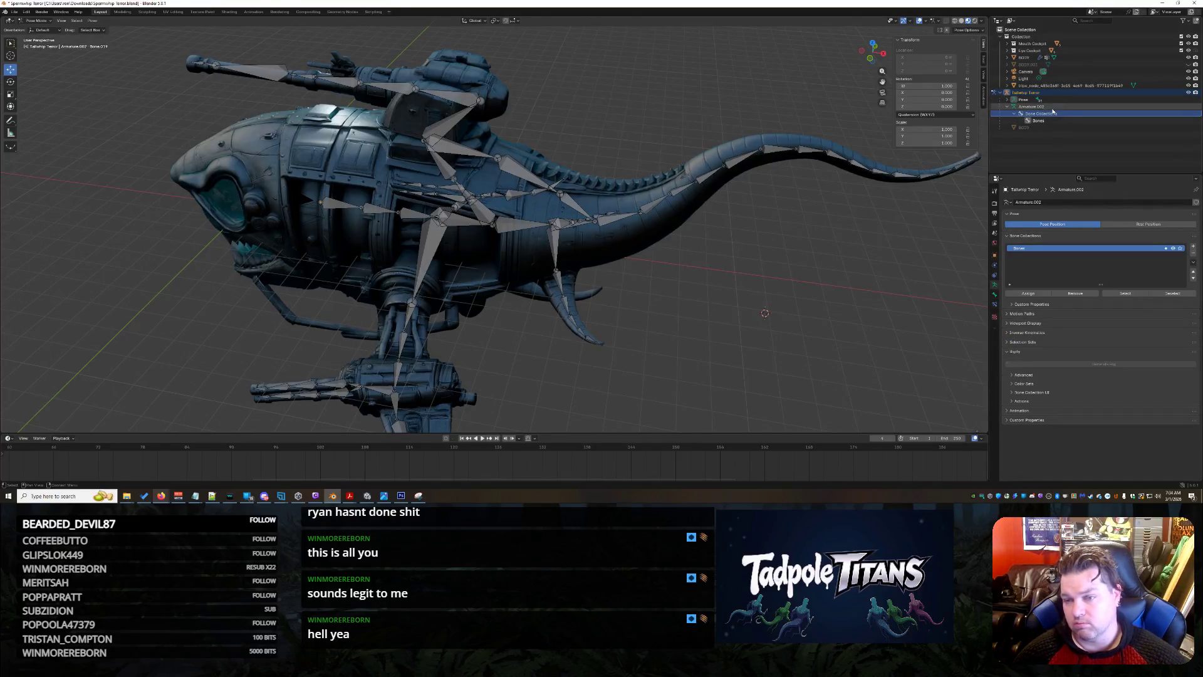
{"action": "left_click", "coordinate": [1052, 87]}
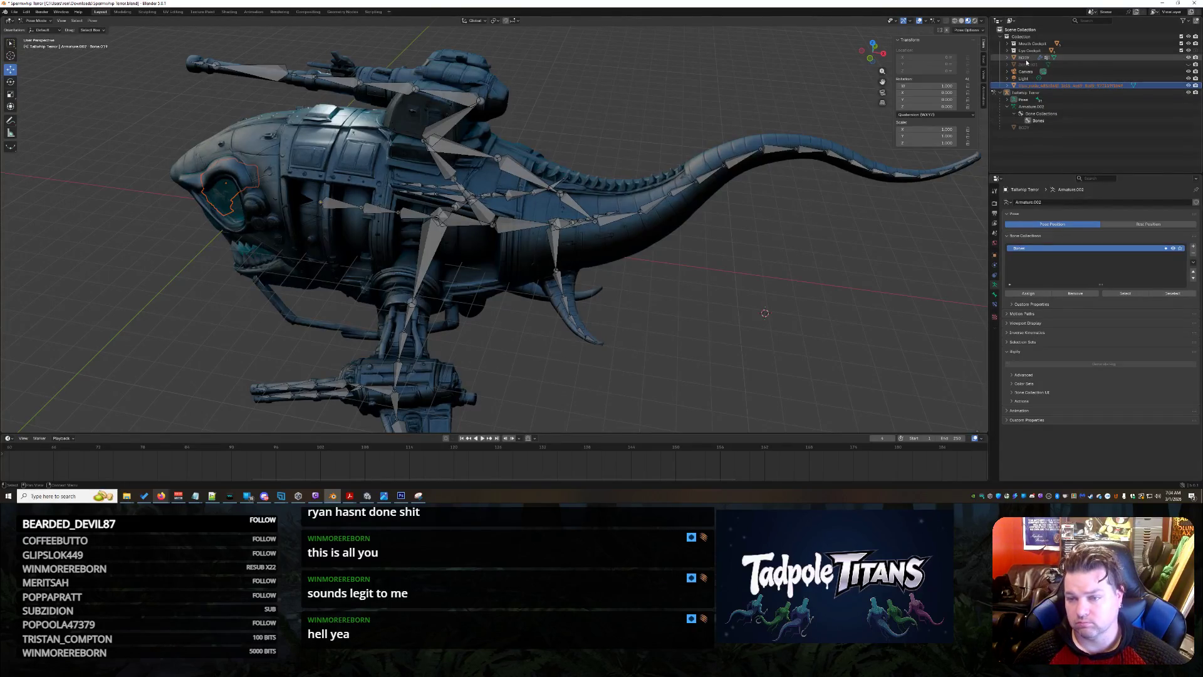
Rename the eye mesh to 'EYE - Gunner Controls' and move it into Eye Cockpit.
{"action": "middle_click_drag", "start_coordinate": [634, 261], "coordinate": [690, 244]}
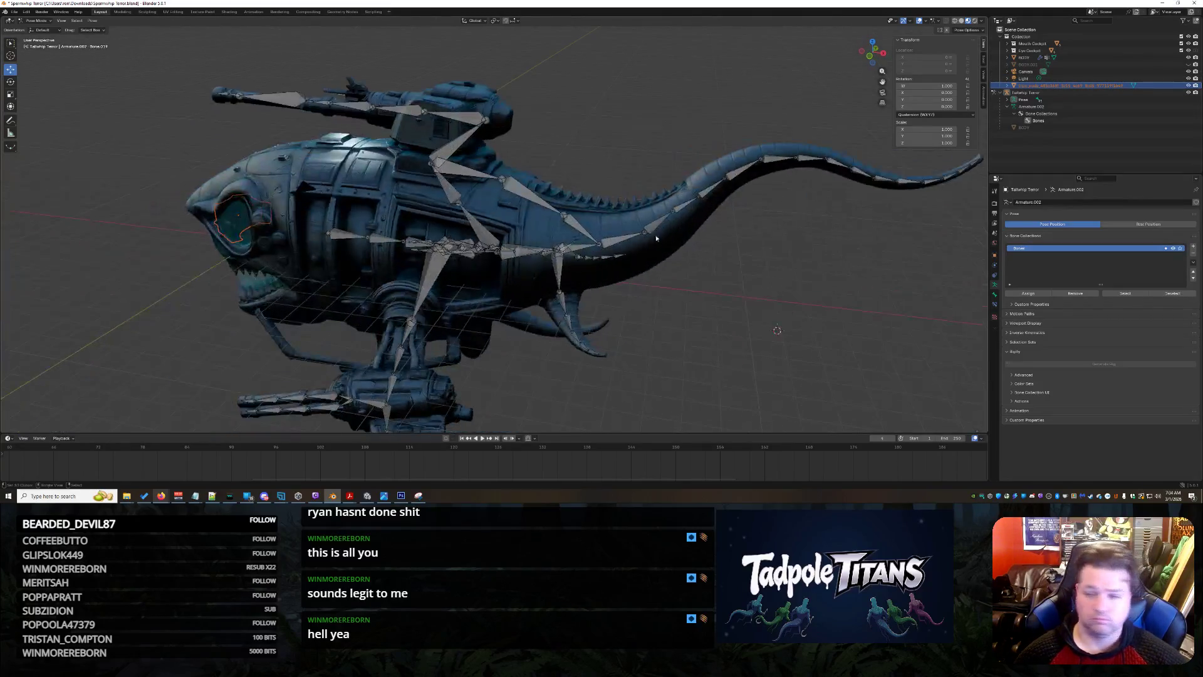
{"action": "double_click", "coordinate": [1079, 87]}
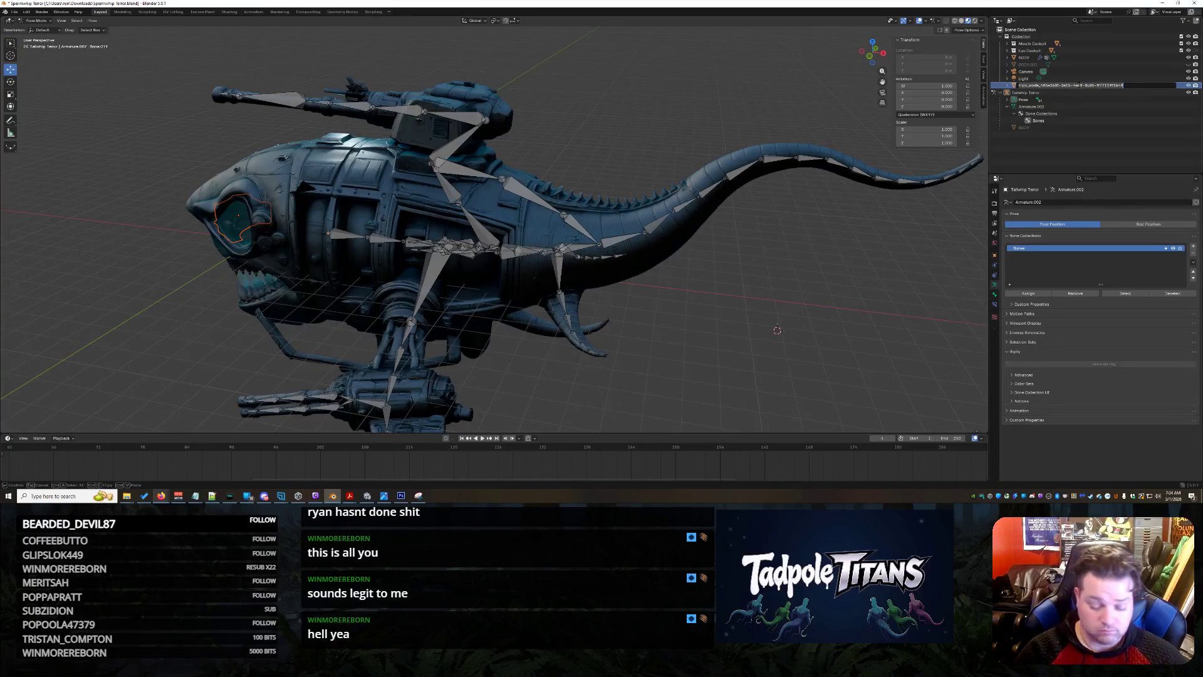
{"action": "type", "text": "G"}
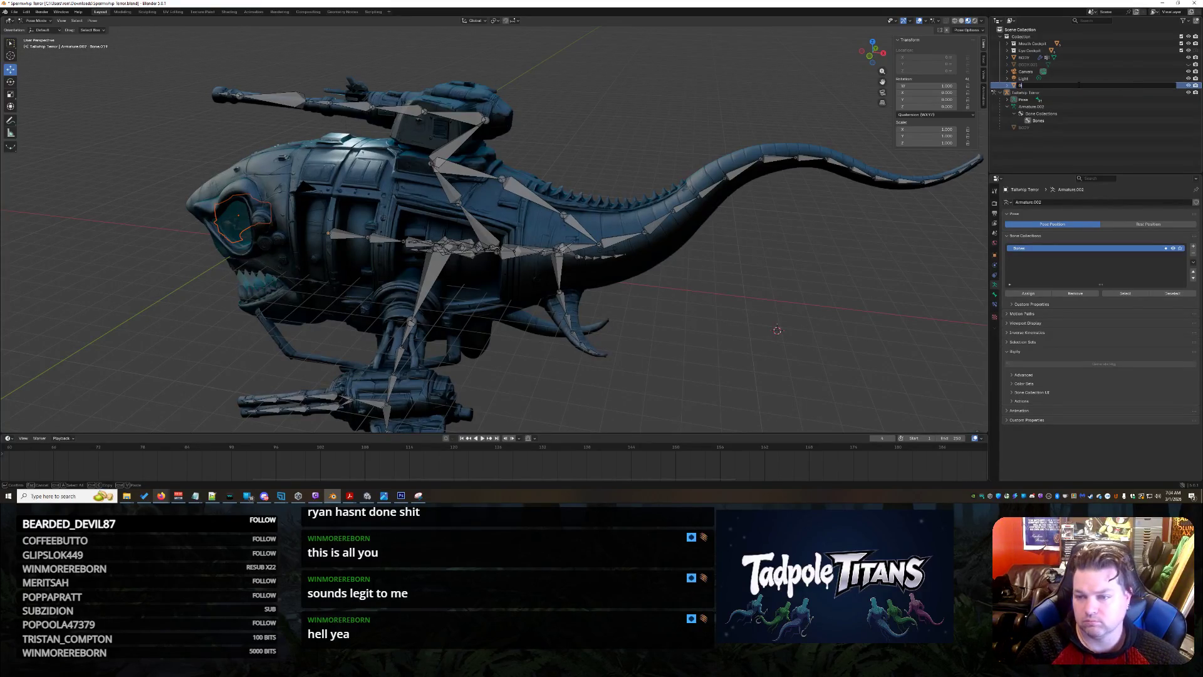
{"action": "type", "text": "YE - Gunner Controls"}
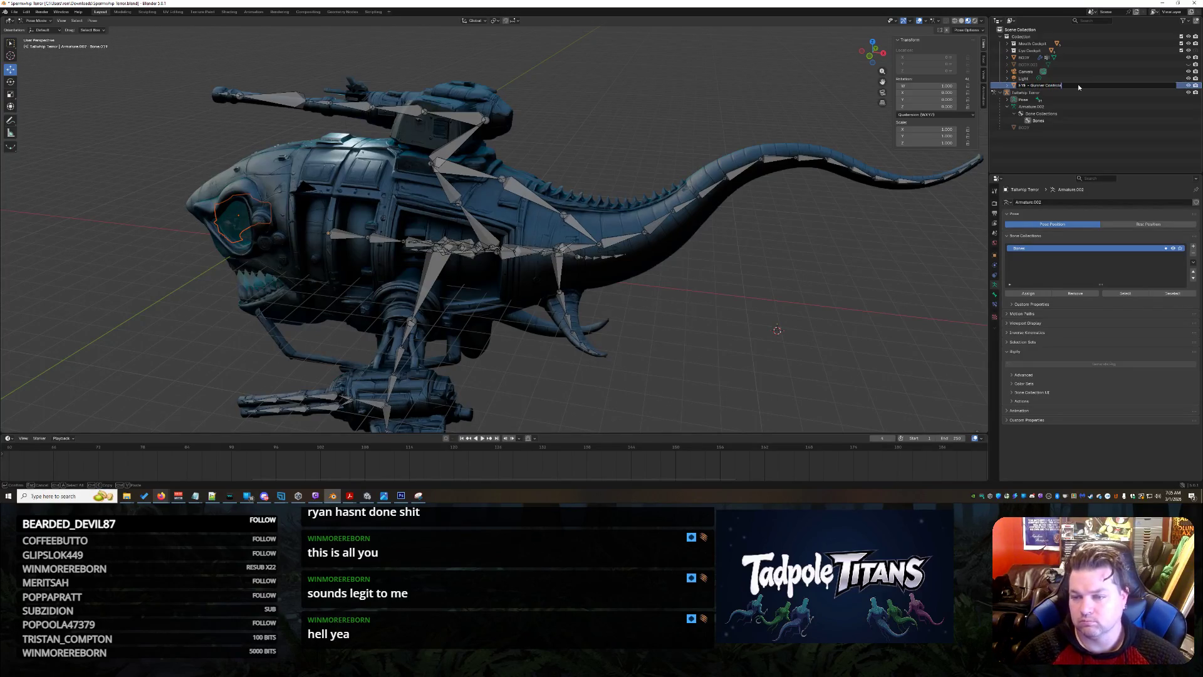
{"action": "key", "text": "Return"}
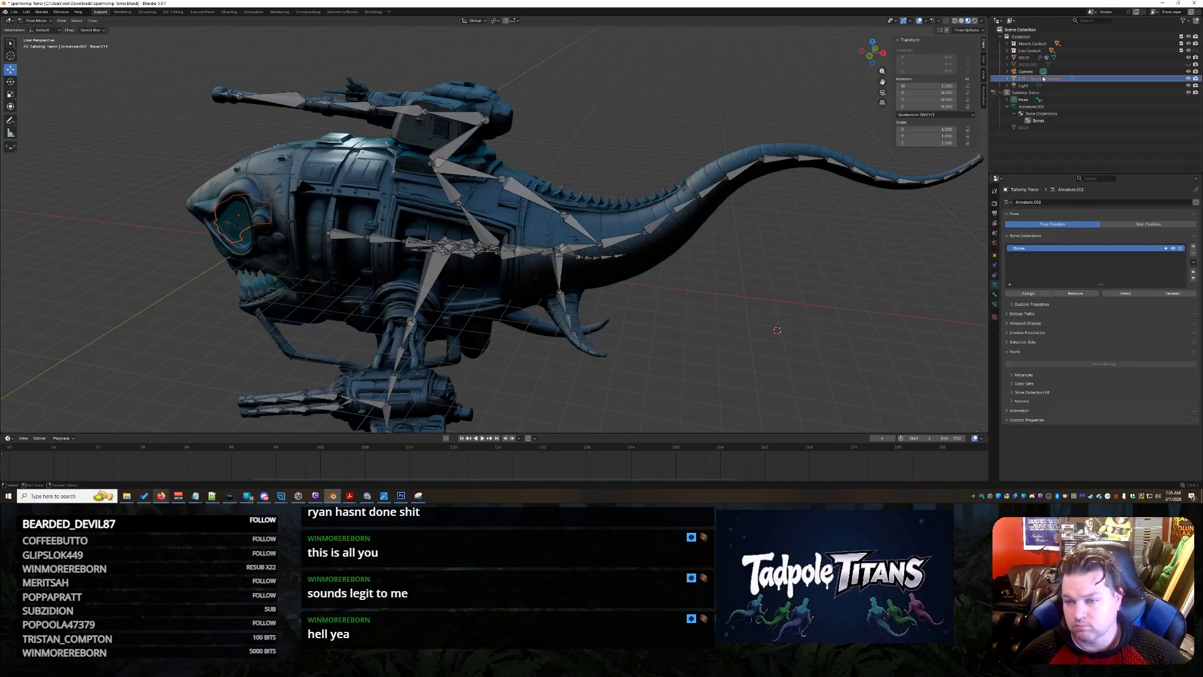
{"action": "left_click_drag", "start_coordinate": [1045, 80], "coordinate": [1028, 50]}
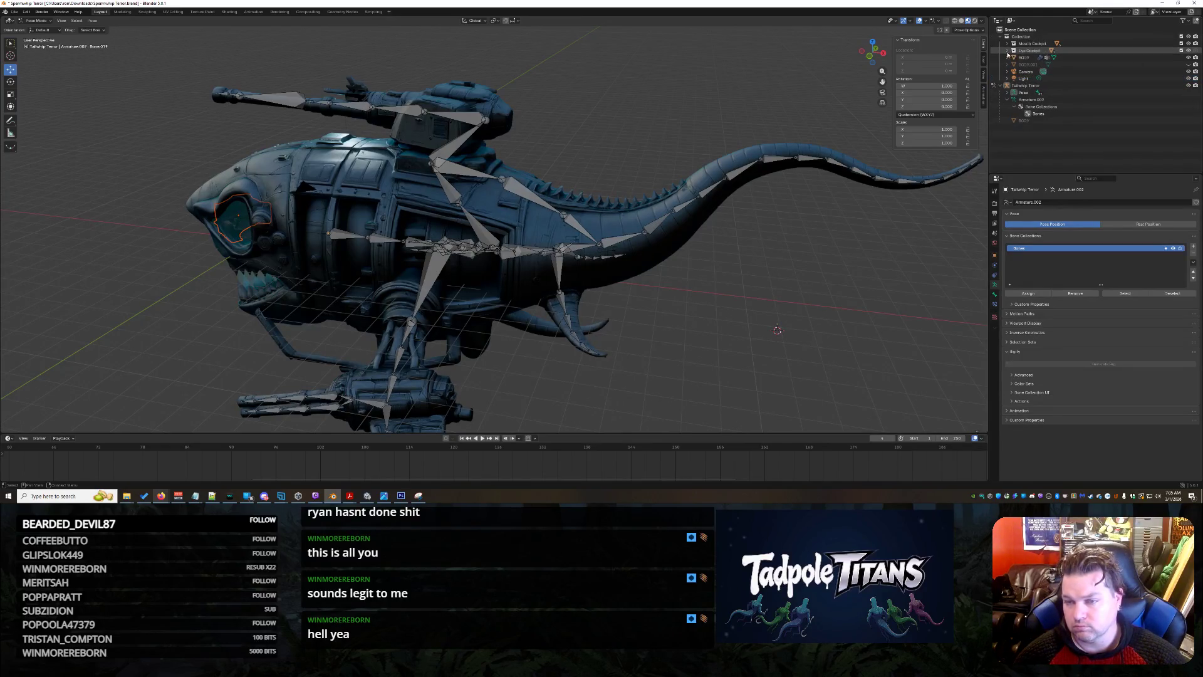
{"action": "left_click", "coordinate": [1006, 52]}
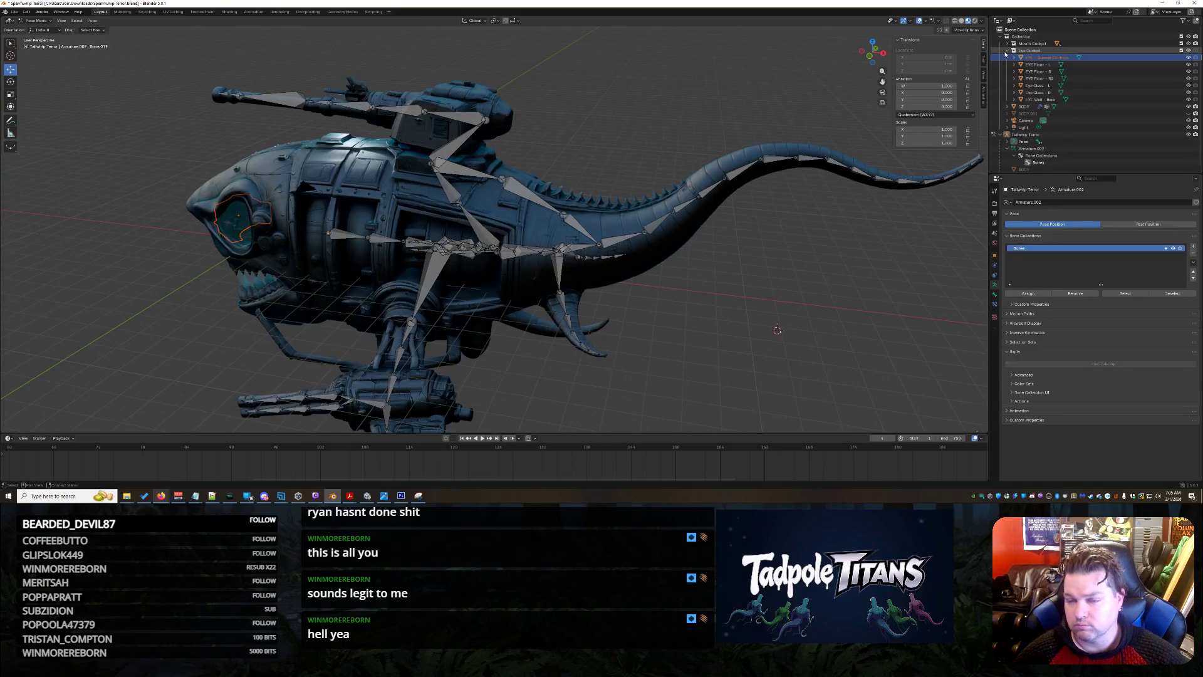
{"action": "left_click", "coordinate": [1007, 51]}
Expand BODY's mesh data in the Outliner to list its bone vertex groups.
{"action": "left_click", "coordinate": [1044, 107]}
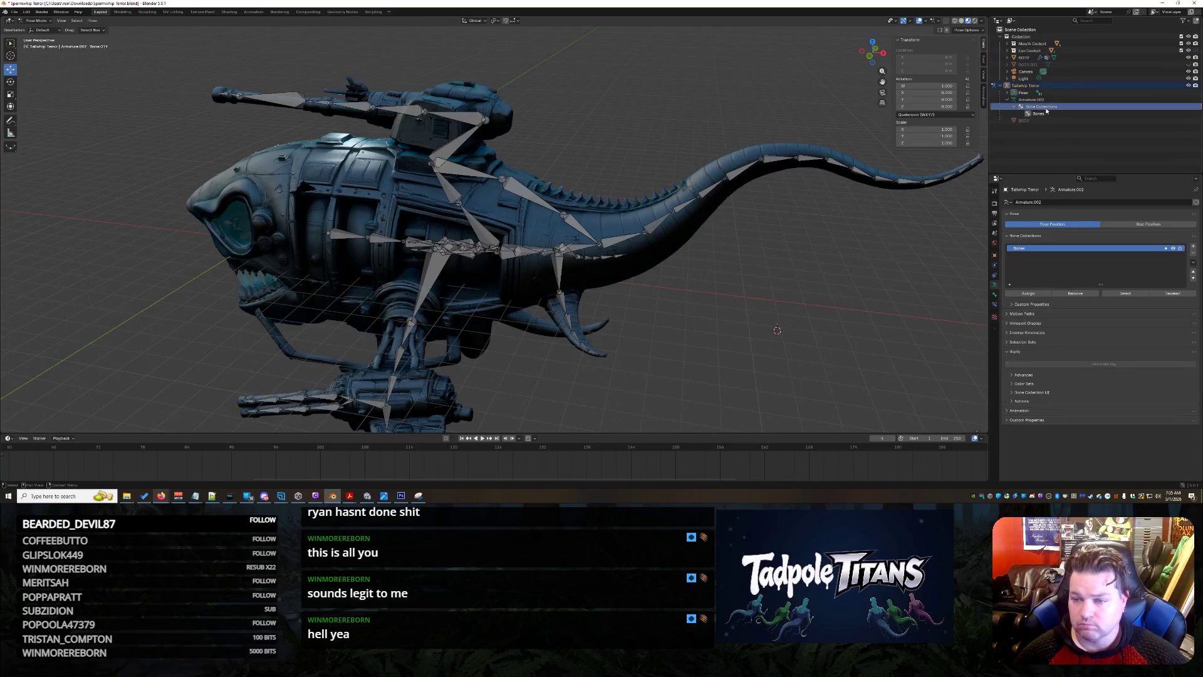
{"action": "left_click", "coordinate": [1049, 115]}
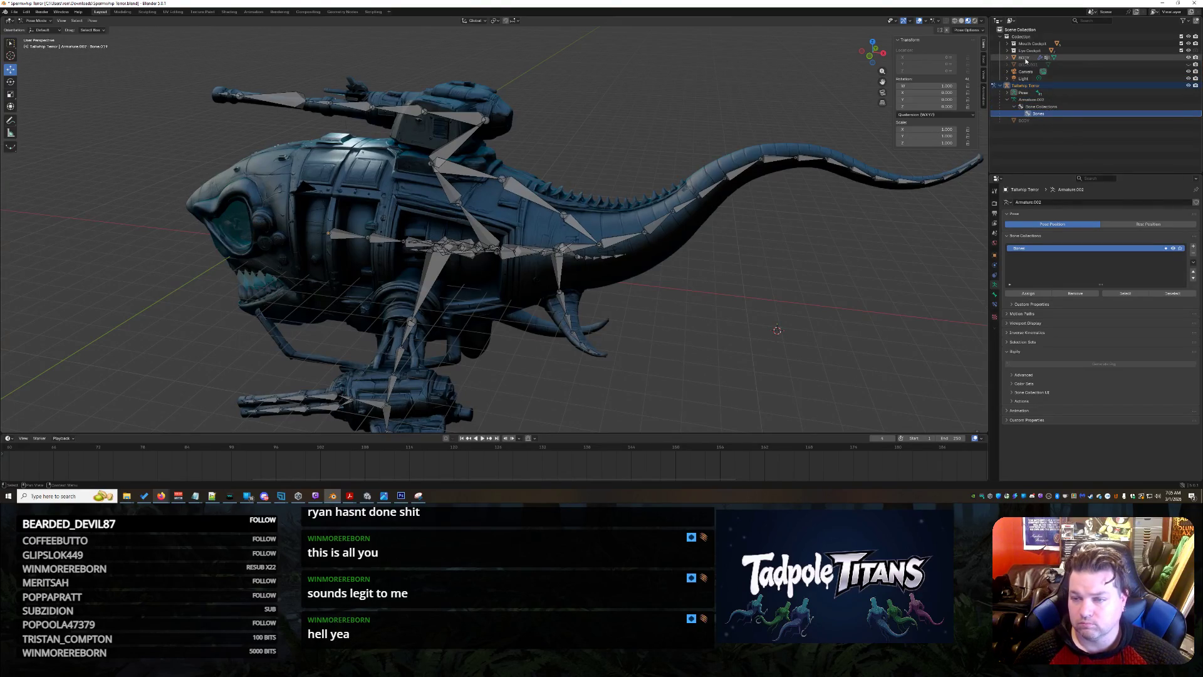
{"action": "left_click", "coordinate": [1035, 64]}
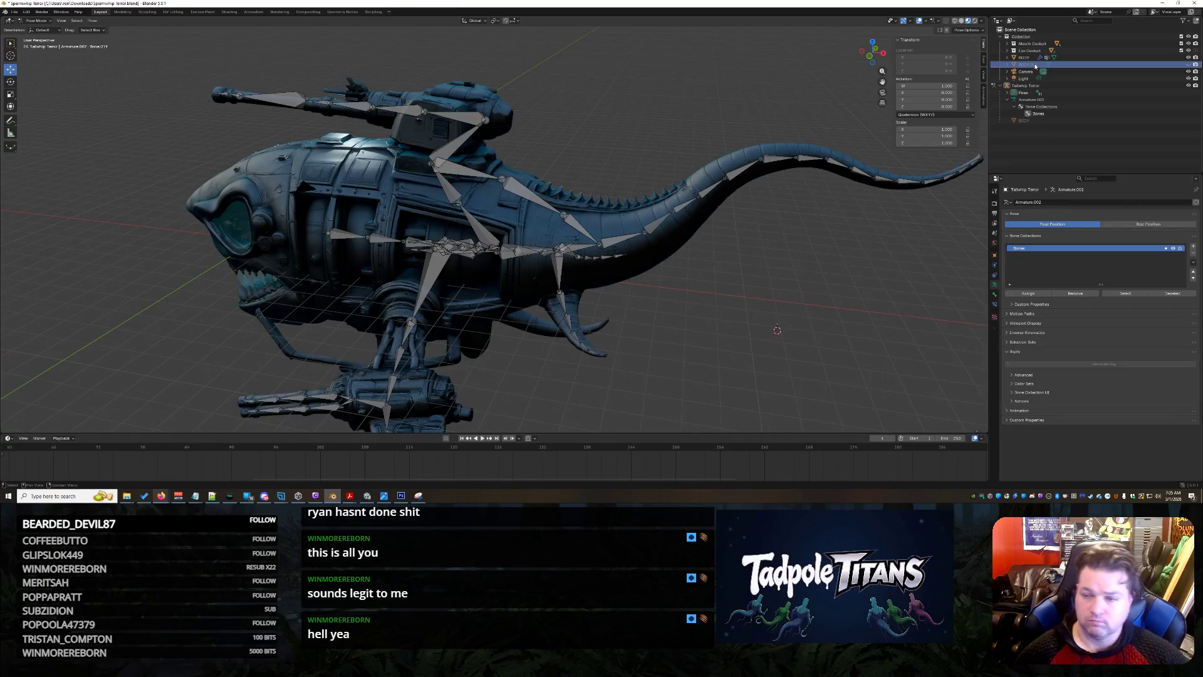
{"action": "left_click", "coordinate": [1003, 57]}
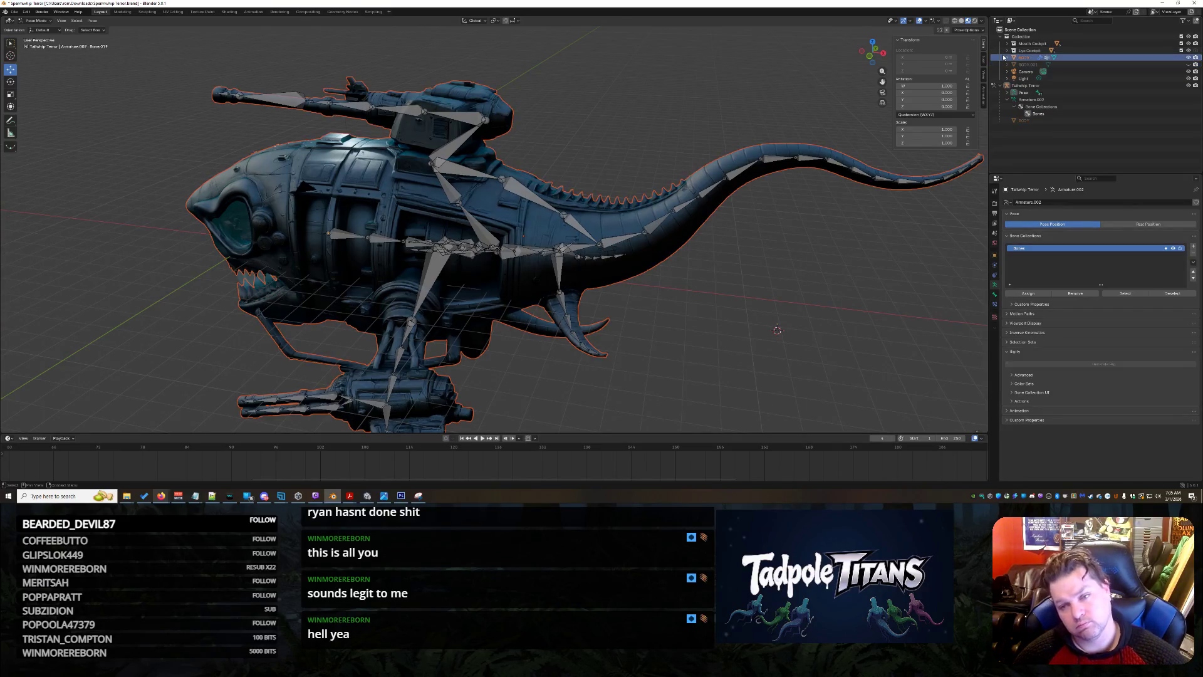
{"action": "left_click", "coordinate": [1007, 57]}
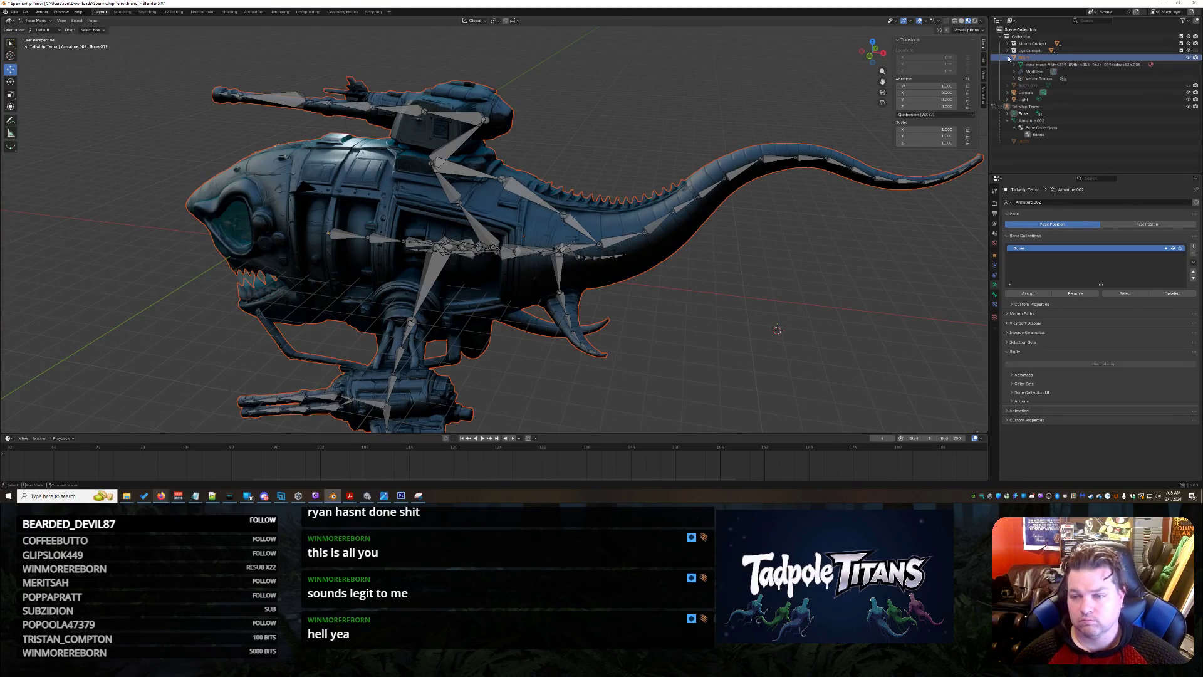
{"action": "left_click", "coordinate": [1040, 86]}
{"action": "left_click", "coordinate": [1054, 64]}
{"action": "left_click", "coordinate": [1058, 78]}
Switch to the Texture Paint workspace and orbit around the shark airship.
{"action": "key", "text": "Right"}
{"action": "key", "text": "Down"}
{"action": "left_click", "coordinate": [203, 12]}
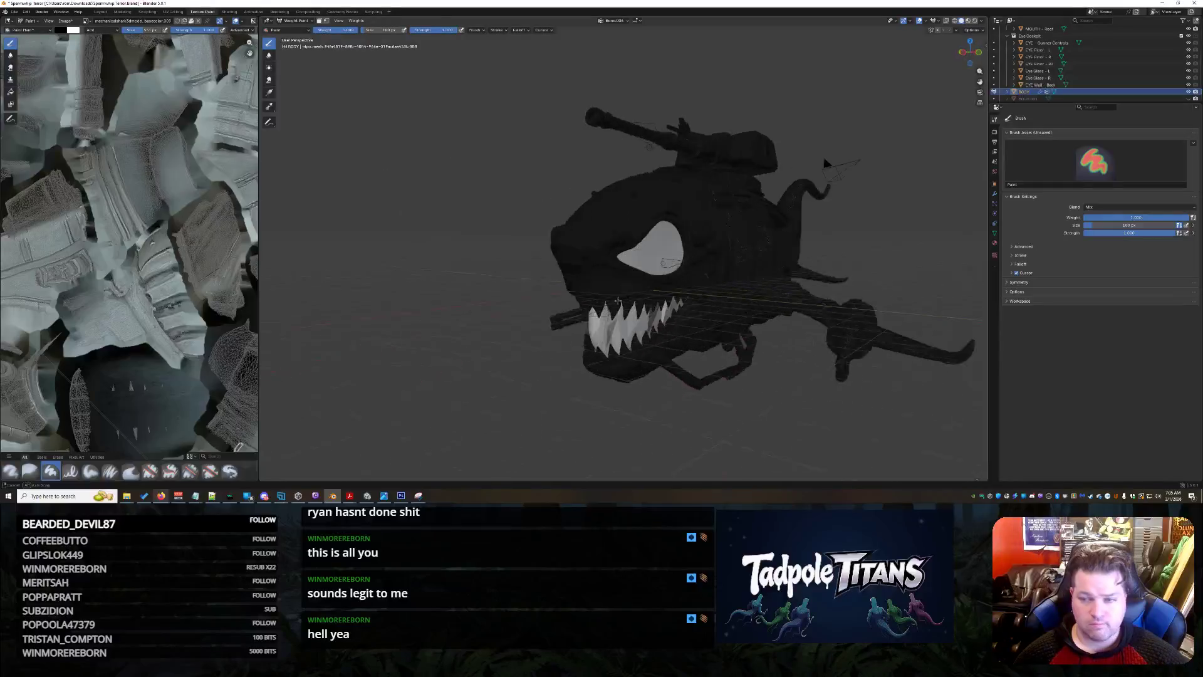
{"action": "middle_click_drag", "start_coordinate": [591, 302], "coordinate": [742, 309]}
{"action": "mouse_move", "coordinate": [740, 308]}
{"action": "middle_mouse_down"}
{"action": "mouse_move", "coordinate": [550, 289]}
{"action": "mouse_move", "coordinate": [767, 209]}
{"action": "middle_mouse_up"}
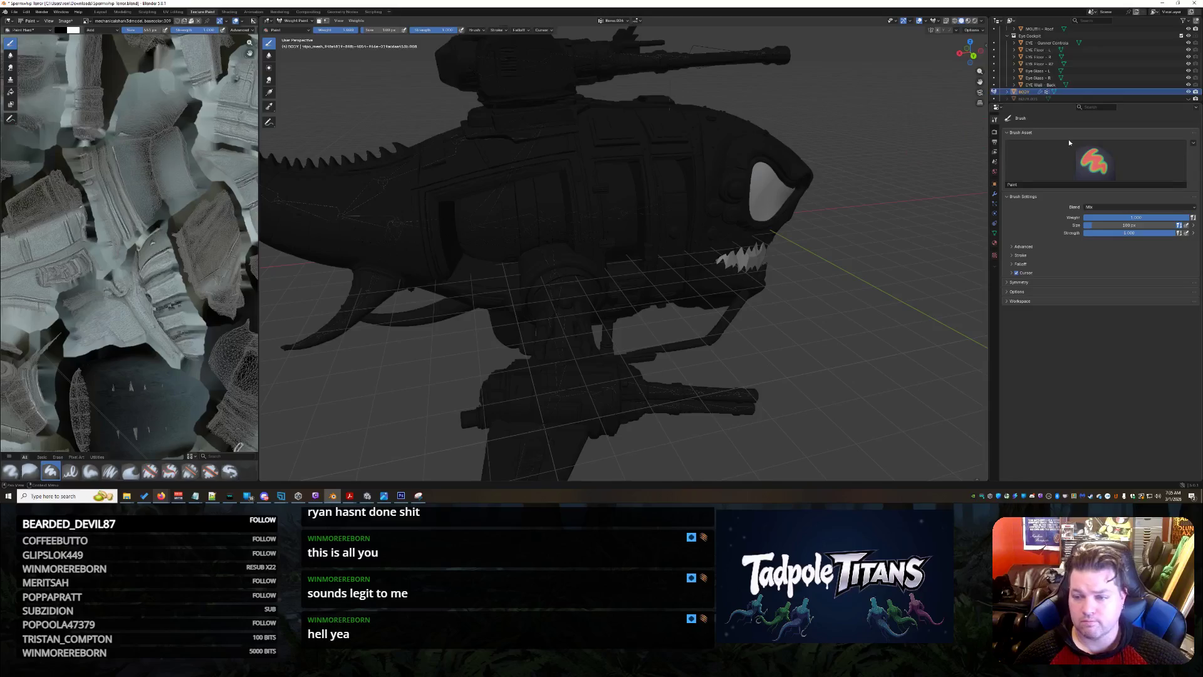
{"action": "scroll", "coordinate": [1090, 84], "scroll_direction": "down", "scroll_amount": 2}
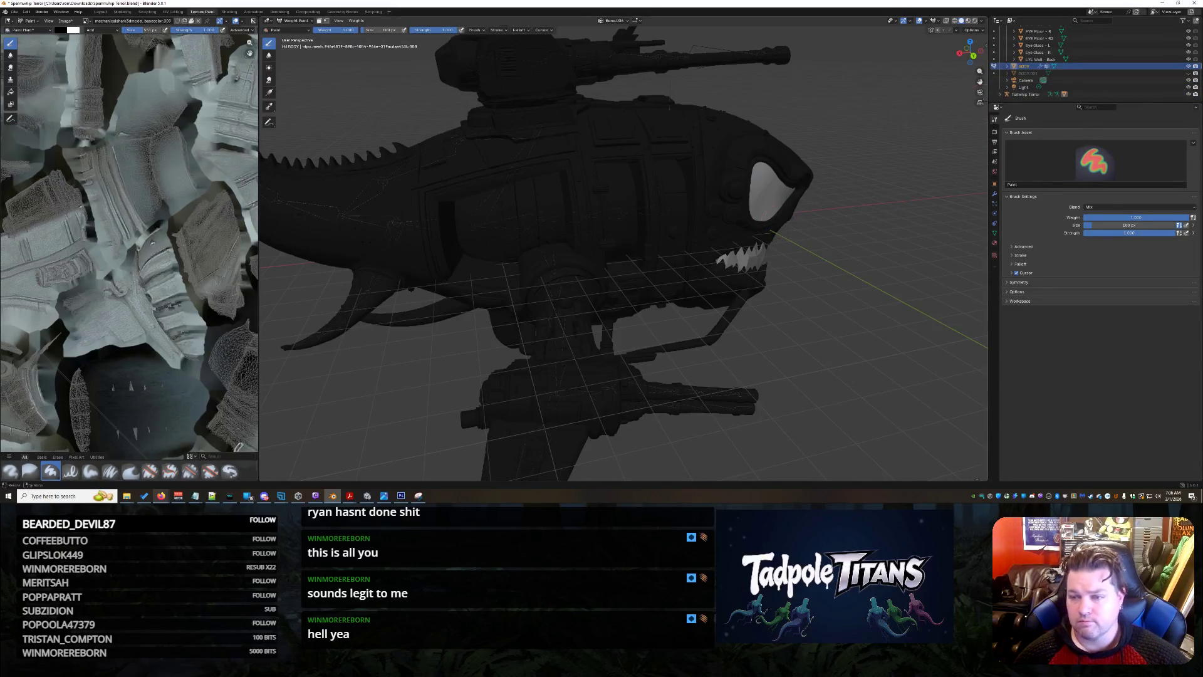
{"action": "middle_click_drag", "start_coordinate": [834, 208], "coordinate": [777, 213]}
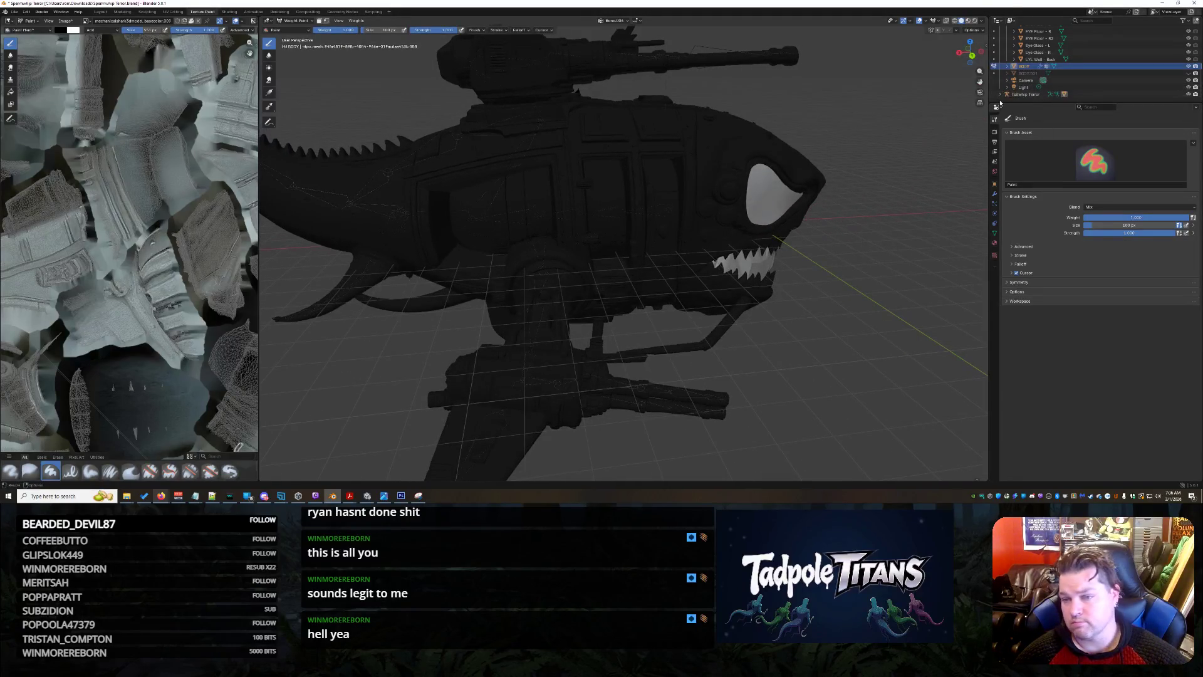
{"action": "scroll", "coordinate": [1015, 82], "scroll_direction": "down", "scroll_amount": 2}
Select the rig's armature and try weight strokes on the upper hull, then undo them.
{"action": "left_click", "coordinate": [1033, 87]}
{"action": "key", "text": "KP_Decimal"}
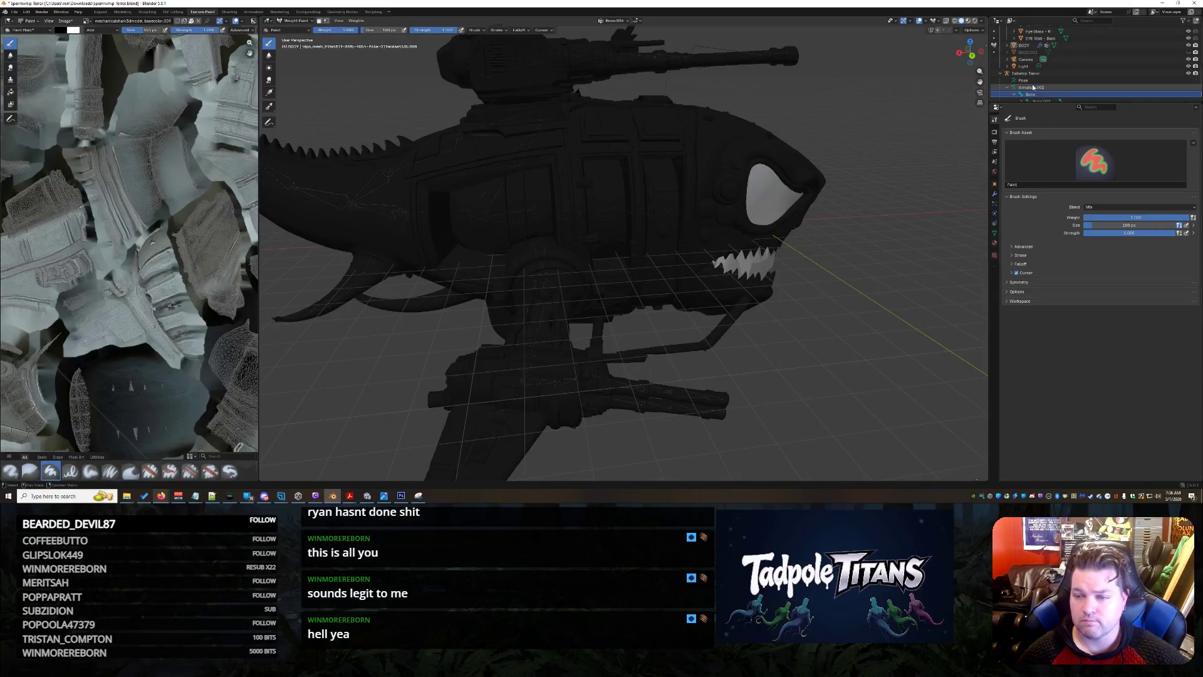
{"action": "left_click", "coordinate": [700, 168]}
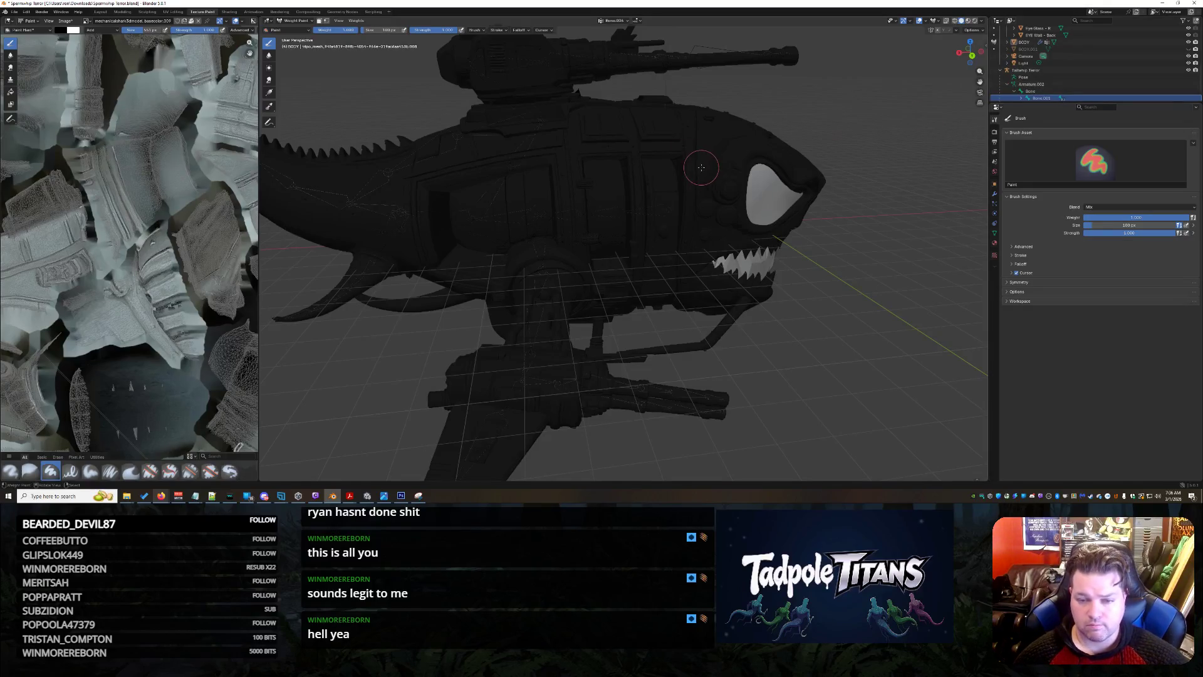
{"action": "mouse_move", "coordinate": [701, 168]}
{"action": "left_mouse_down"}
{"action": "mouse_move", "coordinate": [644, 144]}
{"action": "mouse_move", "coordinate": [656, 202]}
{"action": "left_mouse_up"}
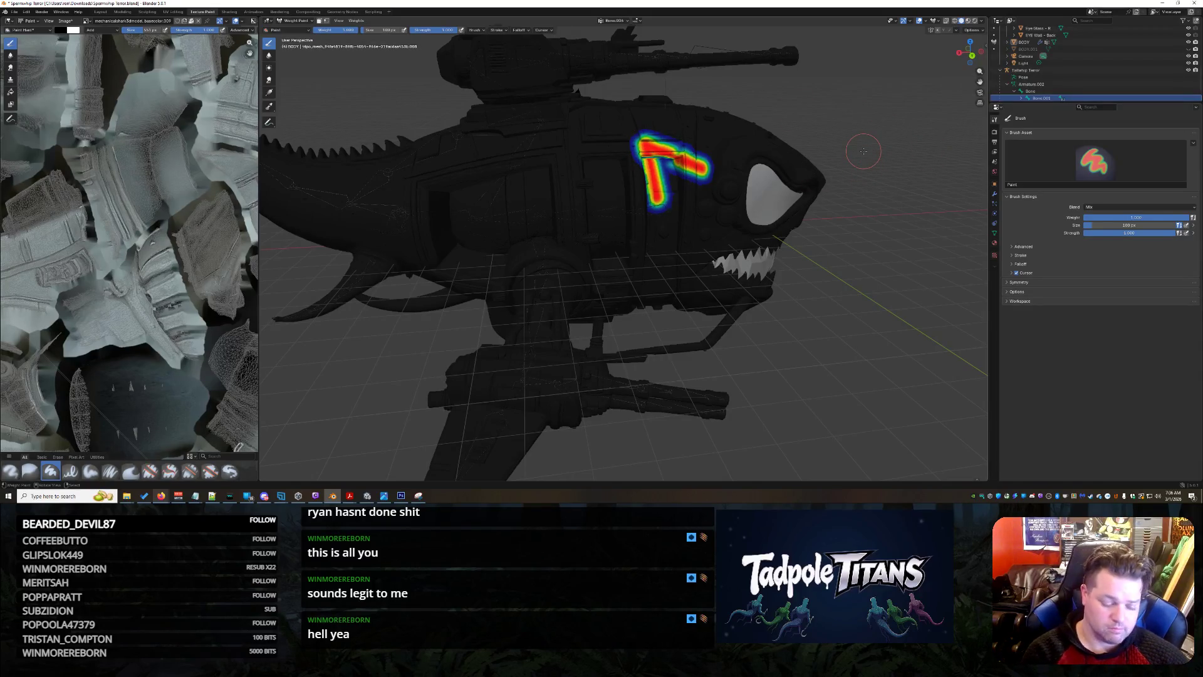
{"action": "key", "text": "ctrl+z"}
{"action": "key", "text": "ctrl+z"}
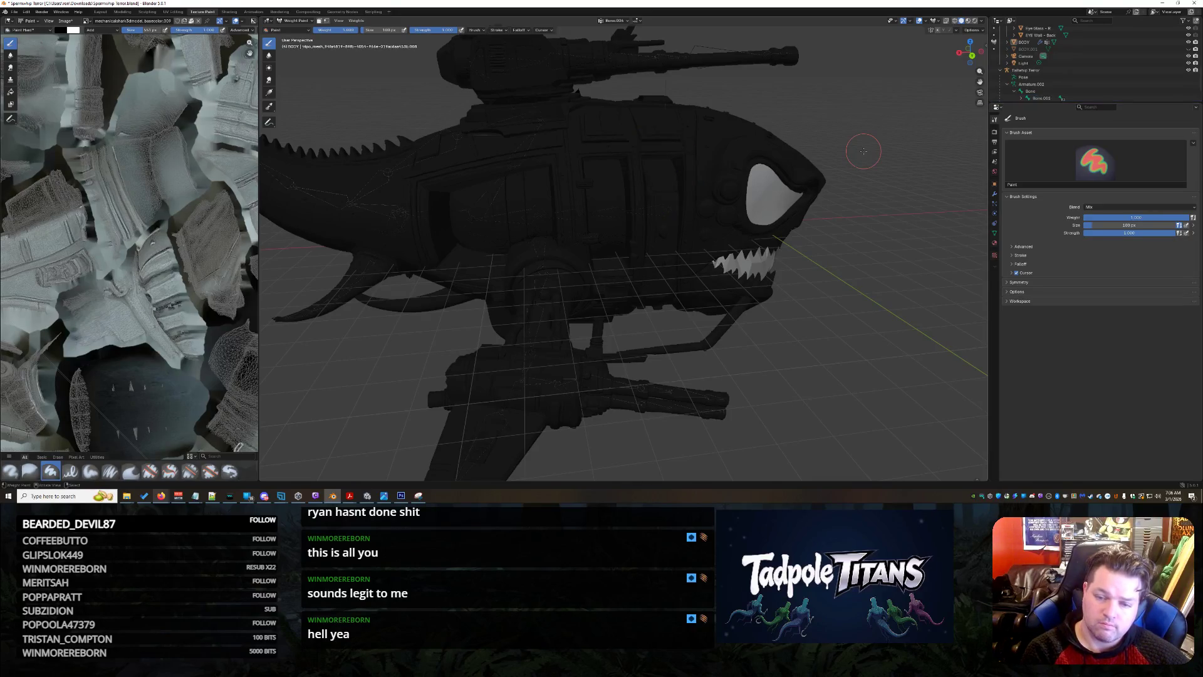
{"action": "scroll", "coordinate": [863, 151], "scroll_direction": "down", "scroll_amount": 3}
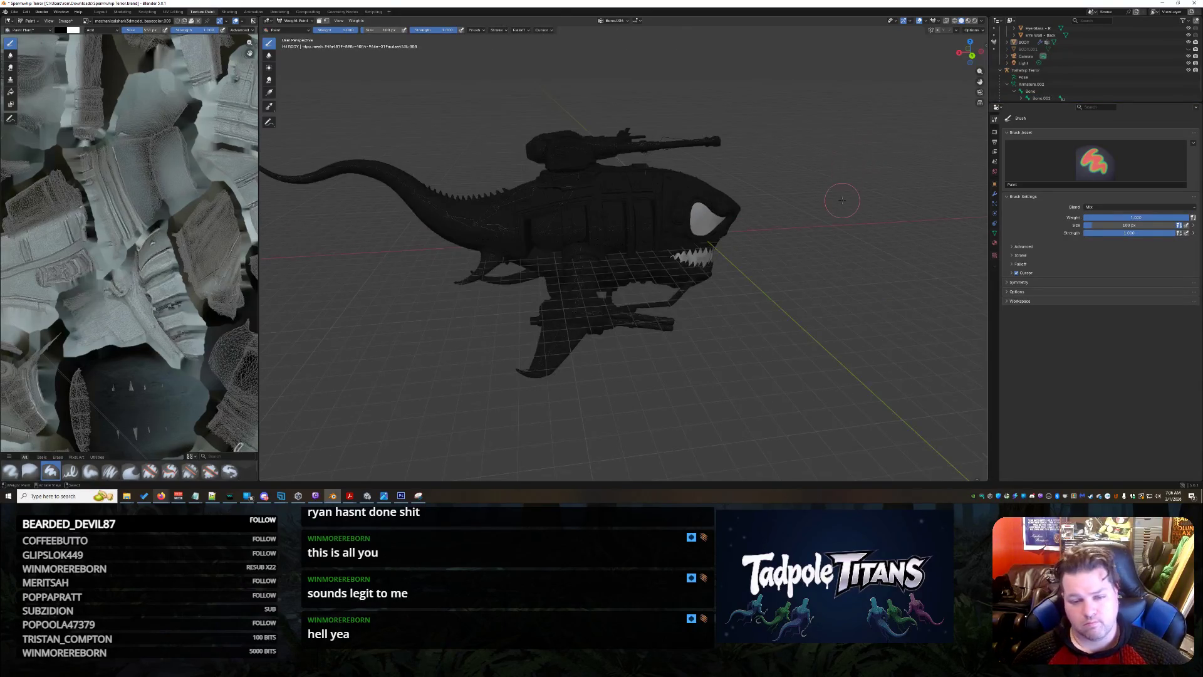
{"action": "scroll", "coordinate": [842, 201], "scroll_direction": "up", "scroll_amount": 1}
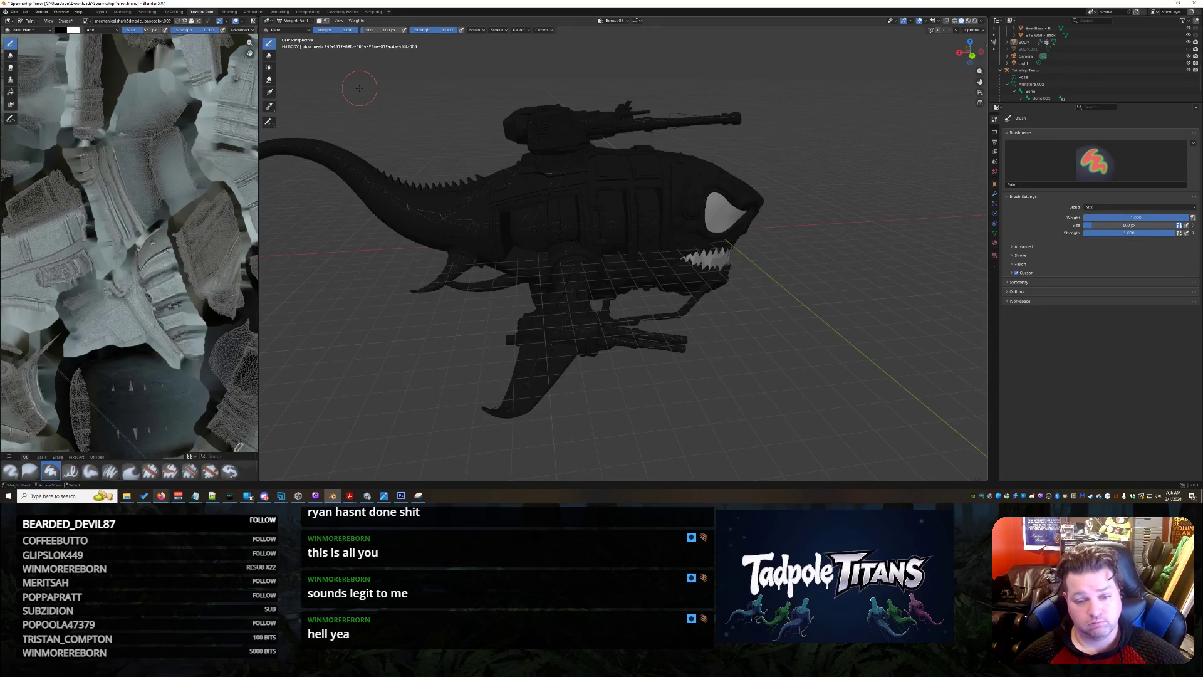
Orbit to a rear three-quarter view and browse the bone list for painting.
{"action": "mouse_move", "coordinate": [674, 462]}
{"action": "middle_mouse_down"}
{"action": "mouse_move", "coordinate": [727, 433]}
{"action": "mouse_move", "coordinate": [722, 451]}
{"action": "mouse_move", "coordinate": [583, 449]}
{"action": "mouse_move", "coordinate": [796, 461]}
{"action": "mouse_move", "coordinate": [671, 457]}
{"action": "middle_mouse_up"}
{"action": "middle_click_drag", "start_coordinate": [447, 317], "coordinate": [476, 351]}
{"action": "scroll", "coordinate": [1053, 80], "scroll_direction": "down", "scroll_amount": 2}
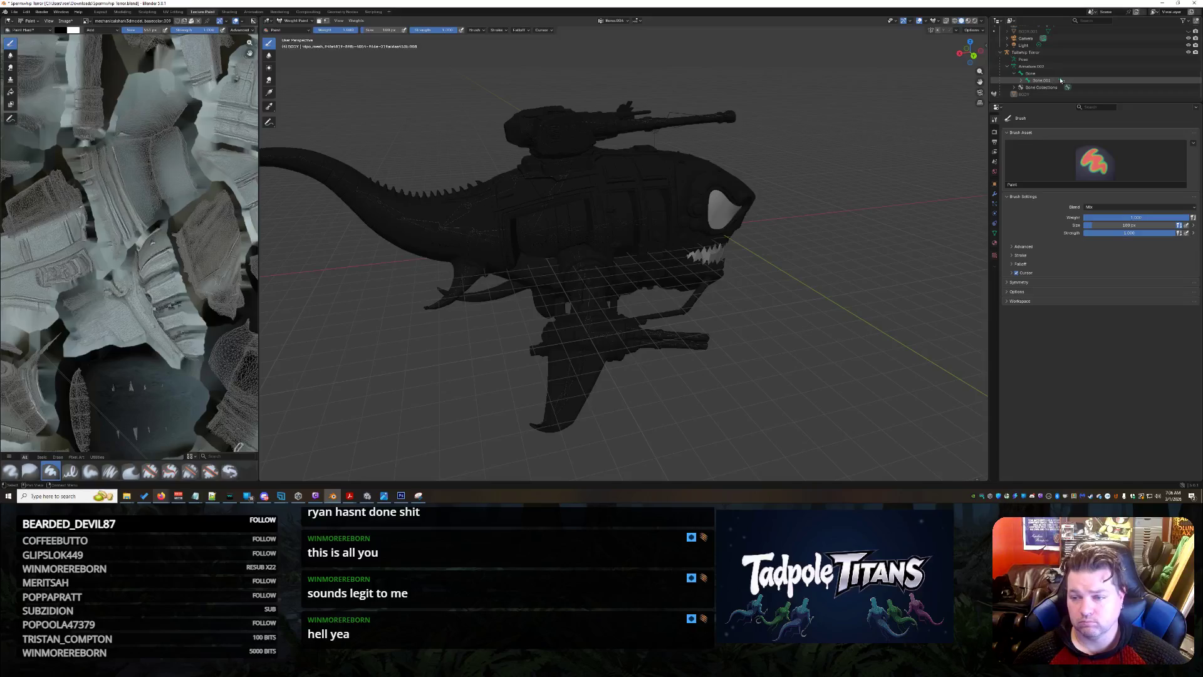
{"action": "left_click", "coordinate": [1061, 80]}
{"action": "scroll", "coordinate": [1059, 138], "scroll_direction": "down", "scroll_amount": 10}
{"action": "scroll", "coordinate": [1065, 113], "scroll_direction": "up", "scroll_amount": 10}
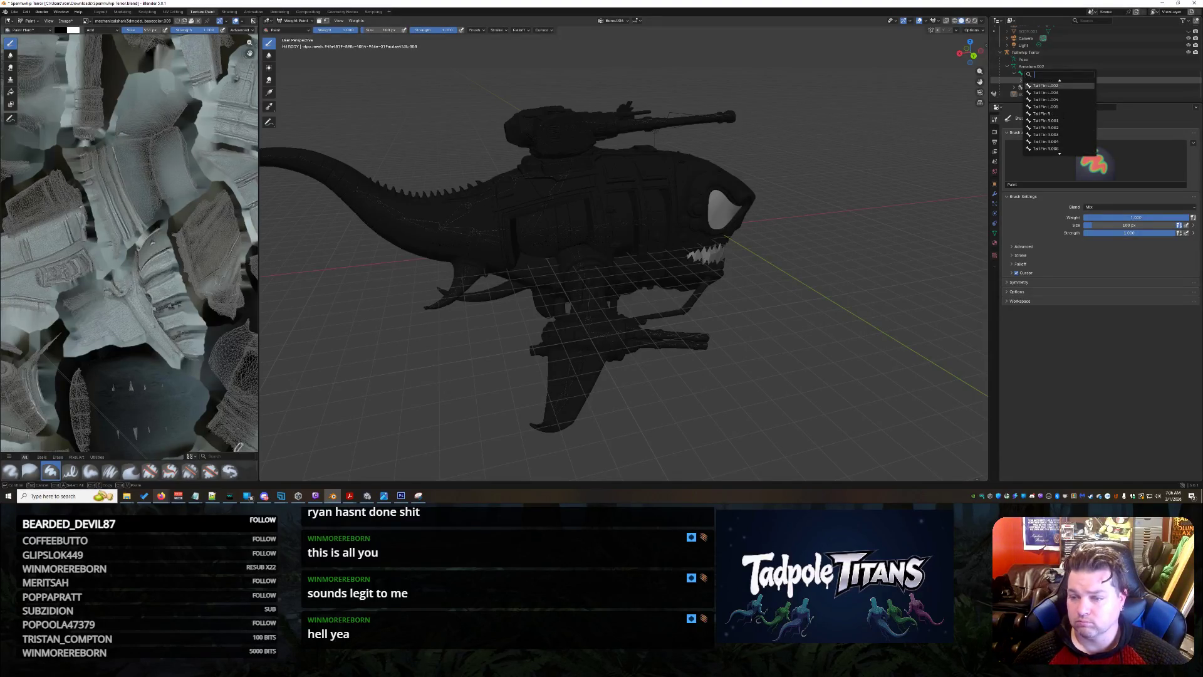
{"action": "left_click", "coordinate": [1040, 106]}
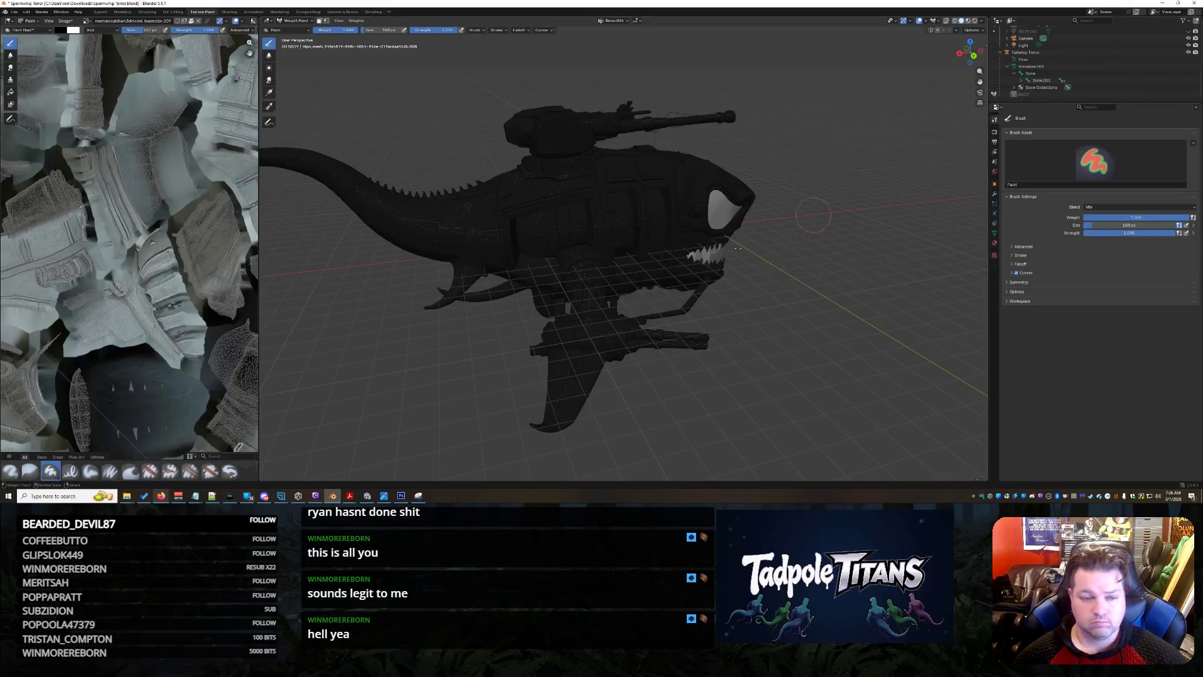
Paint full weight onto the tail tip, fading to blue further along the tail.
{"action": "middle_click_drag", "start_coordinate": [433, 364], "coordinate": [755, 246]}
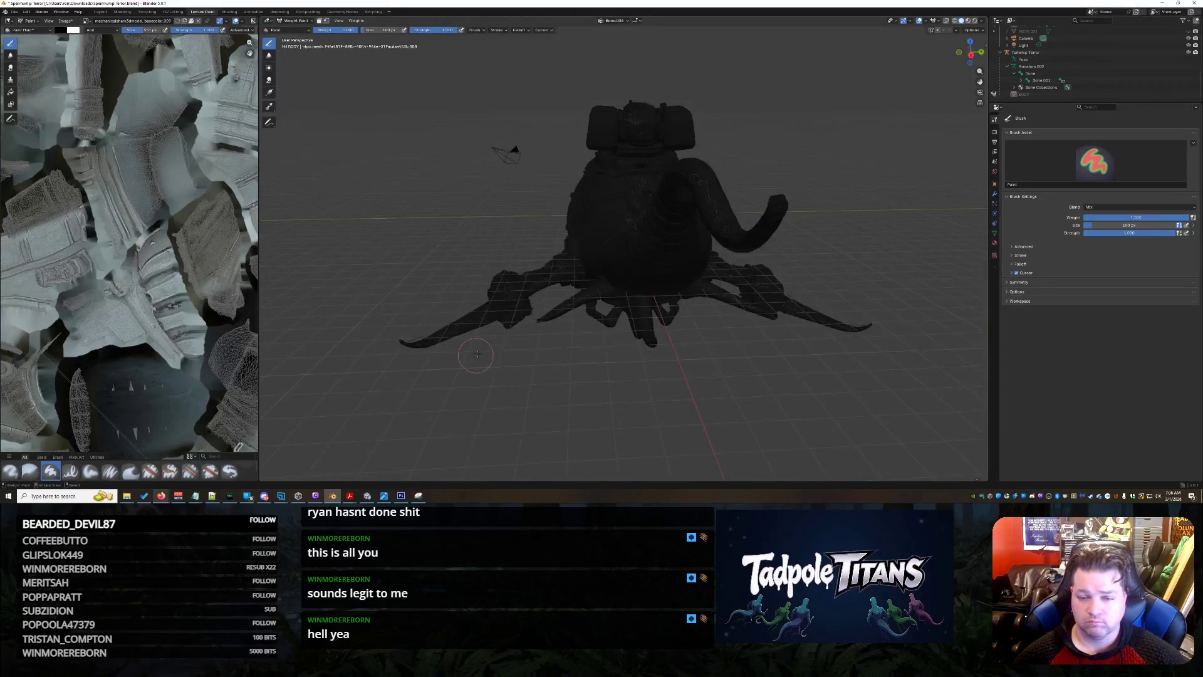
{"action": "mouse_move", "coordinate": [767, 223]}
{"action": "left_mouse_down"}
{"action": "mouse_move", "coordinate": [776, 204]}
{"action": "mouse_move", "coordinate": [755, 241]}
{"action": "mouse_move", "coordinate": [783, 204]}
{"action": "left_mouse_up"}
{"action": "middle_click_drag", "start_coordinate": [813, 251], "coordinate": [492, 185]}
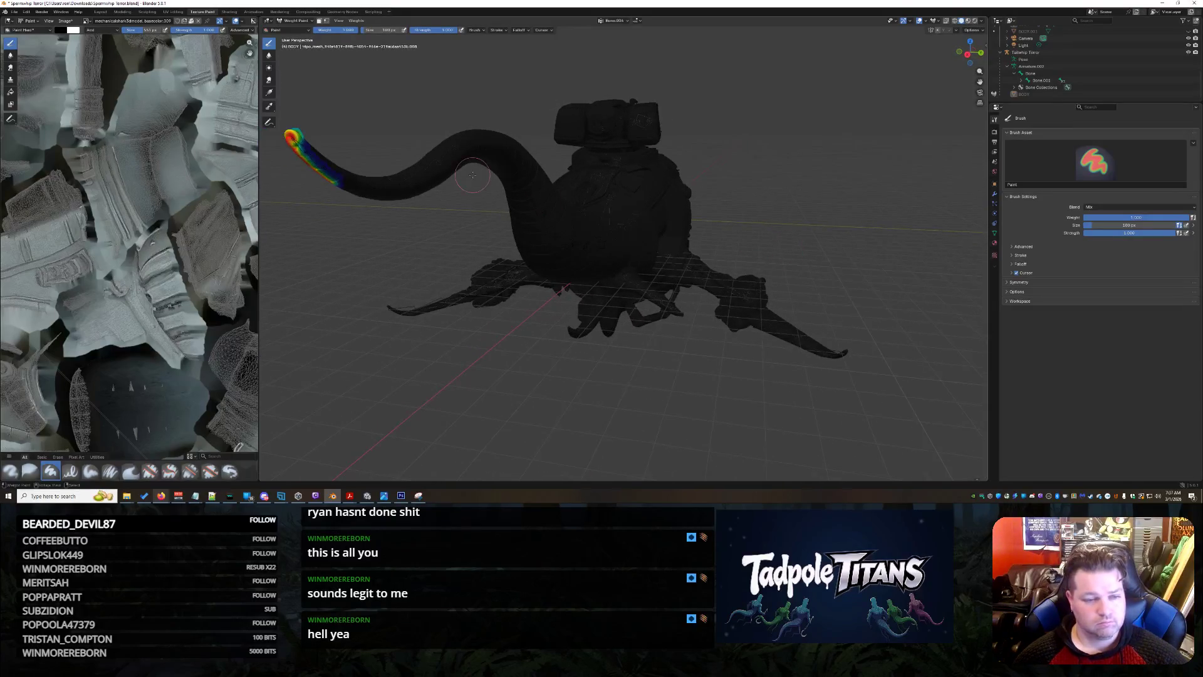
{"action": "mouse_move", "coordinate": [321, 152]}
{"action": "left_mouse_down"}
{"action": "mouse_move", "coordinate": [307, 134]}
{"action": "mouse_move", "coordinate": [339, 185]}
{"action": "left_mouse_up"}
{"action": "mouse_move", "coordinate": [339, 185]}
{"action": "middle_mouse_down"}
{"action": "mouse_move", "coordinate": [430, 184]}
{"action": "mouse_move", "coordinate": [871, 271]}
{"action": "mouse_move", "coordinate": [633, 252]}
{"action": "mouse_move", "coordinate": [596, 237]}
{"action": "mouse_move", "coordinate": [586, 250]}
{"action": "mouse_move", "coordinate": [550, 195]}
{"action": "middle_mouse_up"}
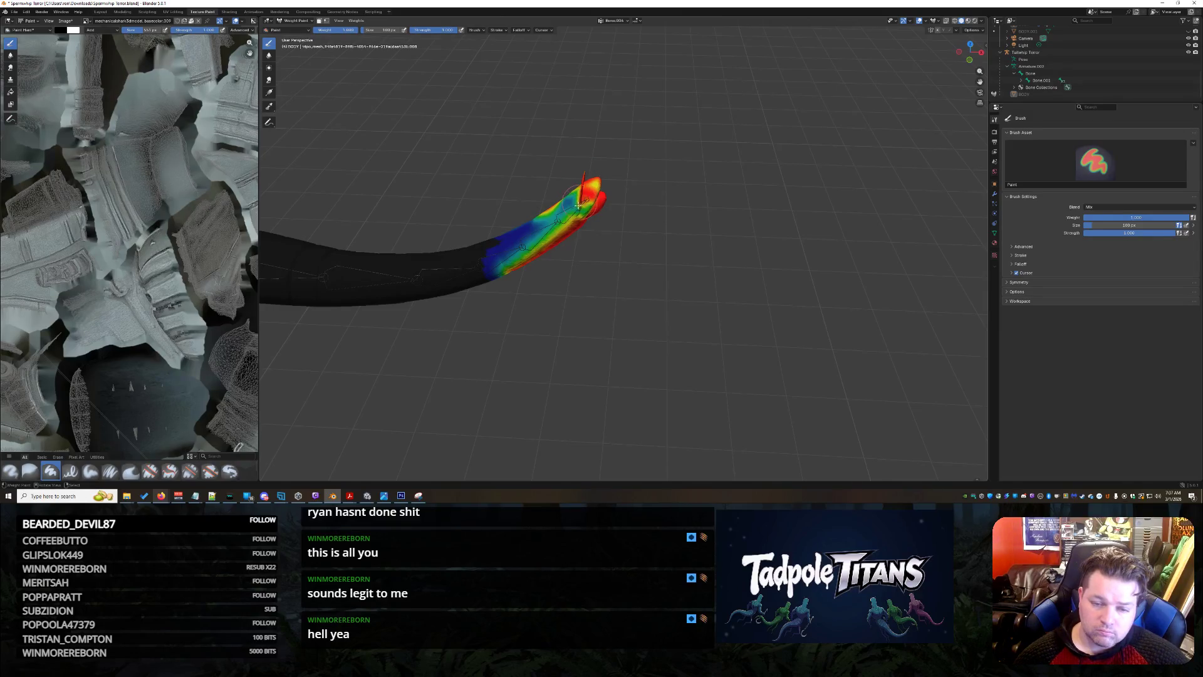
{"action": "left_click_drag", "start_coordinate": [543, 224], "coordinate": [518, 243]}
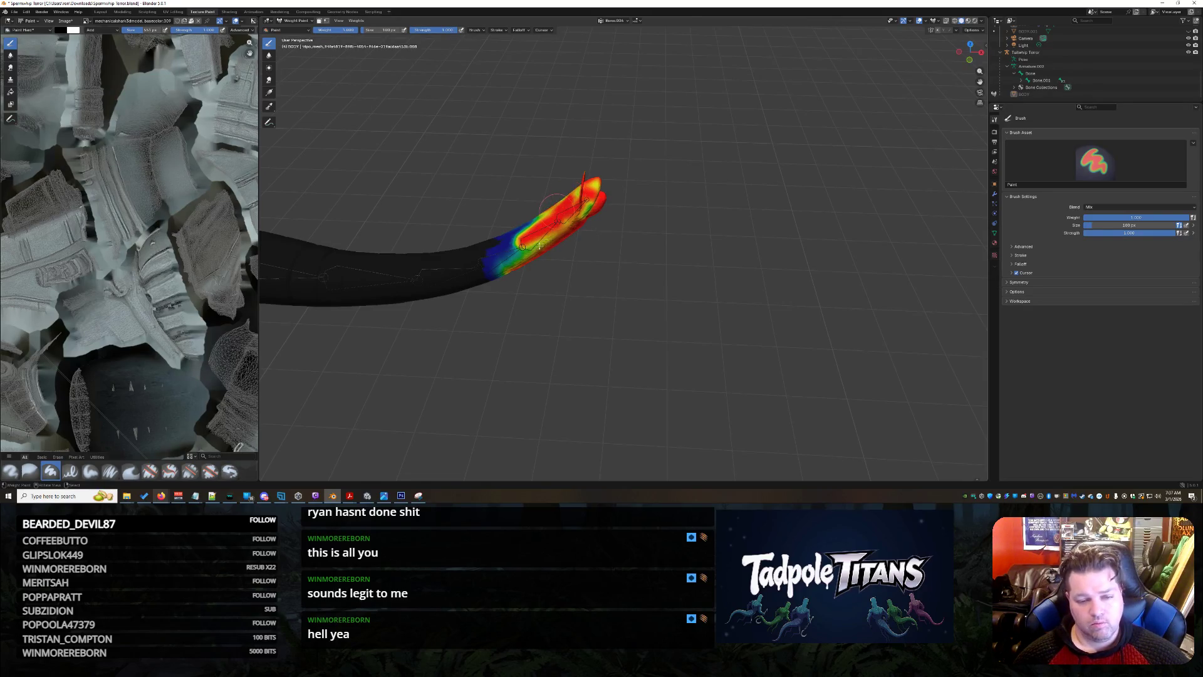
{"action": "left_click", "coordinate": [290, 22]}
Return to Object Mode and zoom in close on the tail mesh.
{"action": "left_click", "coordinate": [296, 28]}
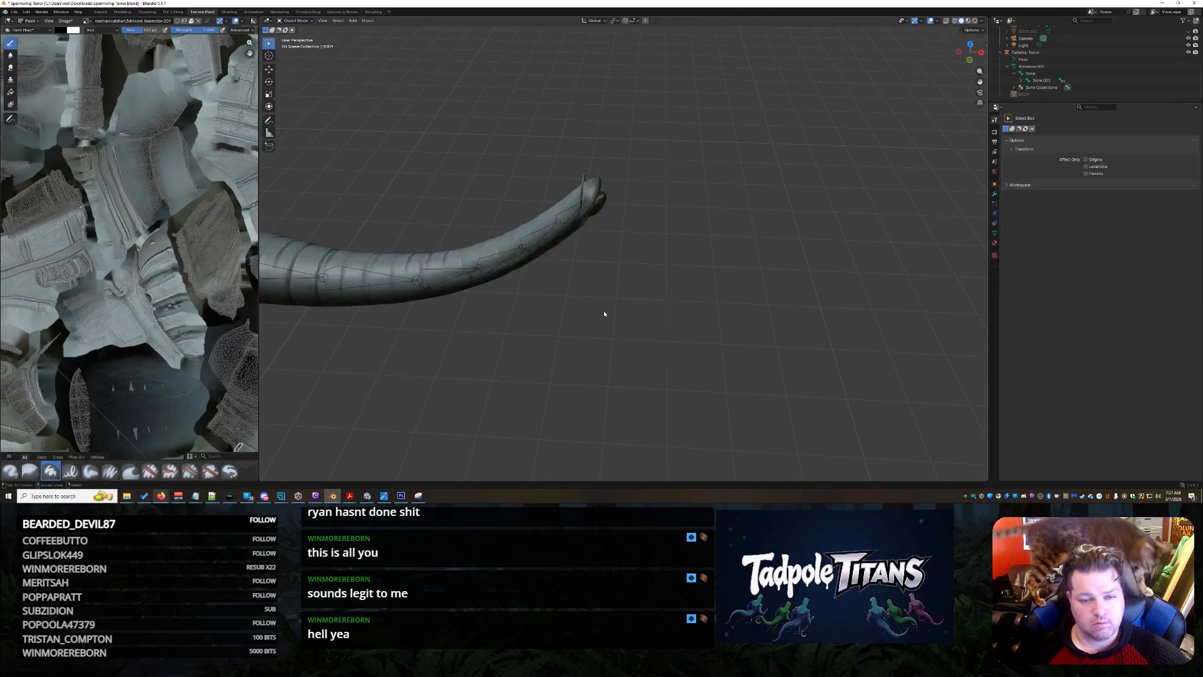
{"action": "scroll", "coordinate": [624, 289], "scroll_direction": "down", "scroll_amount": 2}
{"action": "middle_click_drag", "start_coordinate": [623, 289], "coordinate": [518, 250]}
{"action": "scroll", "coordinate": [519, 250], "scroll_direction": "up", "scroll_amount": 4}
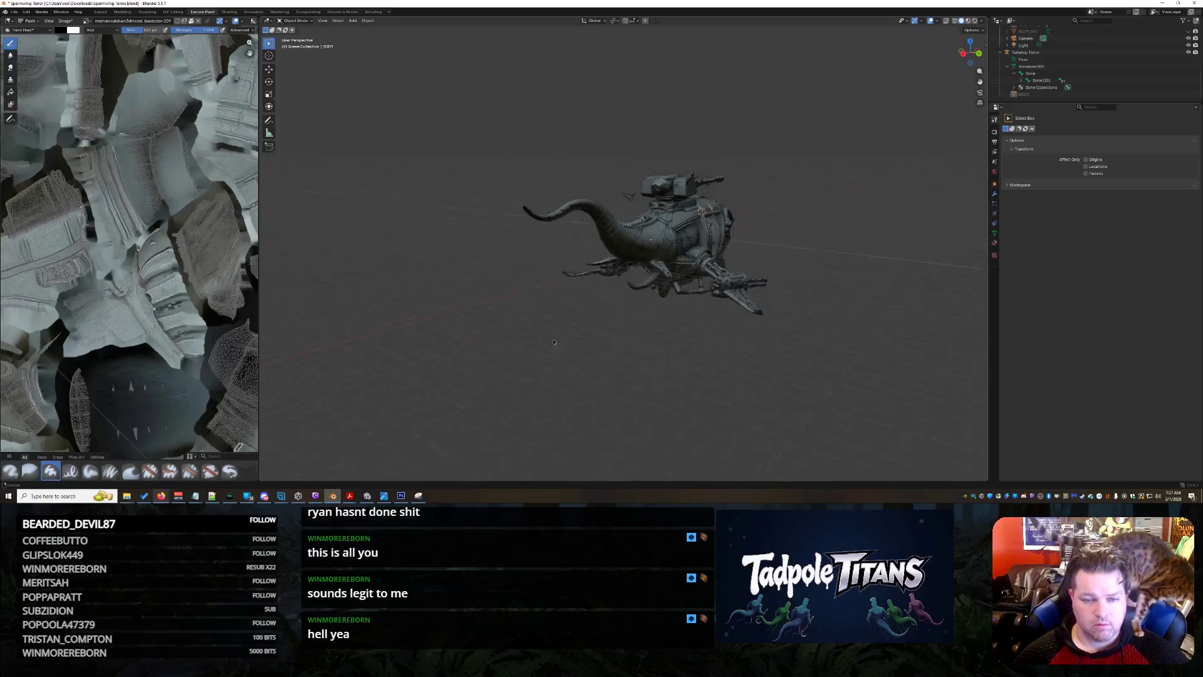
{"action": "middle_click_drag", "start_coordinate": [516, 319], "coordinate": [840, 295]}
{"action": "scroll", "coordinate": [551, 313], "scroll_direction": "up", "scroll_amount": 5}
{"action": "left_click", "coordinate": [788, 290]}
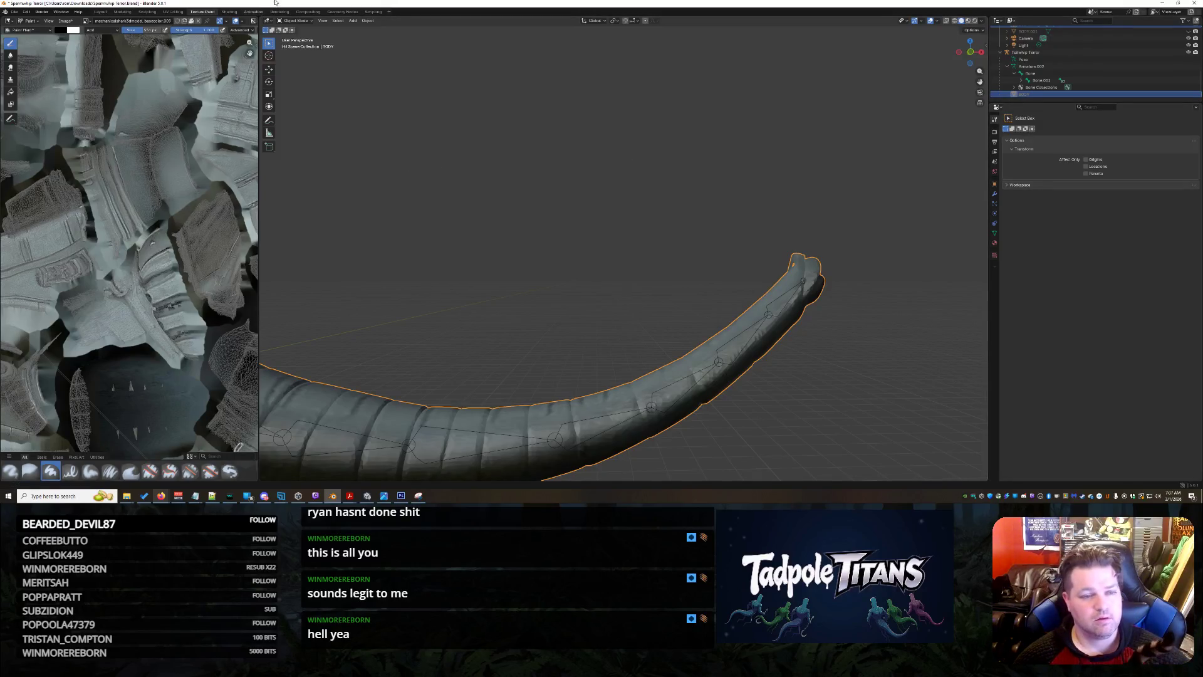
{"action": "left_click", "coordinate": [295, 21]}
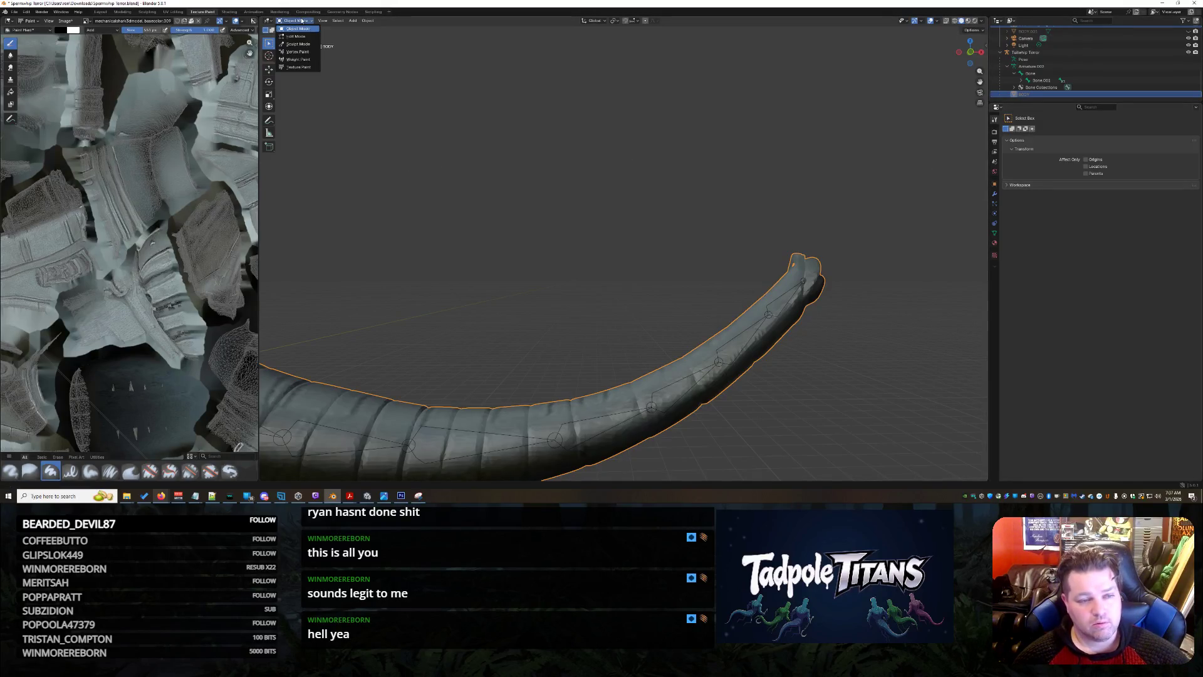
Put the tail armature in Pose Mode and rotate the tail-tip bone around Z.
{"action": "left_click", "coordinate": [789, 307]}
{"action": "left_click", "coordinate": [294, 21]}
{"action": "left_click", "coordinate": [296, 45]}
{"action": "left_click", "coordinate": [779, 306]}
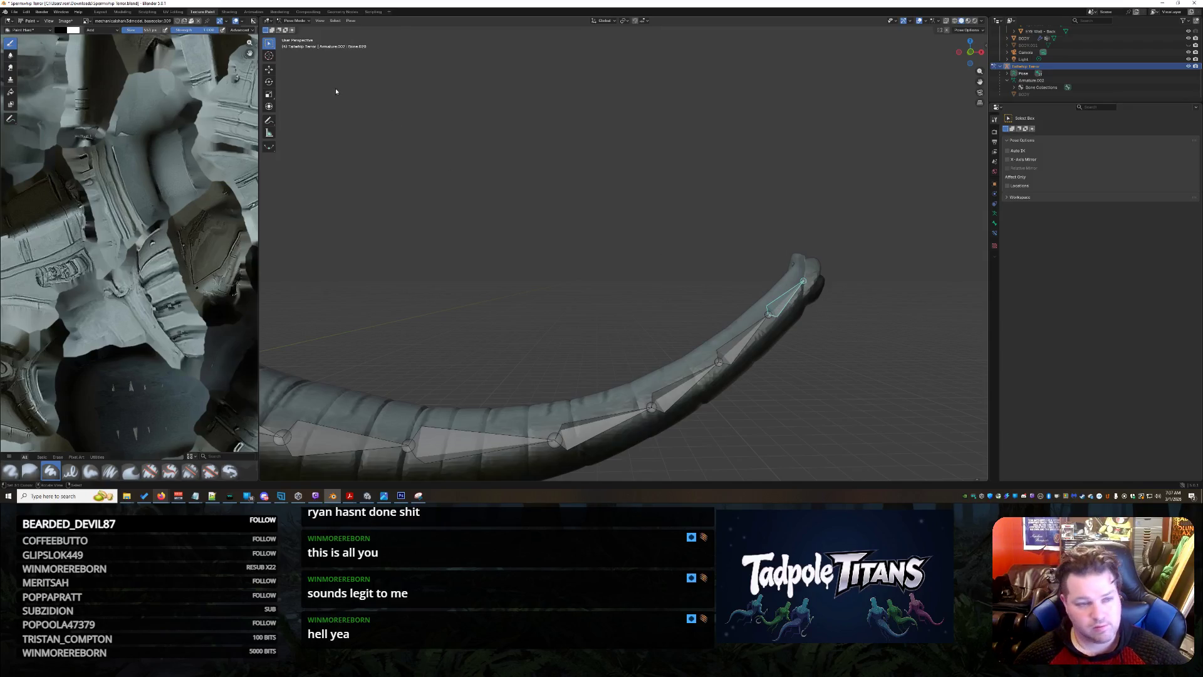
{"action": "left_click", "coordinate": [269, 69]}
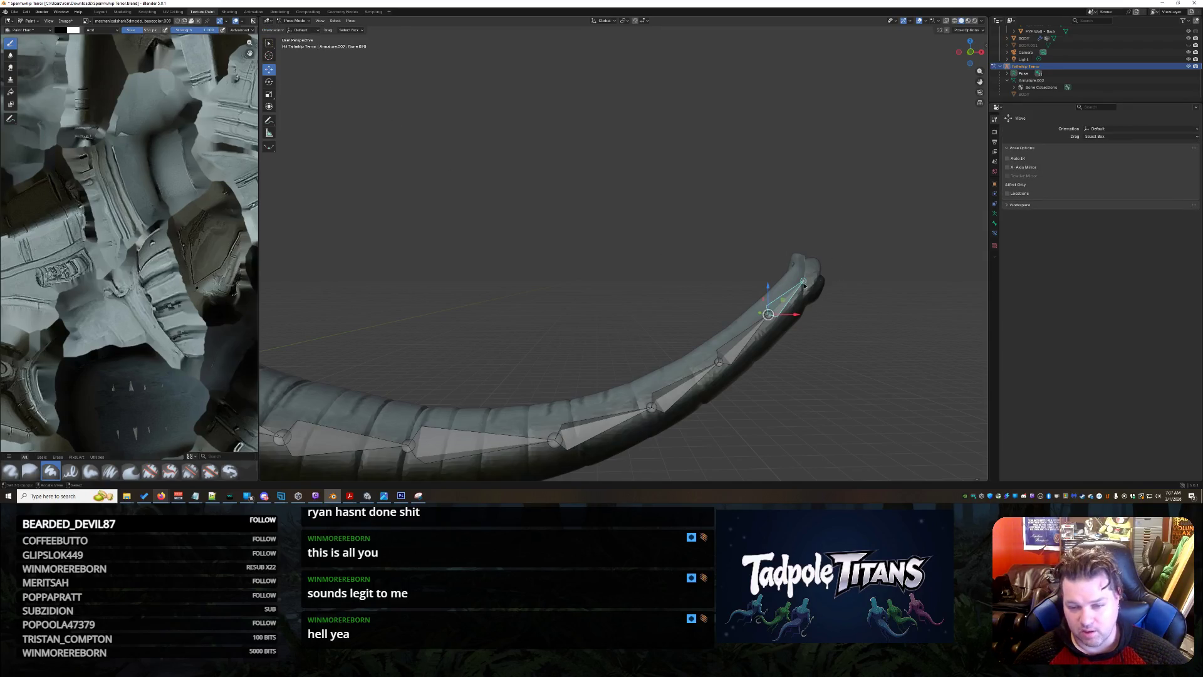
{"action": "key", "text": "r"}
{"action": "key", "text": "z"}
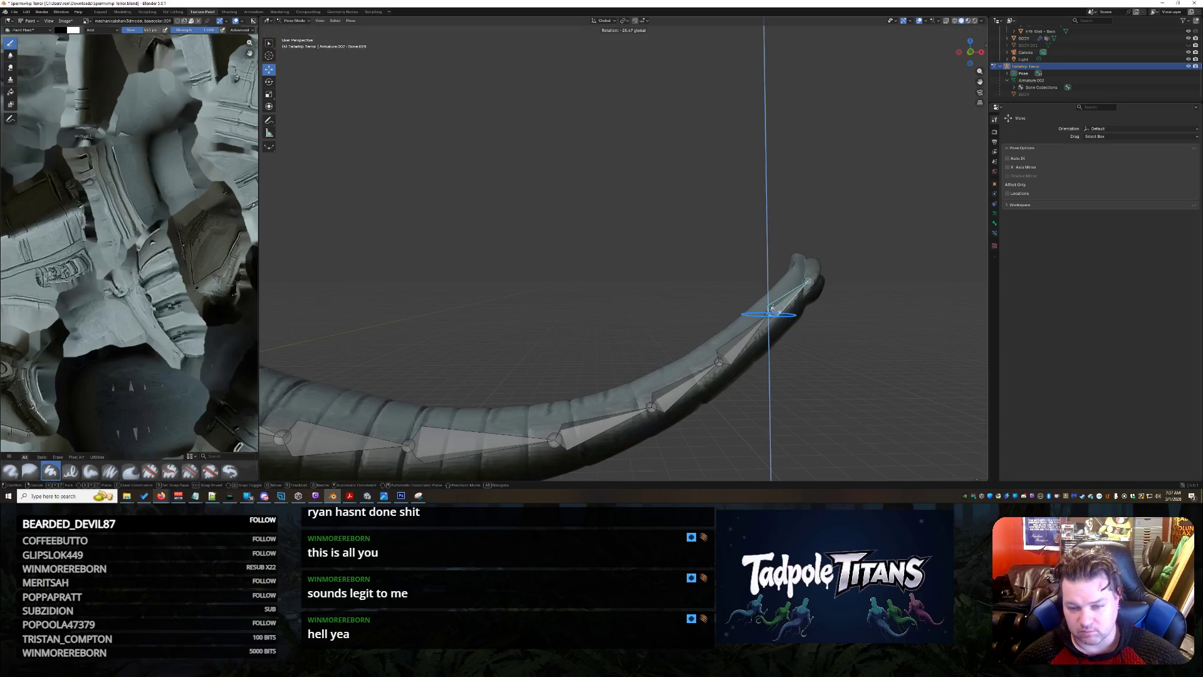
{"action": "left_click", "coordinate": [817, 221]}
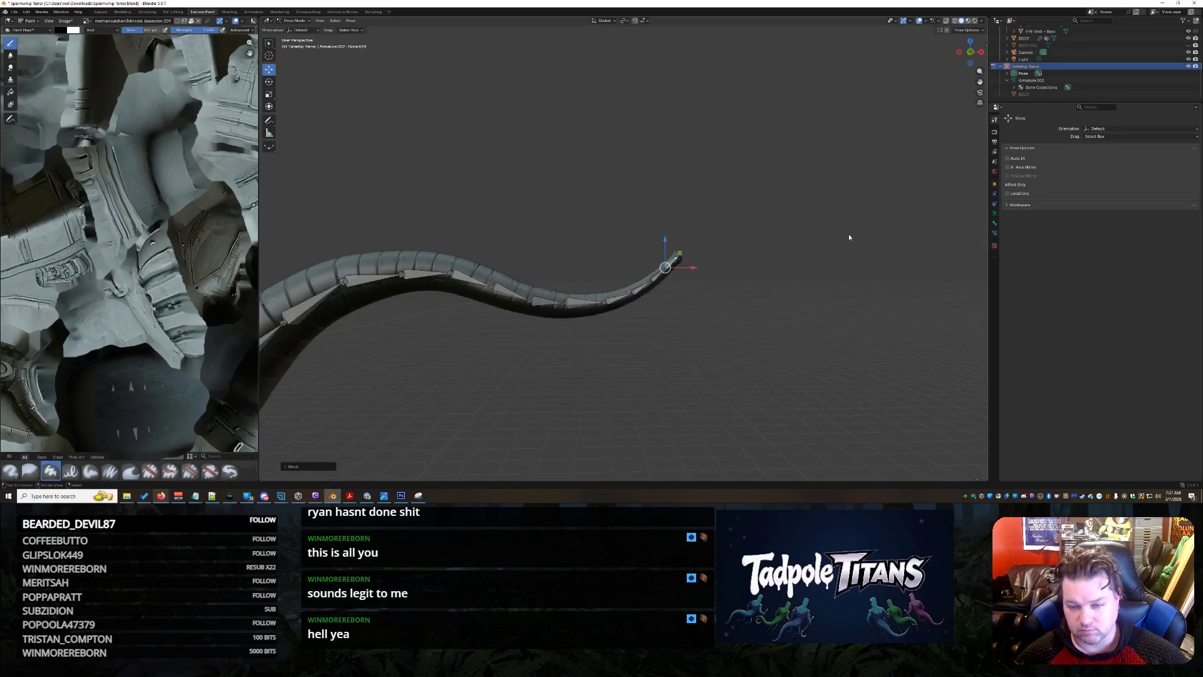
Try rotating the tail-tip bone around X from another angle, then cancel.
{"action": "mouse_move", "coordinate": [784, 316]}
{"action": "left_mouse_down"}
{"action": "mouse_move", "coordinate": [586, 376]}
{"action": "mouse_move", "coordinate": [651, 364]}
{"action": "left_mouse_up"}
{"action": "middle_click_drag", "start_coordinate": [684, 370], "coordinate": [515, 316]}
{"action": "left_click", "coordinate": [484, 320]}
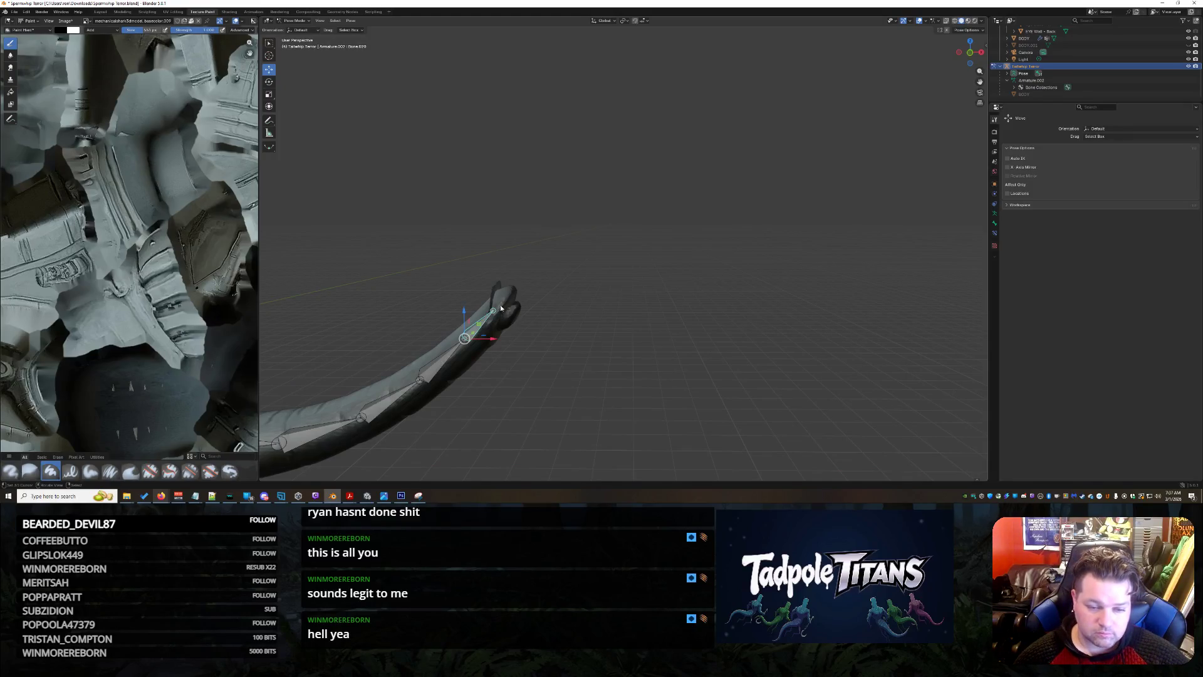
{"action": "key", "text": "r"}
{"action": "key", "text": "x"}
{"action": "right_click", "coordinate": [509, 336]}
Go to the Layout workspace, viewing the tail from behind.
{"action": "mouse_move", "coordinate": [498, 313]}
{"action": "middle_mouse_down"}
{"action": "mouse_move", "coordinate": [596, 307]}
{"action": "mouse_move", "coordinate": [571, 324]}
{"action": "mouse_move", "coordinate": [607, 318]}
{"action": "middle_mouse_up"}
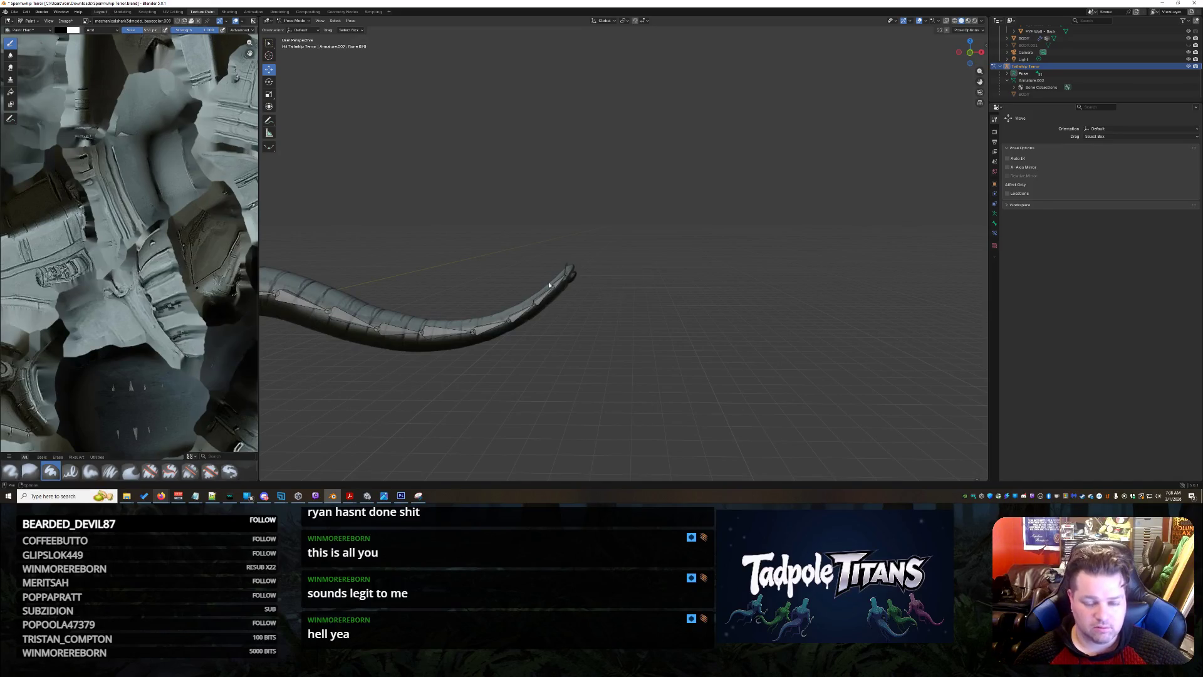
{"action": "left_click", "coordinate": [100, 12]}
{"action": "mouse_move", "coordinate": [853, 301]}
{"action": "middle_mouse_down"}
{"action": "mouse_move", "coordinate": [602, 301]}
{"action": "mouse_move", "coordinate": [827, 317]}
{"action": "mouse_move", "coordinate": [707, 314]}
{"action": "middle_mouse_up"}
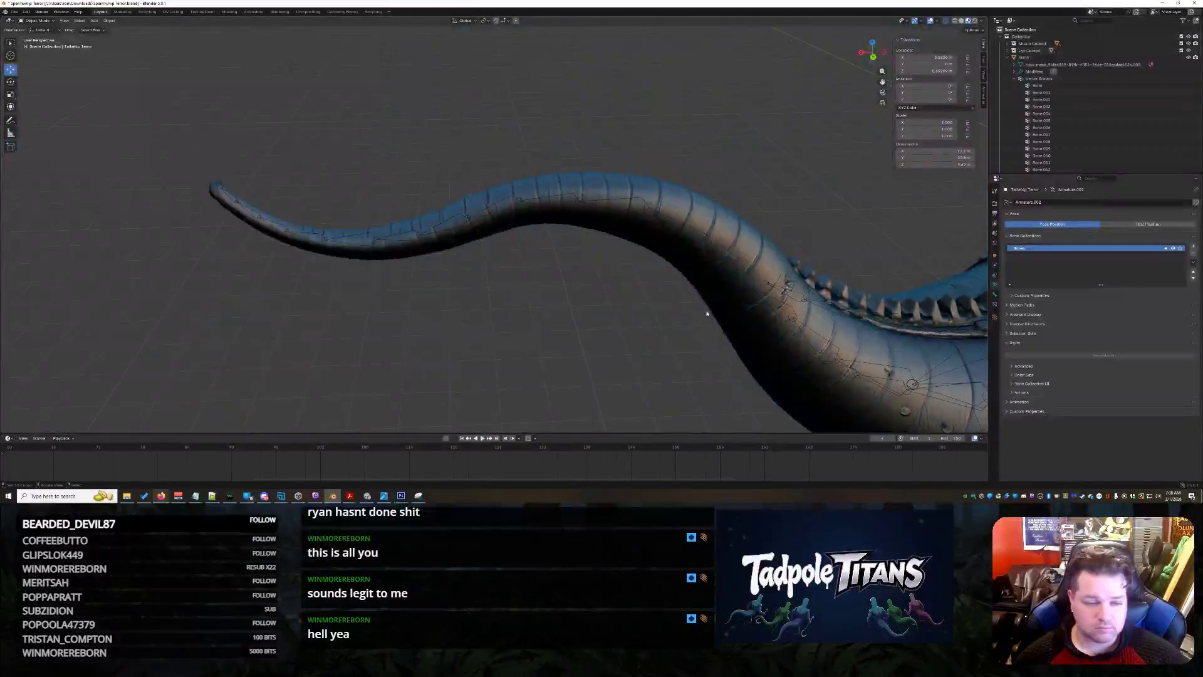
Enter Pose Mode on the tail armature and rotate the tail-tip bone around Z.
{"action": "left_click", "coordinate": [230, 197]}
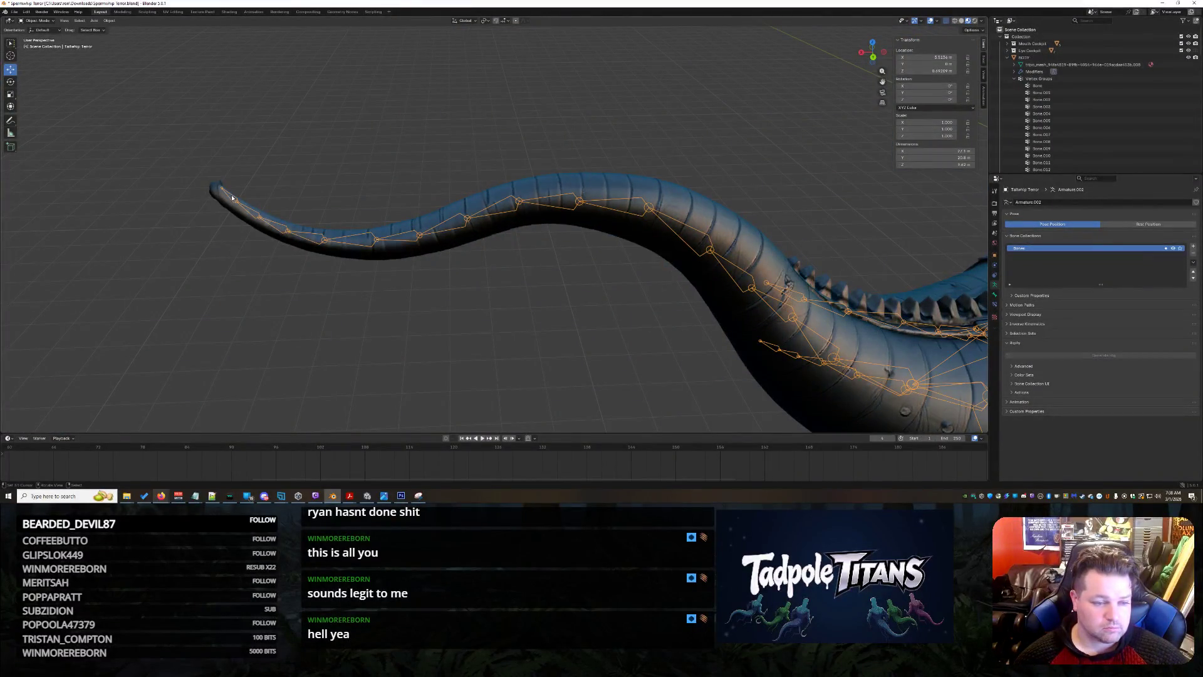
{"action": "left_click", "coordinate": [38, 20]}
{"action": "left_click", "coordinate": [35, 41]}
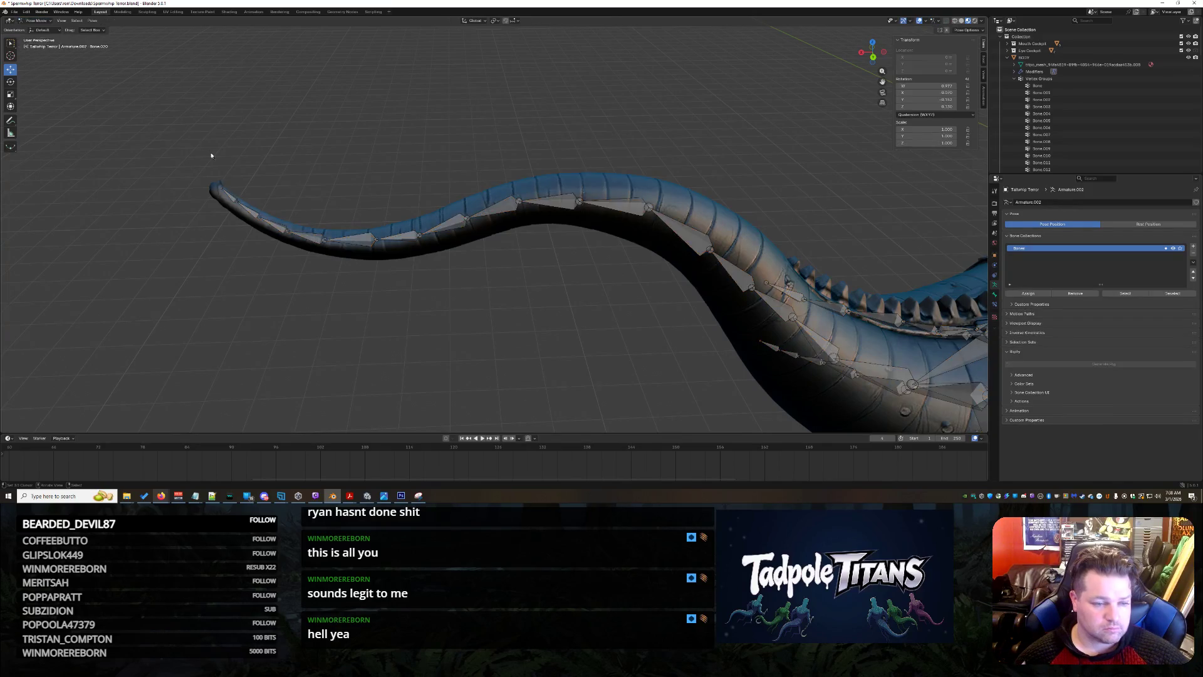
{"action": "left_click", "coordinate": [223, 192]}
{"action": "key", "text": "r"}
{"action": "key", "text": "z"}
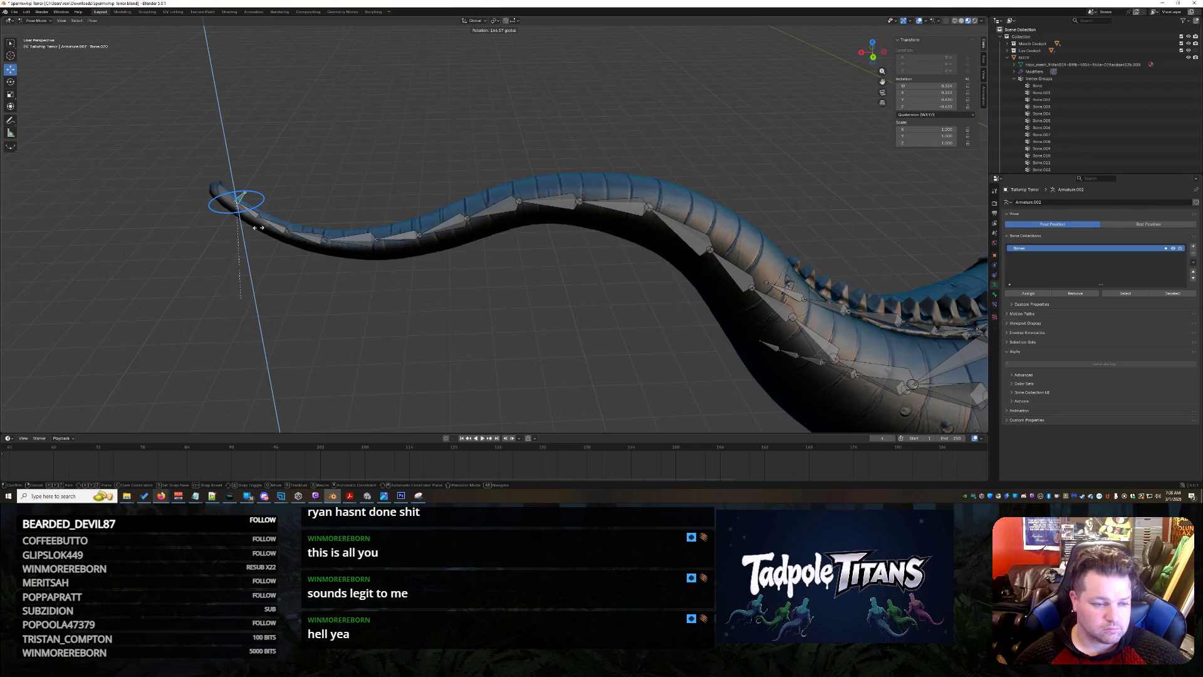
{"action": "left_click", "coordinate": [238, 295]}
Collapse the Vertex Groups list and reselect the tail-tip bone in the zoomed view.
{"action": "mouse_move", "coordinate": [163, 222]}
{"action": "middle_mouse_down"}
{"action": "mouse_move", "coordinate": [594, 327]}
{"action": "mouse_move", "coordinate": [269, 220]}
{"action": "middle_mouse_up"}
{"action": "left_click", "coordinate": [270, 224]}
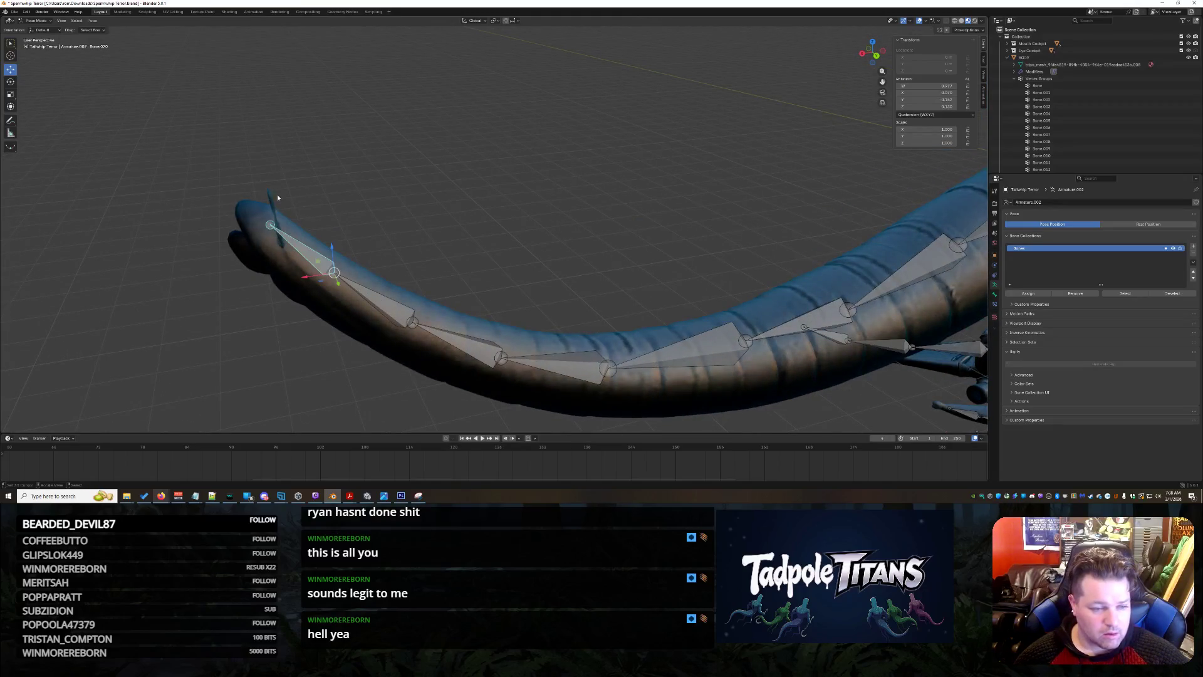
{"action": "left_click", "coordinate": [162, 141]}
{"action": "left_click", "coordinate": [305, 261]}
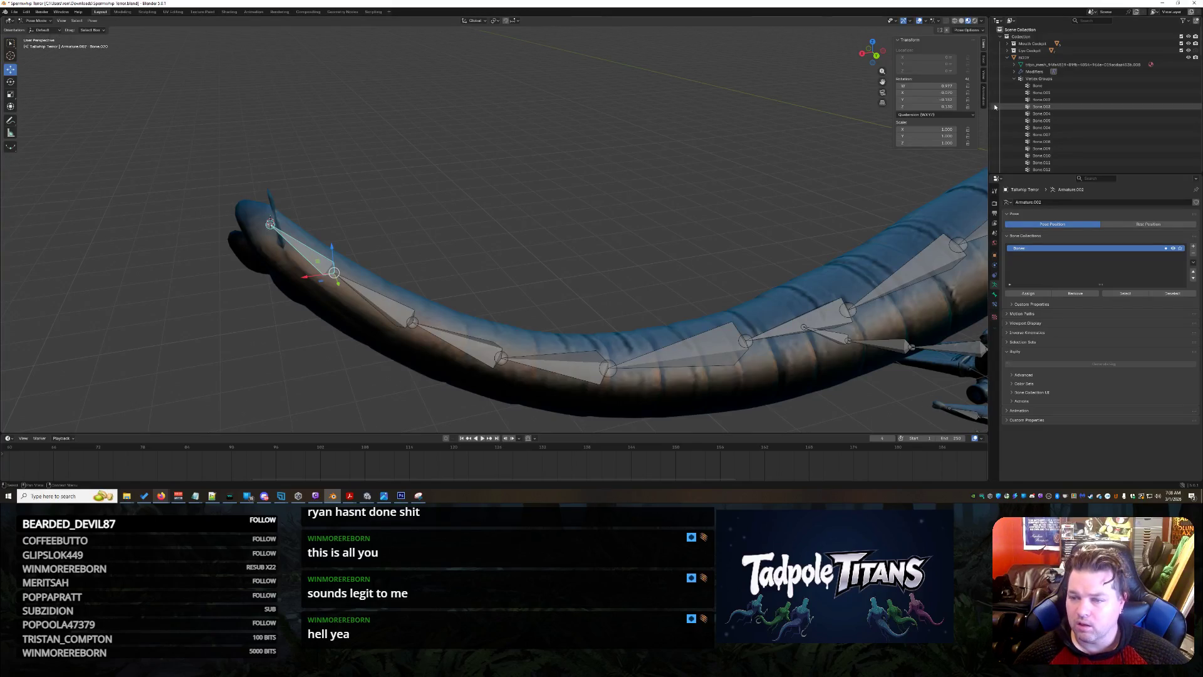
{"action": "left_click", "coordinate": [1014, 78]}
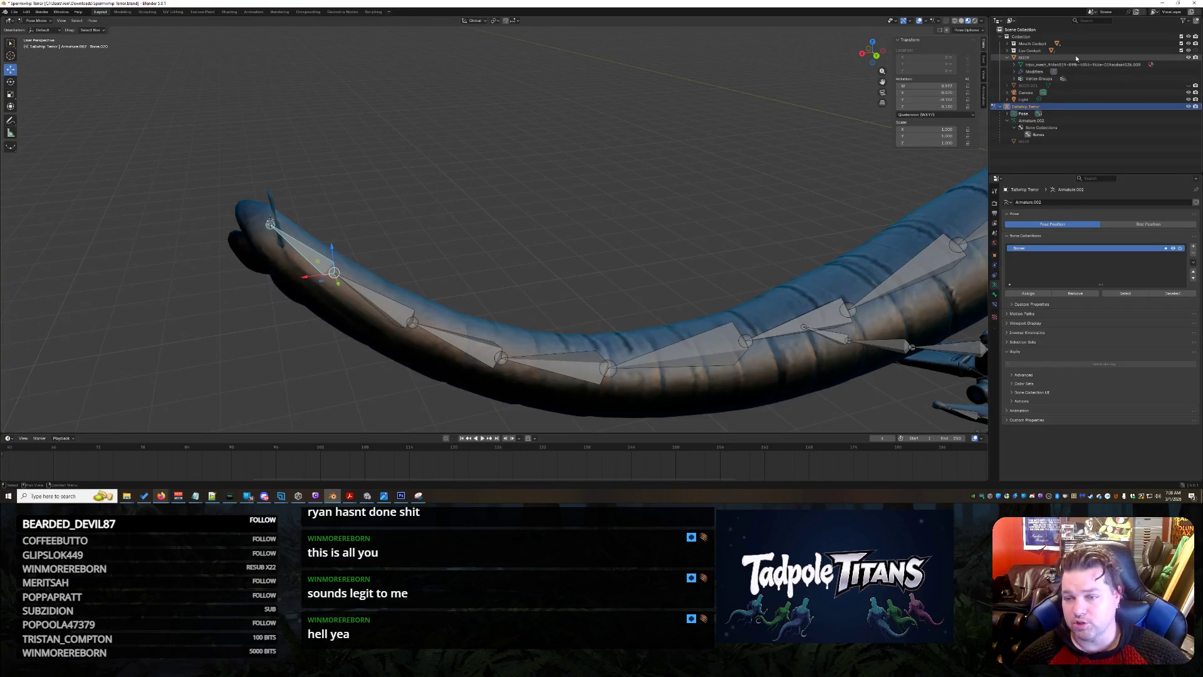
{"action": "left_click", "coordinate": [1073, 92]}
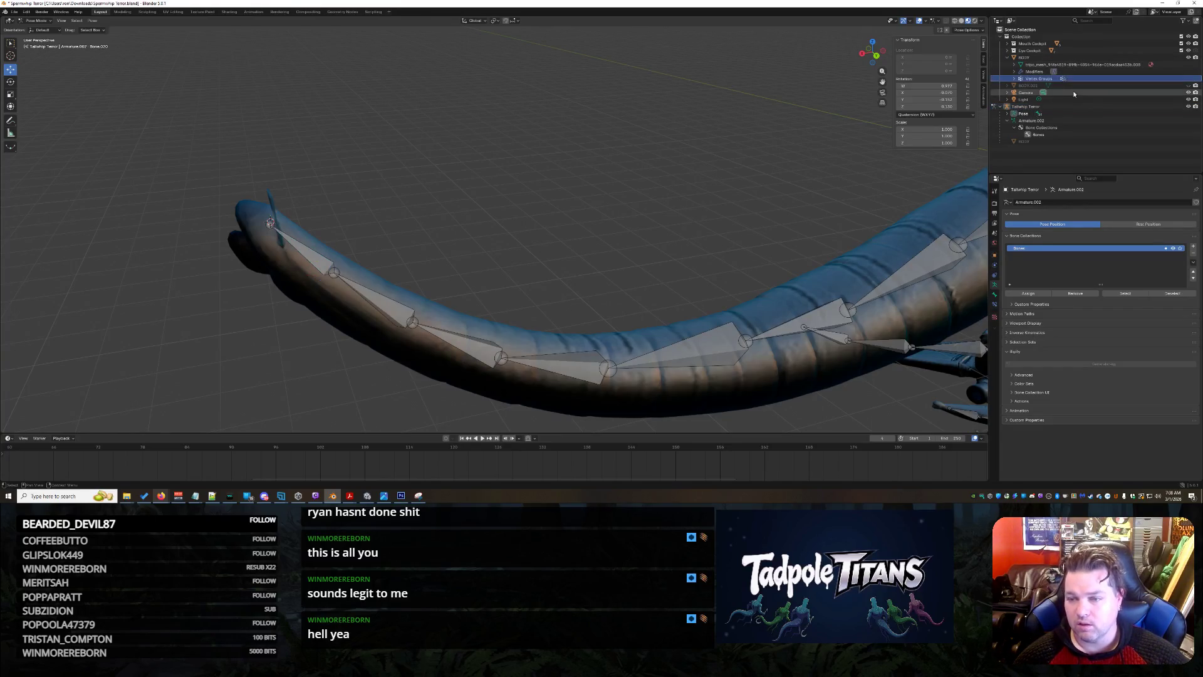
{"action": "left_click", "coordinate": [1069, 85]}
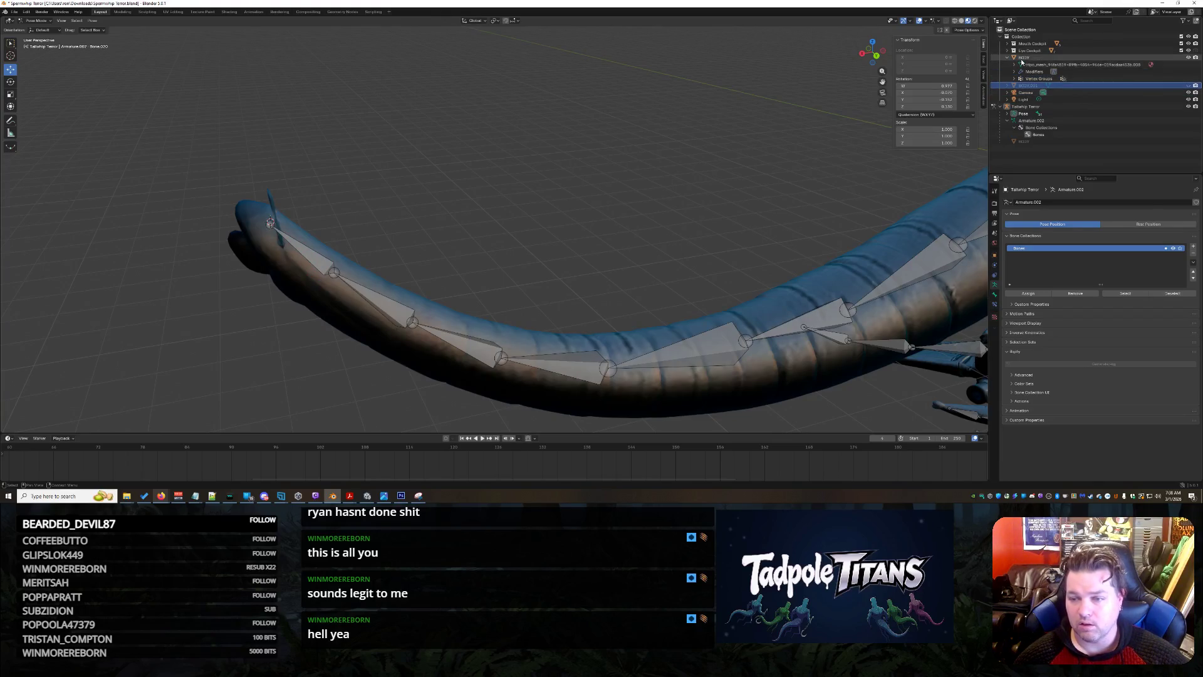
{"action": "left_click", "coordinate": [300, 252]}
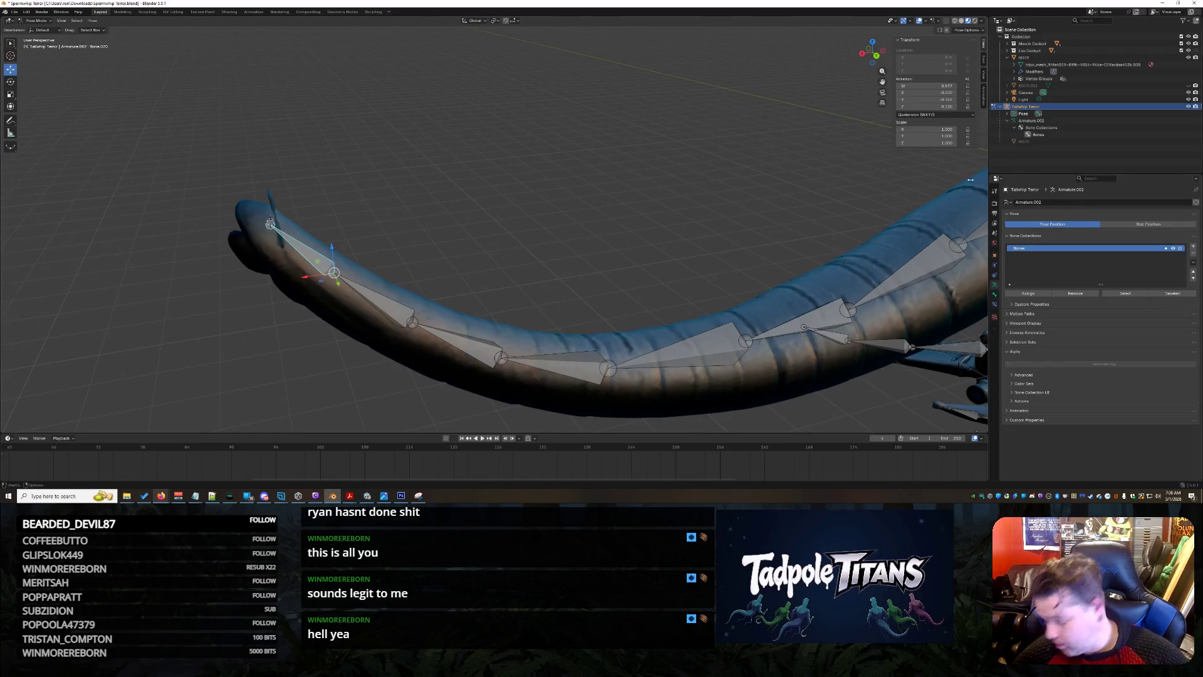
Twist the tail-tip bone about its Y axis with the Rotate tool.
{"action": "left_click", "coordinate": [11, 82]}
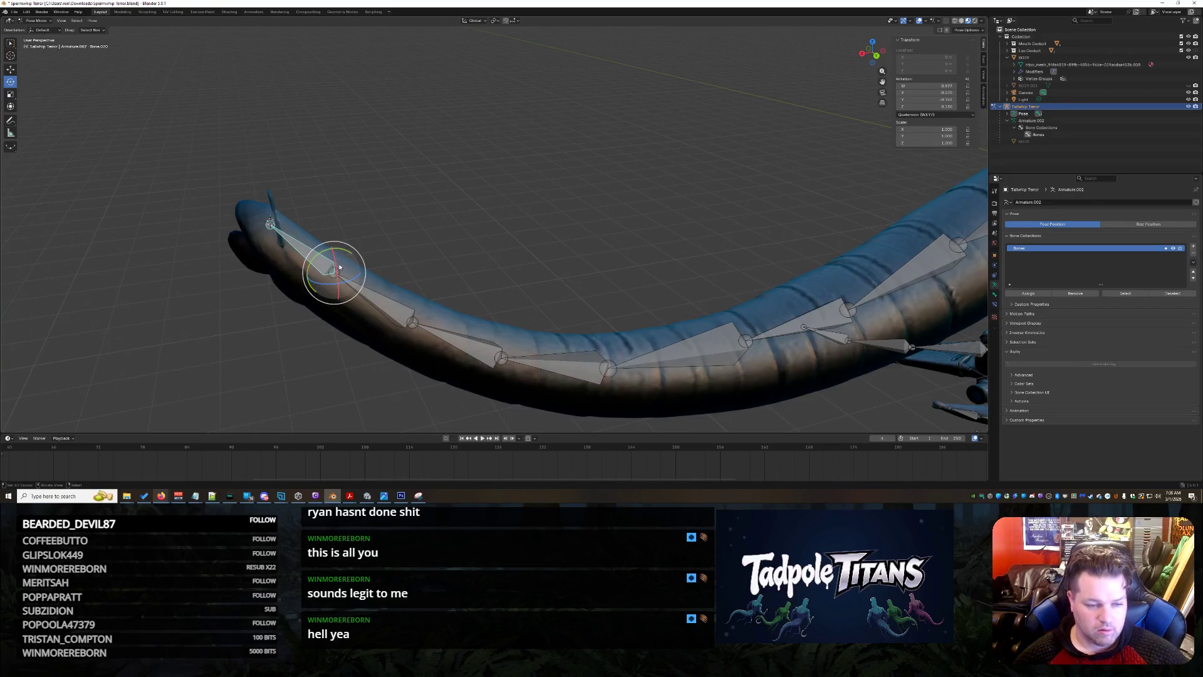
{"action": "left_click_drag", "start_coordinate": [320, 259], "coordinate": [428, 140]}
{"action": "middle_click_drag", "start_coordinate": [428, 139], "coordinate": [589, 157]}
{"action": "mouse_move", "coordinate": [758, 188]}
{"action": "middle_mouse_down"}
{"action": "mouse_move", "coordinate": [742, 188]}
{"action": "mouse_move", "coordinate": [881, 189]}
{"action": "mouse_move", "coordinate": [618, 190]}
{"action": "middle_mouse_up"}
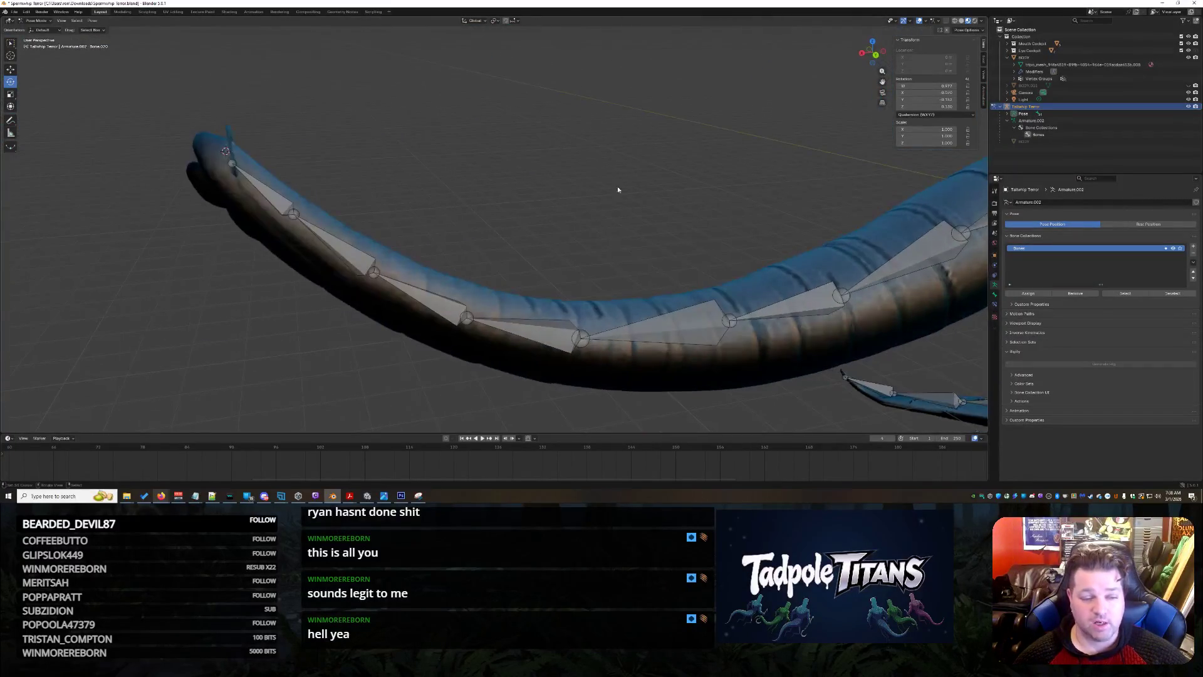
Expand the armature's Bone Collections and pose bone hierarchy in the Outliner.
{"action": "left_click", "coordinate": [1077, 127]}
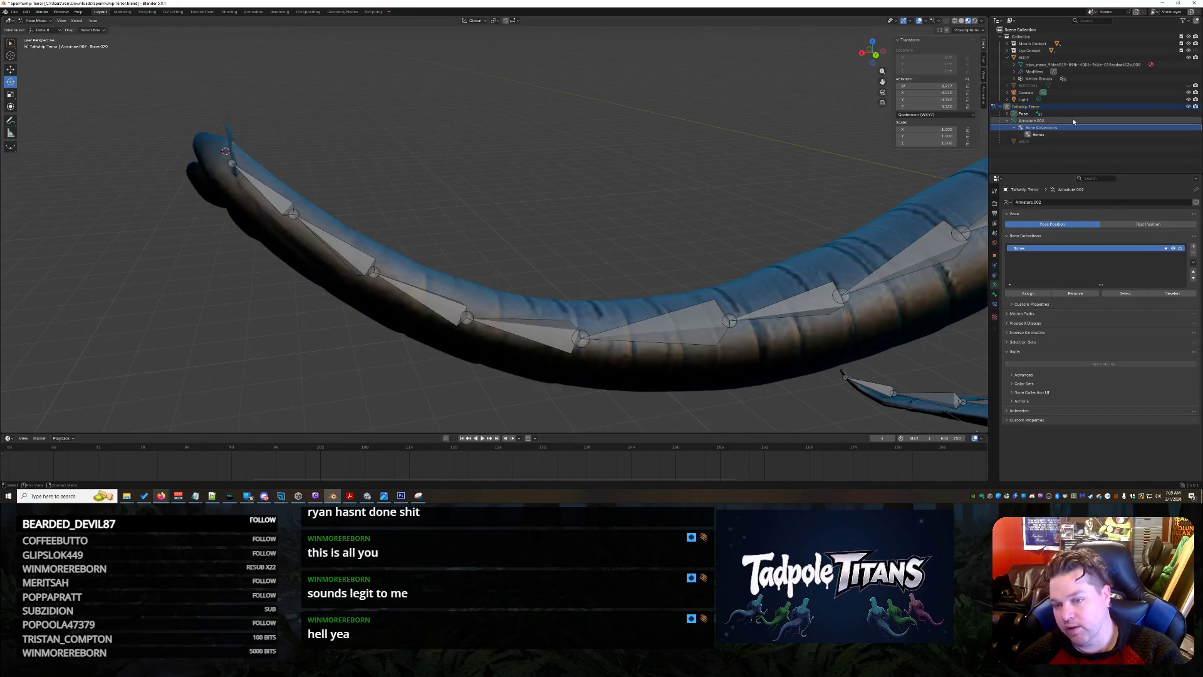
{"action": "left_click", "coordinate": [1039, 134]}
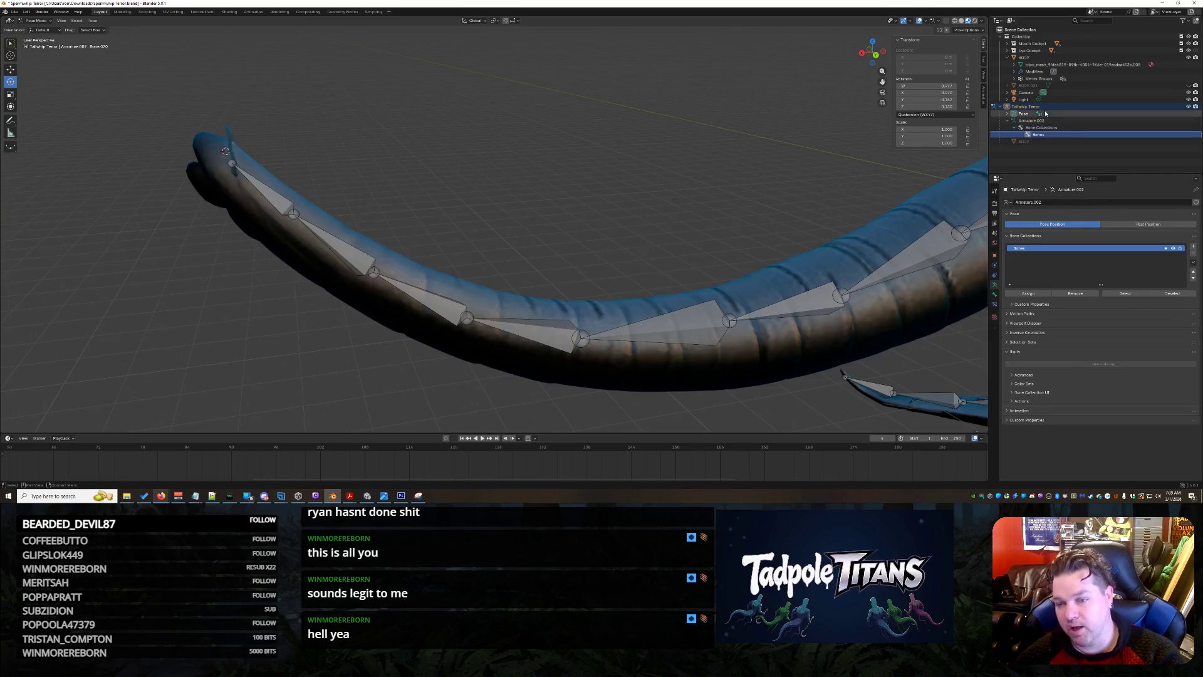
{"action": "left_click", "coordinate": [1045, 114]}
{"action": "left_click", "coordinate": [1046, 134]}
Step down the bone chain toward the tail tip and view the creature from below.
{"action": "key", "text": "Down"}
{"action": "key", "text": "Right"}
{"action": "key", "text": "Down"}
{"action": "key", "text": "Right"}
{"action": "key", "text": "Down"}
{"action": "key", "text": "Right"}
{"action": "key", "text": "Down"}
{"action": "key", "text": "Right"}
{"action": "key", "text": "Down"}
{"action": "key", "text": "Right"}
{"action": "key", "text": "Down"}
{"action": "key", "text": "Right"}
{"action": "key", "text": "Down"}
{"action": "key", "text": "Right"}
{"action": "key", "text": "Down"}
{"action": "key", "text": "Right"}
{"action": "key", "text": "Down"}
{"action": "key", "text": "Right"}
{"action": "key", "text": "Down"}
{"action": "key", "text": "Right"}
{"action": "key", "text": "Down"}
{"action": "key", "text": "Right"}
{"action": "key", "text": "Down"}
{"action": "key", "text": "Right"}
{"action": "key", "text": "Down"}
{"action": "key", "text": "Right"}
{"action": "key", "text": "Down"}
{"action": "key", "text": "Right"}
{"action": "key", "text": "Down"}
{"action": "key", "text": "Right"}
{"action": "key", "text": "Down"}
{"action": "key", "text": "Right"}
{"action": "key", "text": "Down"}
{"action": "key", "text": "Right"}
{"action": "key", "text": "Down"}
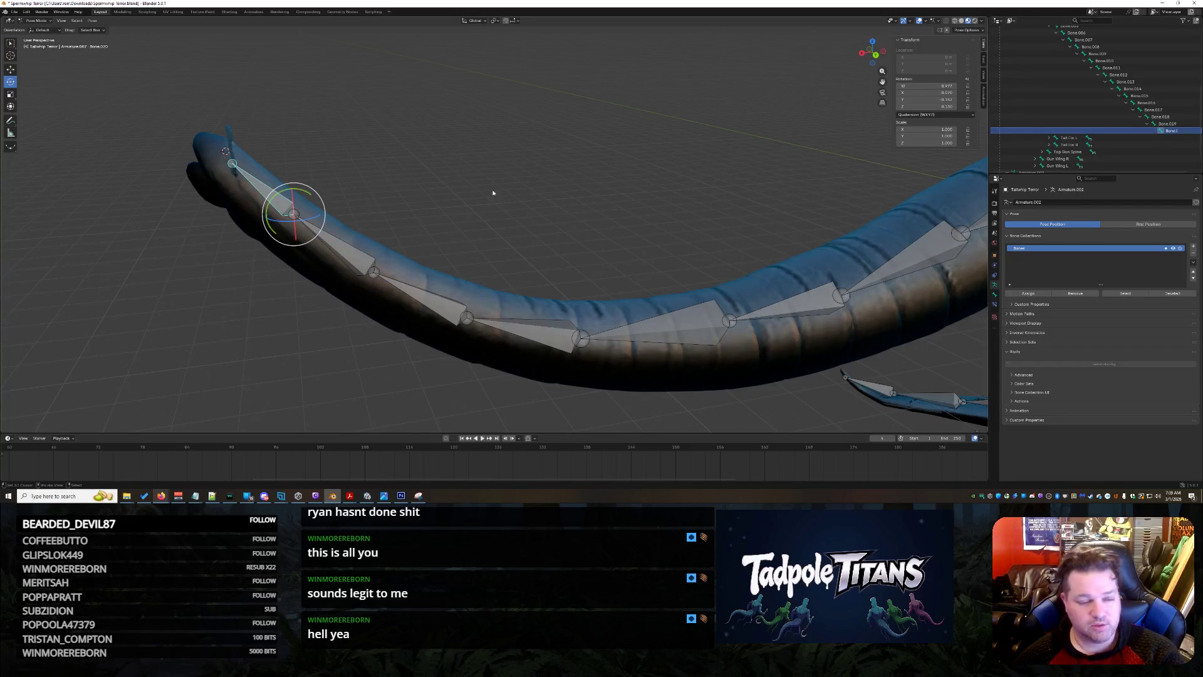
{"action": "mouse_move", "coordinate": [432, 143]}
{"action": "middle_mouse_down"}
{"action": "mouse_move", "coordinate": [524, 154]}
{"action": "mouse_move", "coordinate": [391, 145]}
{"action": "mouse_move", "coordinate": [442, 142]}
{"action": "middle_mouse_up"}
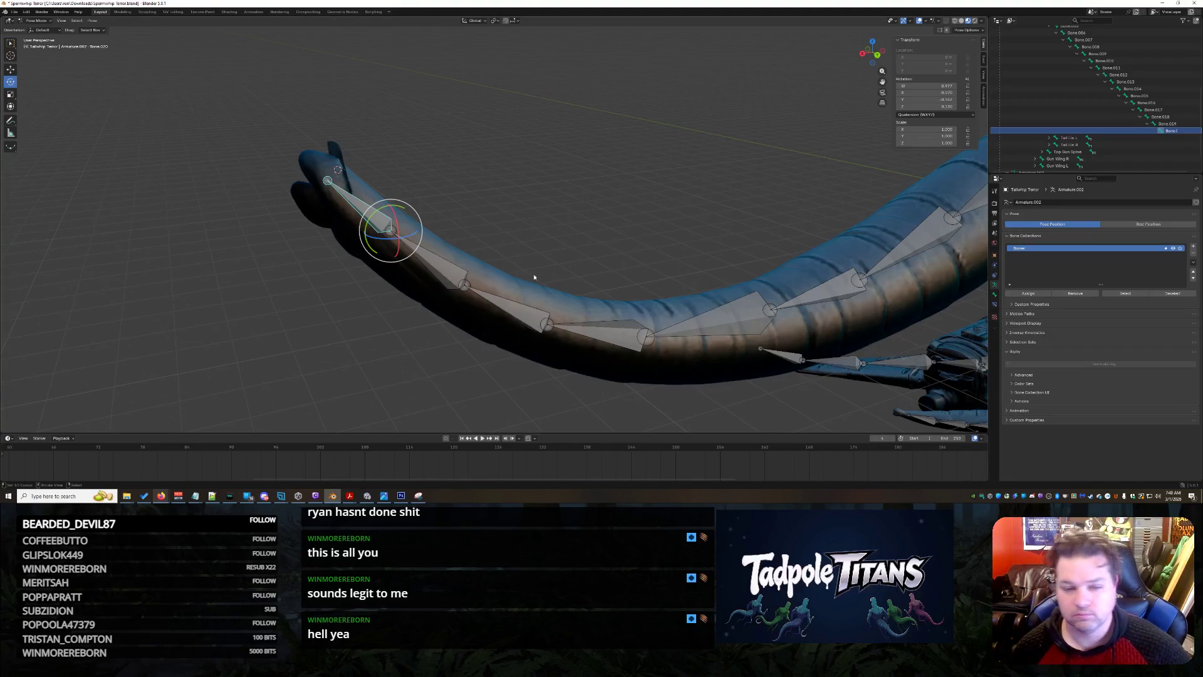
Get a close-up of the tail and select the tail-tip bone Bone.020.
{"action": "left_click", "coordinate": [532, 237]}
{"action": "middle_click_drag", "start_coordinate": [518, 233], "coordinate": [537, 239]}
{"action": "mouse_move", "coordinate": [527, 301]}
{"action": "middle_mouse_down"}
{"action": "mouse_move", "coordinate": [728, 205]}
{"action": "mouse_move", "coordinate": [582, 303]}
{"action": "mouse_move", "coordinate": [650, 274]}
{"action": "mouse_move", "coordinate": [675, 277]}
{"action": "middle_mouse_up"}
{"action": "left_click", "coordinate": [600, 191]}
{"action": "scroll", "coordinate": [651, 207], "scroll_direction": "up", "scroll_amount": 5}
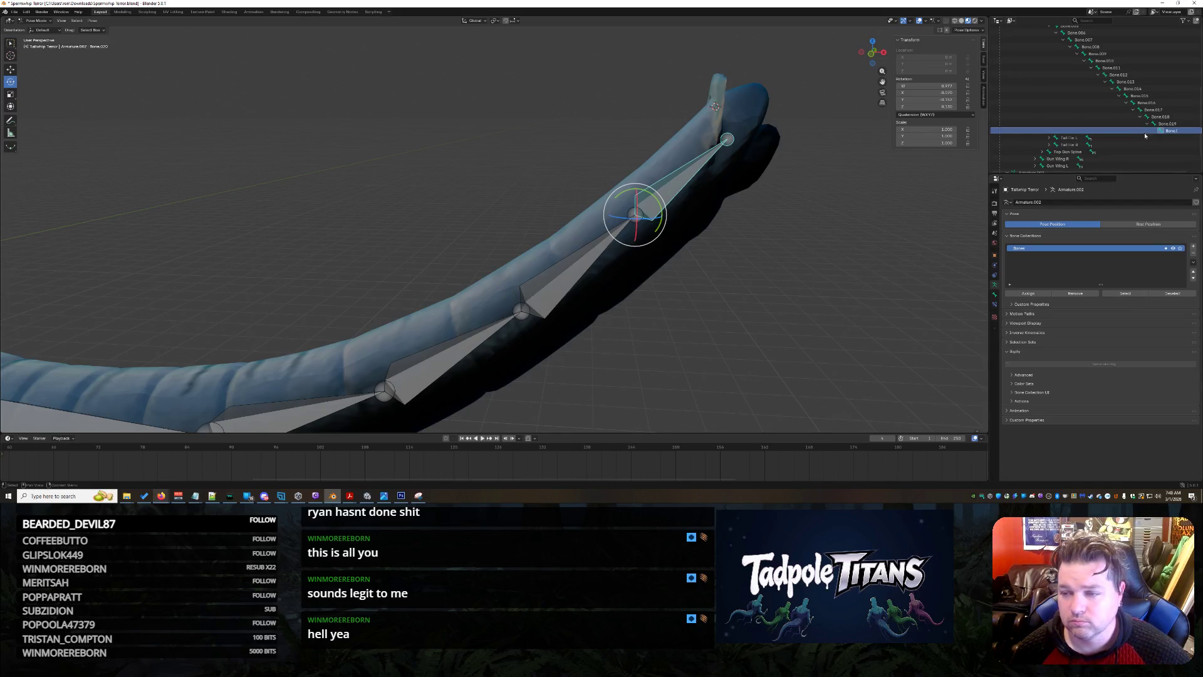
{"action": "scroll", "coordinate": [731, 272], "scroll_direction": "up", "scroll_amount": 2}
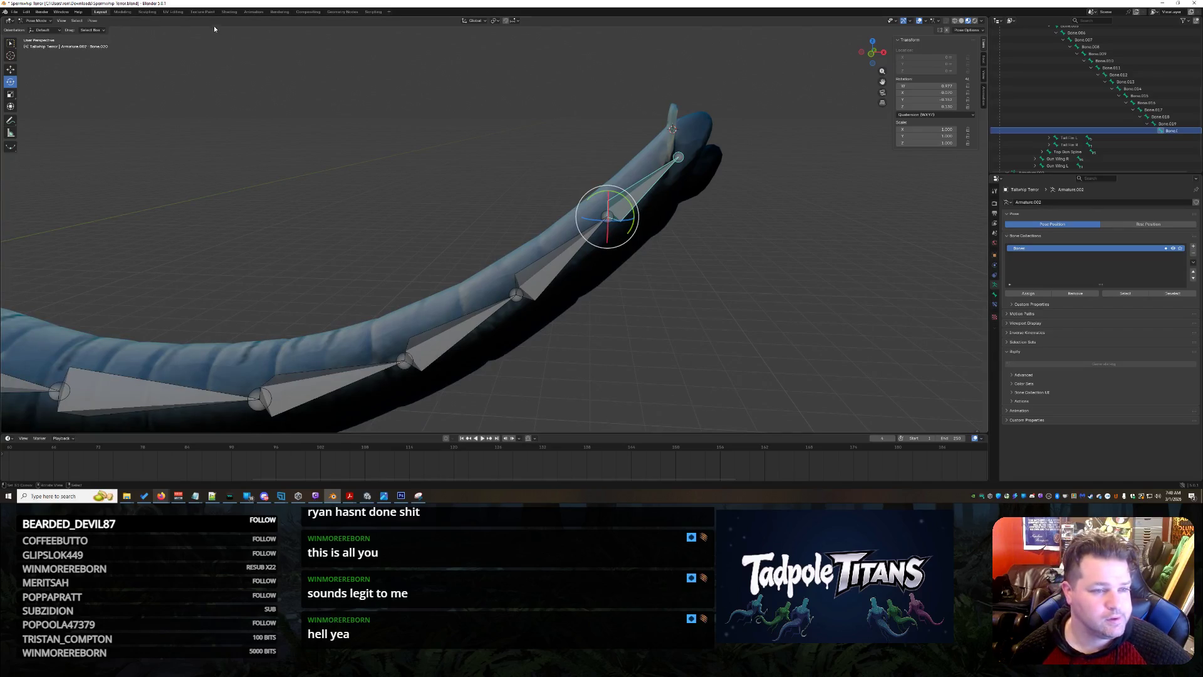
Deselect the bone, return to Object Mode and select the shark's BODY mesh.
{"action": "left_click", "coordinate": [475, 299]}
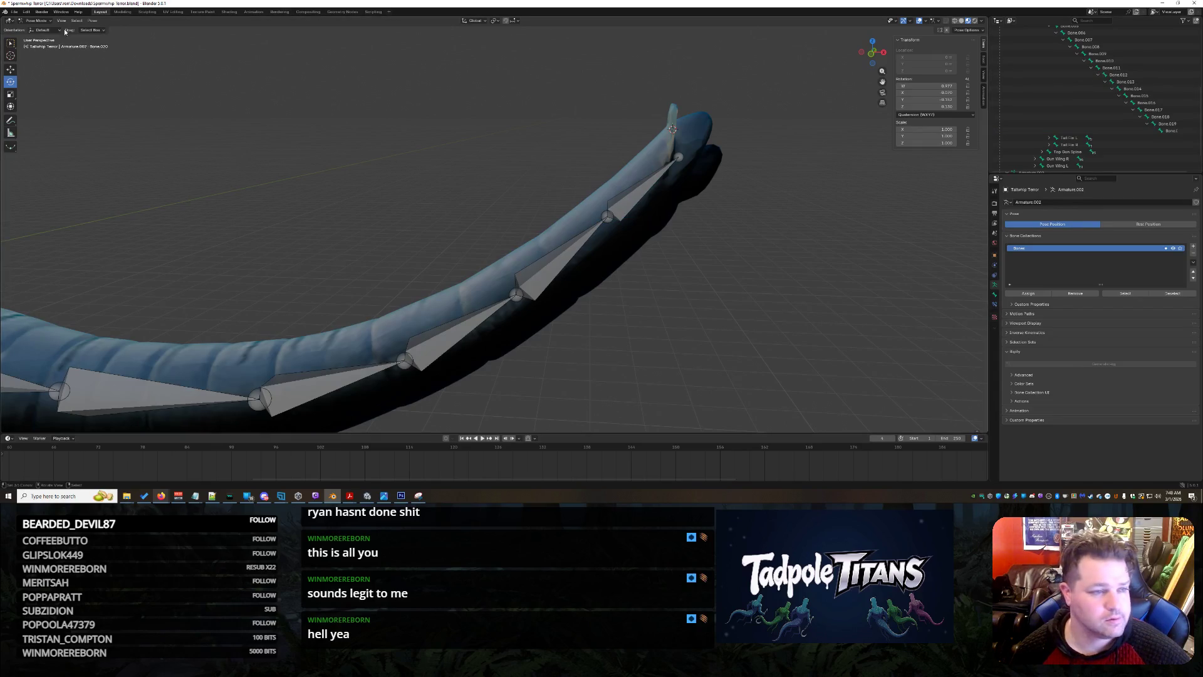
{"action": "key", "text": "ctrl+Tab"}
{"action": "left_click", "coordinate": [458, 285]}
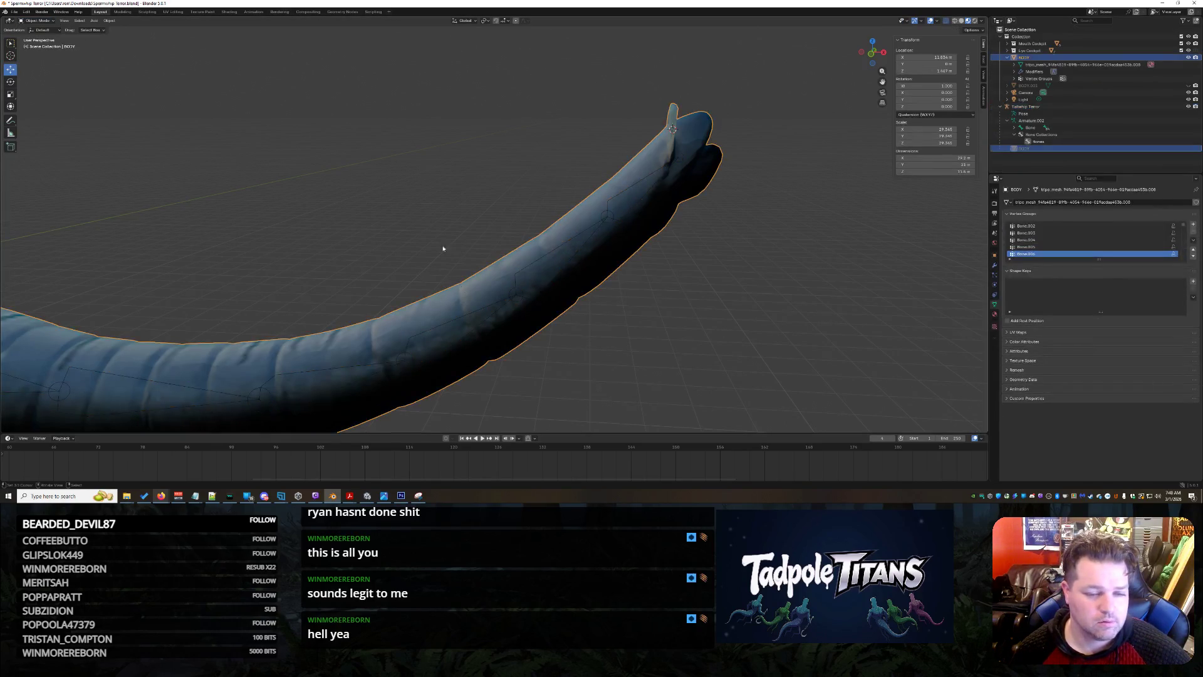
In the Texture Paint workspace, switch to Weight Paint and paint full weight on the upper tail.
{"action": "left_click", "coordinate": [109, 20]}
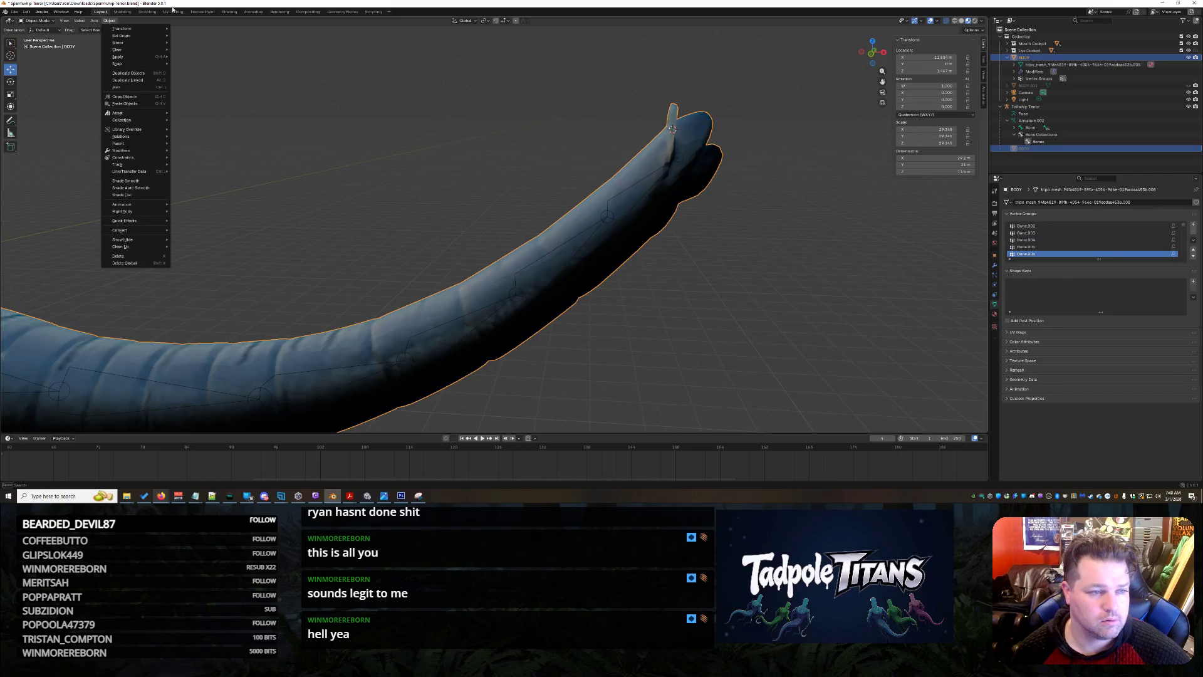
{"action": "left_click", "coordinate": [202, 11]}
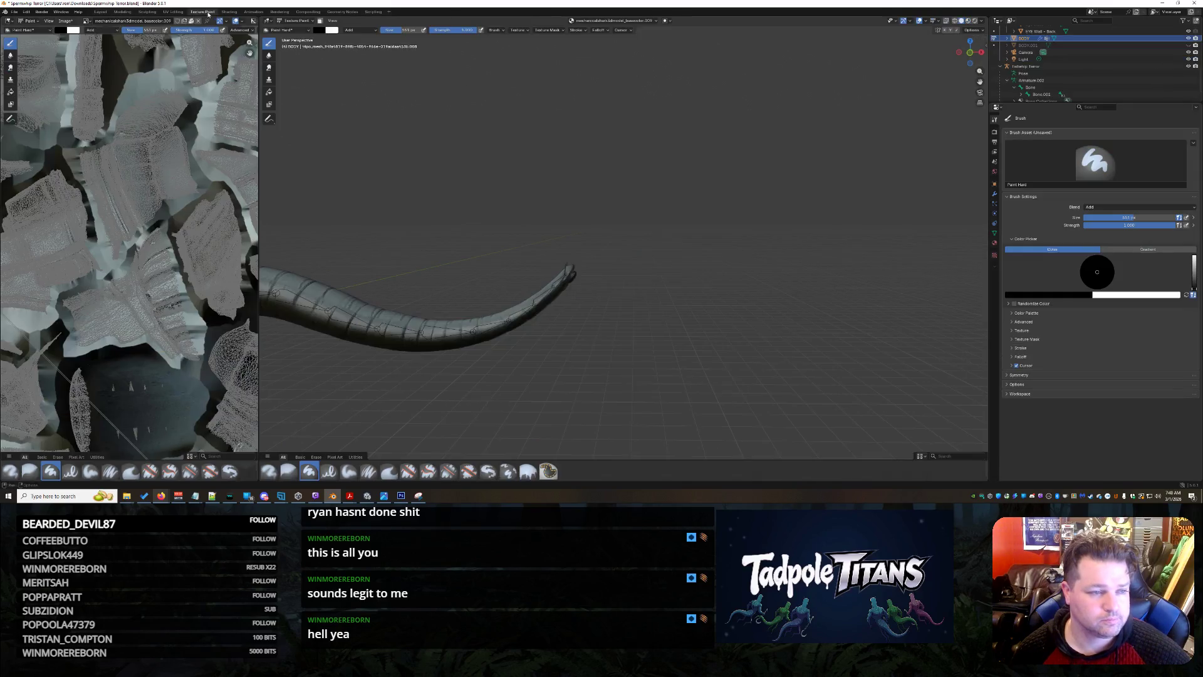
{"action": "left_click", "coordinate": [293, 21]}
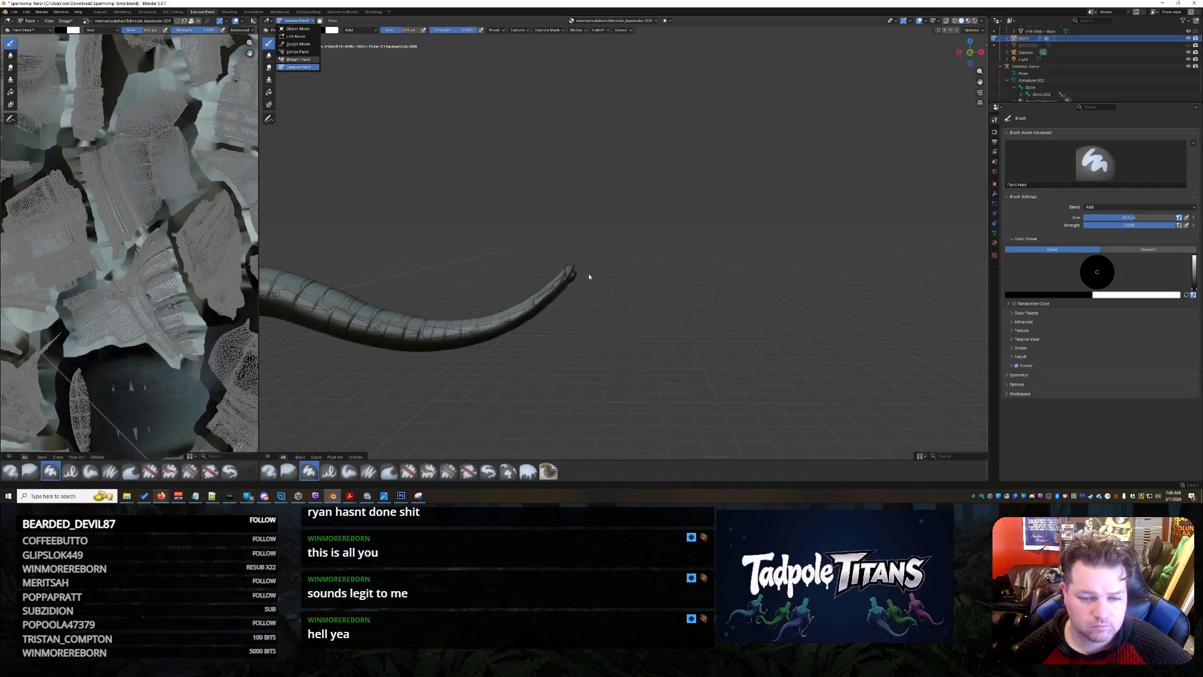
{"action": "key", "text": "w"}
{"action": "key", "text": "KP_Decimal"}
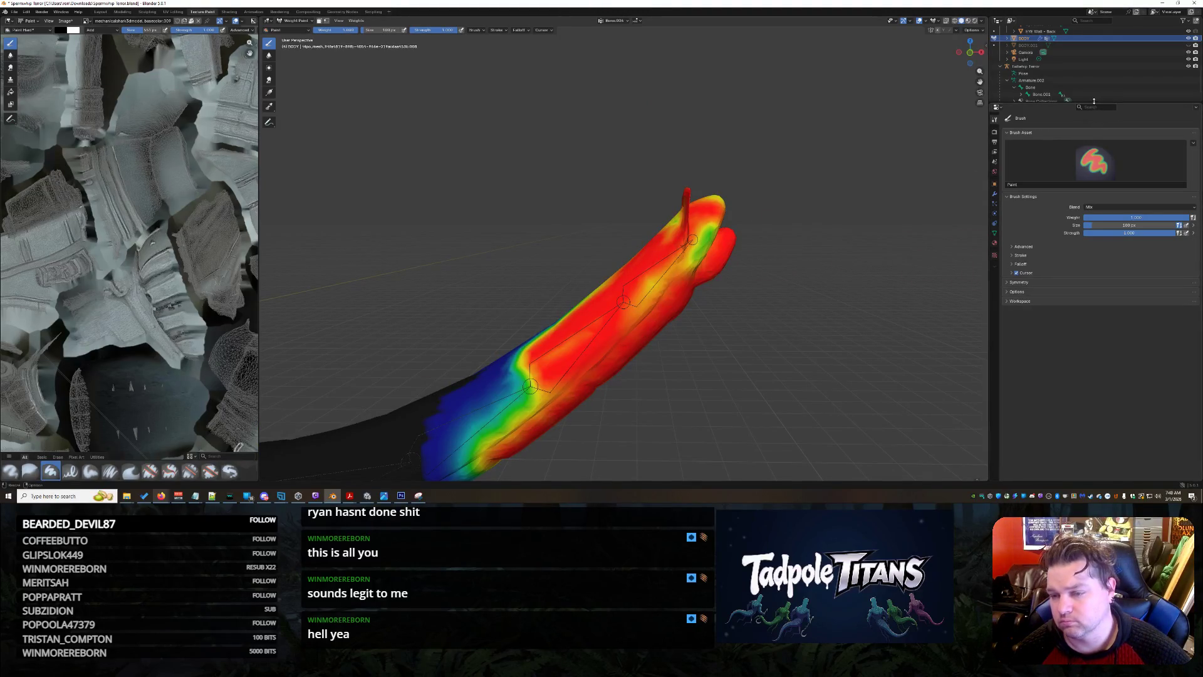
{"action": "left_click_drag", "start_coordinate": [725, 267], "coordinate": [640, 274]}
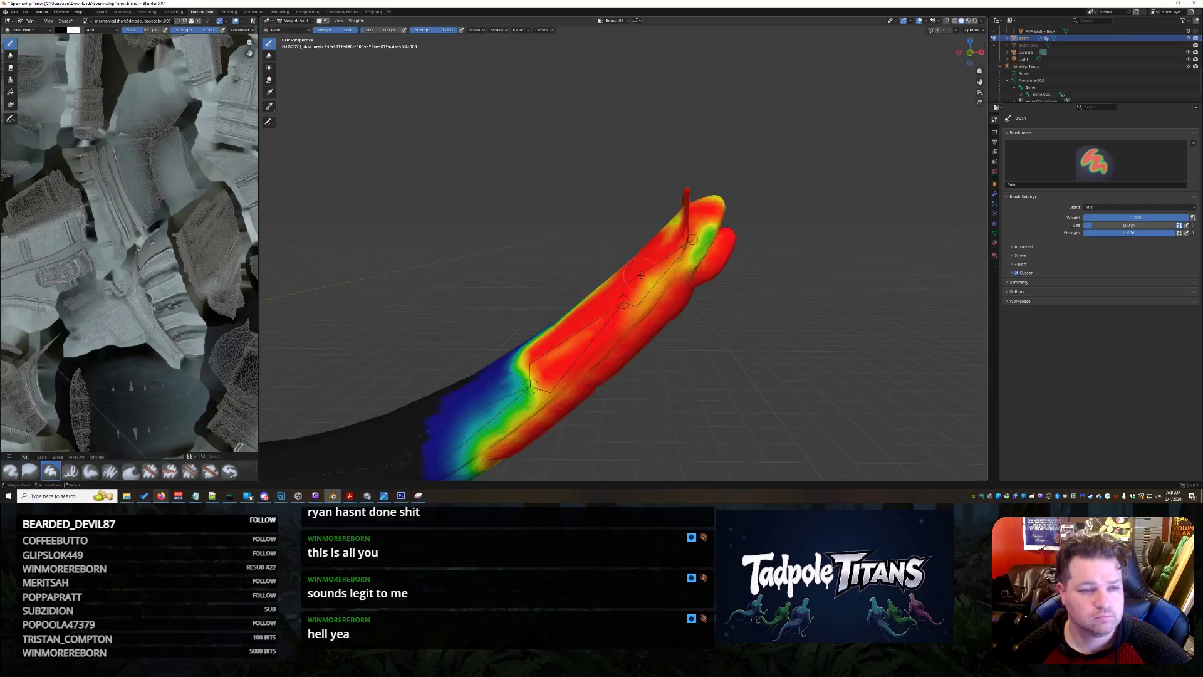
Return the mesh to texture painting and settle back in the Texture Paint workspace.
{"action": "key", "text": "ctrl+Tab"}
{"action": "scroll", "coordinate": [709, 233], "scroll_direction": "down", "scroll_amount": 3}
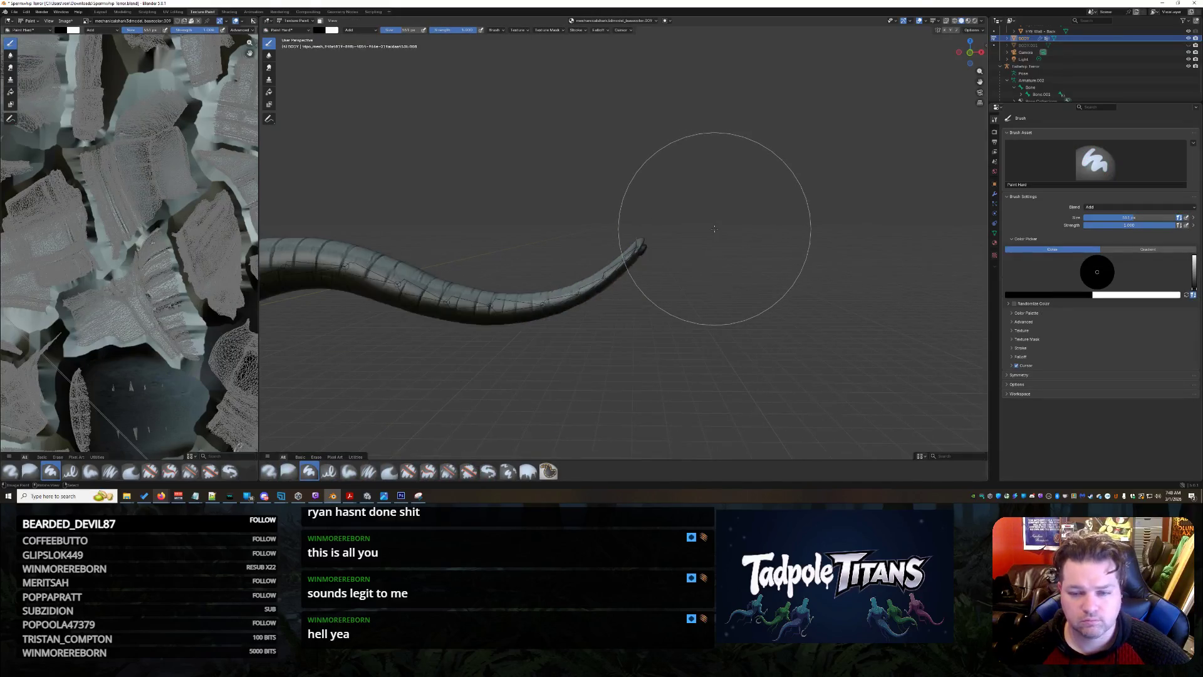
{"action": "scroll", "coordinate": [721, 219], "scroll_direction": "up", "scroll_amount": 3}
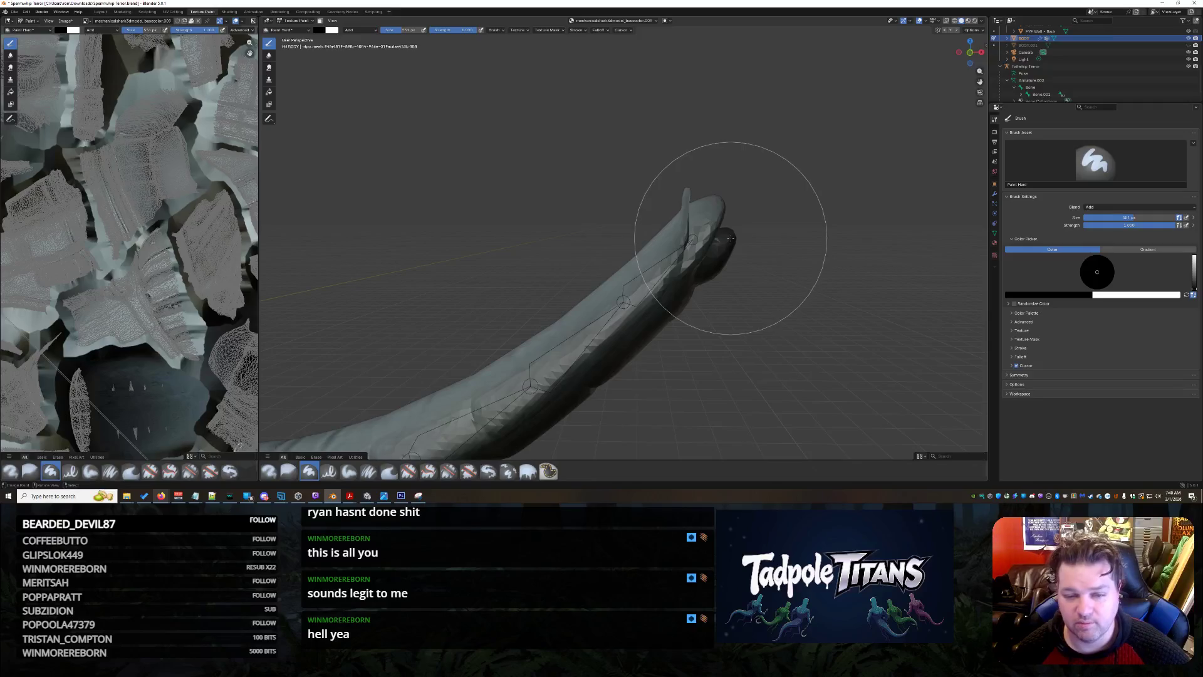
{"action": "left_click", "coordinate": [296, 20]}
{"action": "left_click", "coordinate": [298, 44]}
{"action": "left_click", "coordinate": [308, 12]}
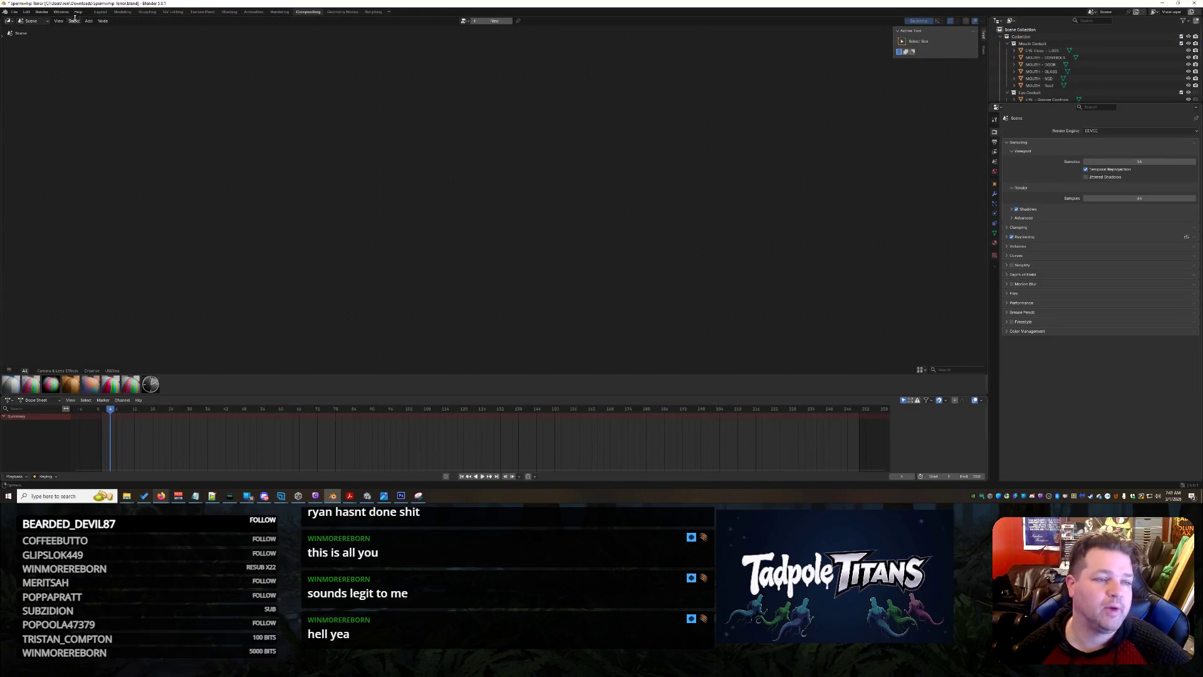
{"action": "left_click", "coordinate": [202, 11]}
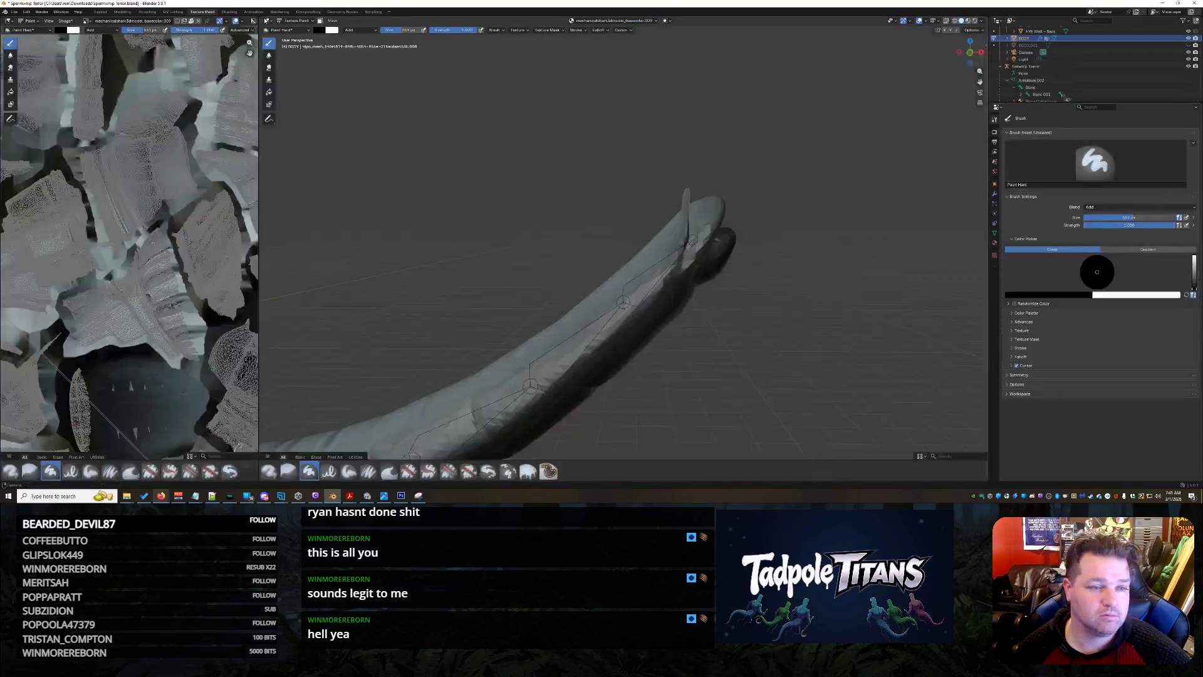
{"action": "left_click", "coordinate": [291, 20]}
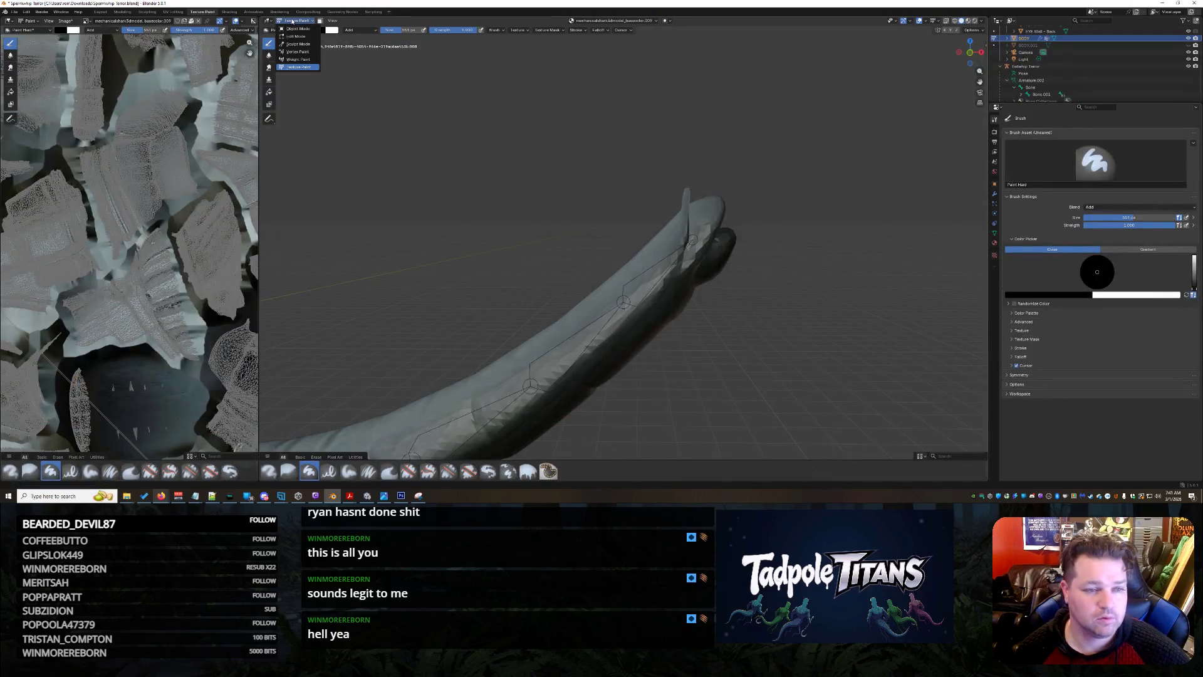
Switch to Weight Paint mode with a brush weight of 0 and size of 1000 px.
{"action": "left_click", "coordinate": [298, 59]}
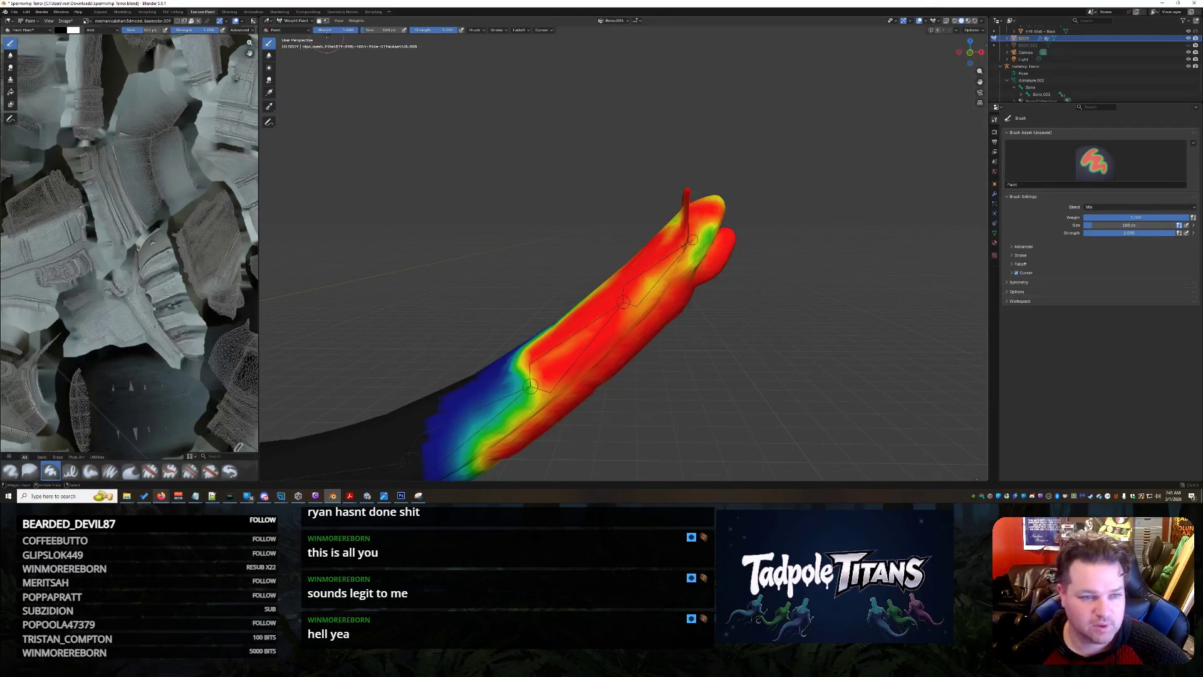
{"action": "left_click", "coordinate": [347, 29]}
{"action": "type", "text": "0"}
{"action": "key", "text": "Return"}
{"action": "left_click", "coordinate": [382, 30]}
{"action": "type", "text": "1000"}
{"action": "key", "text": "Return"}
Paint zero weight over the tail and its tip, turning the red and green to blue.
{"action": "mouse_move", "coordinate": [511, 404]}
{"action": "left_mouse_down"}
{"action": "mouse_move", "coordinate": [696, 201]}
{"action": "mouse_move", "coordinate": [677, 247]}
{"action": "mouse_move", "coordinate": [461, 443]}
{"action": "mouse_move", "coordinate": [583, 351]}
{"action": "mouse_move", "coordinate": [686, 238]}
{"action": "mouse_move", "coordinate": [576, 401]}
{"action": "mouse_move", "coordinate": [526, 401]}
{"action": "mouse_move", "coordinate": [558, 401]}
{"action": "mouse_move", "coordinate": [558, 325]}
{"action": "mouse_move", "coordinate": [695, 250]}
{"action": "left_mouse_up"}
{"action": "mouse_move", "coordinate": [695, 251]}
{"action": "middle_mouse_down"}
{"action": "mouse_move", "coordinate": [779, 345]}
{"action": "mouse_move", "coordinate": [439, 238]}
{"action": "middle_mouse_up"}
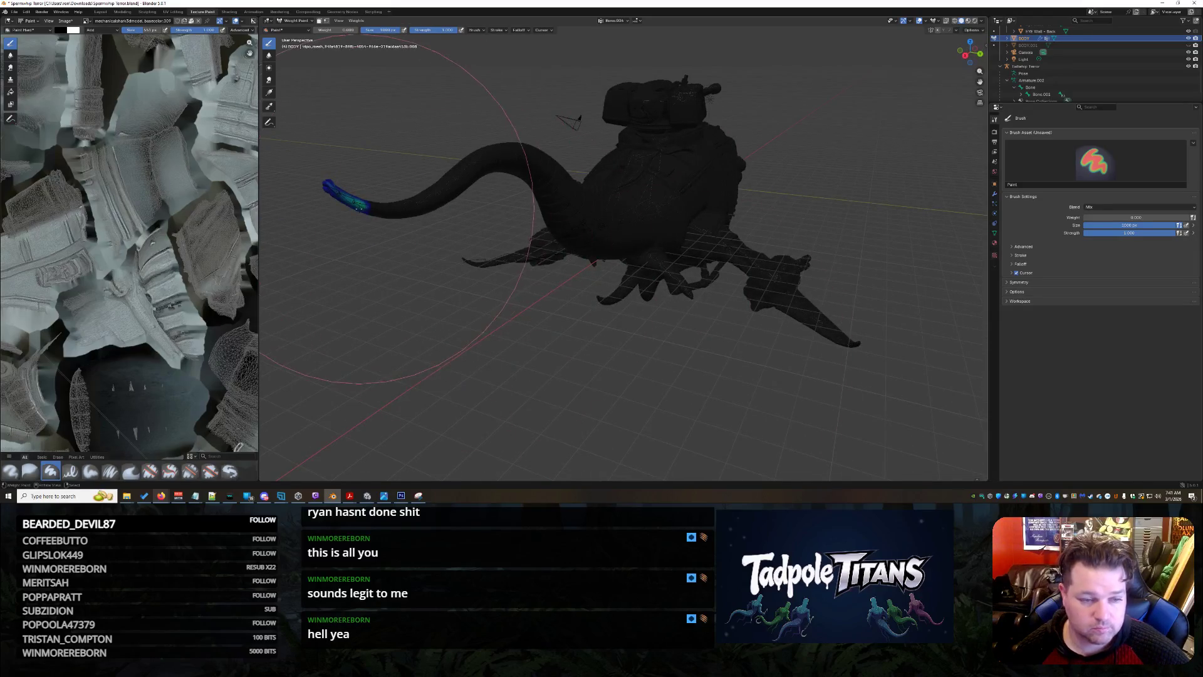
{"action": "left_click_drag", "start_coordinate": [380, 212], "coordinate": [374, 200]}
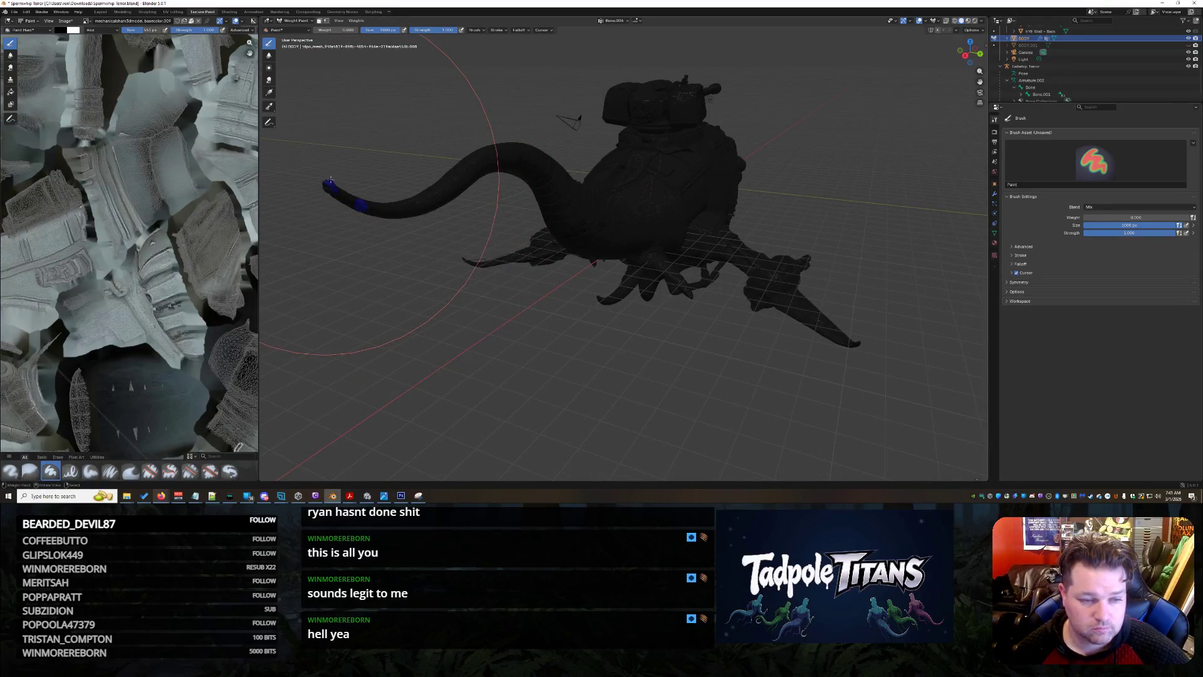
{"action": "middle_click_drag", "start_coordinate": [501, 250], "coordinate": [730, 316]}
{"action": "scroll", "coordinate": [731, 317], "scroll_direction": "down", "scroll_amount": 5}
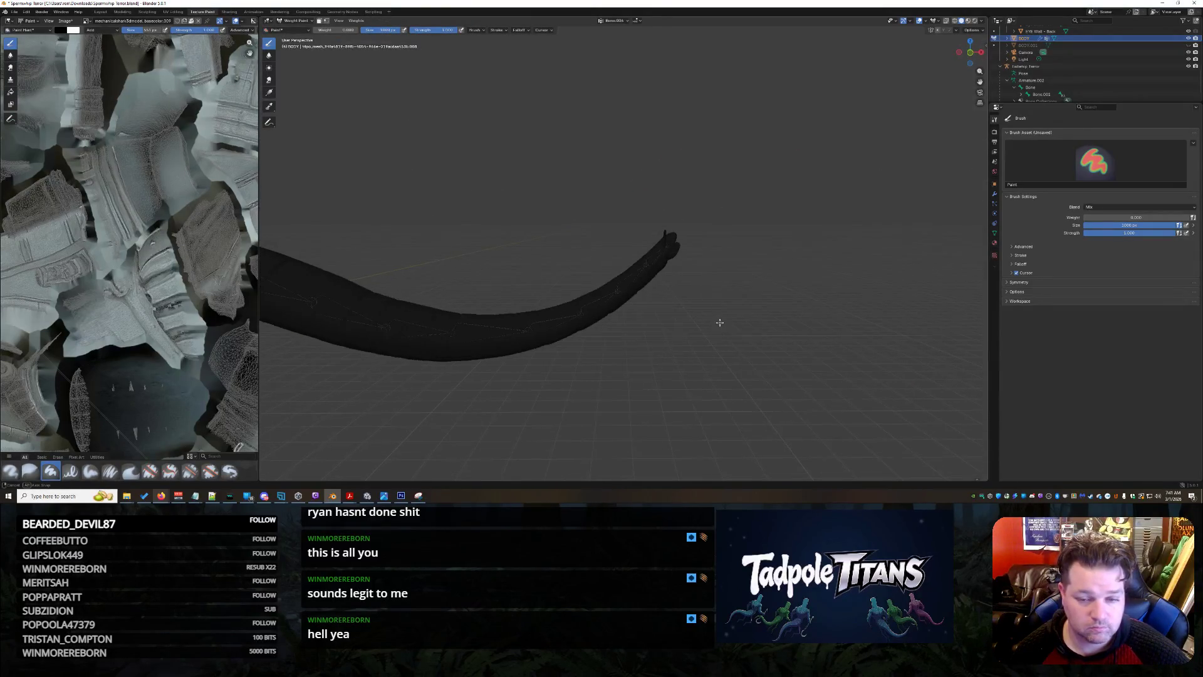
{"action": "scroll", "coordinate": [730, 326], "scroll_direction": "down", "scroll_amount": 2}
{"action": "scroll", "coordinate": [743, 332], "scroll_direction": "up", "scroll_amount": 4}
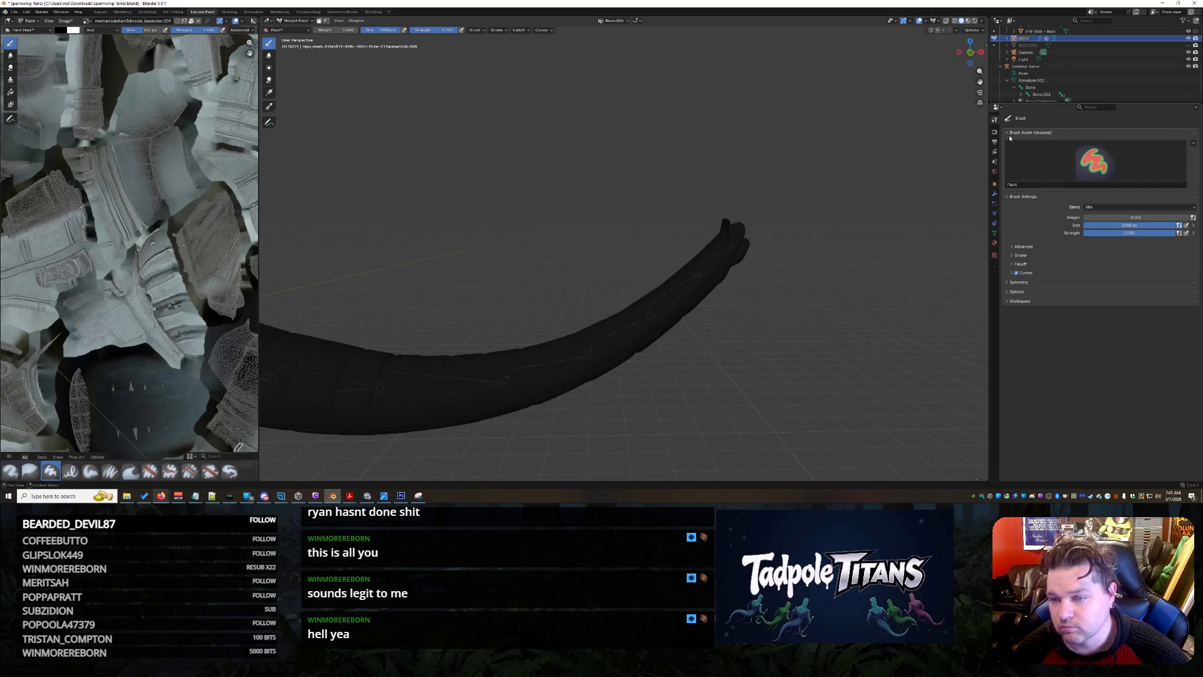
{"action": "scroll", "coordinate": [1040, 72], "scroll_direction": "down", "scroll_amount": 1}
{"action": "left_click", "coordinate": [1042, 81]}
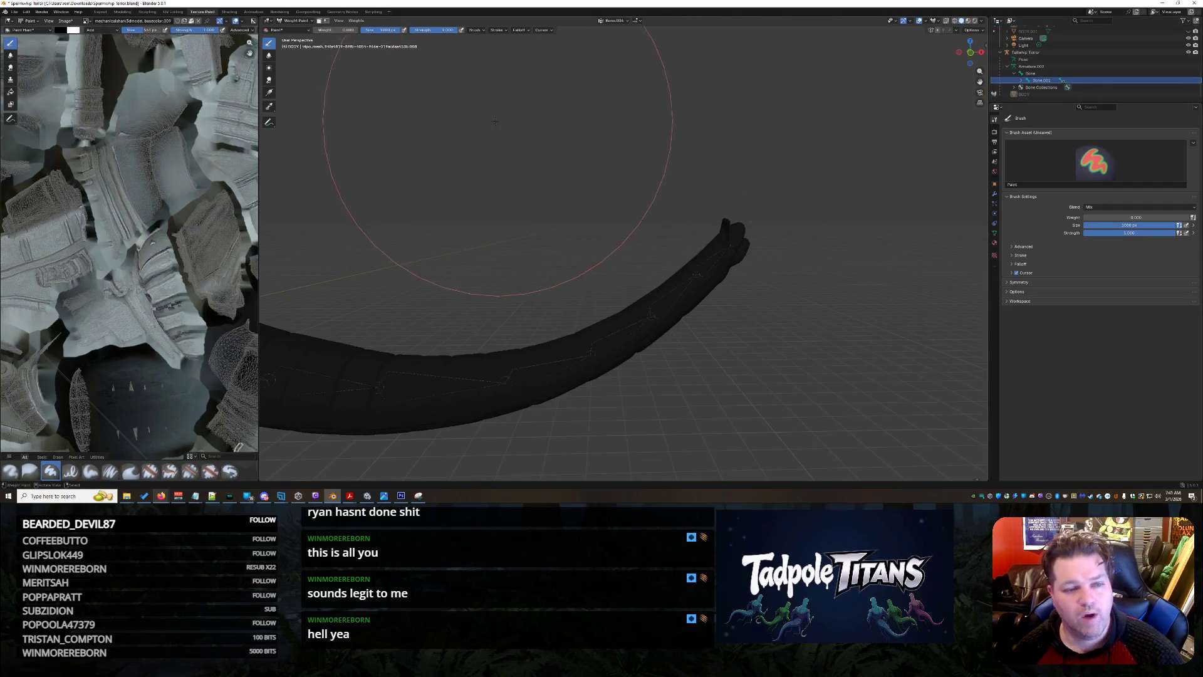
{"action": "scroll", "coordinate": [489, 121], "scroll_direction": "down", "scroll_amount": 8}
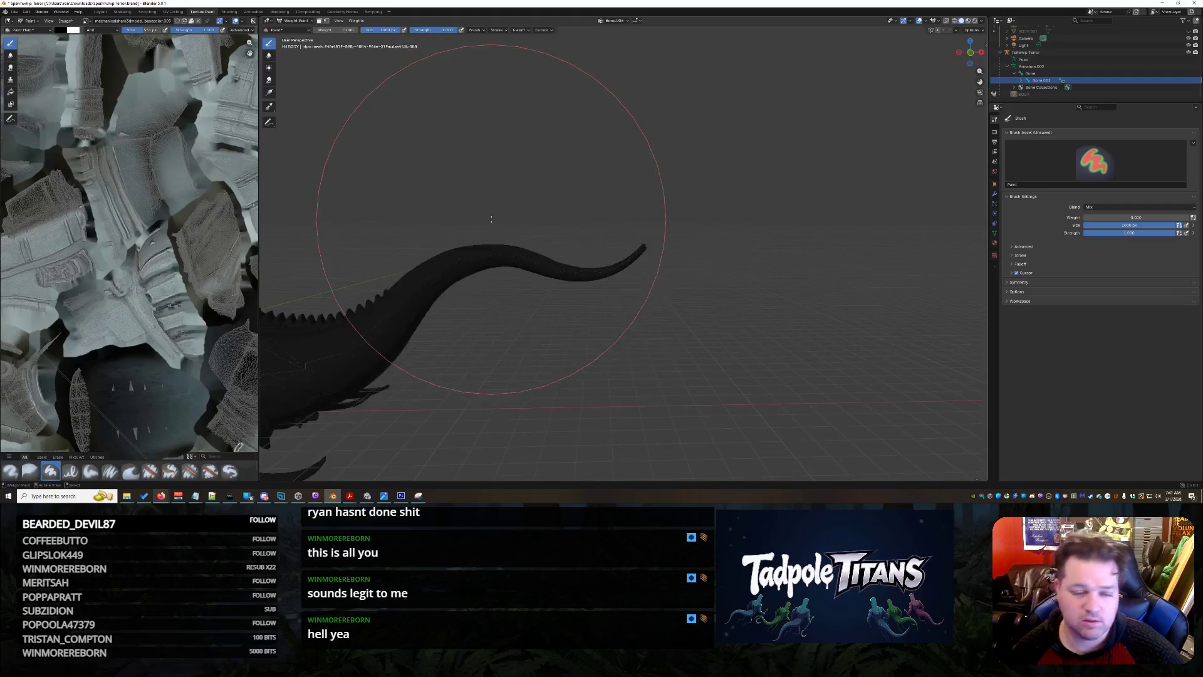
{"action": "mouse_move", "coordinate": [506, 215]}
{"action": "middle_mouse_down", "text": "shift"}
{"action": "mouse_move", "coordinate": [585, 203]}
{"action": "mouse_move", "coordinate": [686, 242]}
{"action": "middle_mouse_up", "text": "shift"}
{"action": "scroll", "coordinate": [685, 242], "scroll_direction": "up", "scroll_amount": 3}
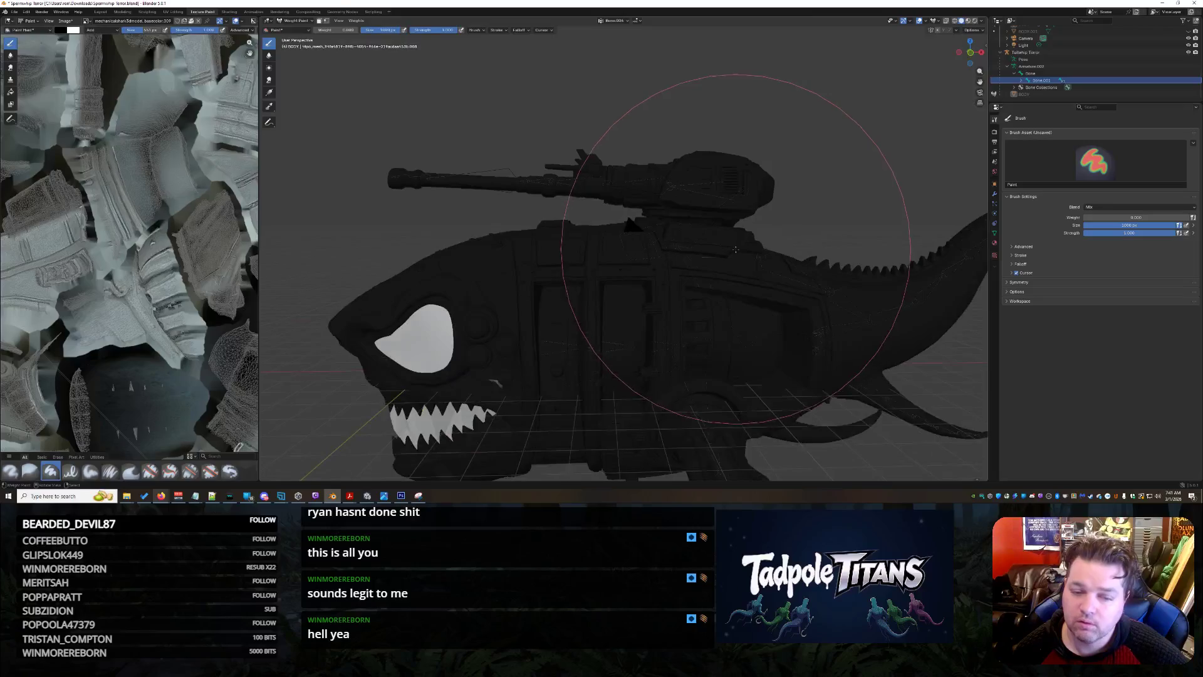
{"action": "scroll", "coordinate": [650, 207], "scroll_direction": "up", "scroll_amount": 2}
{"action": "scroll", "coordinate": [651, 206], "scroll_direction": "down", "scroll_amount": 4}
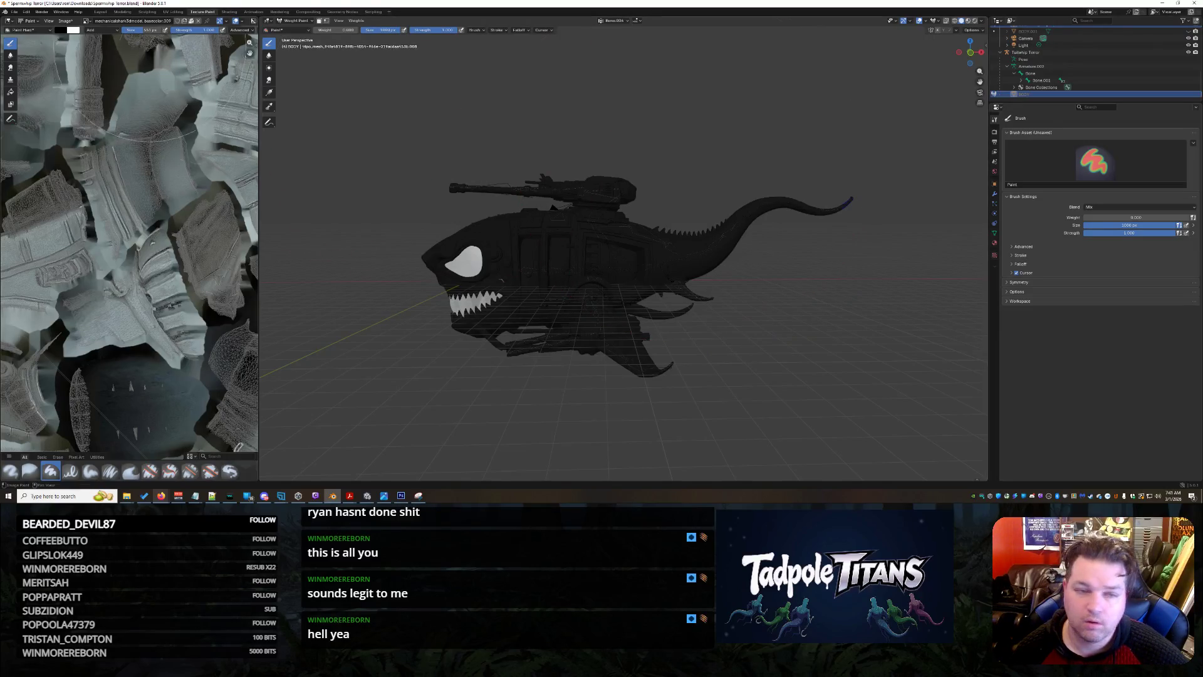
Review the past actions in Edit > Undo History.
{"action": "left_click", "coordinate": [26, 11]}
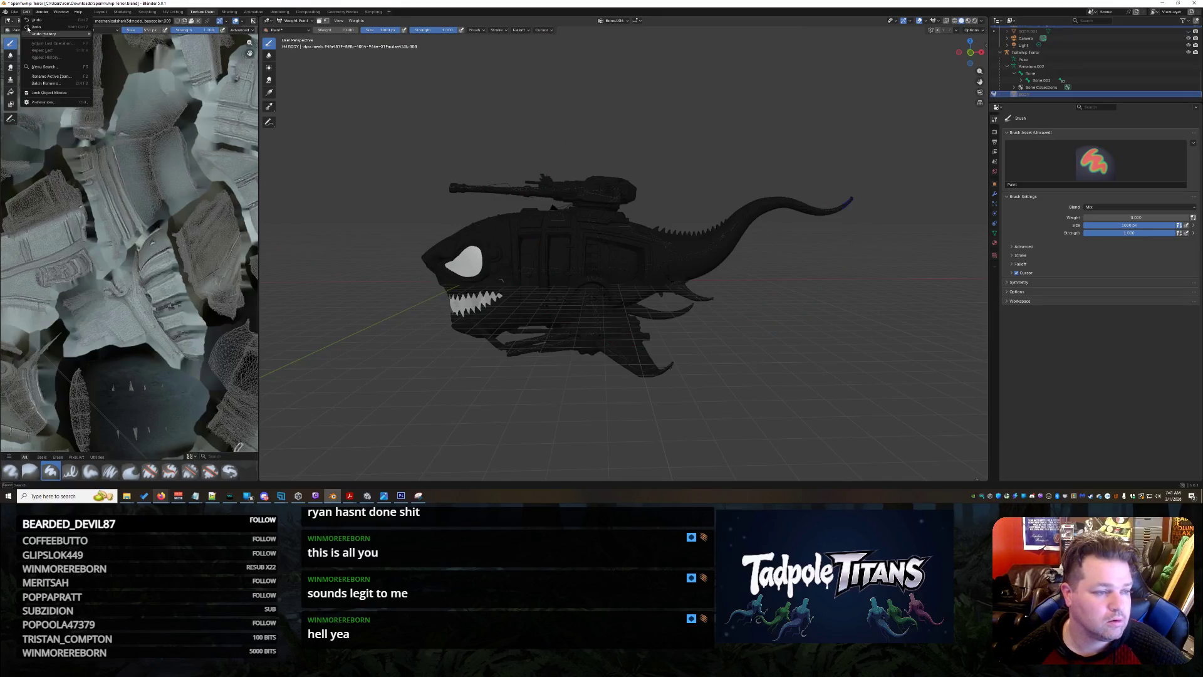
{"action": "mouse_move", "coordinate": [52, 36]}
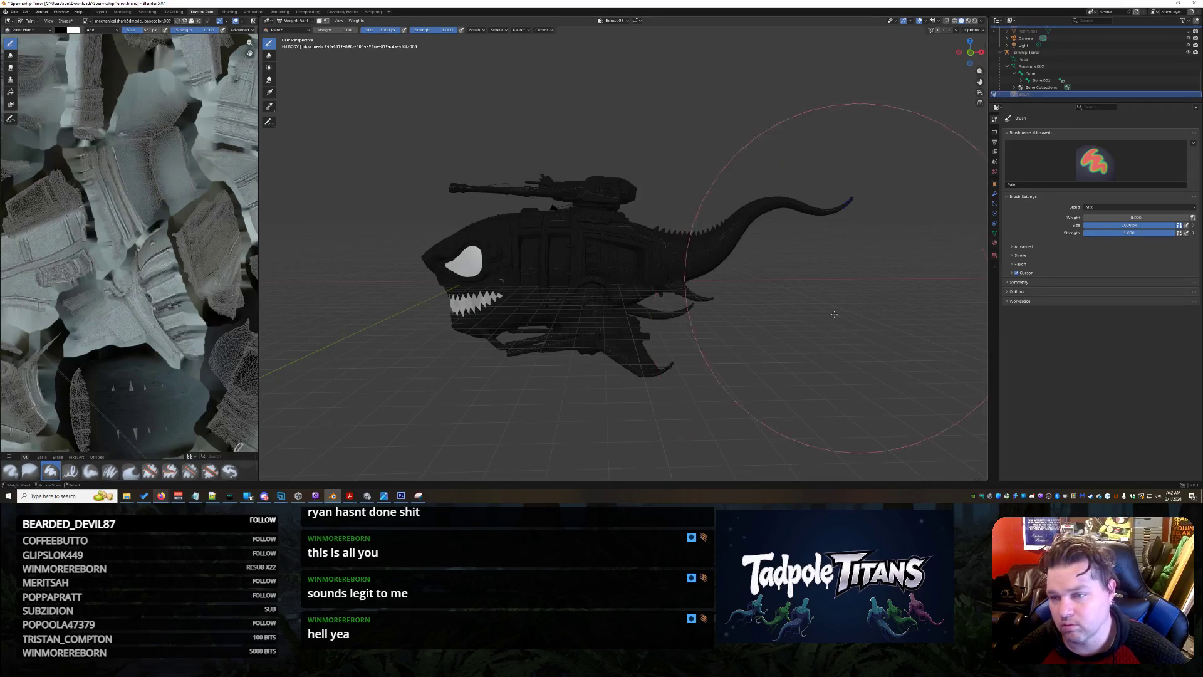
{"action": "scroll", "coordinate": [1075, 59], "scroll_direction": "up", "scroll_amount": 3}
{"action": "scroll", "coordinate": [1076, 59], "scroll_direction": "up", "scroll_amount": 5}
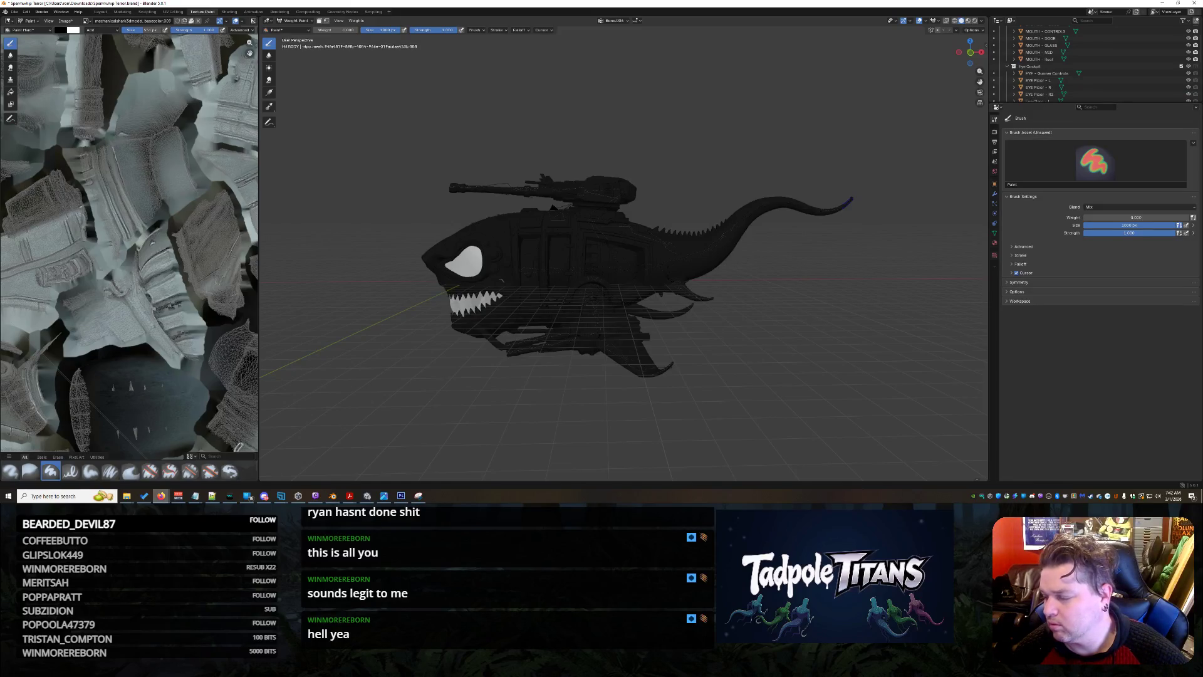
{"action": "scroll", "coordinate": [1074, 73], "scroll_direction": "up", "scroll_amount": 2}
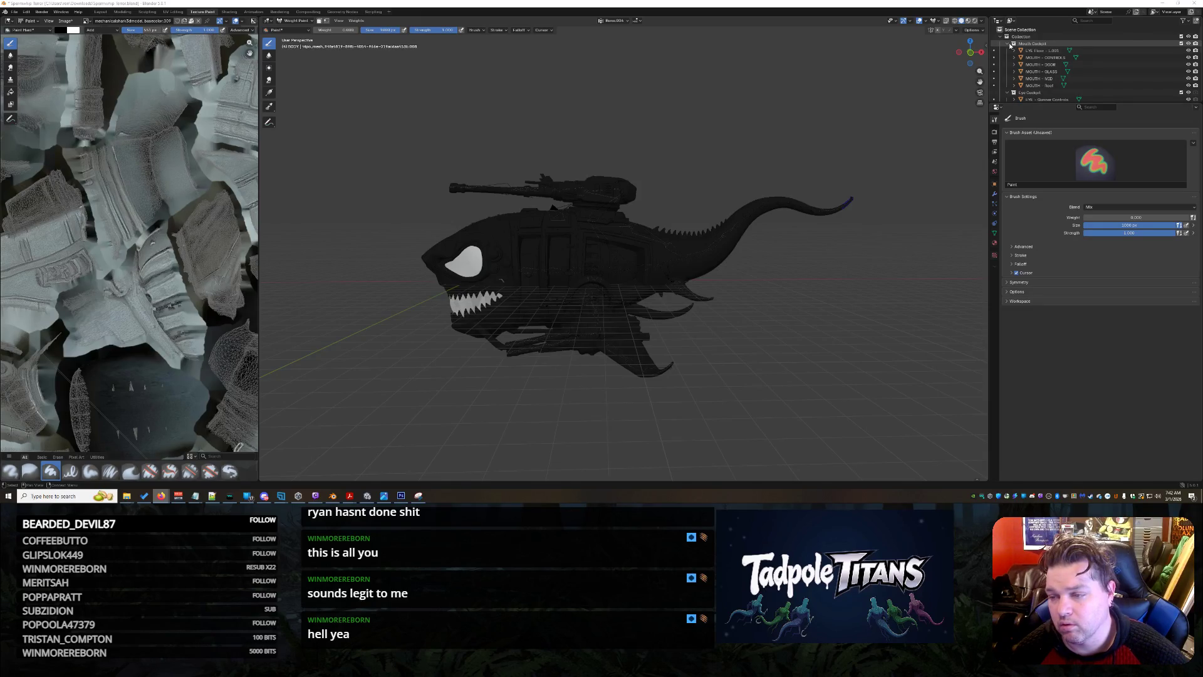
Collapse the Mouth Cockpit and Eye Cockpit collections, put BODY in Object Mode, and go to Layout.
{"action": "left_click", "coordinate": [1010, 45]}
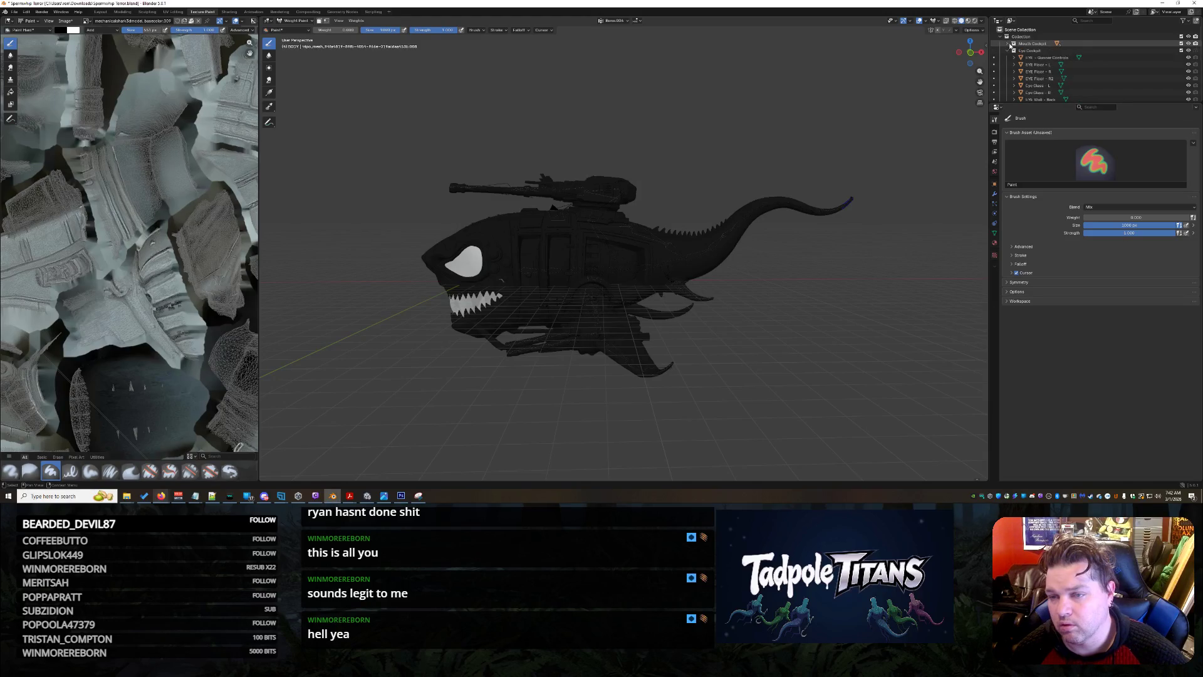
{"action": "left_click", "coordinate": [1008, 51]}
{"action": "left_click", "coordinate": [1028, 58]}
{"action": "left_click", "coordinate": [995, 57]}
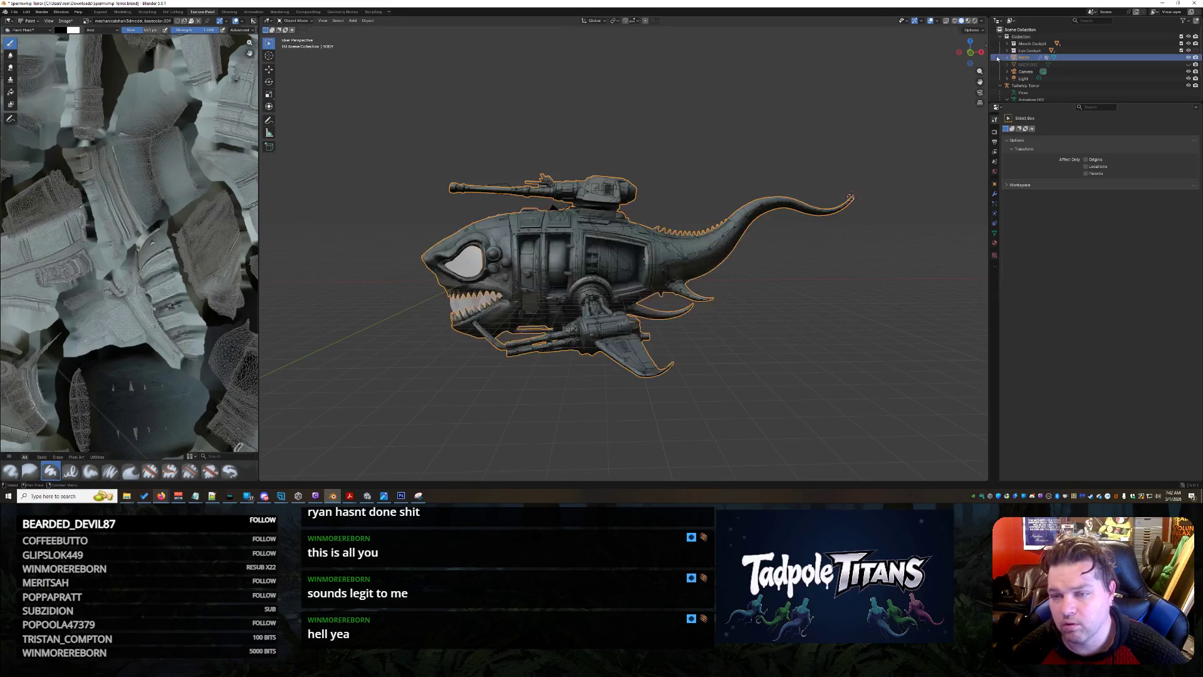
{"action": "left_click", "coordinate": [300, 24]}
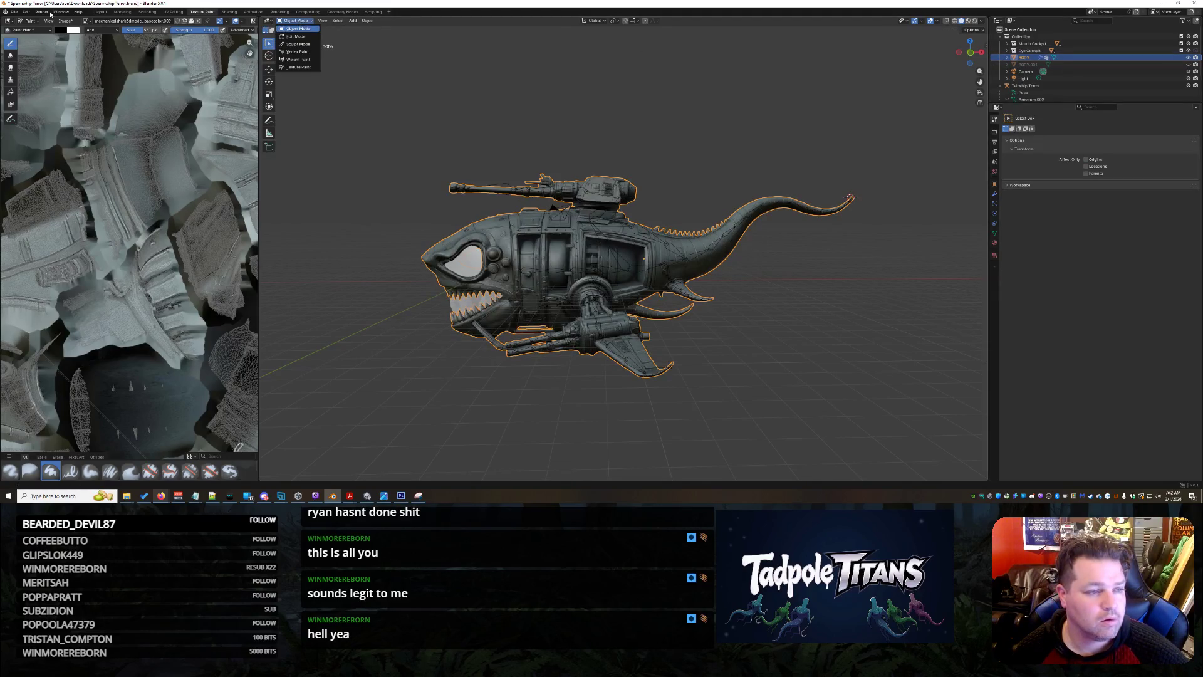
{"action": "left_click", "coordinate": [100, 12]}
Try selecting the BODY objects and the Tailwhip Terror armature in the outliner.
{"action": "middle_click_drag", "start_coordinate": [762, 270], "coordinate": [662, 221]}
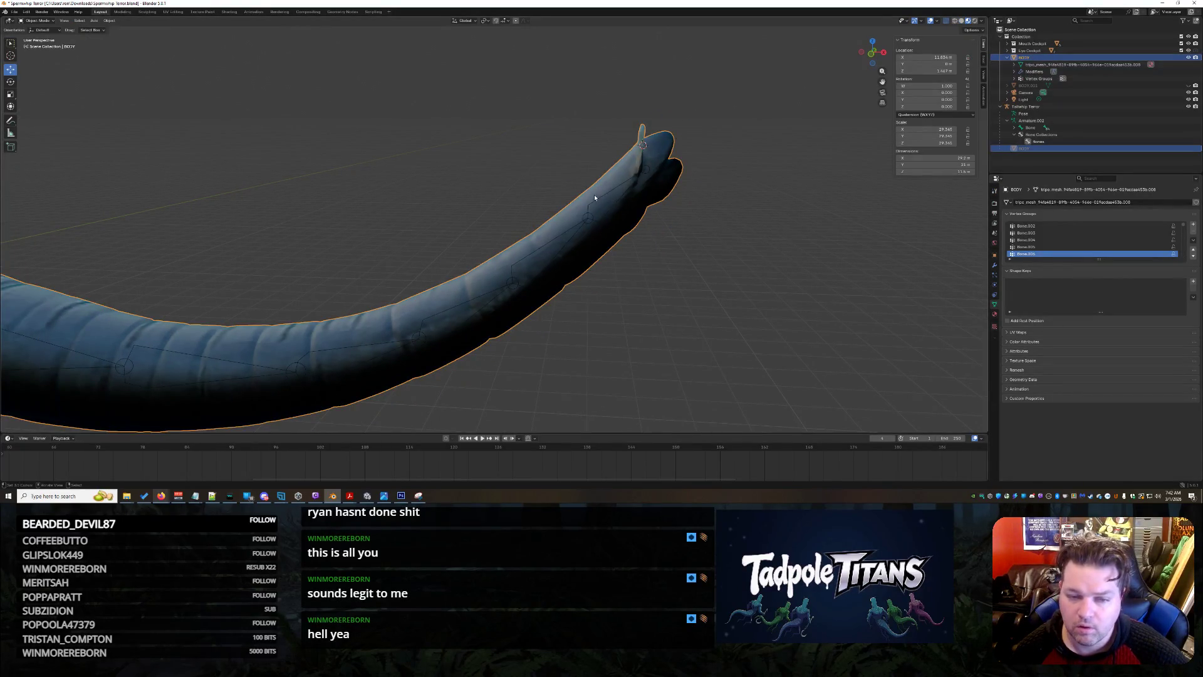
{"action": "left_click", "coordinate": [1117, 106]}
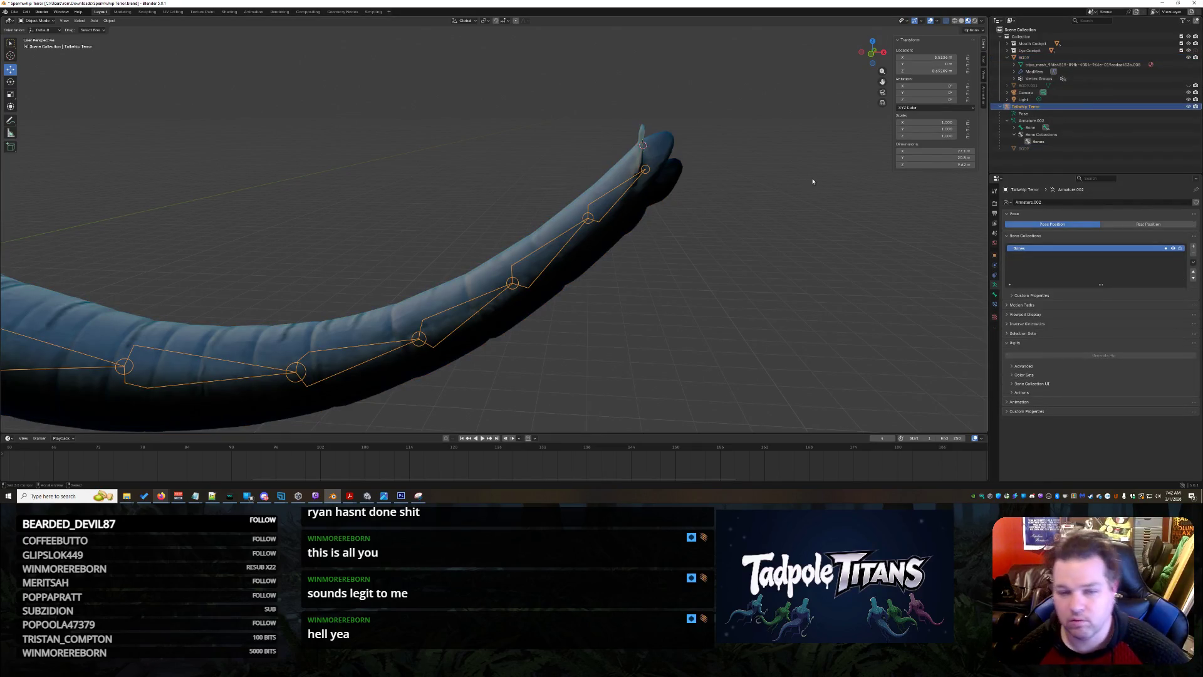
{"action": "left_click", "coordinate": [1047, 57]}
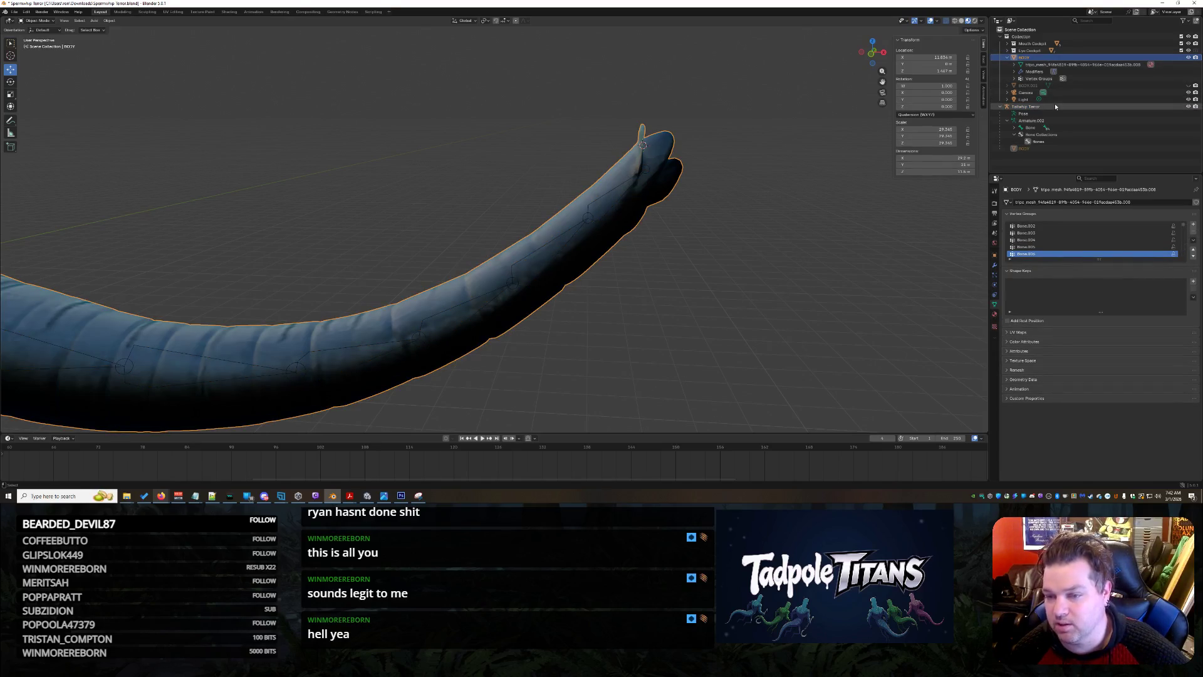
{"action": "left_click", "coordinate": [1045, 149]}
{"action": "left_click", "coordinate": [1034, 108]}
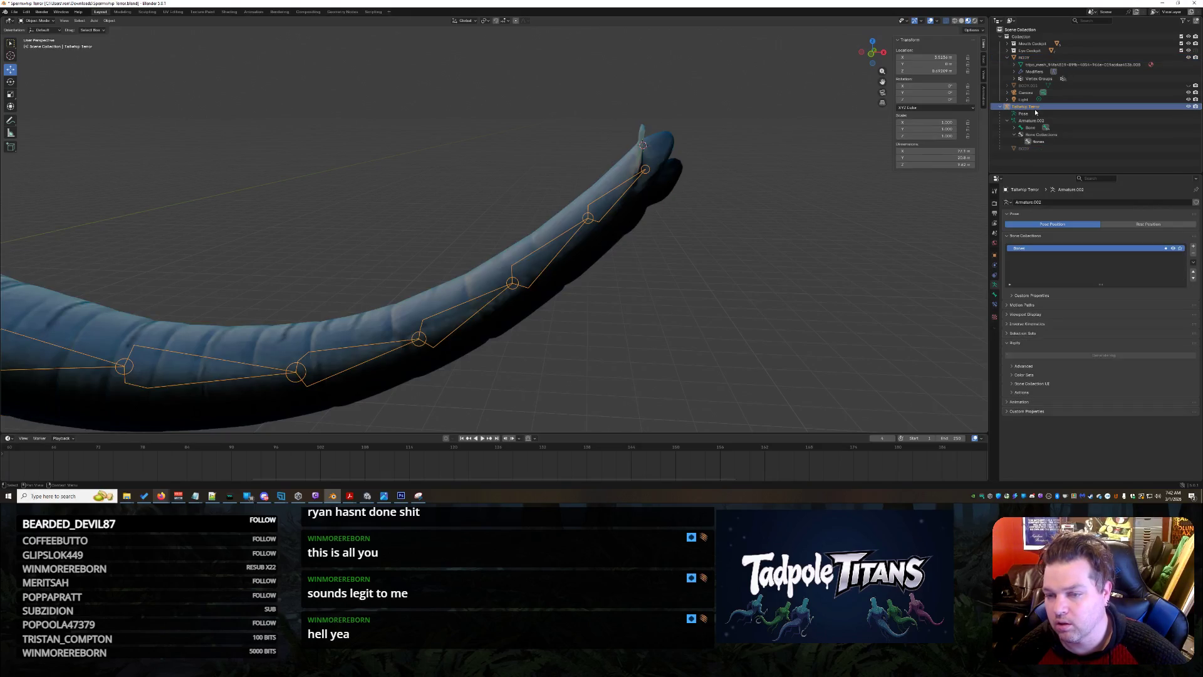
Select BODY with the Tailwhip Terror armature active and open the Ctrl+P parenting menu.
{"action": "left_click", "coordinate": [1033, 58]}
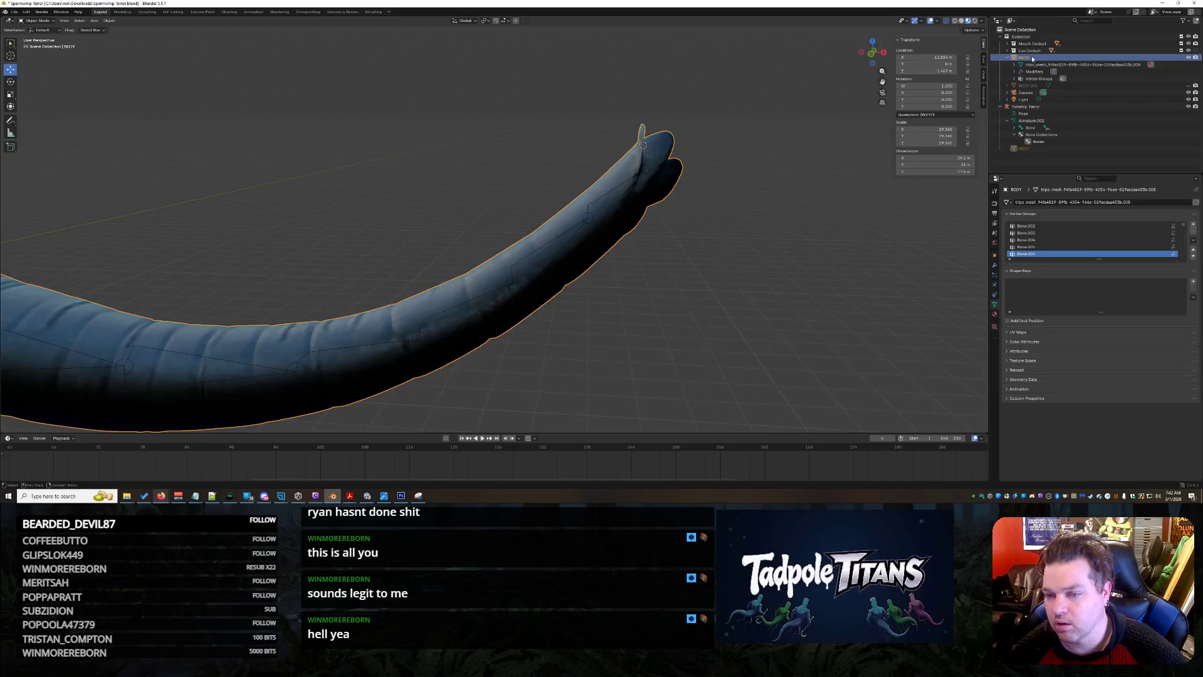
{"action": "left_click", "coordinate": [1028, 108]}
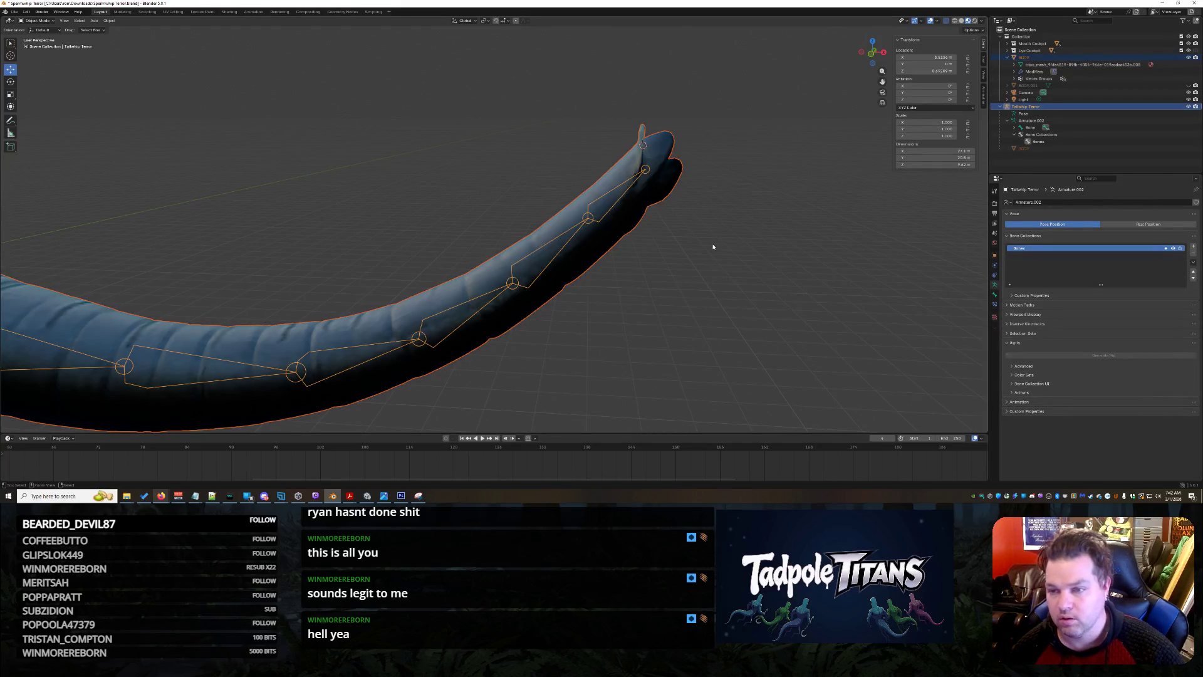
{"action": "key", "text": "ctrl+p"}
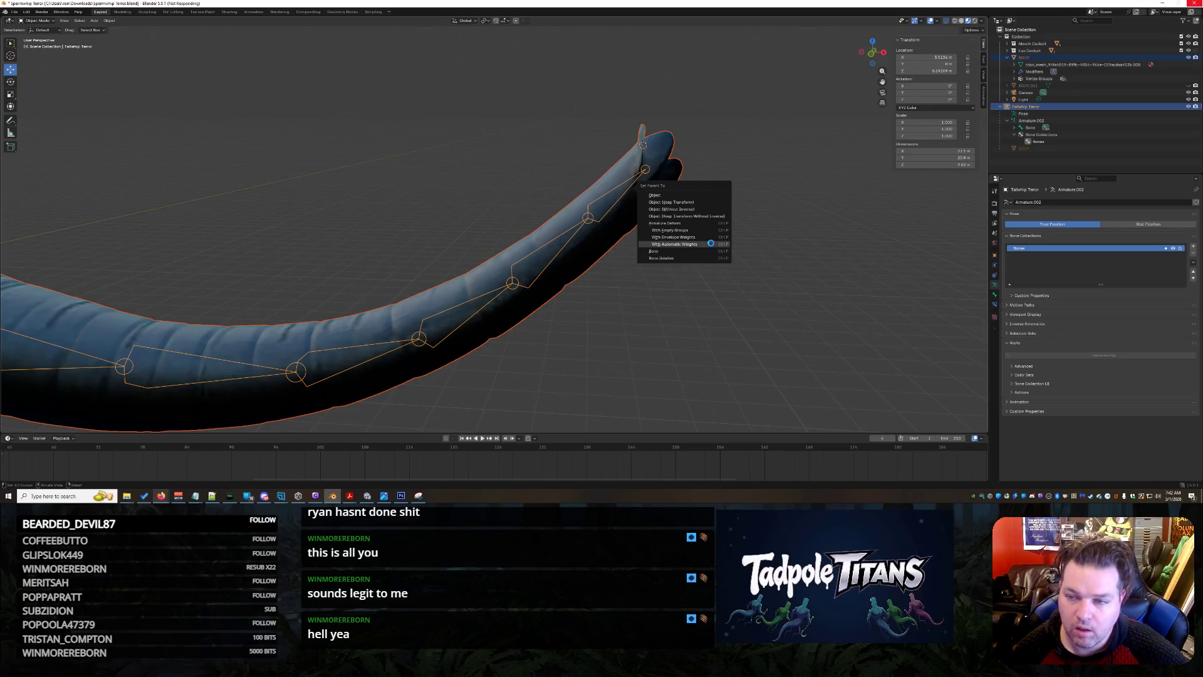
{"action": "left_click", "coordinate": [402, 497]}
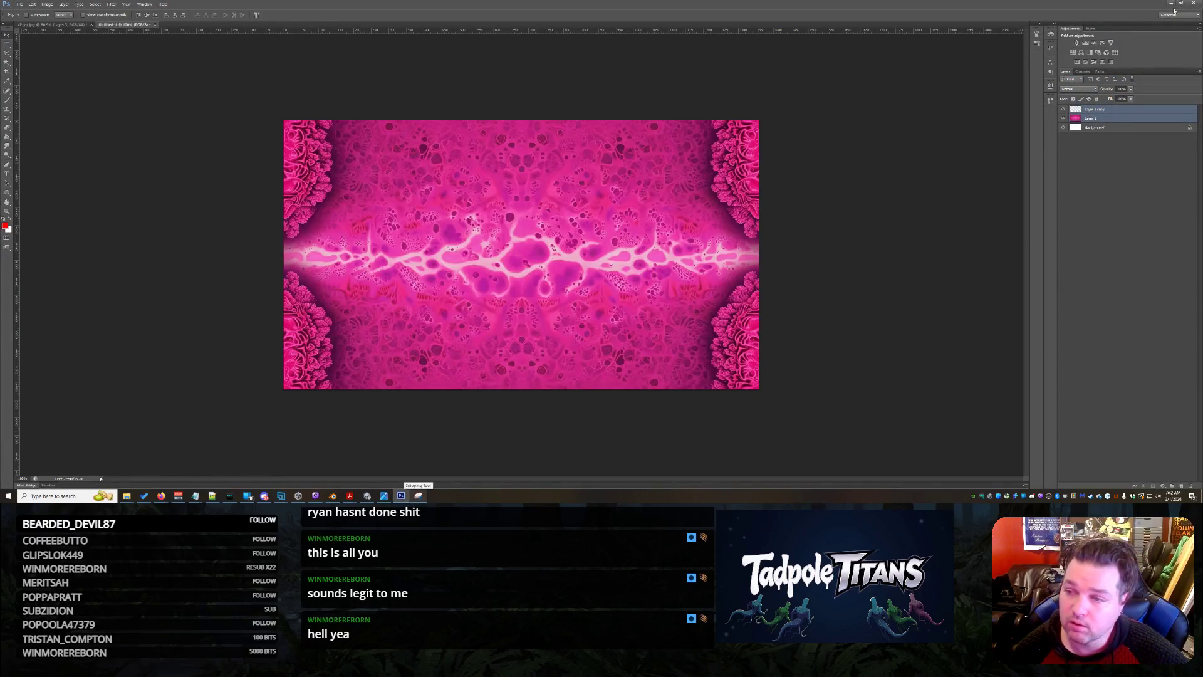
{"action": "left_click", "coordinate": [1170, 7]}
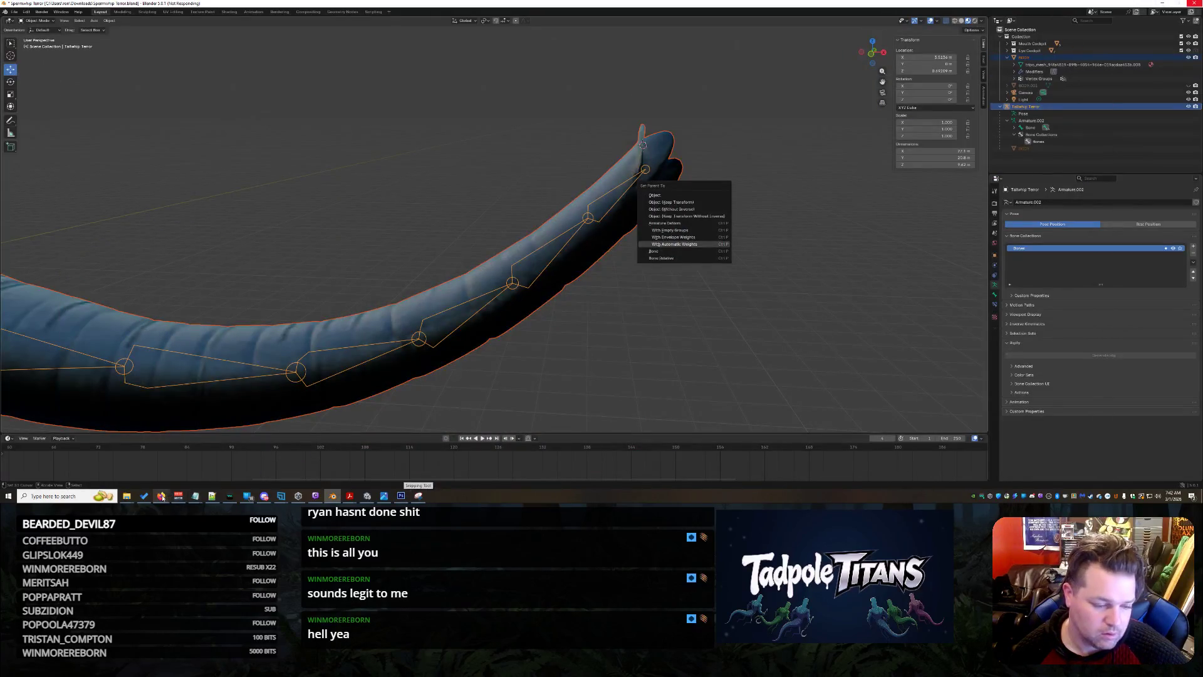
Bring Firefox forward, check the Lactobacillus and Prevotella copri tabs, then return to the Grok chat.
{"action": "mouse_move", "coordinate": [163, 497]}
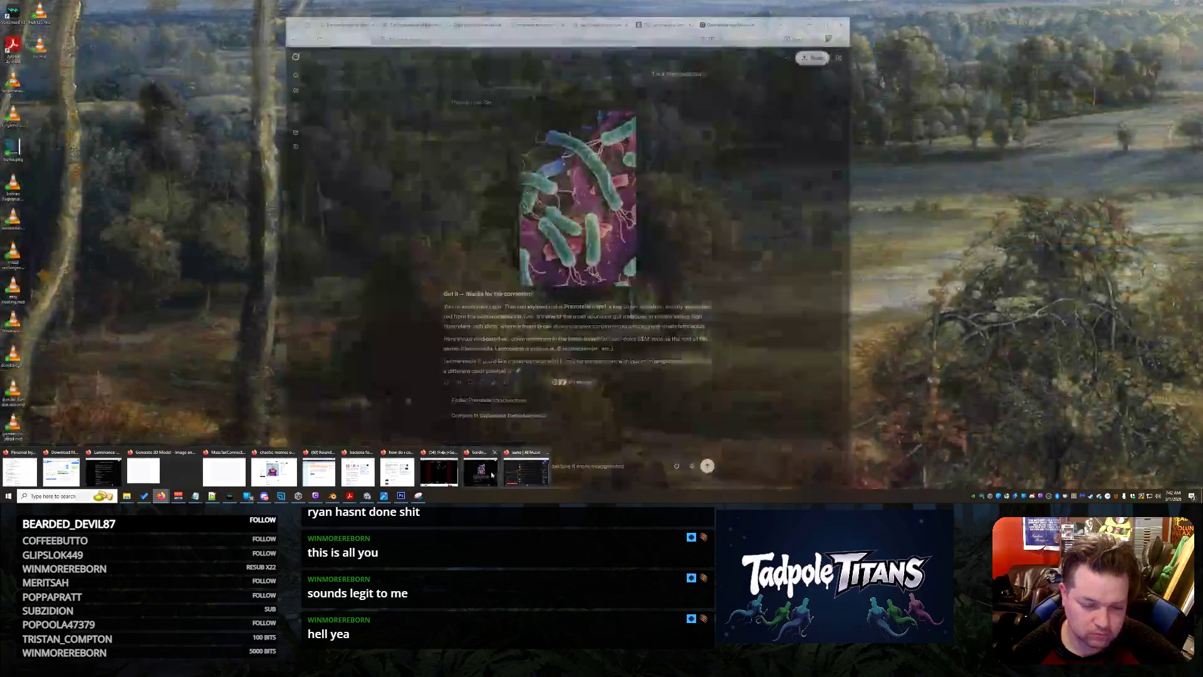
{"action": "left_click", "coordinate": [484, 473]}
{"action": "scroll", "coordinate": [664, 352], "scroll_direction": "up", "scroll_amount": 2}
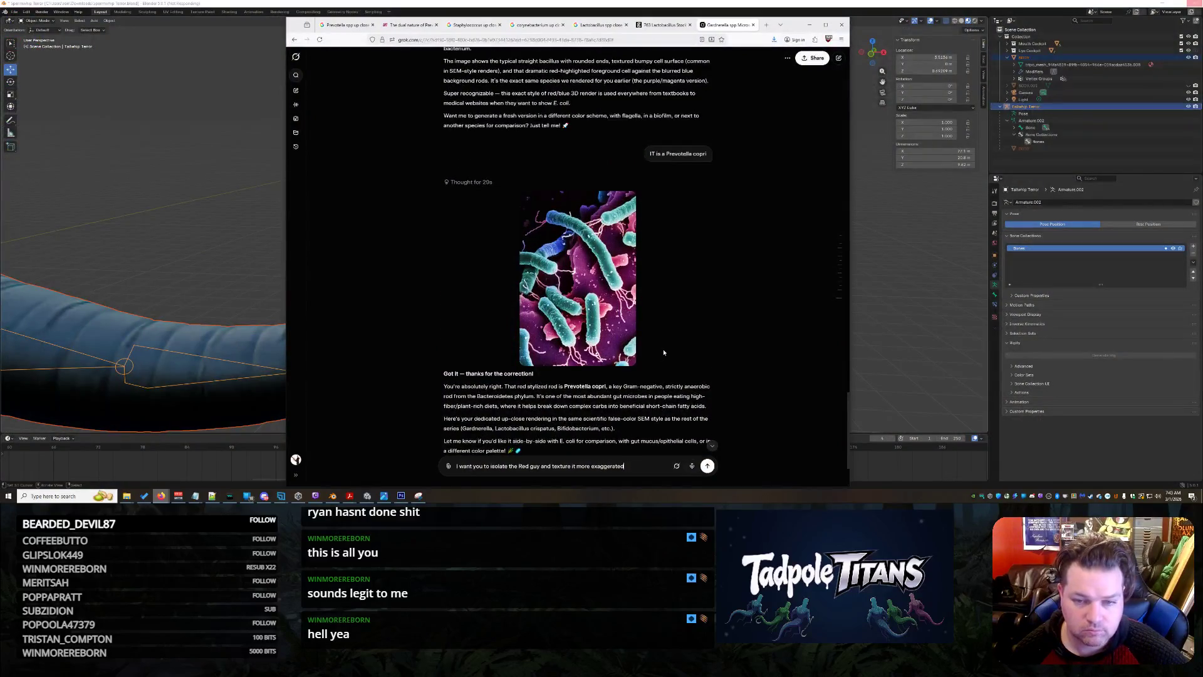
{"action": "scroll", "coordinate": [664, 352], "scroll_direction": "down", "scroll_amount": 2}
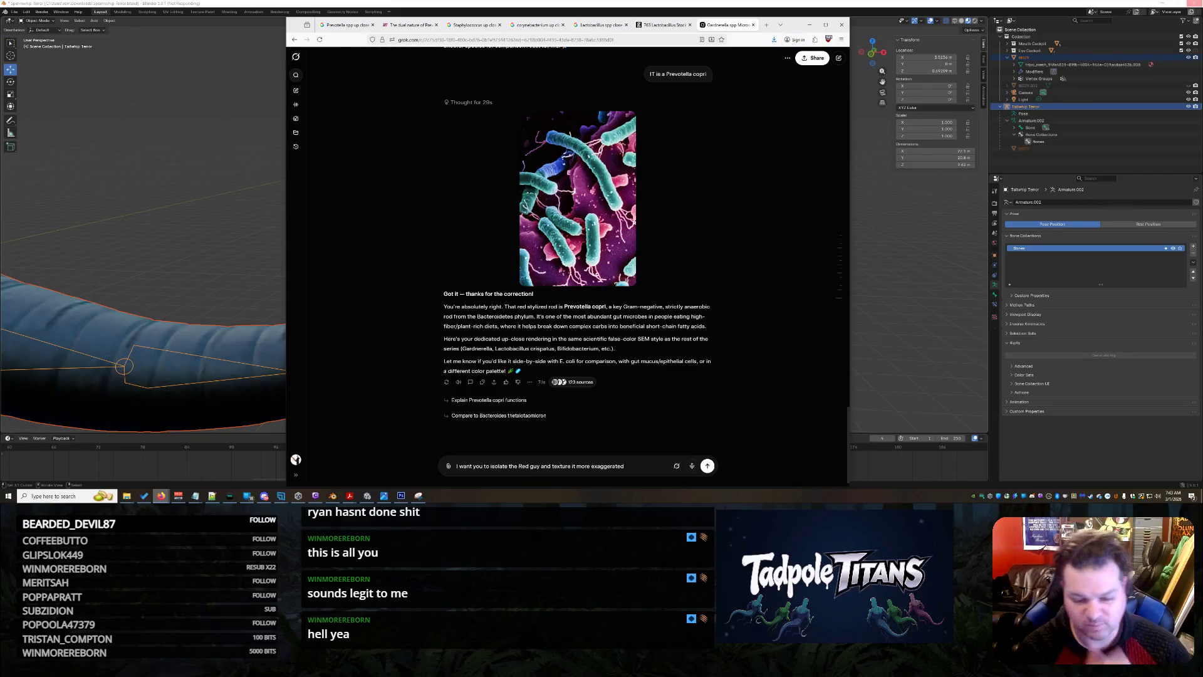
{"action": "scroll", "coordinate": [709, 267], "scroll_direction": "up", "scroll_amount": 10}
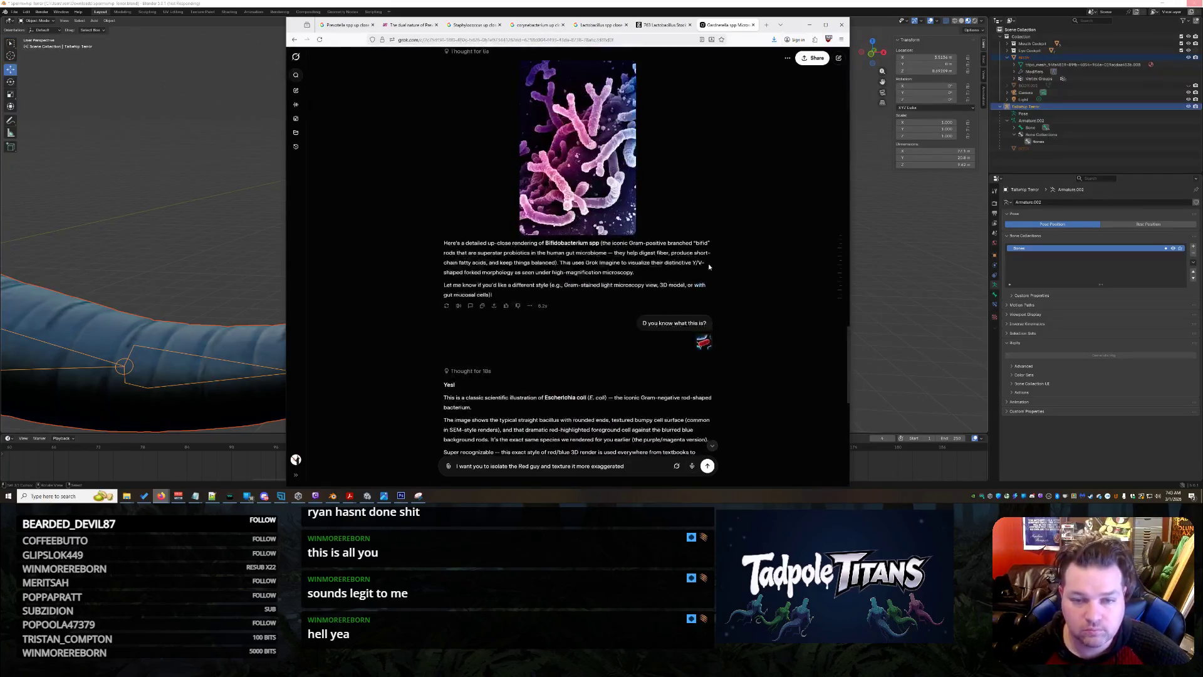
{"action": "scroll", "coordinate": [708, 264], "scroll_direction": "down", "scroll_amount": 4}
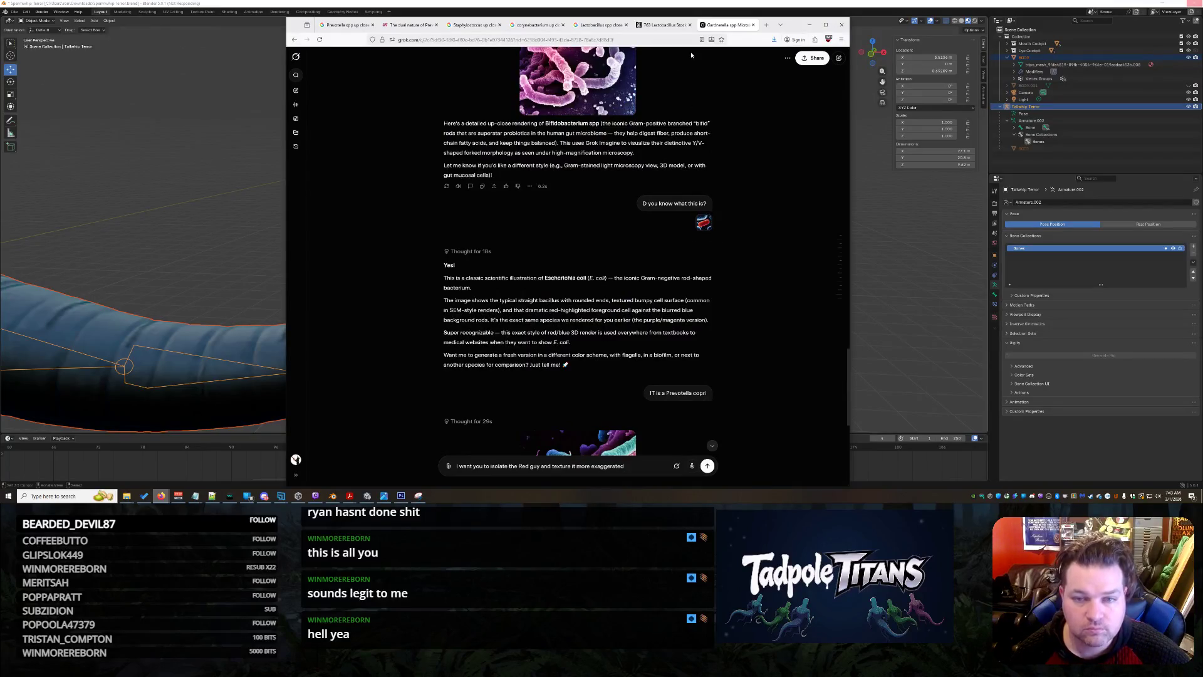
{"action": "left_click", "coordinate": [600, 26]}
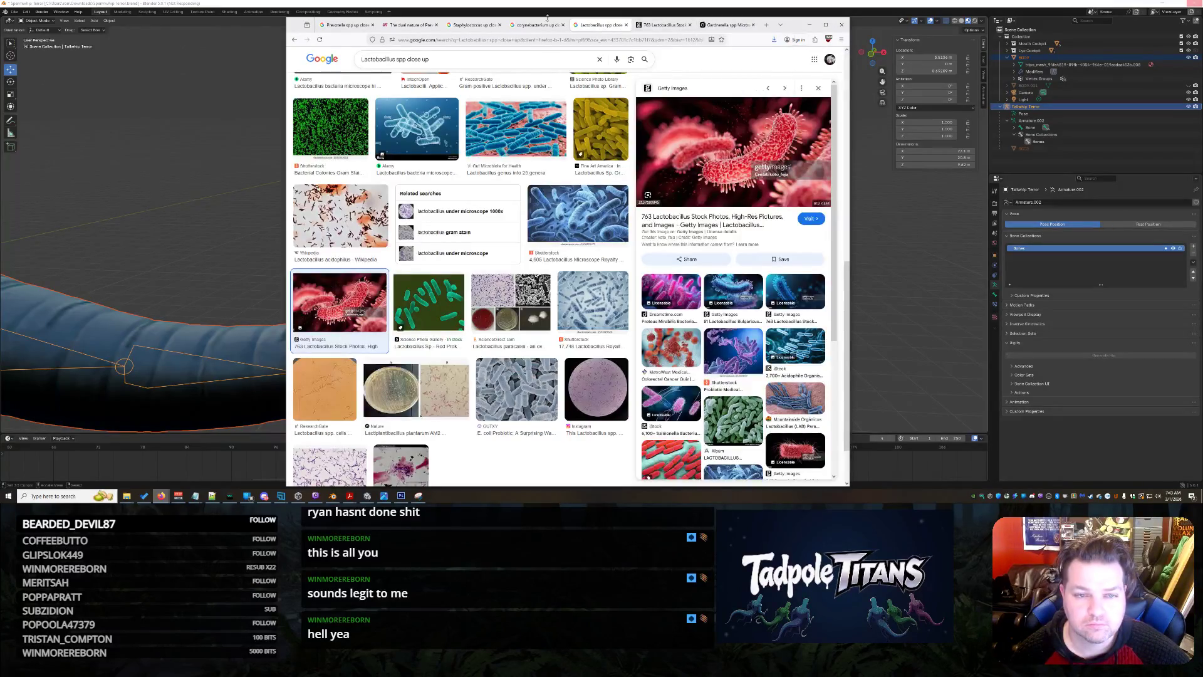
{"action": "left_click", "coordinate": [410, 25]}
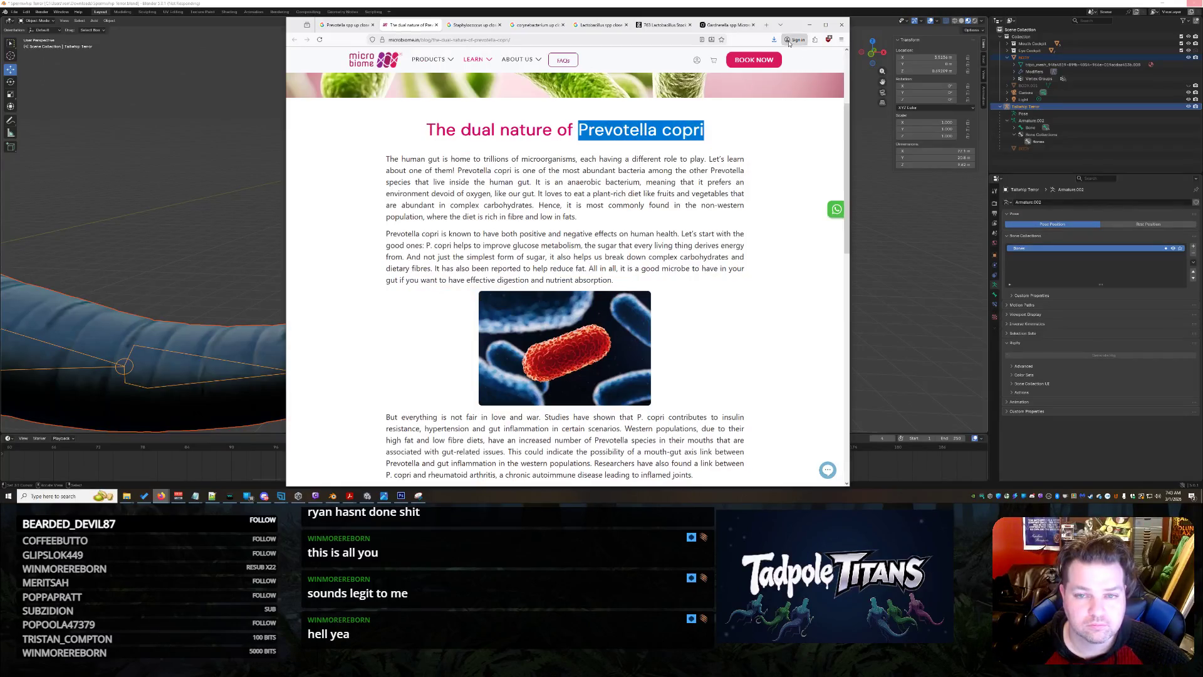
{"action": "left_click", "coordinate": [727, 25]}
{"action": "type", "text": "I want you to isolate the Red guy and texture it more exaggerated lumps"}
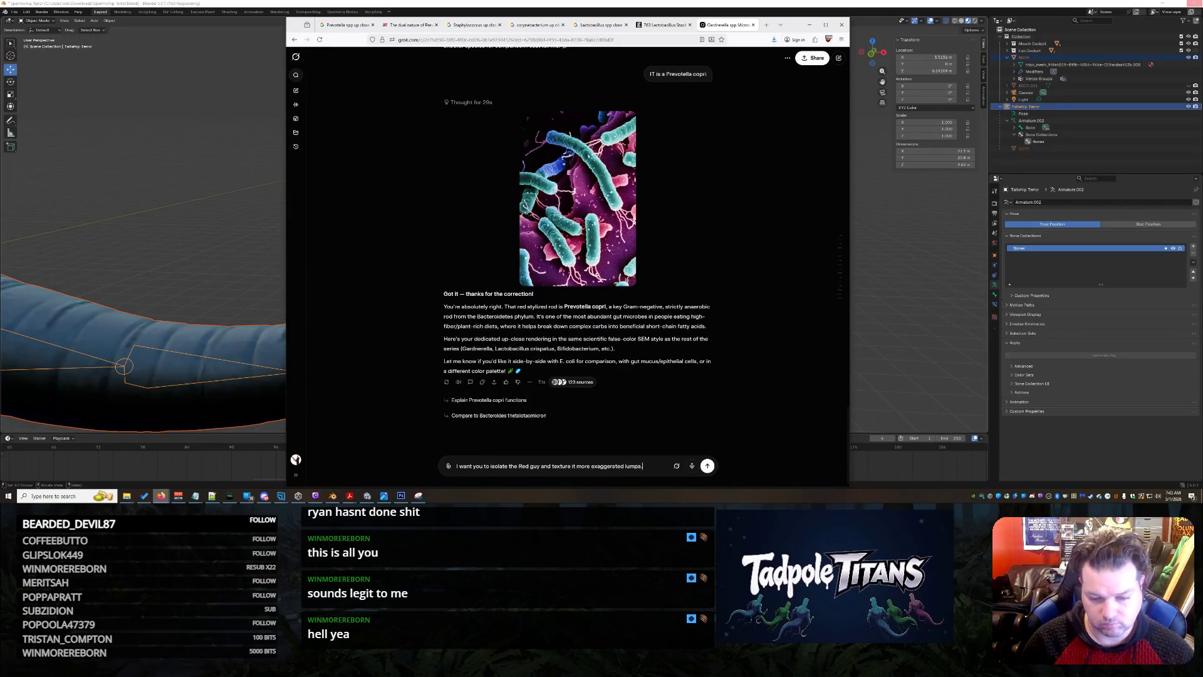
Send Grok the prompt asking for four appendages, an evil jaw, teeth and menacing eyes.
{"action": "type", "text": "..."}
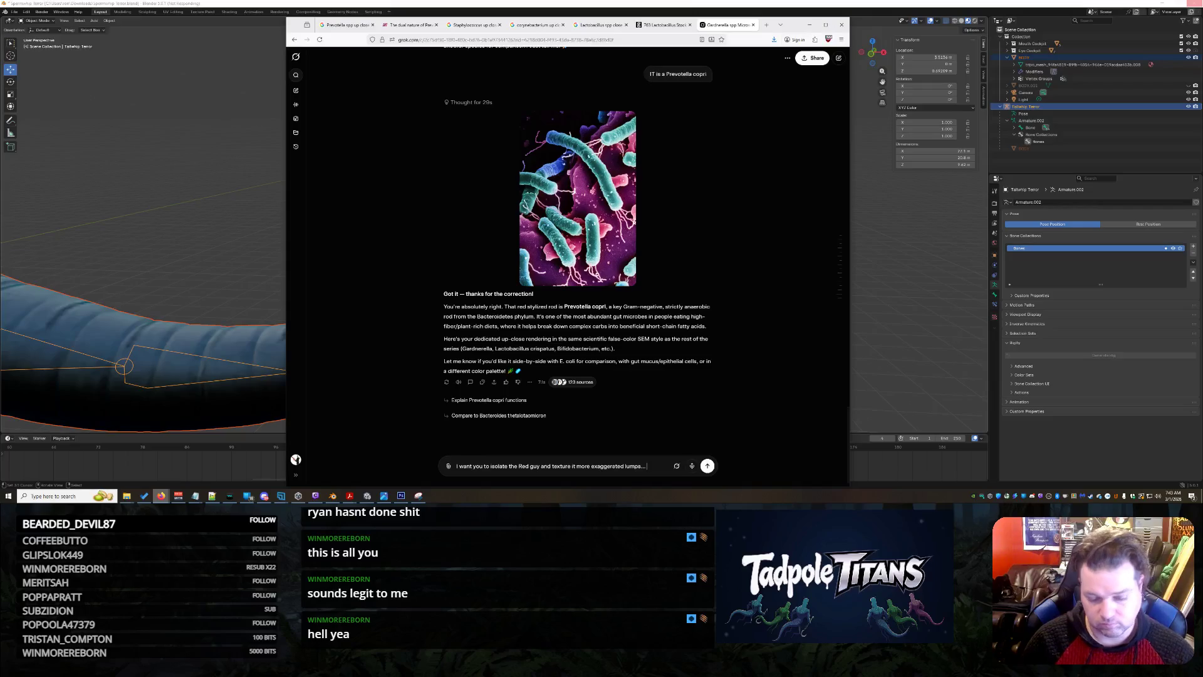
{"action": "type", "text": " make i"}
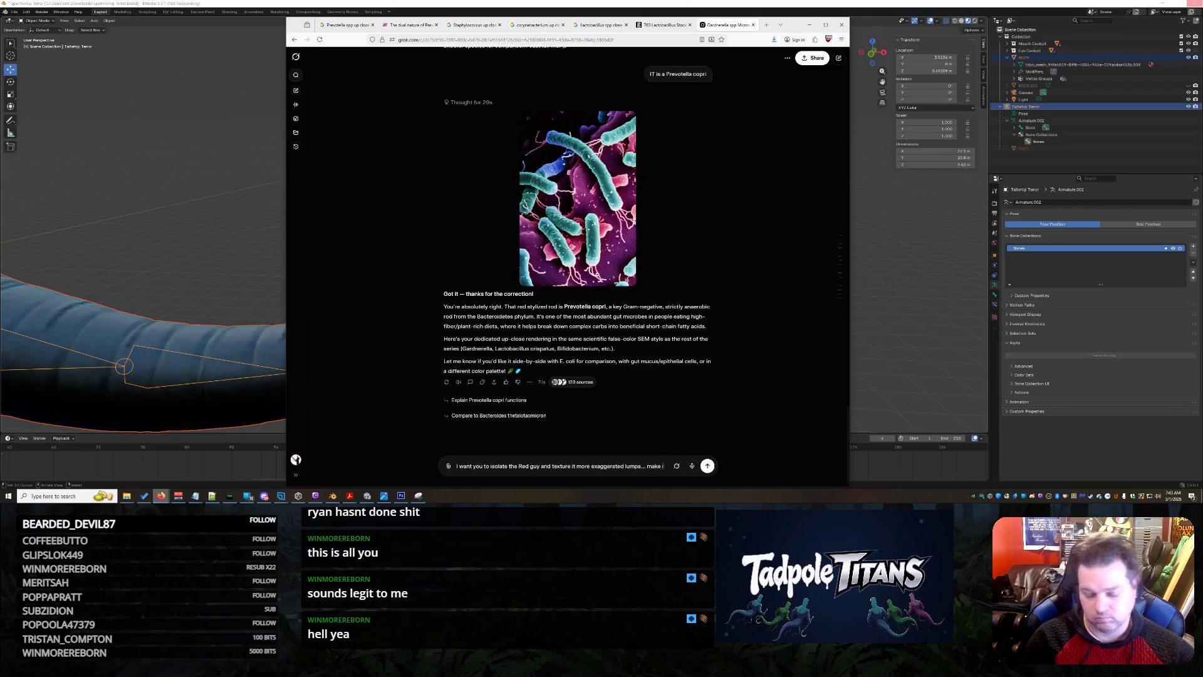
{"action": "type", "text": "t have"}
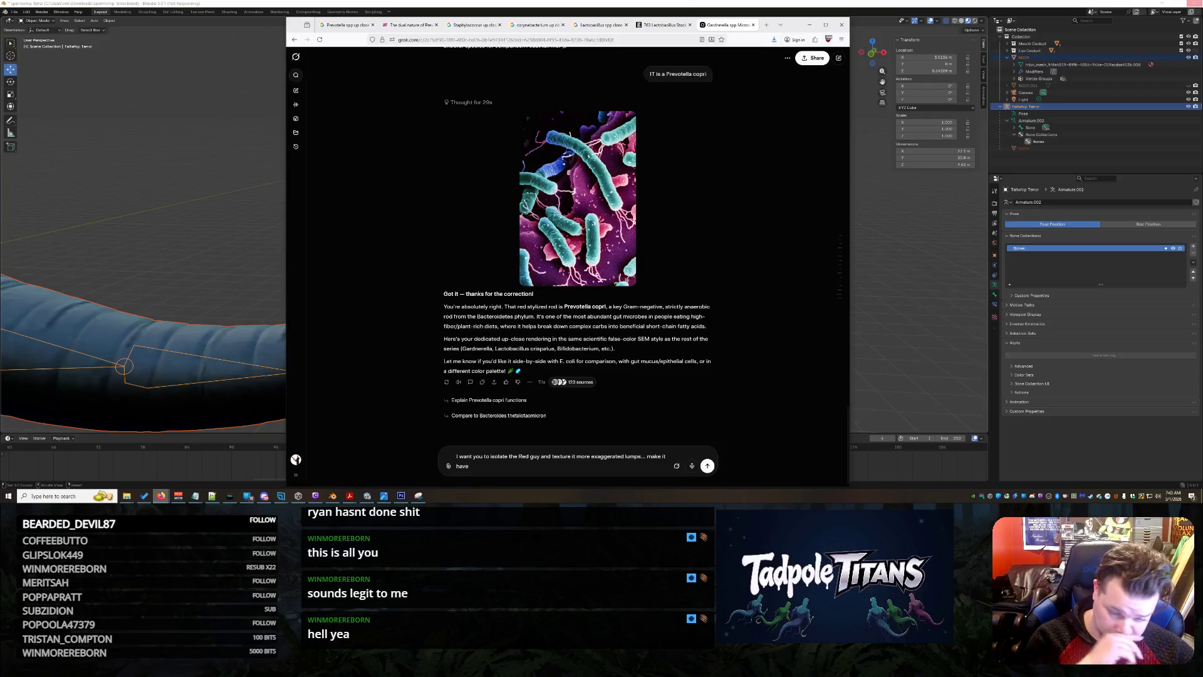
{"action": "type", "text": " 4 appendages to help it swim and give"}
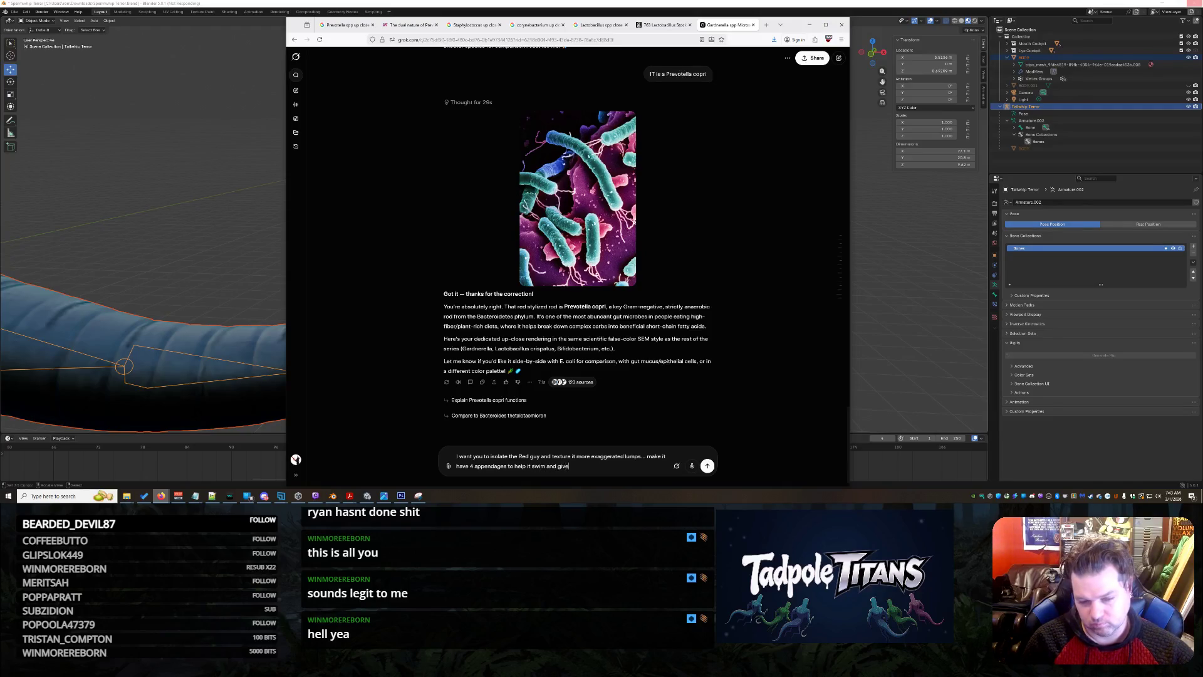
{"action": "type", "text": " it the most evi"}
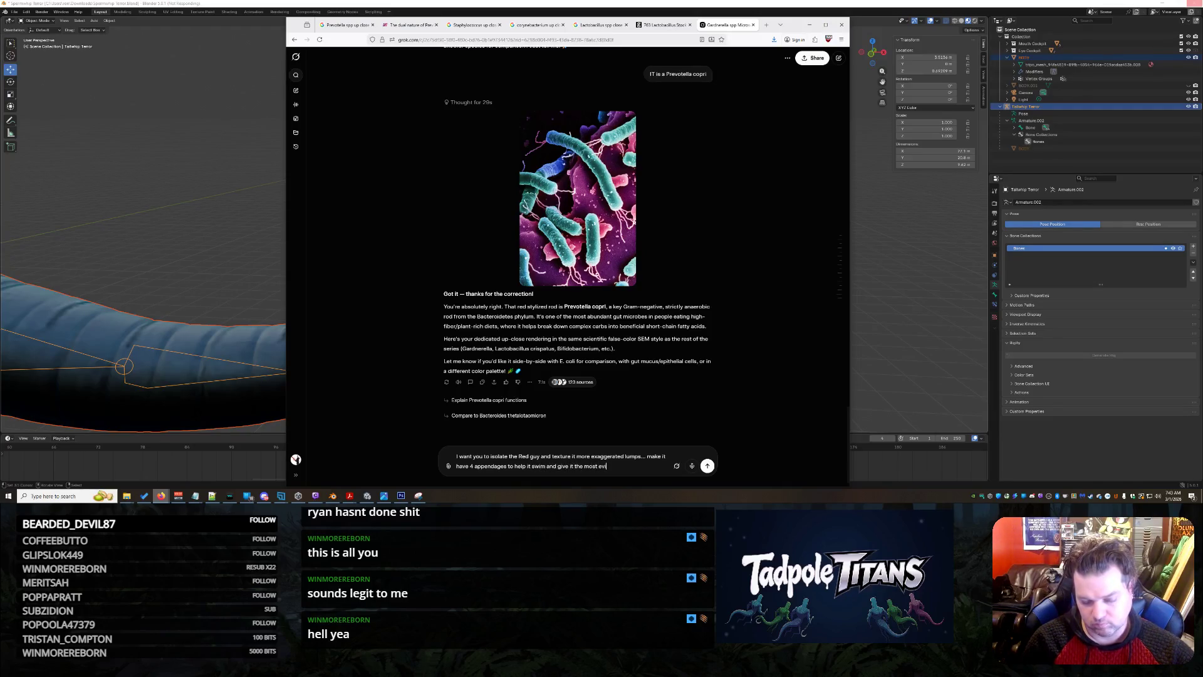
{"action": "type", "text": "l jaw and"}
{"action": "type", "text": " teeth"}
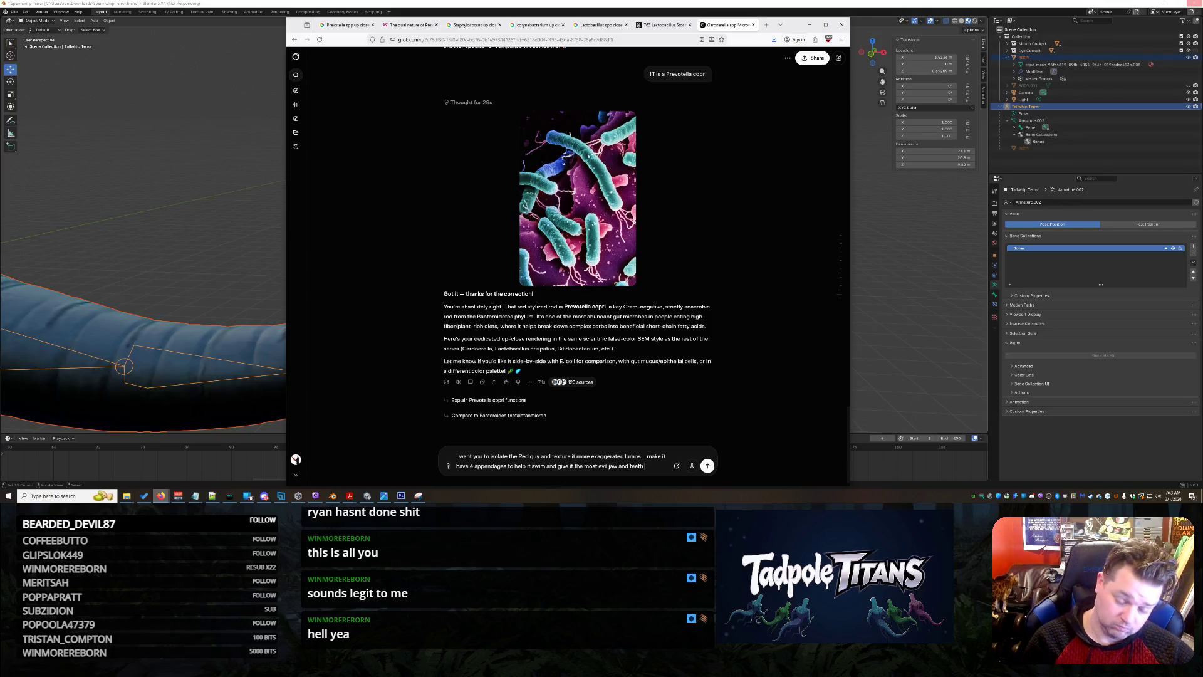
{"action": "type", "text": " b"}
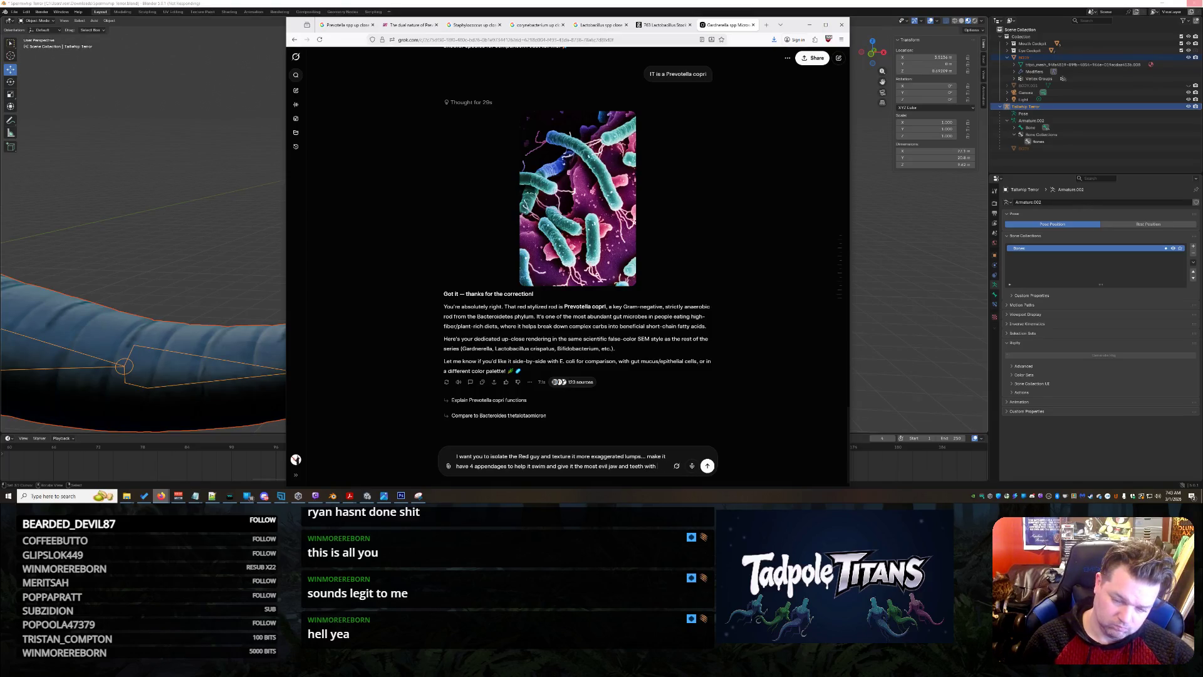
{"action": "type", "text": "menacing eyes"}
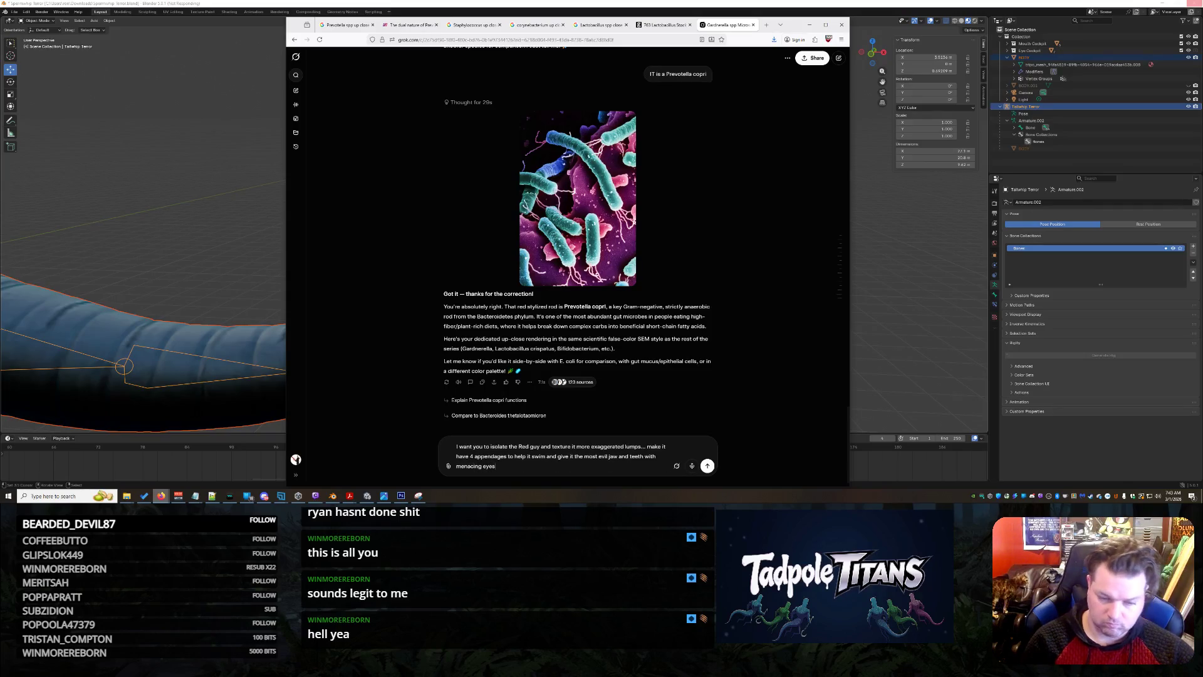
{"action": "key", "text": "Return"}
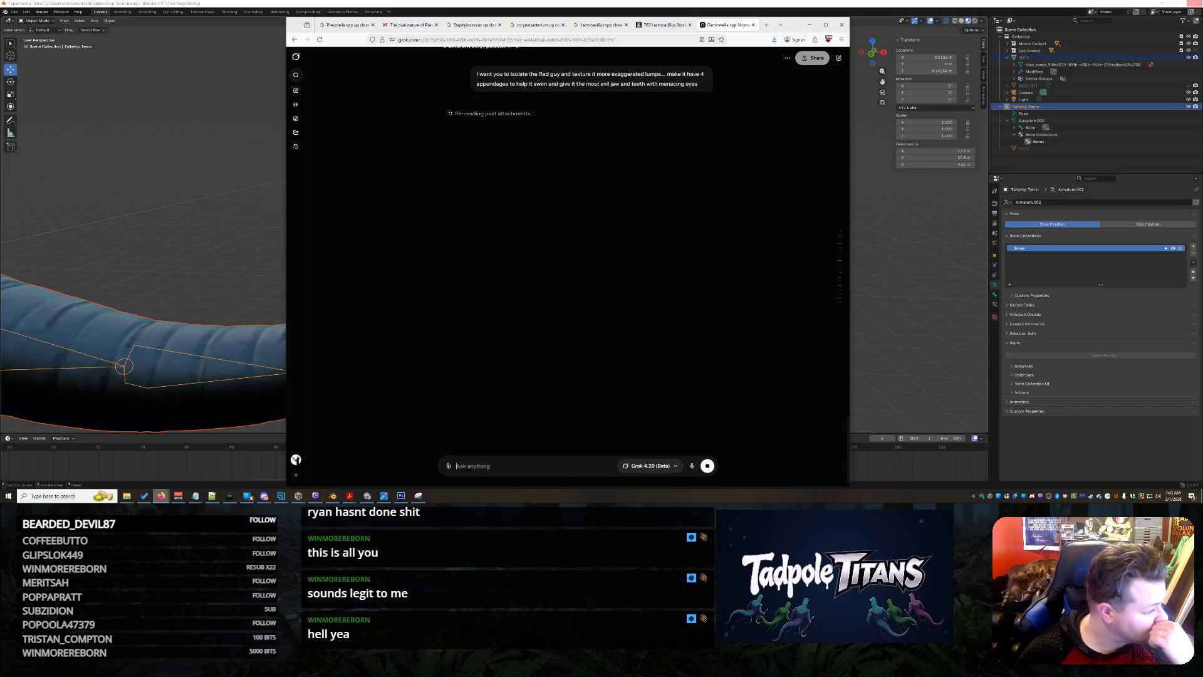
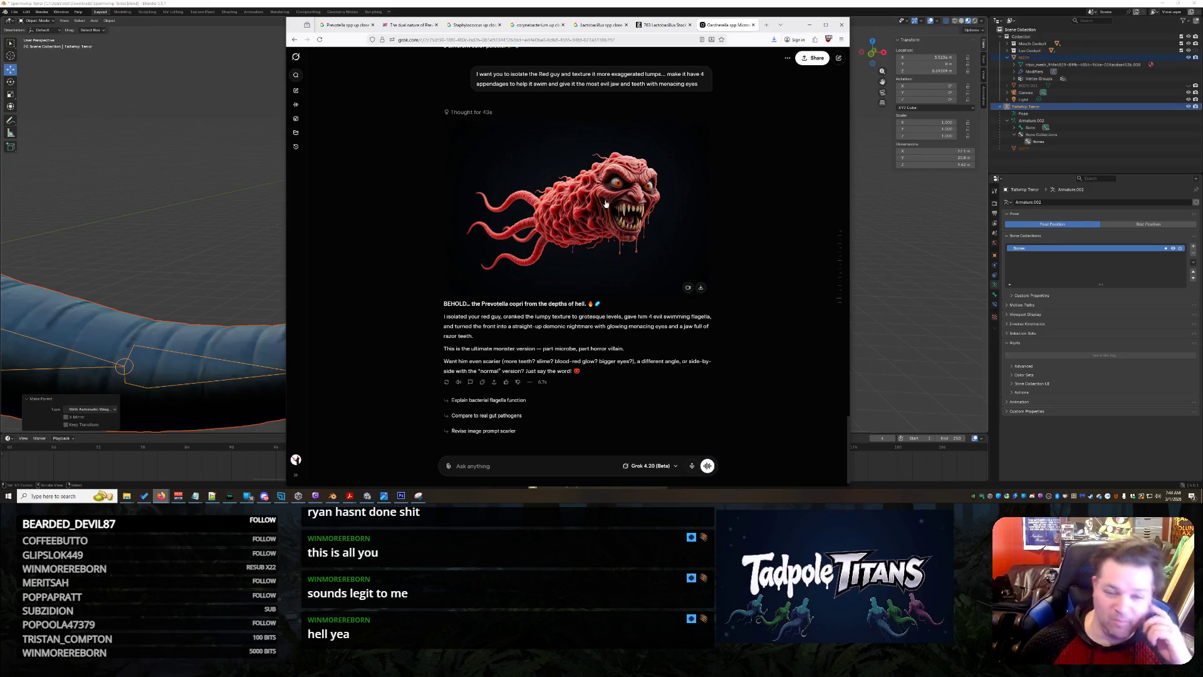
Open the red tentacled monster image from the Grok chat in the enlarged lightbox view.
{"action": "left_click", "coordinate": [582, 207]}
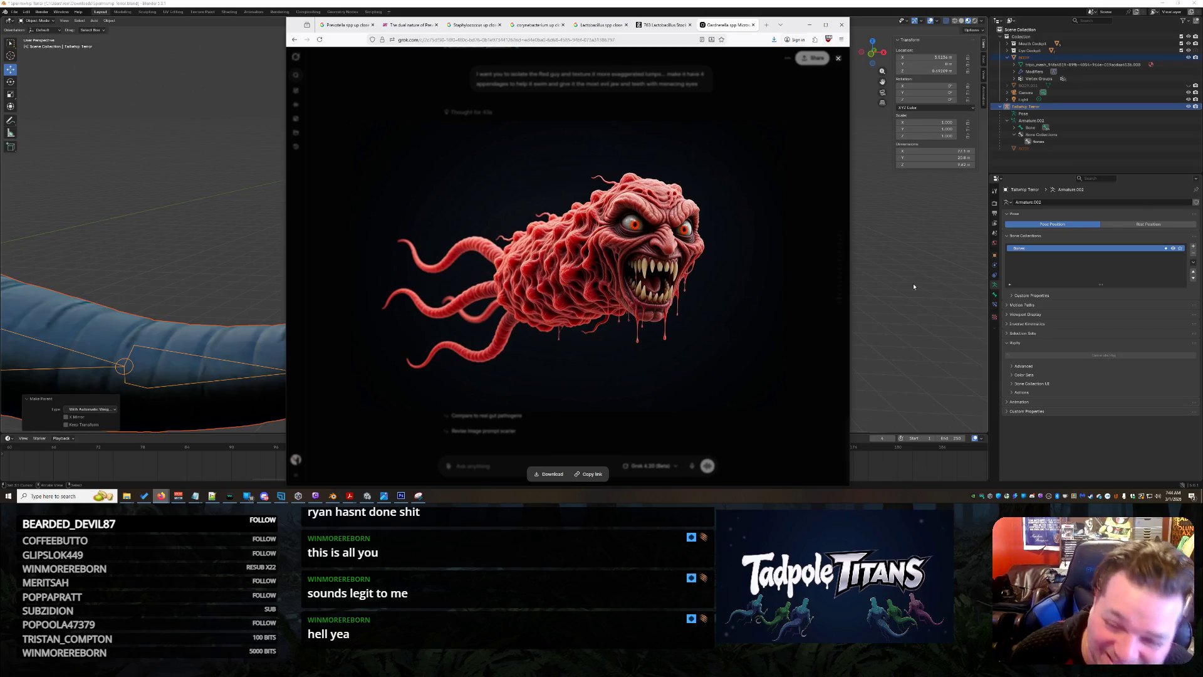
{"action": "left_click", "coordinate": [787, 322]}
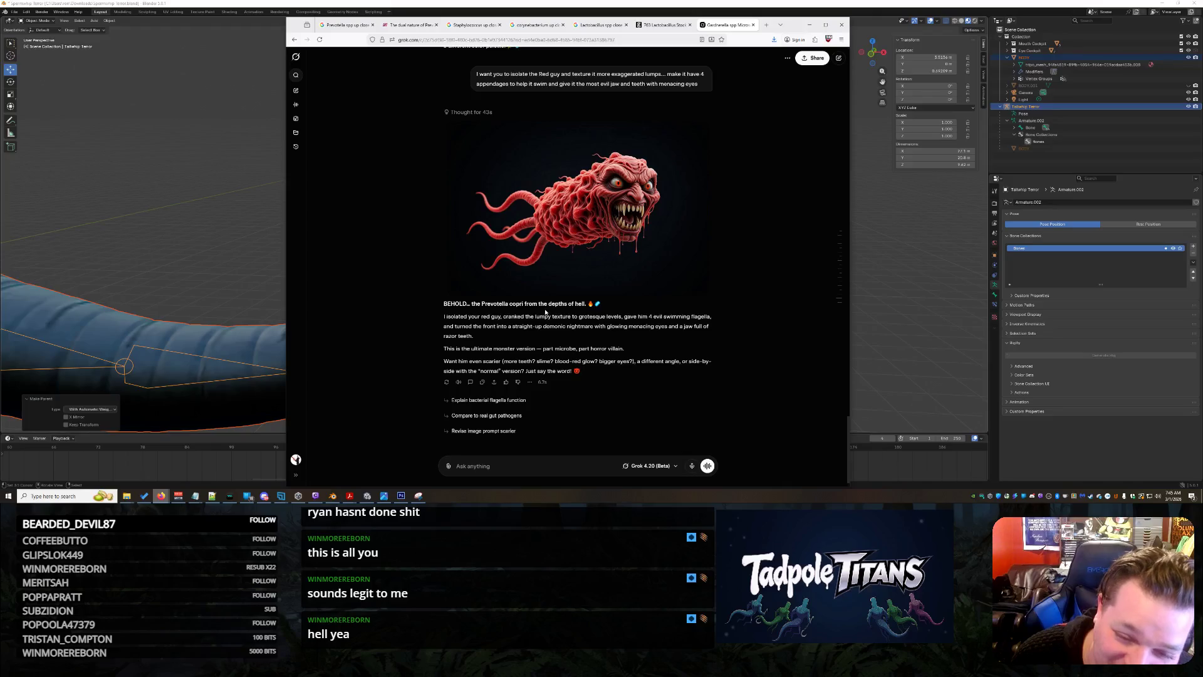
{"action": "left_click", "coordinate": [627, 221]}
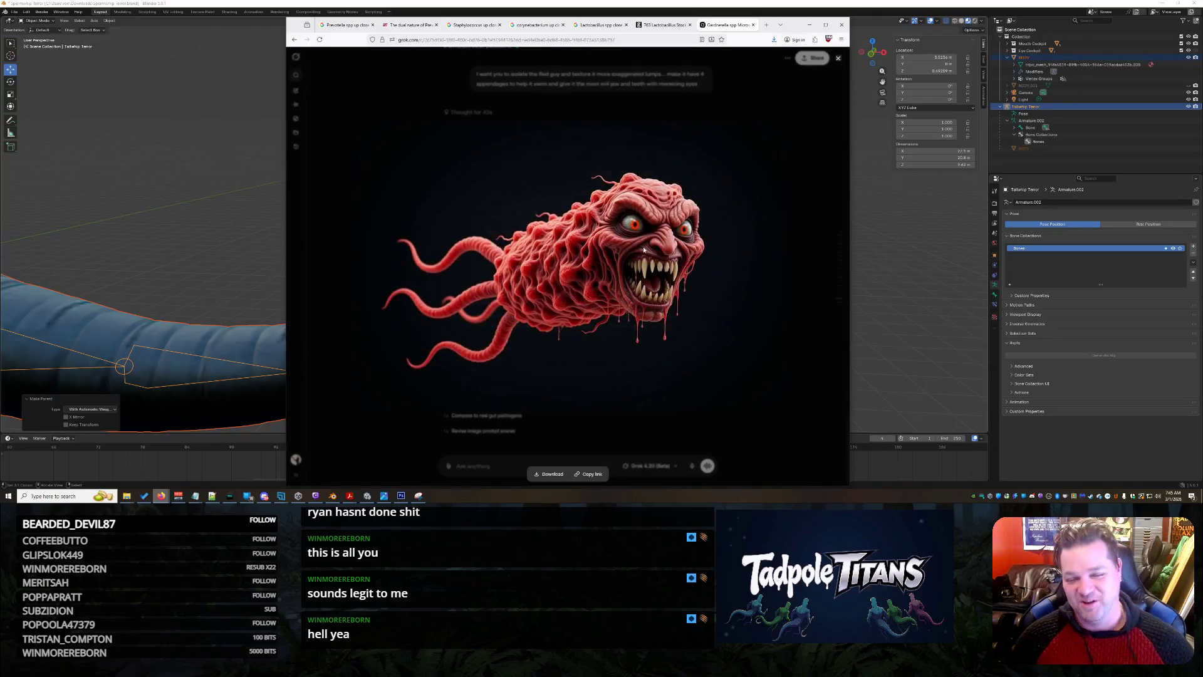
Save the enlarged monster image to Downloads as 'Prevotella copriSUB Enemy'.
{"action": "right_click", "coordinate": [643, 248]}
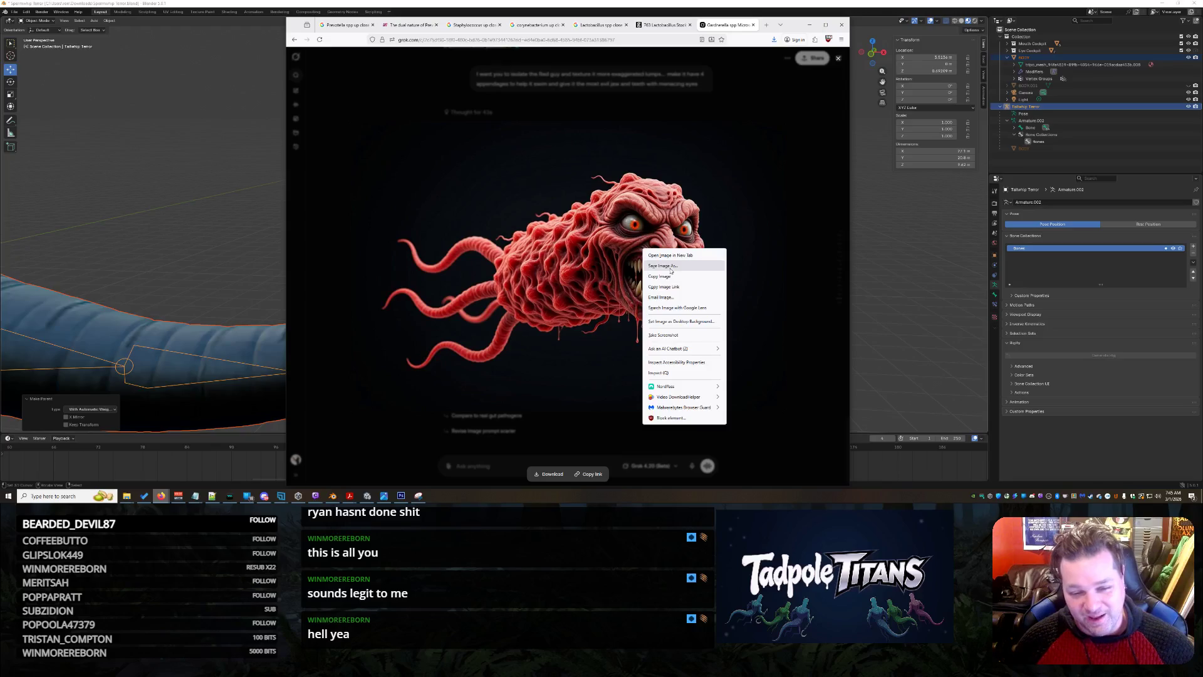
{"action": "left_click", "coordinate": [662, 266]}
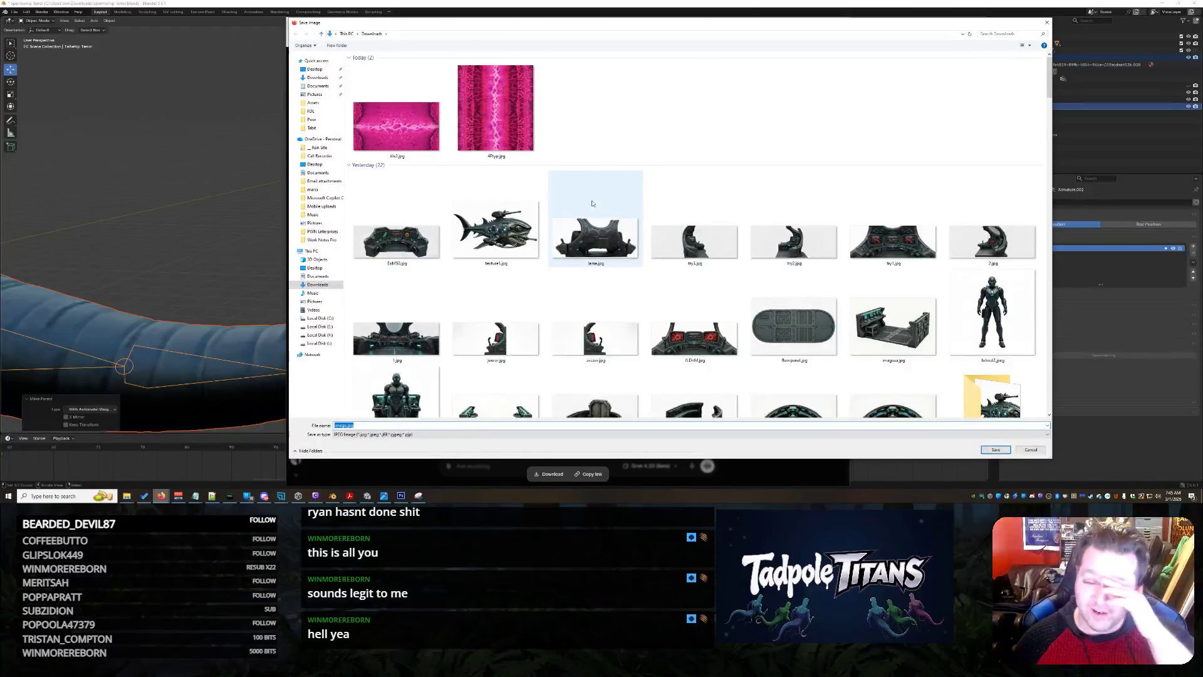
{"action": "type", "text": "Prevotella copri"}
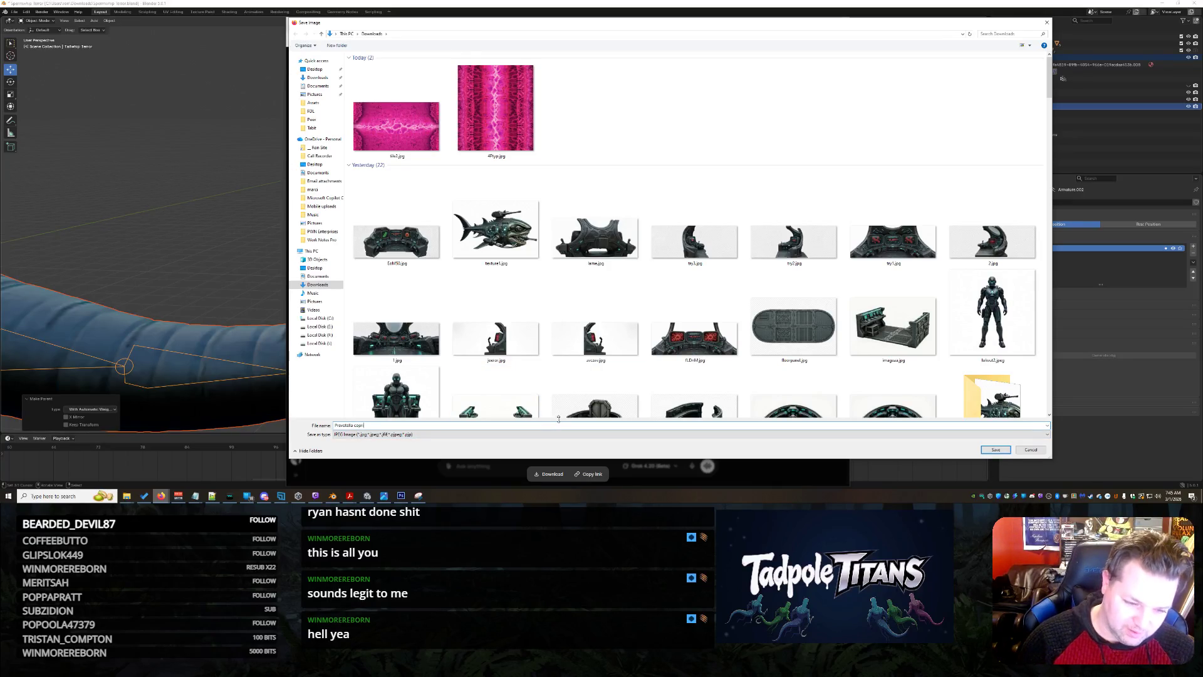
{"action": "type", "text": "SUB Enemy"}
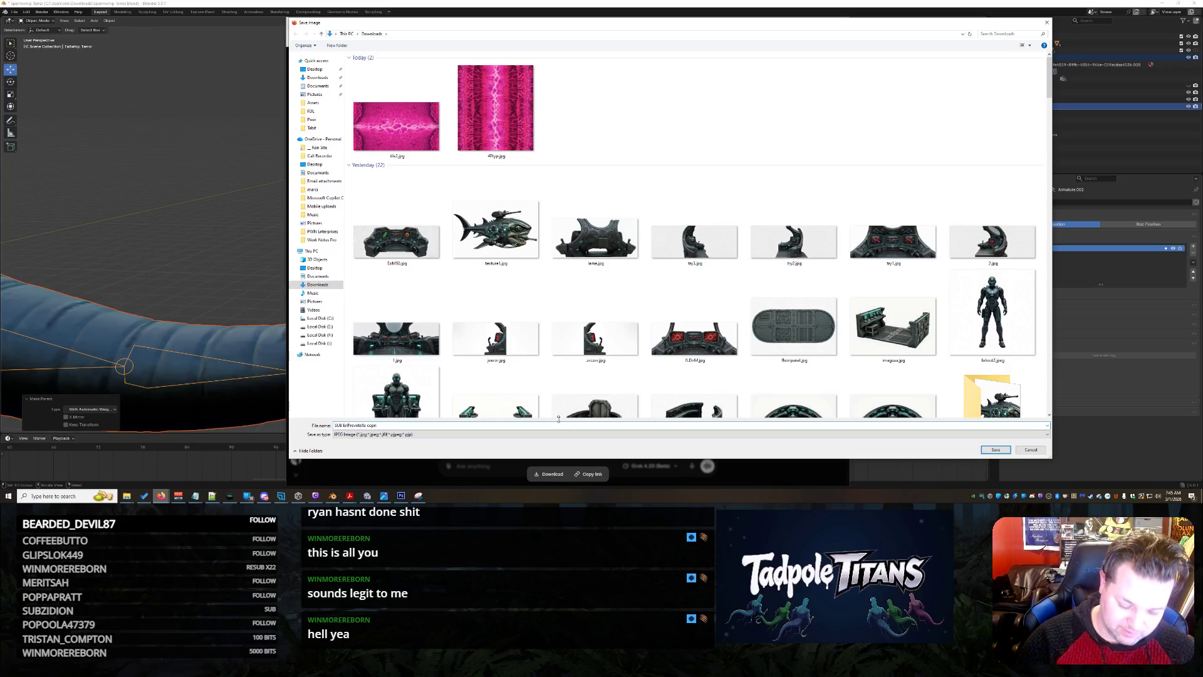
{"action": "key", "text": "Return"}
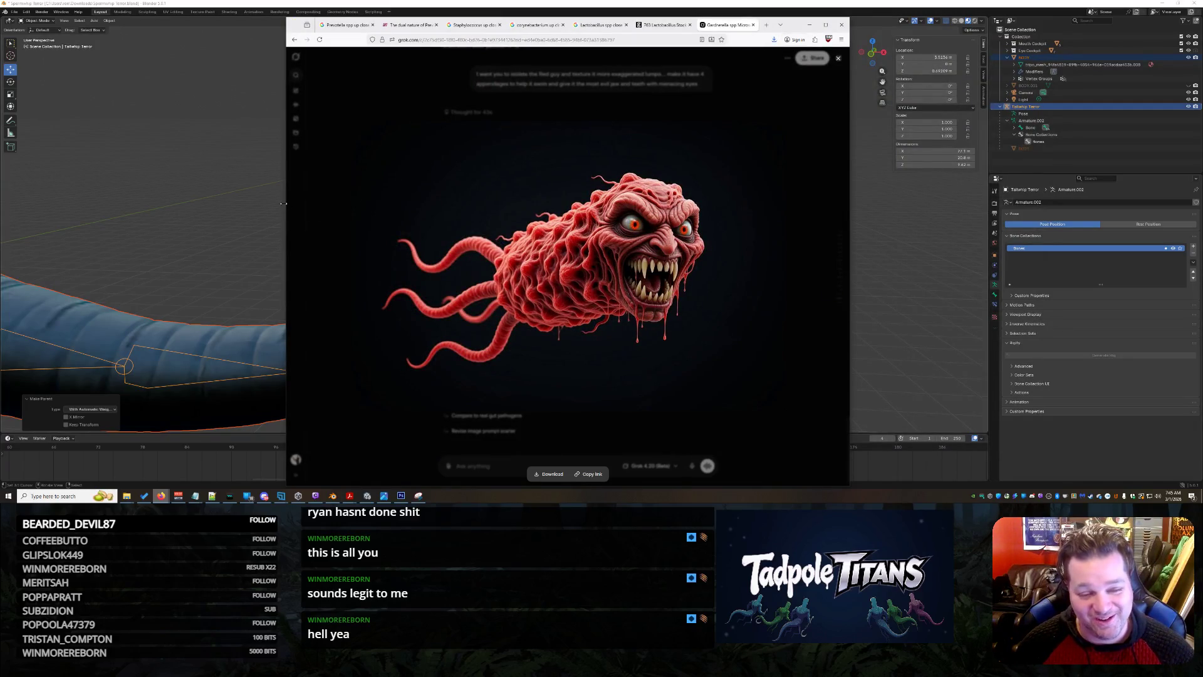
Widen the browser window and close the Prevotella image search and article tabs.
{"action": "left_click_drag", "start_coordinate": [283, 203], "coordinate": [219, 203]}
{"action": "left_click", "coordinate": [285, 26]}
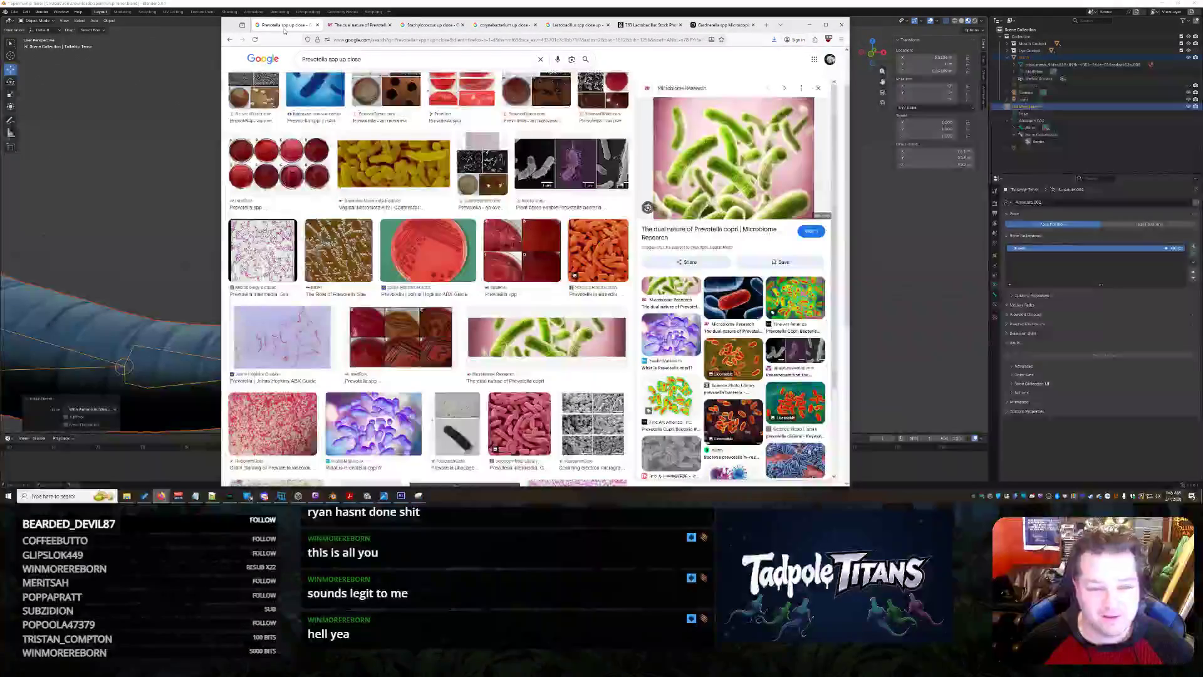
{"action": "left_click", "coordinate": [317, 25]}
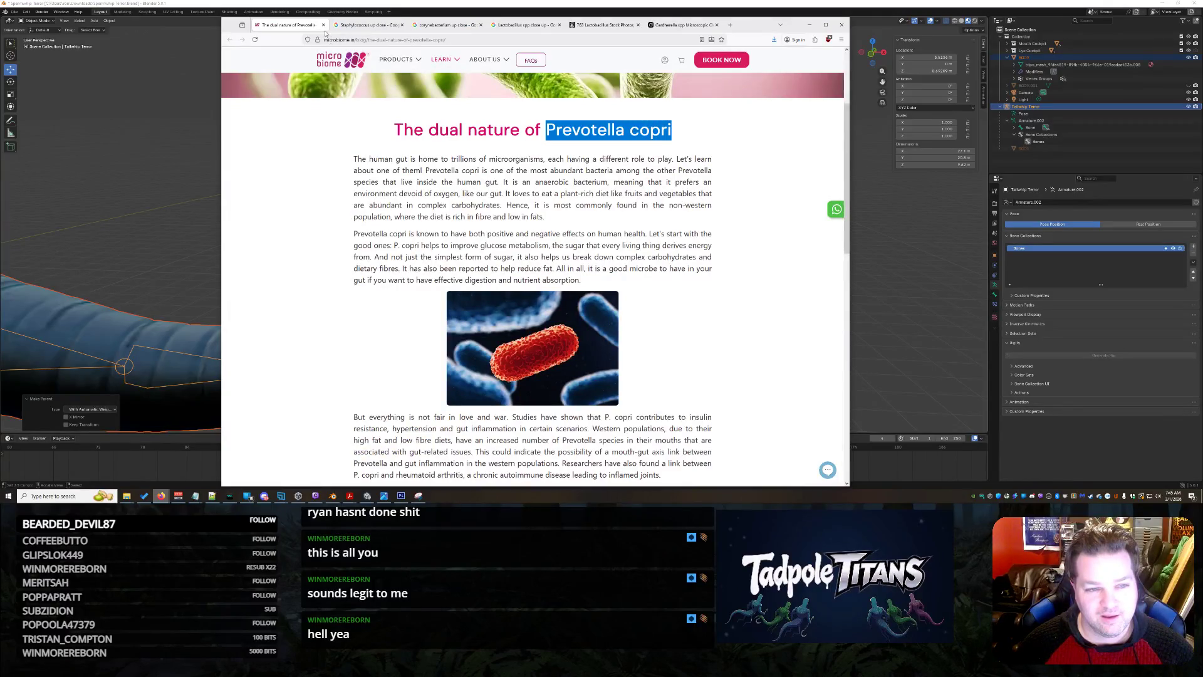
{"action": "left_click", "coordinate": [323, 25]}
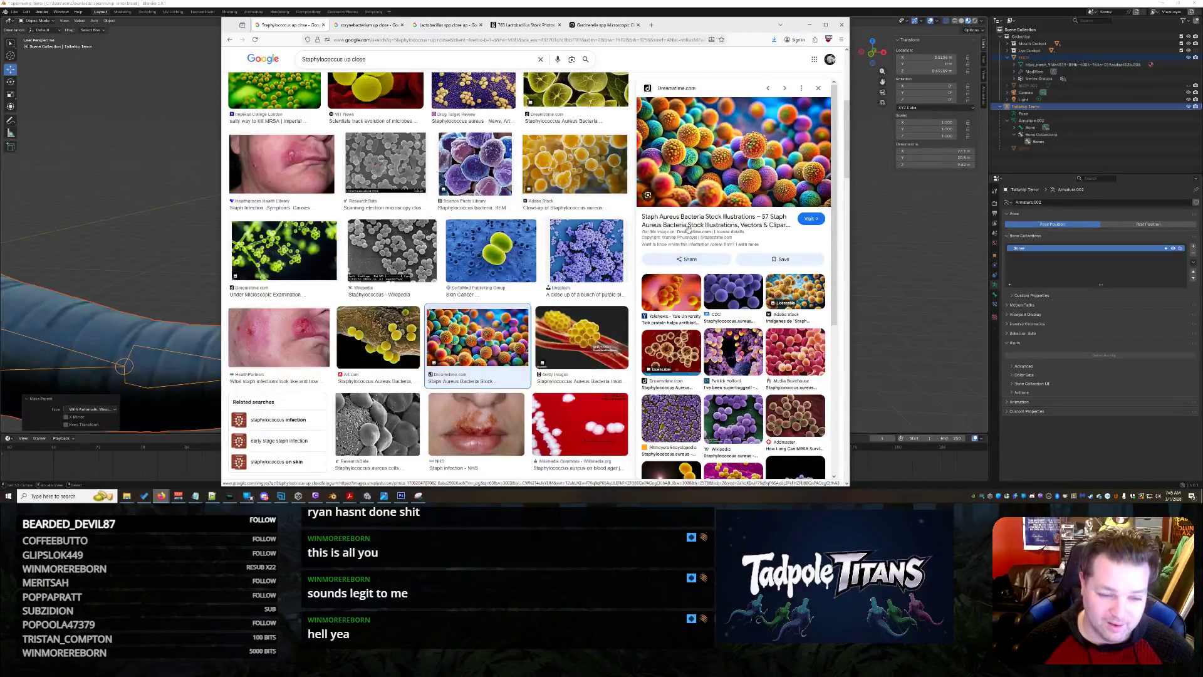
Copy the enlarged Dreamstime Detailed Microscopic View staph image and return to the Grok tab.
{"action": "left_click", "coordinate": [731, 145]}
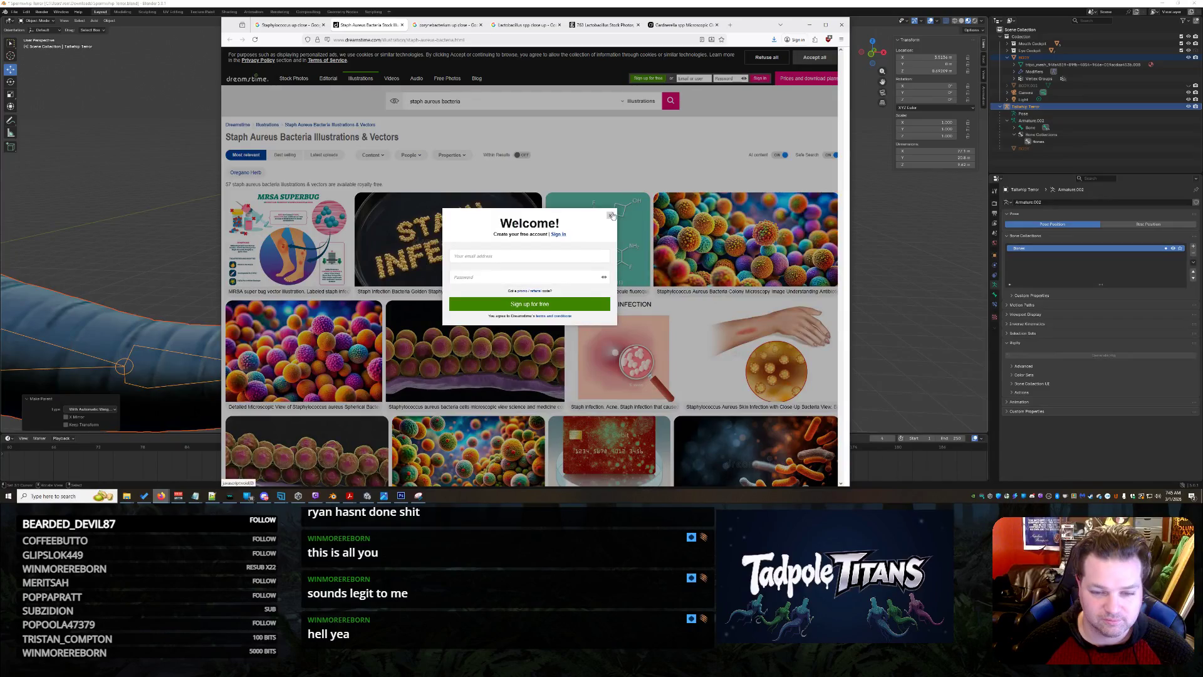
{"action": "left_click", "coordinate": [610, 216]}
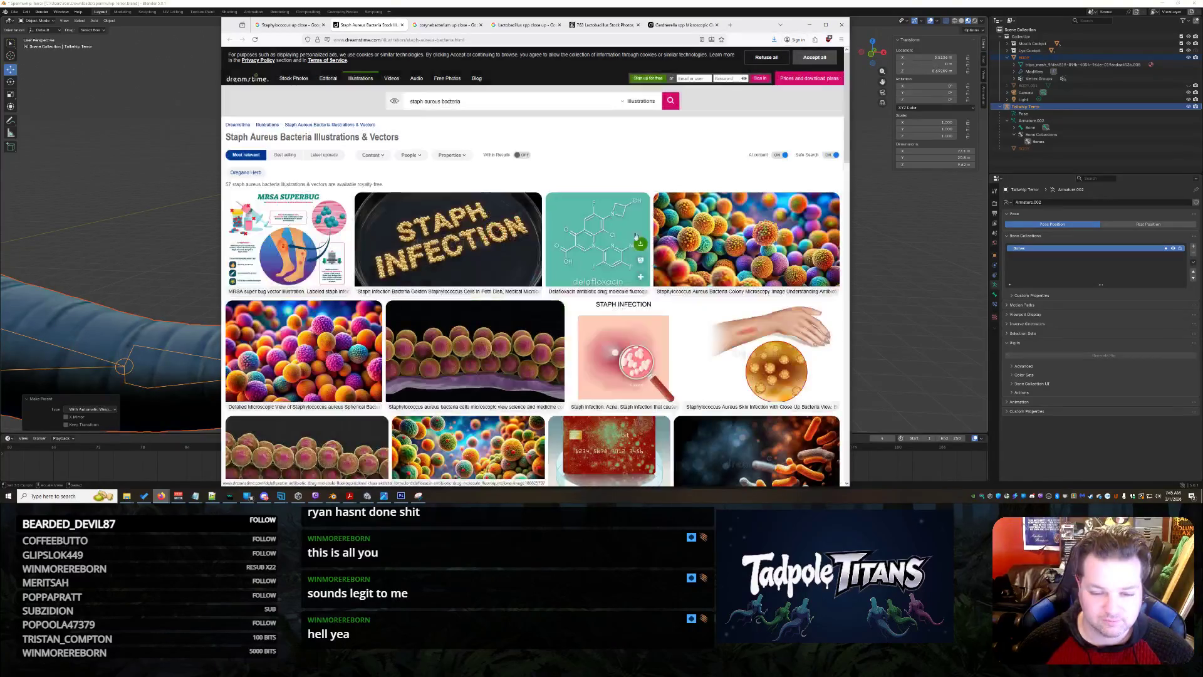
{"action": "left_click", "coordinate": [316, 349]}
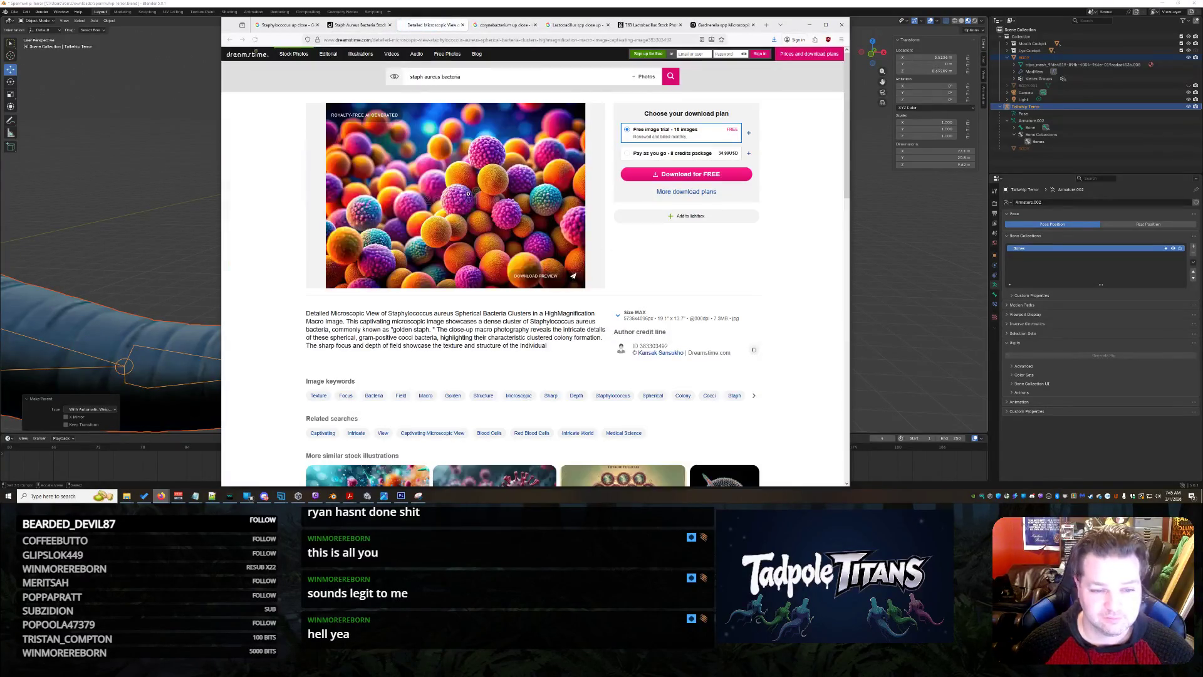
{"action": "left_click", "coordinate": [490, 199]}
{"action": "right_click", "coordinate": [520, 209]}
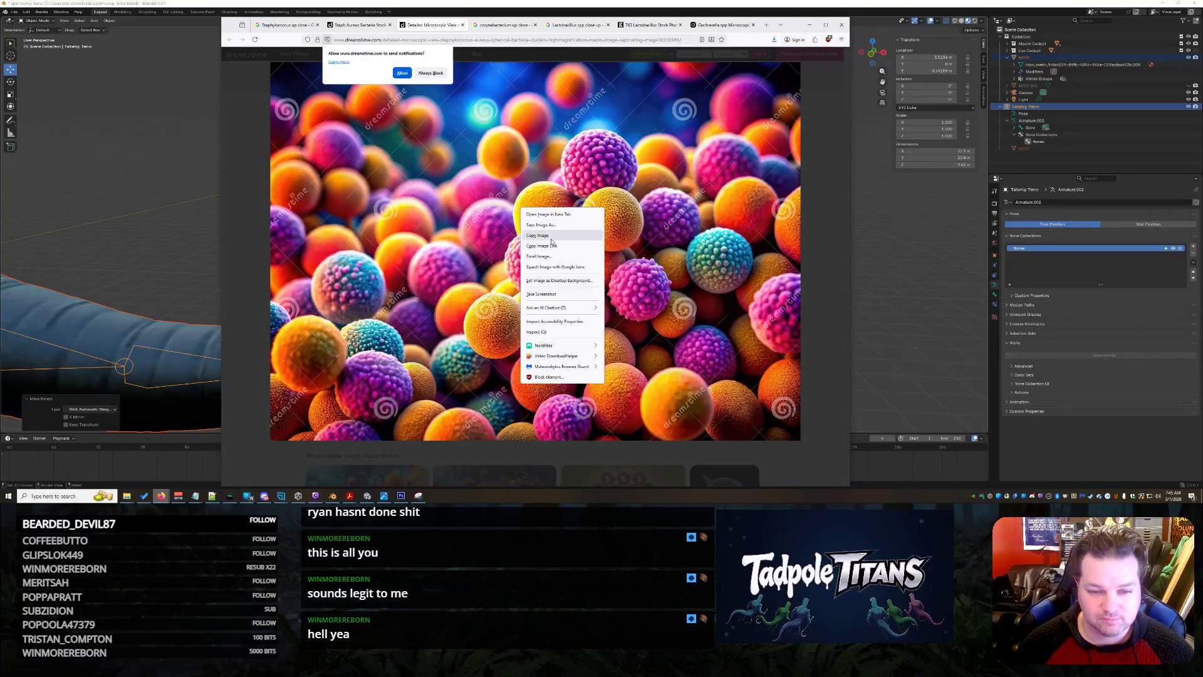
{"action": "left_click", "coordinate": [551, 238]}
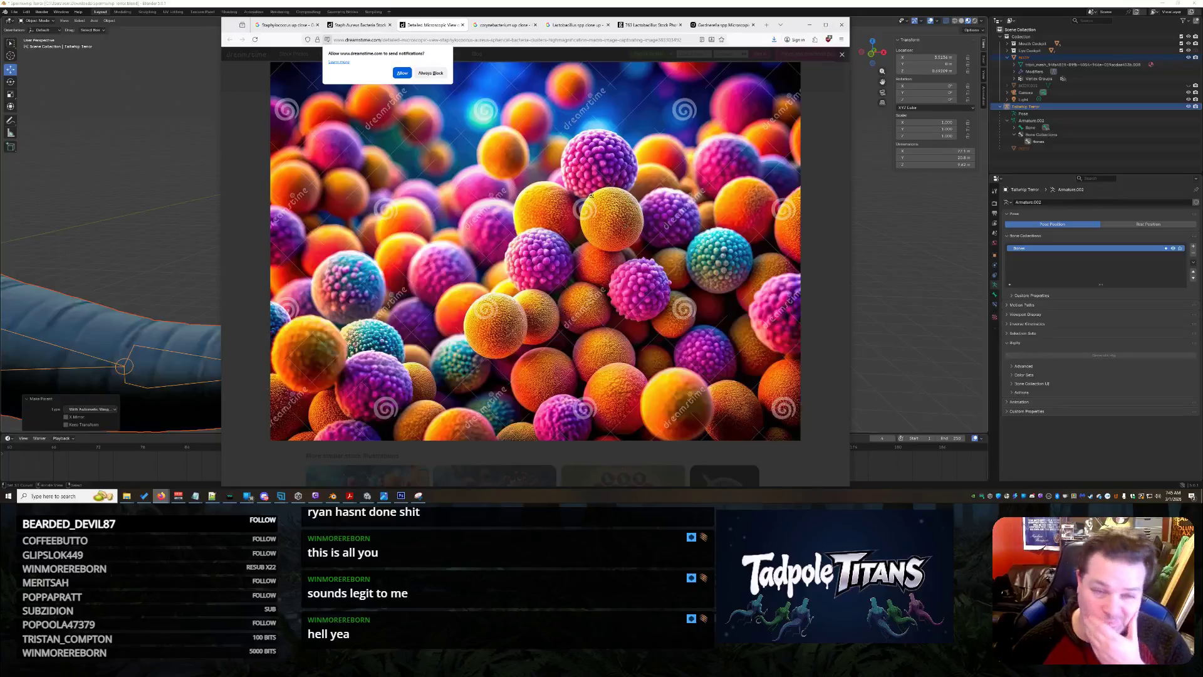
{"action": "left_click", "coordinate": [721, 25]}
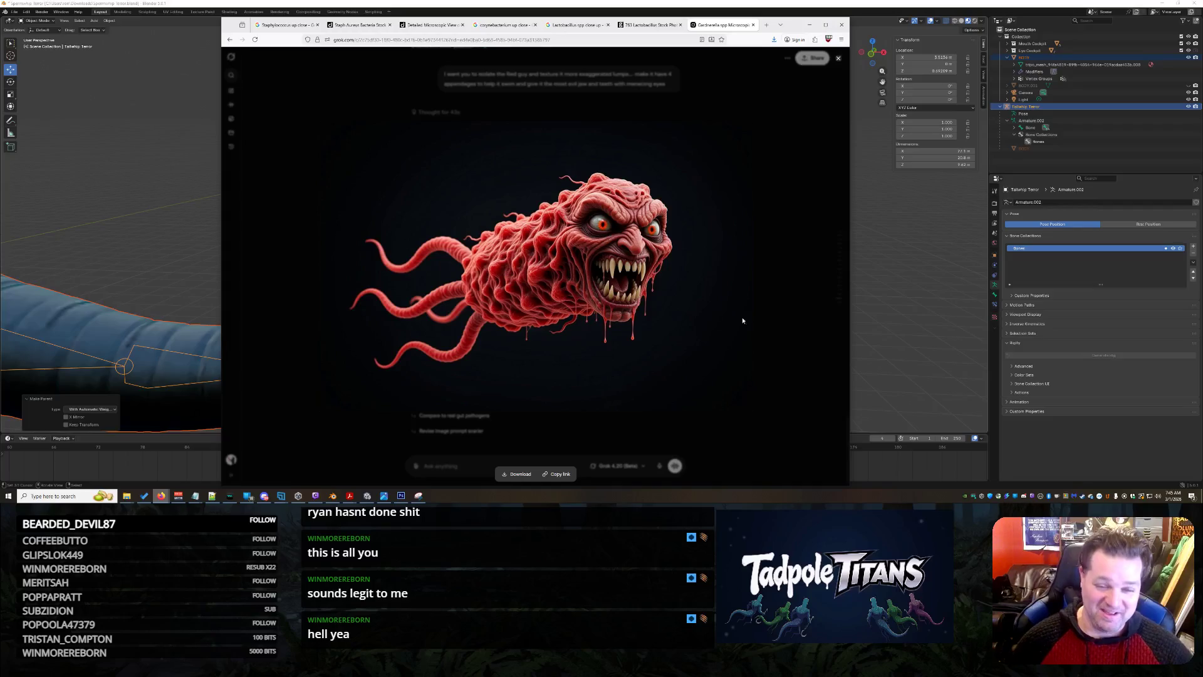
Copy the red monster image and switch to the Tripo 3D workspace window.
{"action": "right_click", "coordinate": [544, 258]}
{"action": "left_click", "coordinate": [567, 287]}
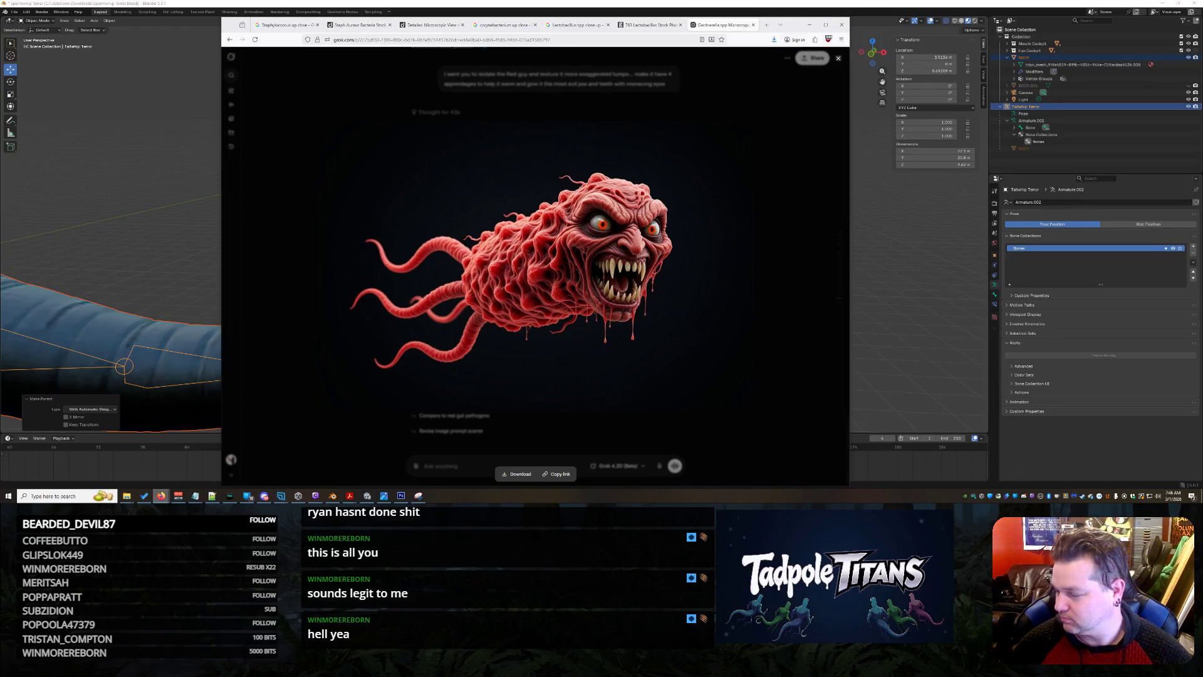
{"action": "key", "text": "alt+Tab"}
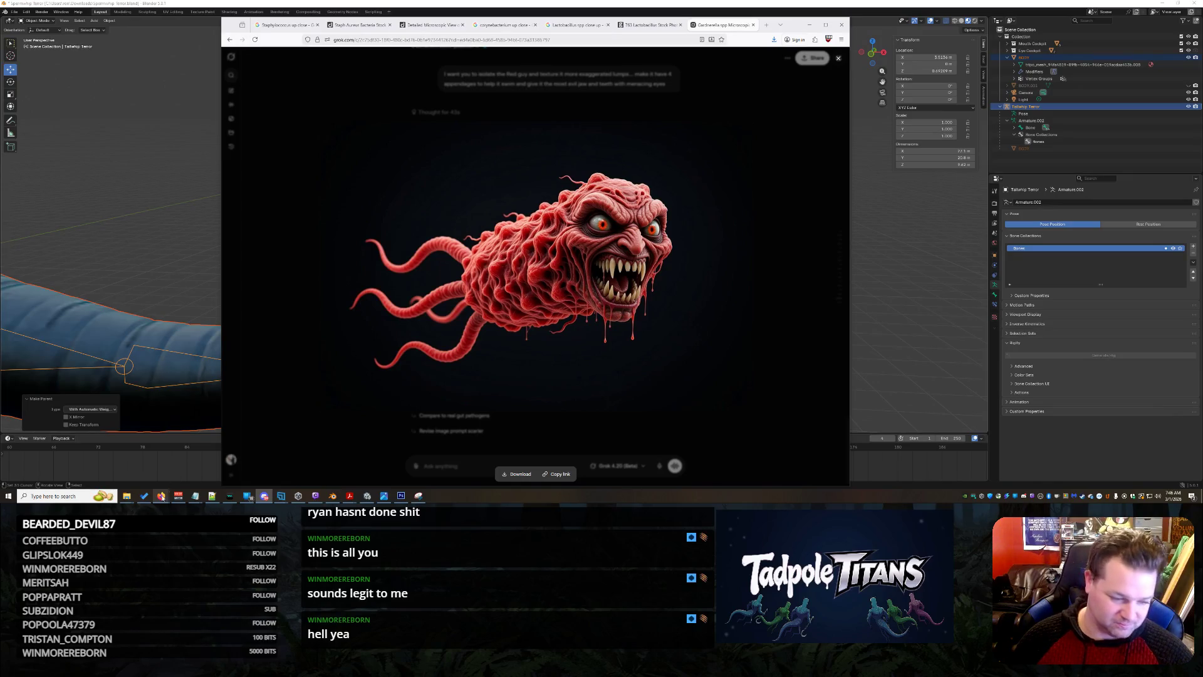
{"action": "mouse_move", "coordinate": [162, 498]}
{"action": "left_click", "coordinate": [144, 470]}
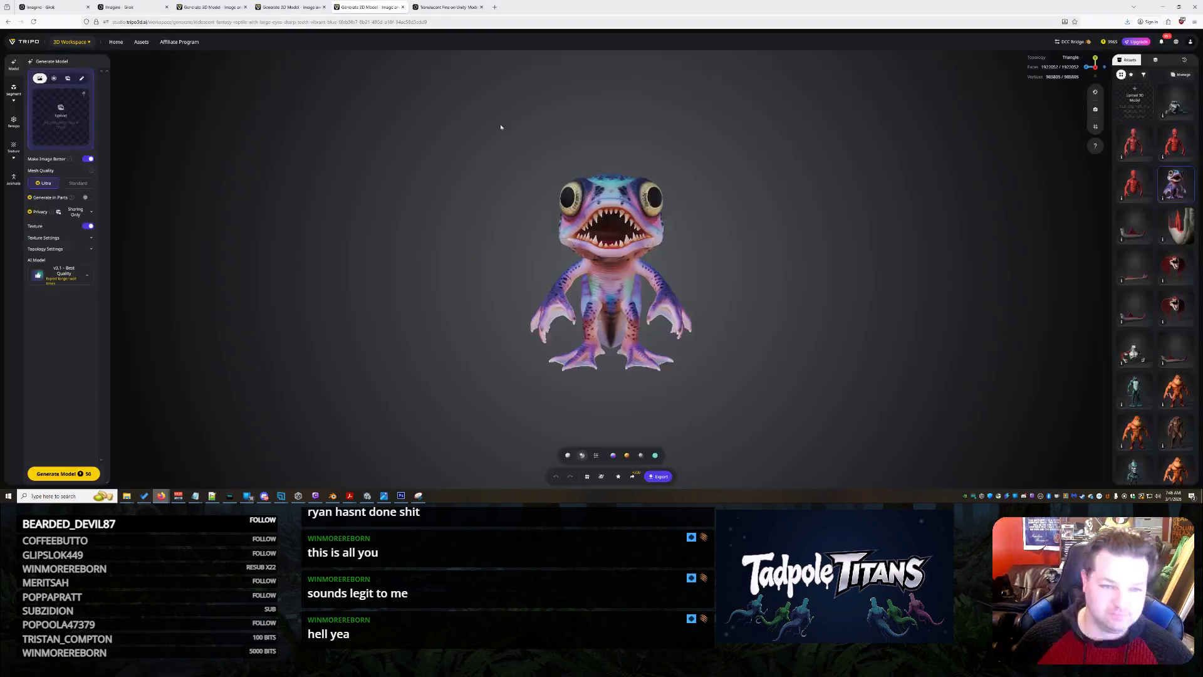
Close the Translucent Fins on Unity tab and the leftover Imagine - Grok tabs.
{"action": "left_click", "coordinate": [475, 6]}
{"action": "left_click", "coordinate": [481, 7]}
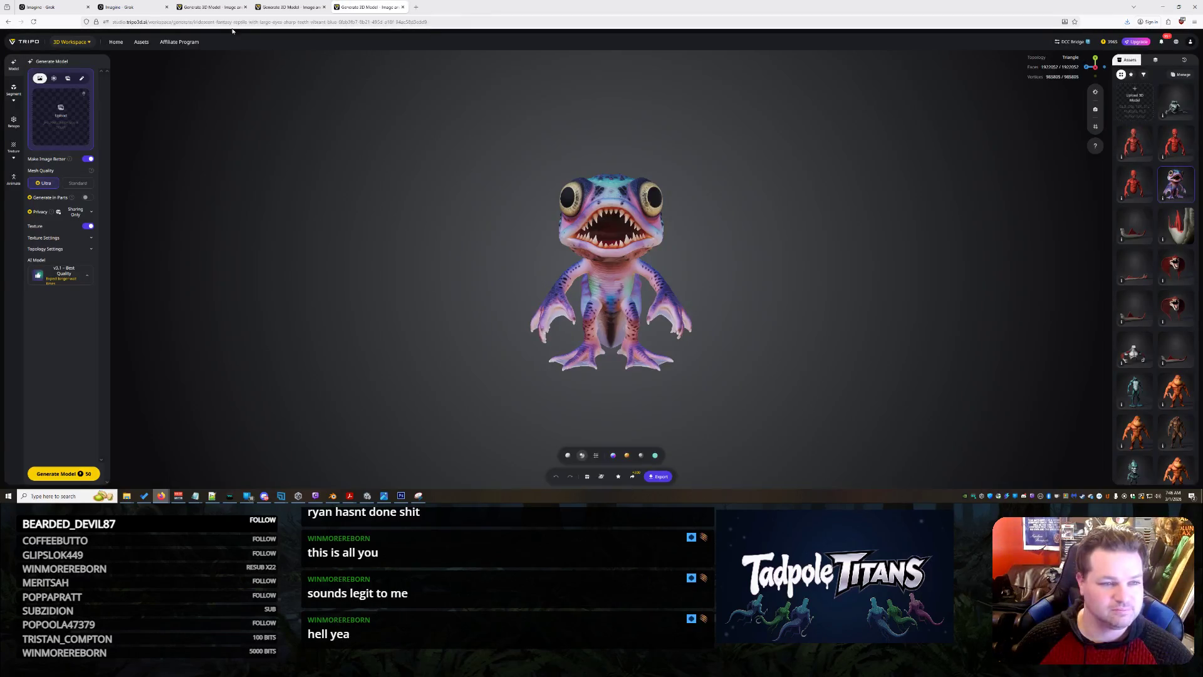
{"action": "left_click", "coordinate": [235, 9]}
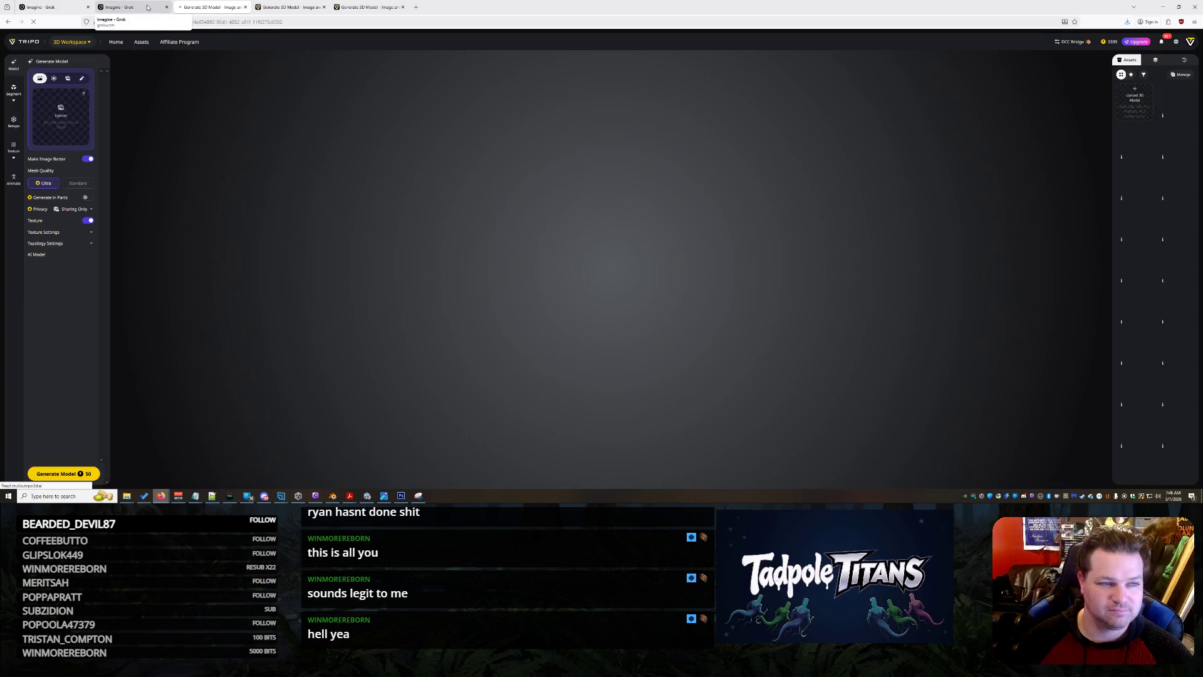
{"action": "left_click", "coordinate": [161, 9]}
{"action": "left_click", "coordinate": [167, 7]}
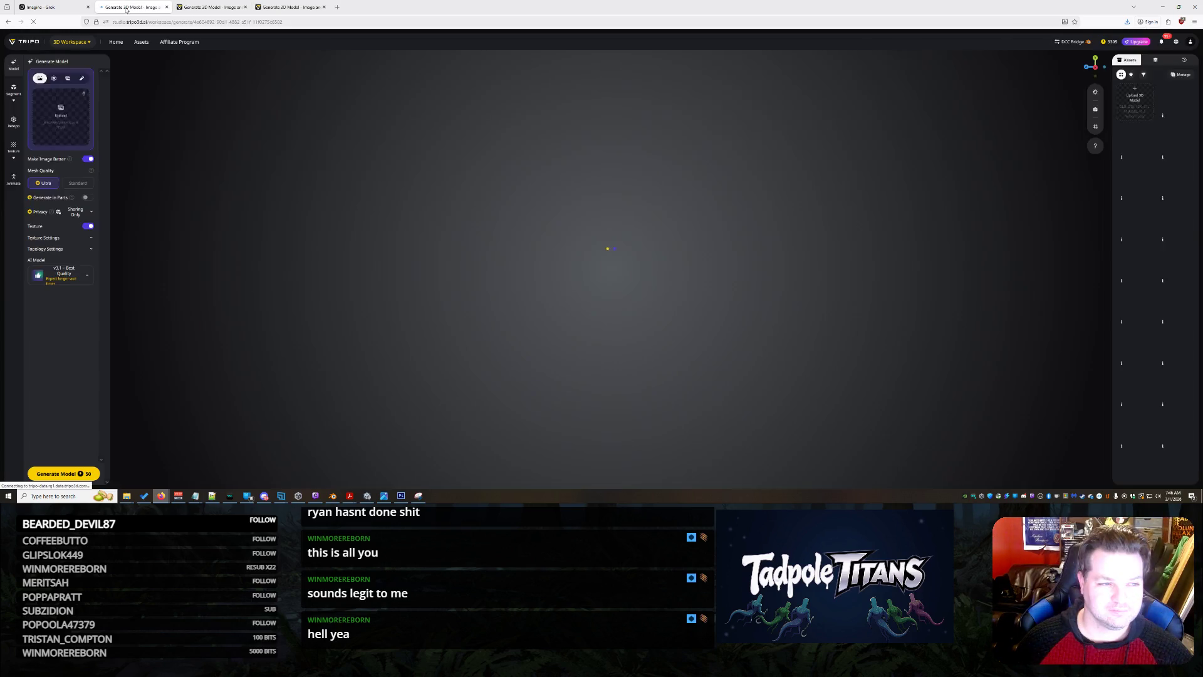
{"action": "left_click", "coordinate": [88, 7]}
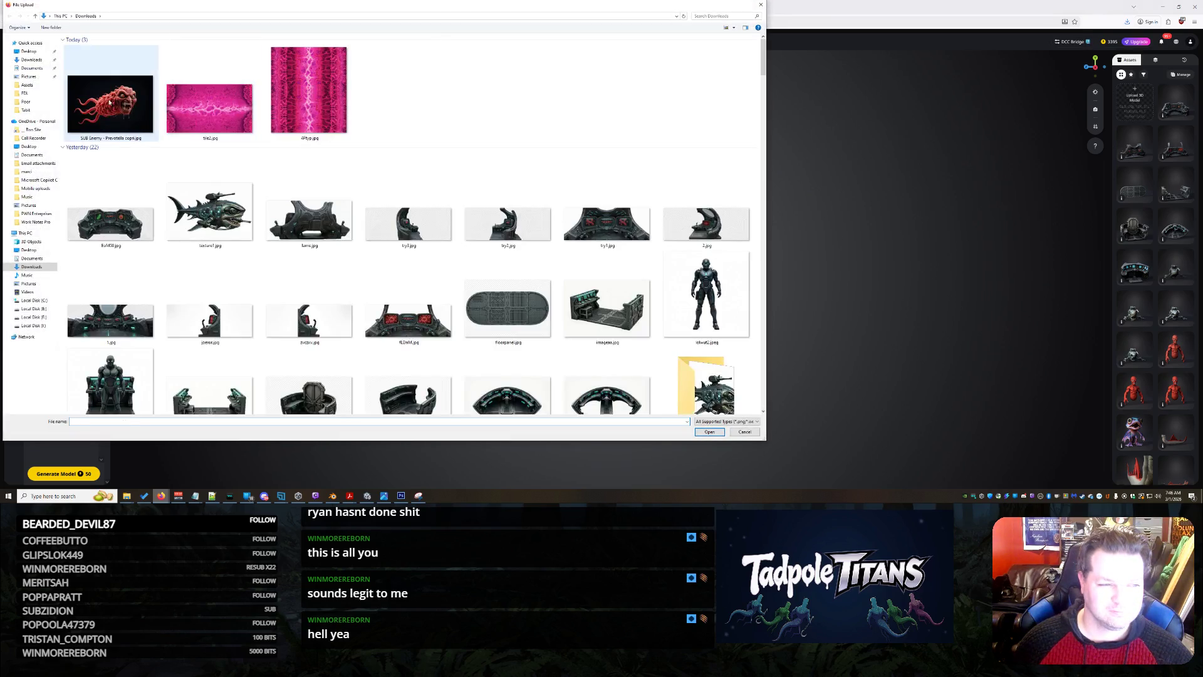
Load the red monster image into Tripo's Generate Model input and return to Grok.
{"action": "double_click", "coordinate": [704, 392]}
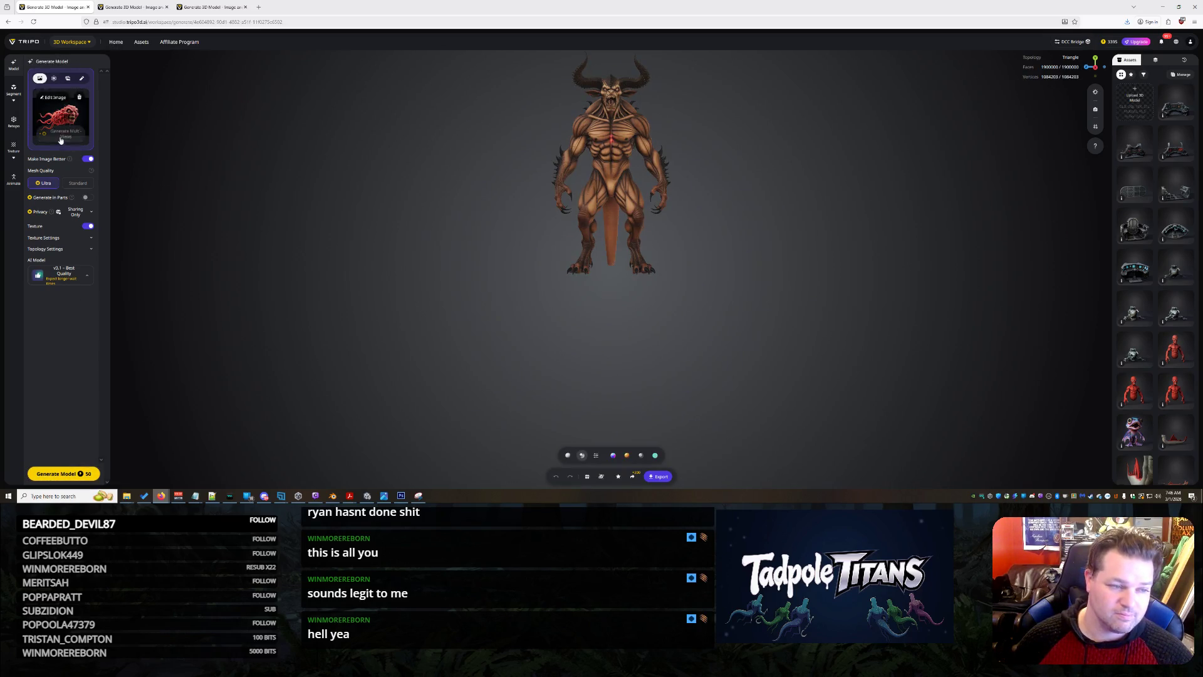
{"action": "mouse_move", "coordinate": [917, 3]}
{"action": "left_mouse_down"}
{"action": "mouse_move", "coordinate": [963, 50]}
{"action": "mouse_move", "coordinate": [1023, 33]}
{"action": "left_mouse_up"}
{"action": "left_click", "coordinate": [554, 199]}
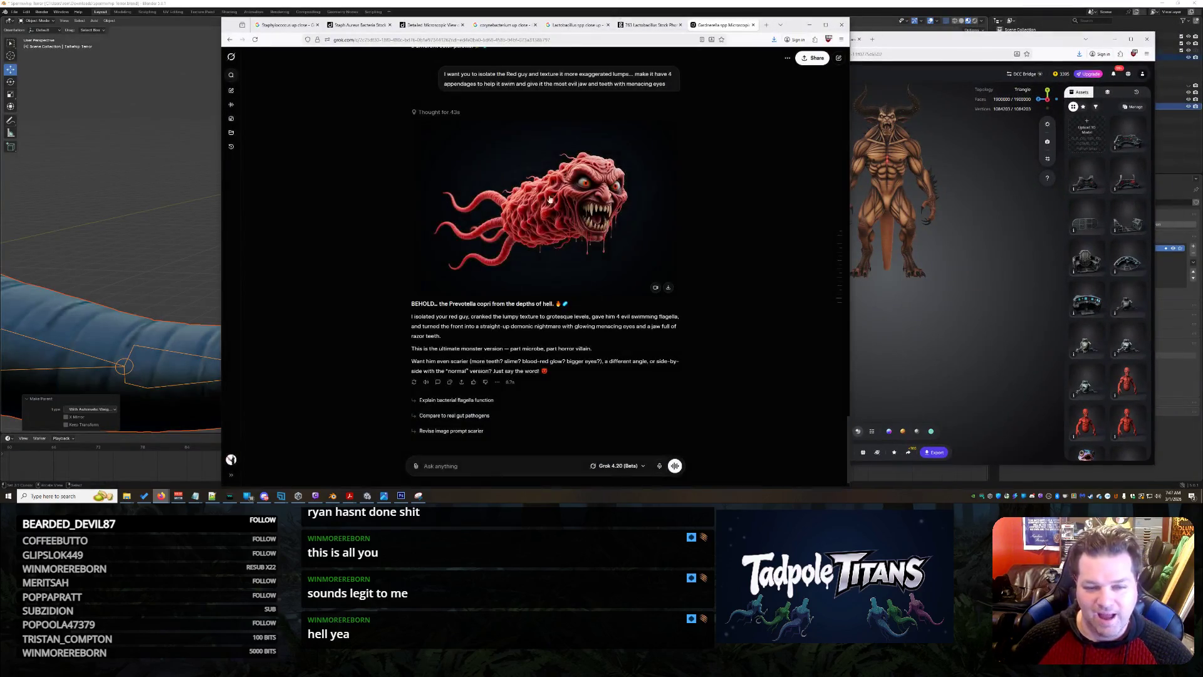
Close the monster lightbox, toggle between Tripo and Grok, and open the Staphylococcus up close search.
{"action": "left_click", "coordinate": [561, 220]}
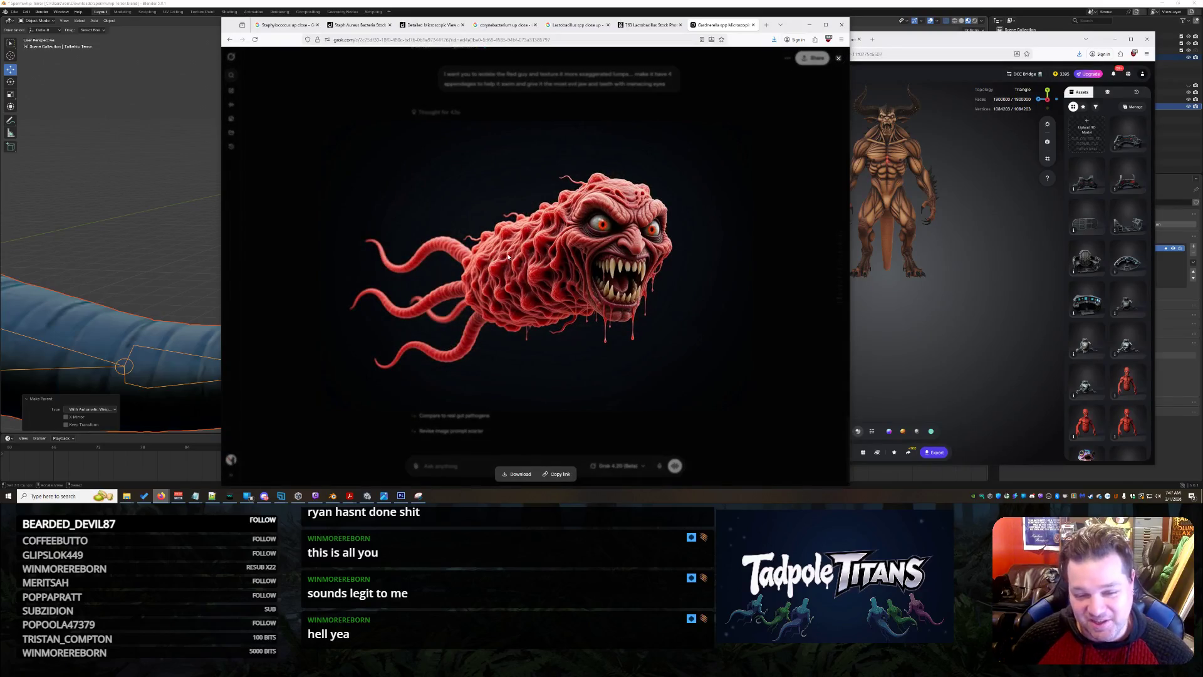
{"action": "left_click", "coordinate": [305, 280]}
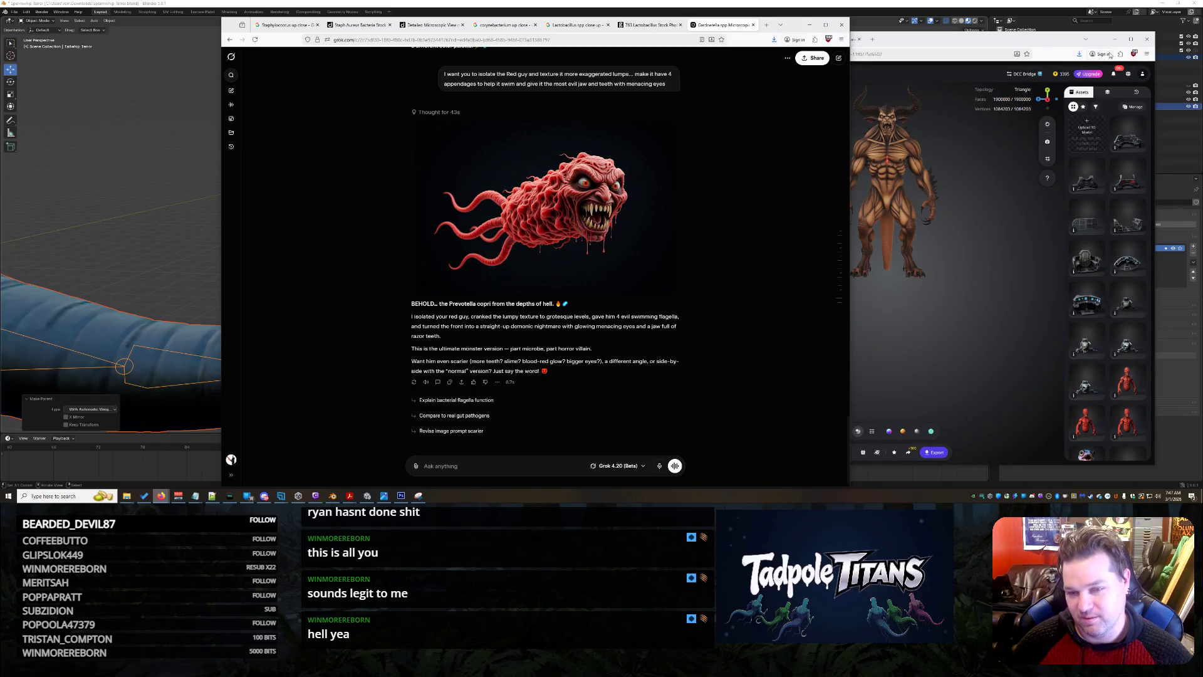
{"action": "left_click", "coordinate": [950, 45]}
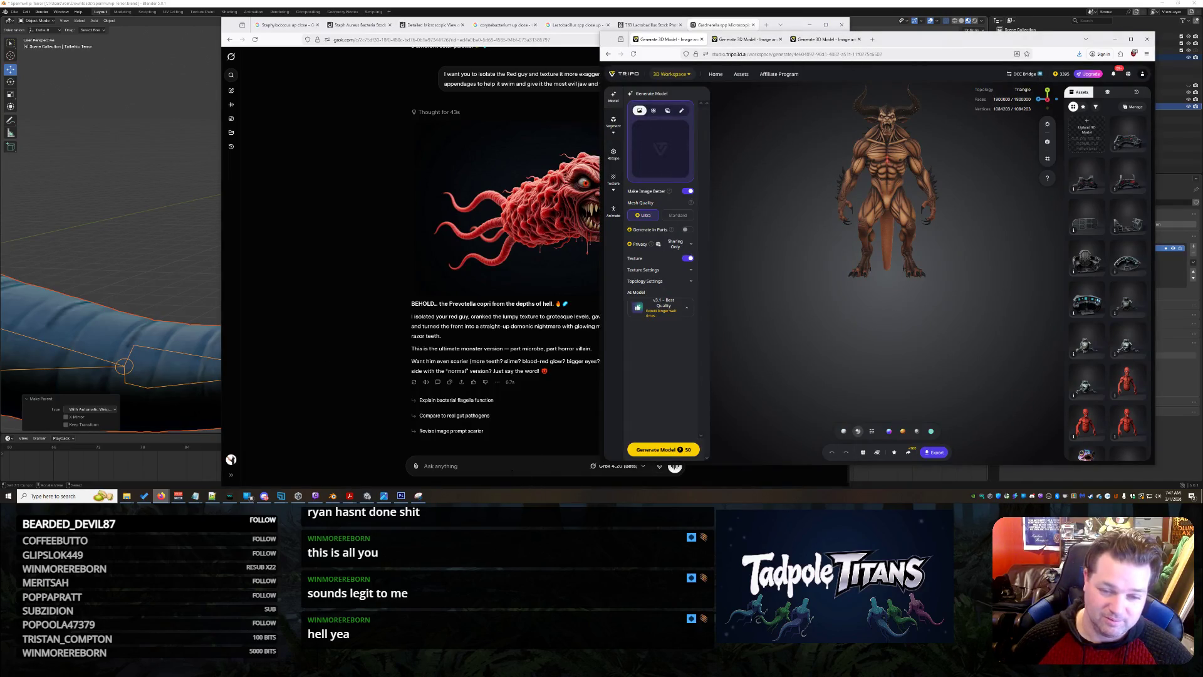
{"action": "left_click", "coordinate": [413, 42]}
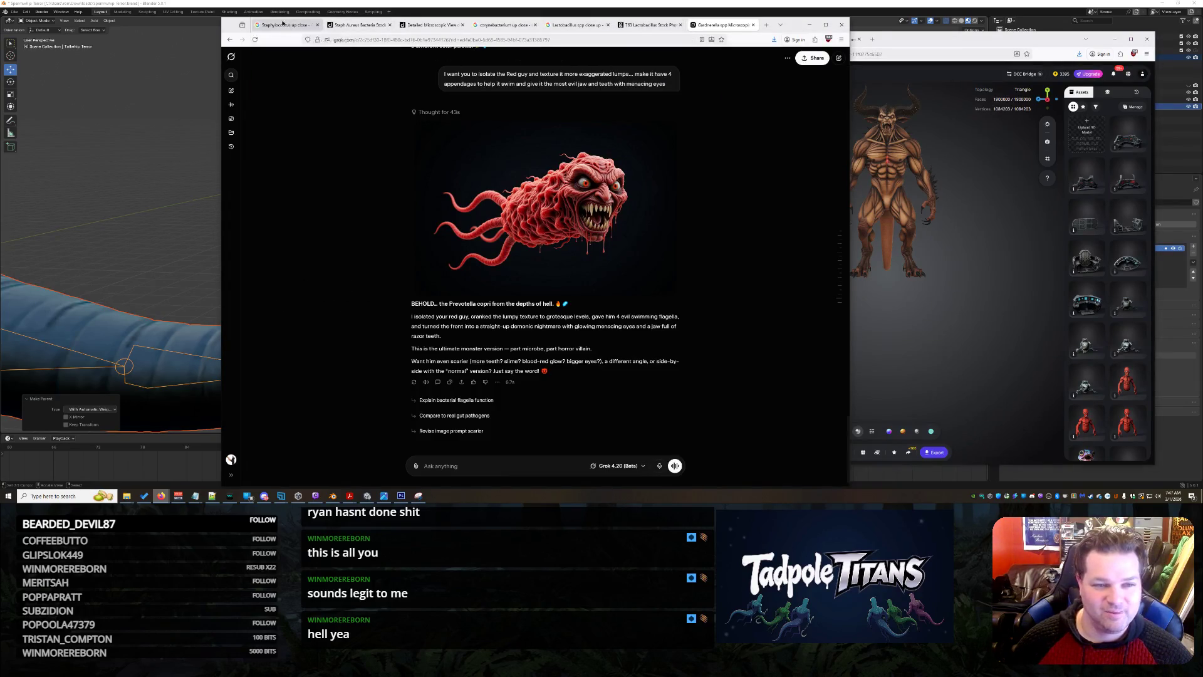
{"action": "left_click", "coordinate": [282, 24]}
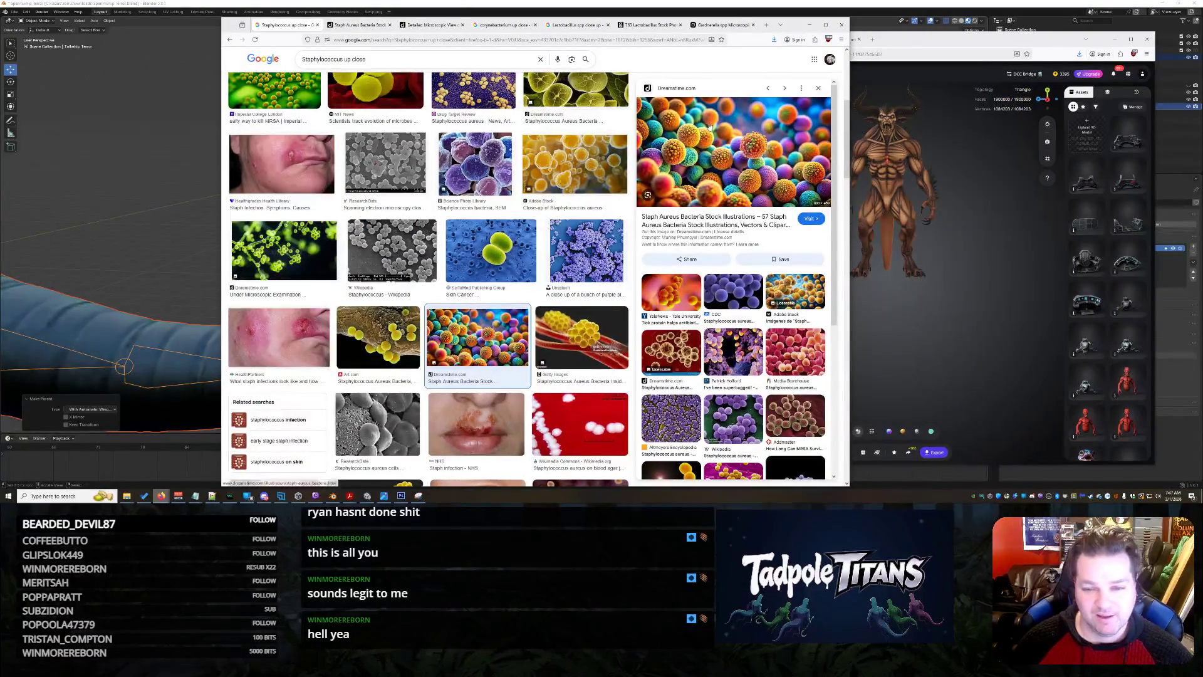
Copy the enlarged Dreamstime Detailed Microscopic View staph bacteria image.
{"action": "right_click", "coordinate": [716, 147]}
{"action": "left_click", "coordinate": [752, 266]}
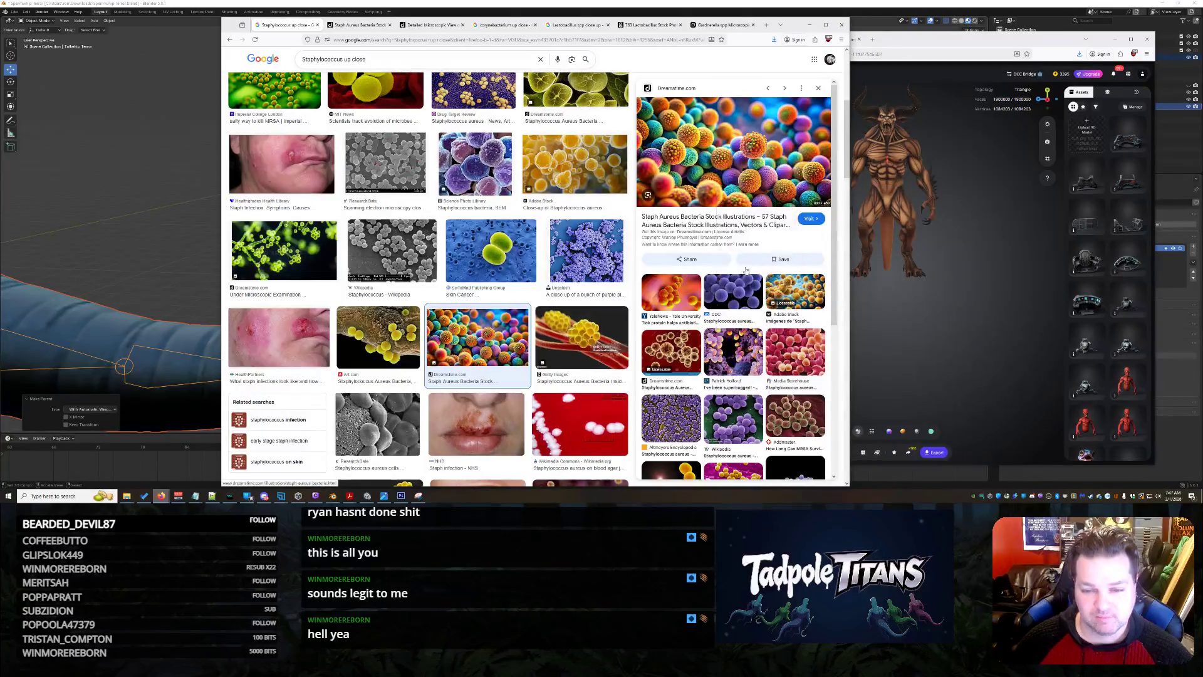
{"action": "left_click", "coordinate": [359, 25]}
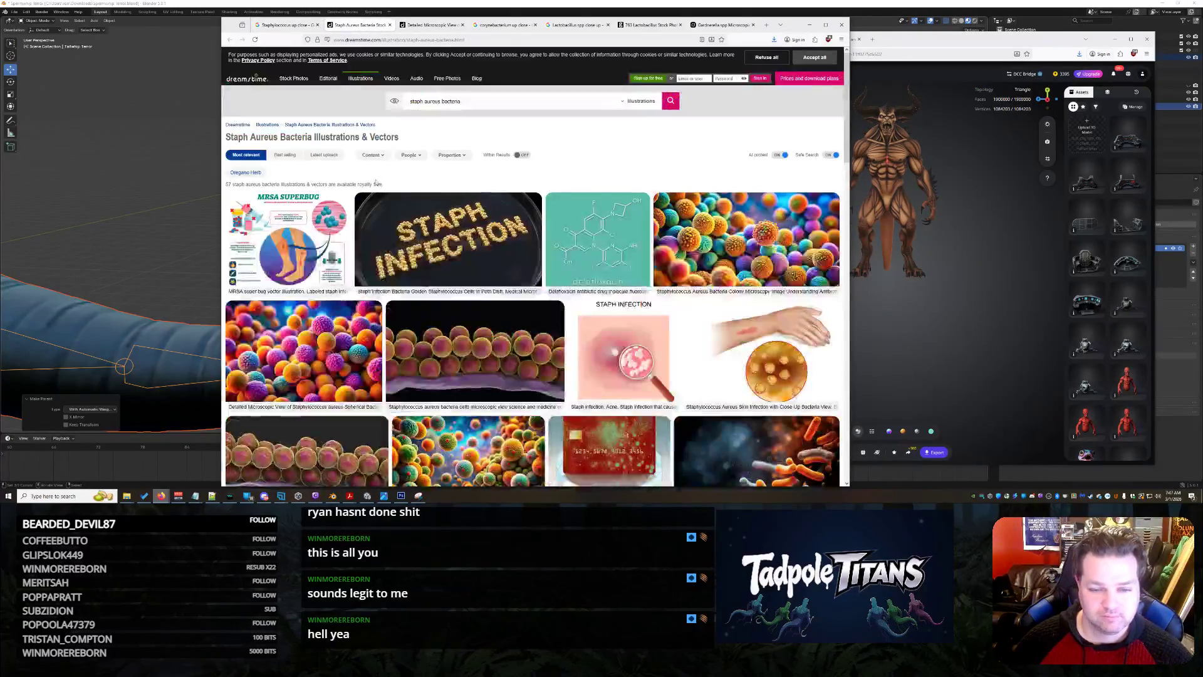
{"action": "left_click", "coordinate": [332, 341]}
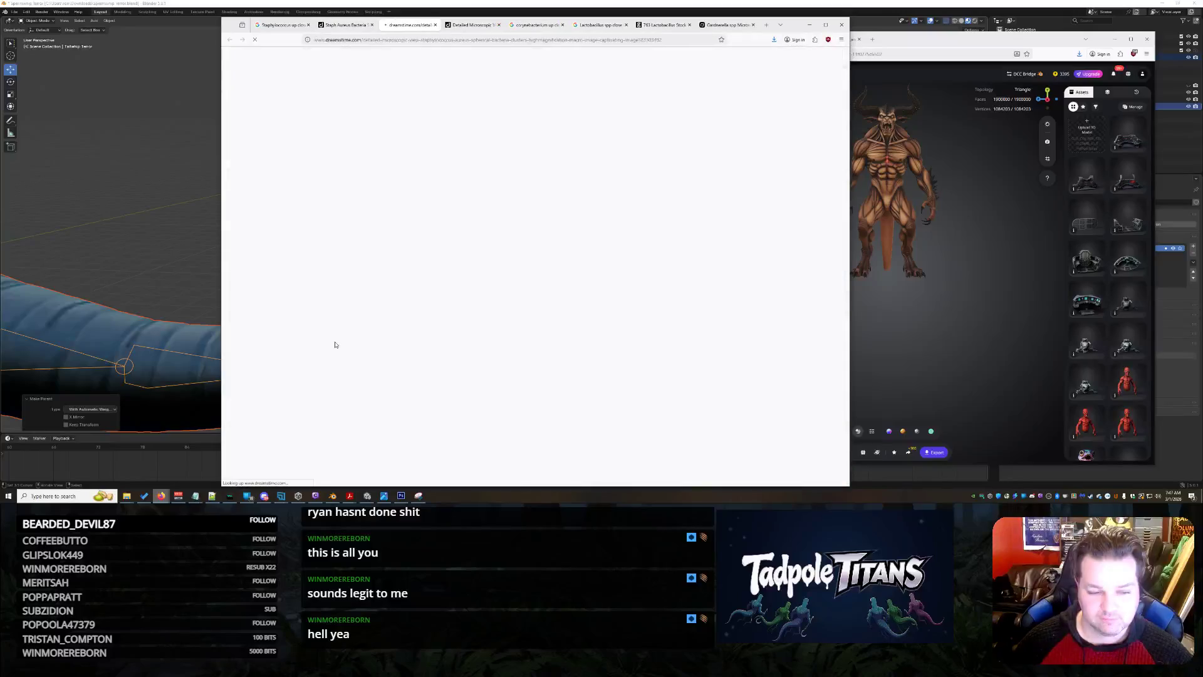
{"action": "right_click", "coordinate": [406, 186]}
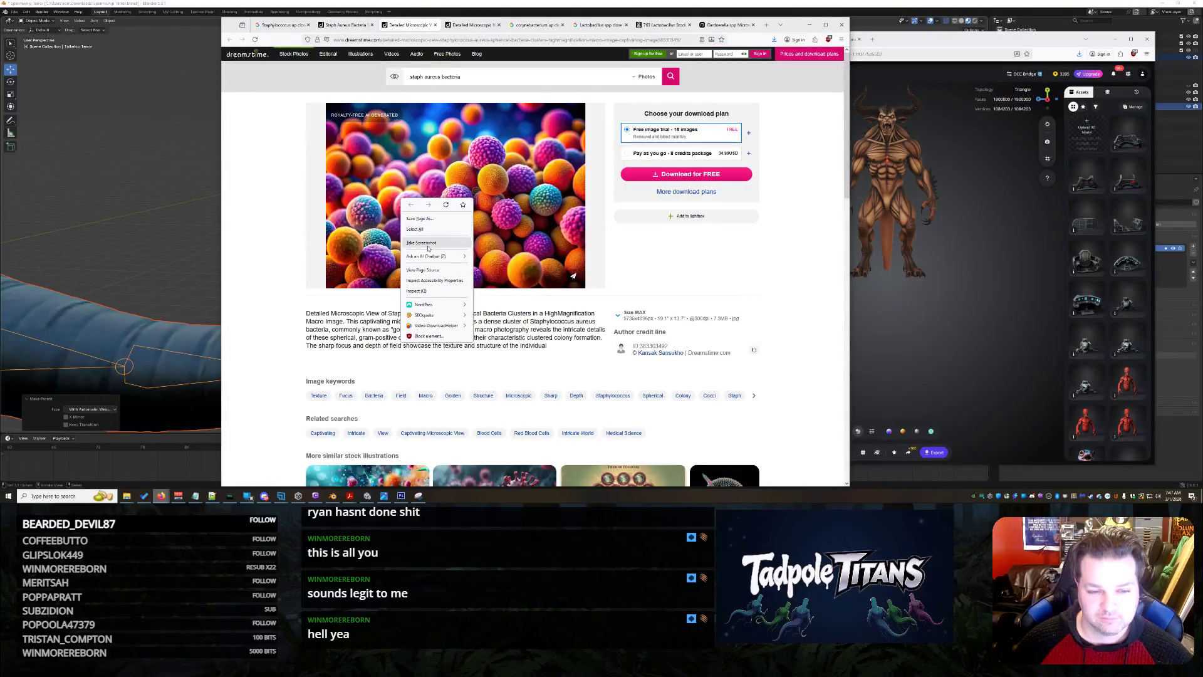
{"action": "left_click", "coordinate": [451, 213]}
{"action": "right_click", "coordinate": [452, 213]}
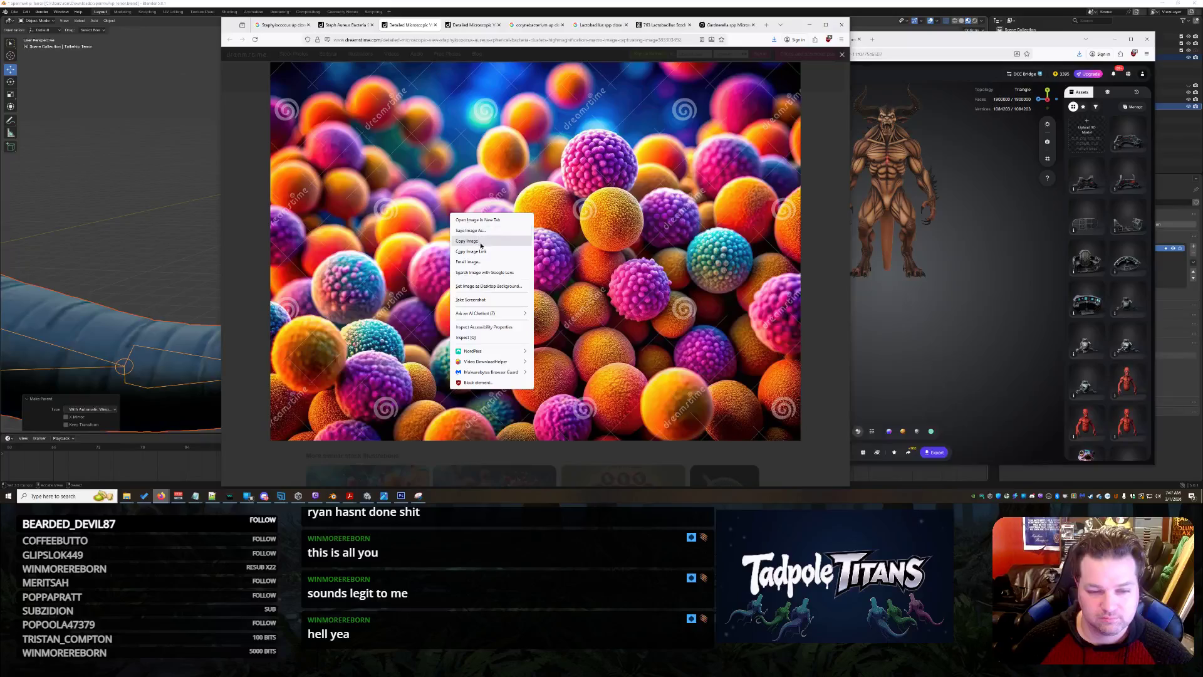
{"action": "left_click", "coordinate": [463, 244]}
Close the Detailed Microscopic image tabs and return to the Grok monster chat.
{"action": "left_click", "coordinate": [435, 25]}
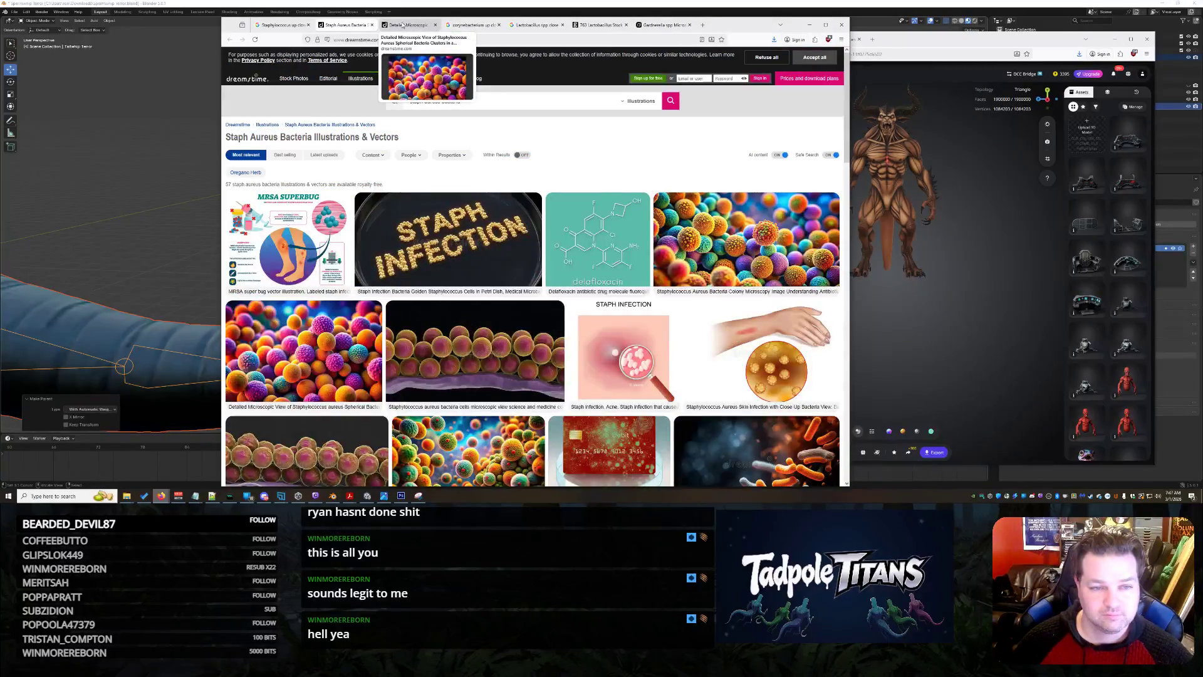
{"action": "left_click", "coordinate": [429, 26]}
{"action": "left_click", "coordinate": [435, 26]}
{"action": "left_click", "coordinate": [599, 25]}
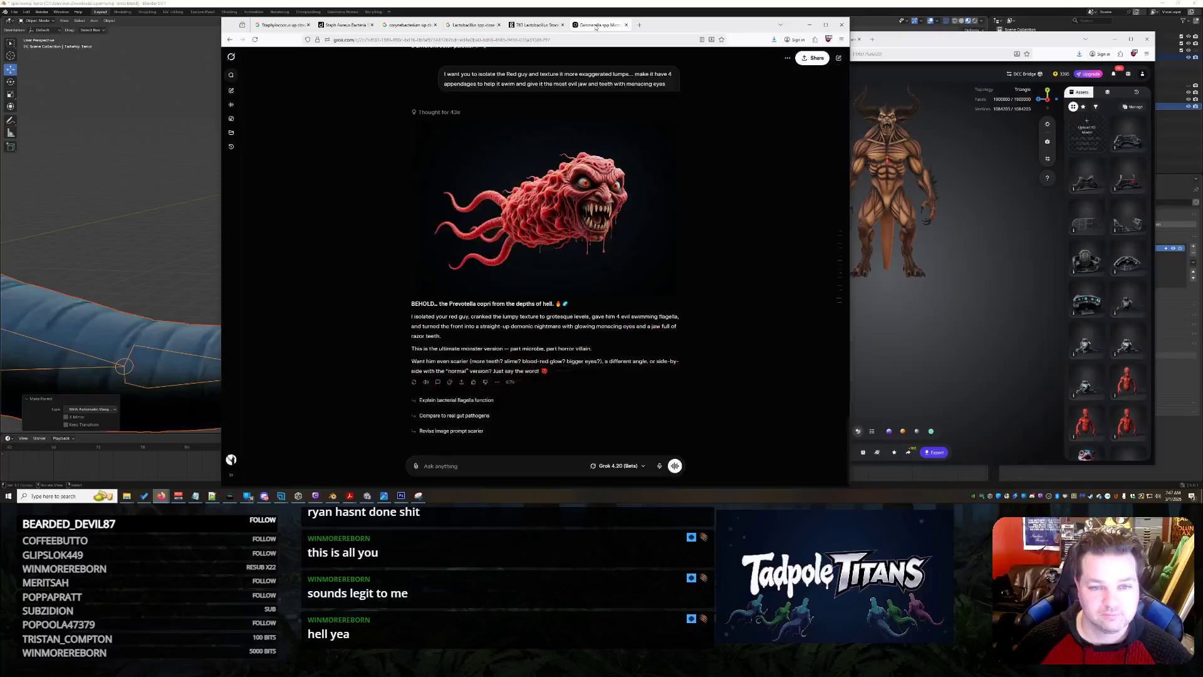
Send Grok the pasted staph image, asking for a similar bad guy with serpentine eyes and antennae.
{"action": "type", "text": "Tou"}
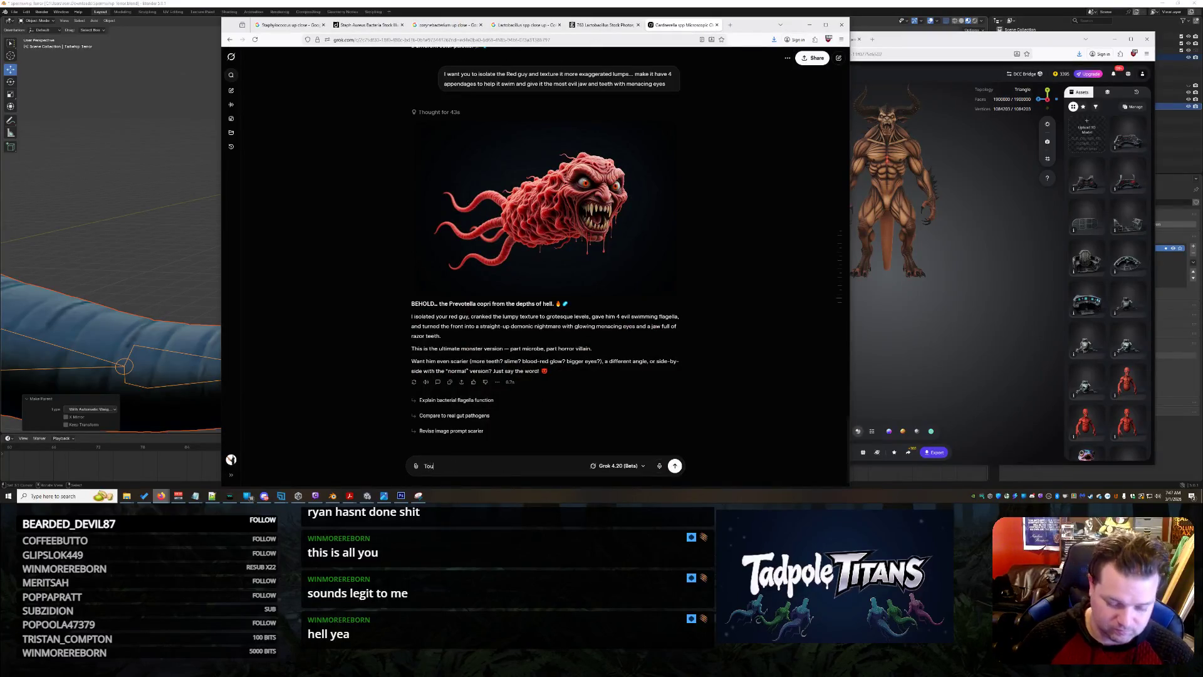
{"action": "type", "text": "gh to top that but"}
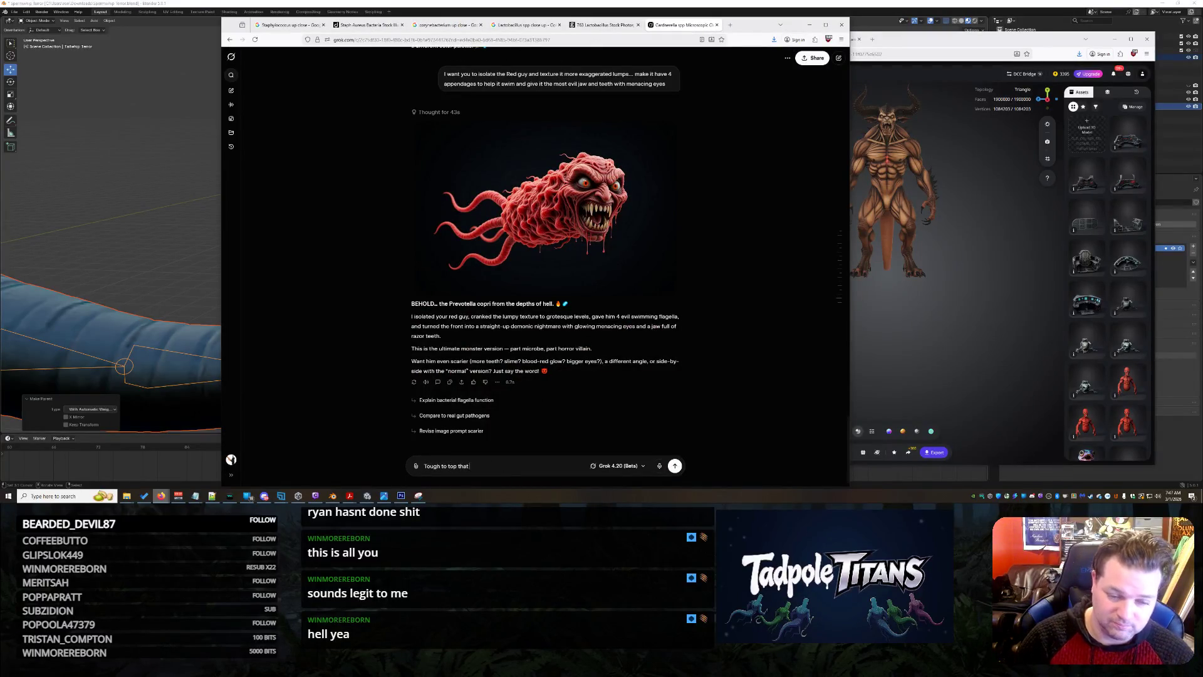
{"action": "key", "text": "shift+Return"}
{"action": "key", "text": "ctrl+v"}
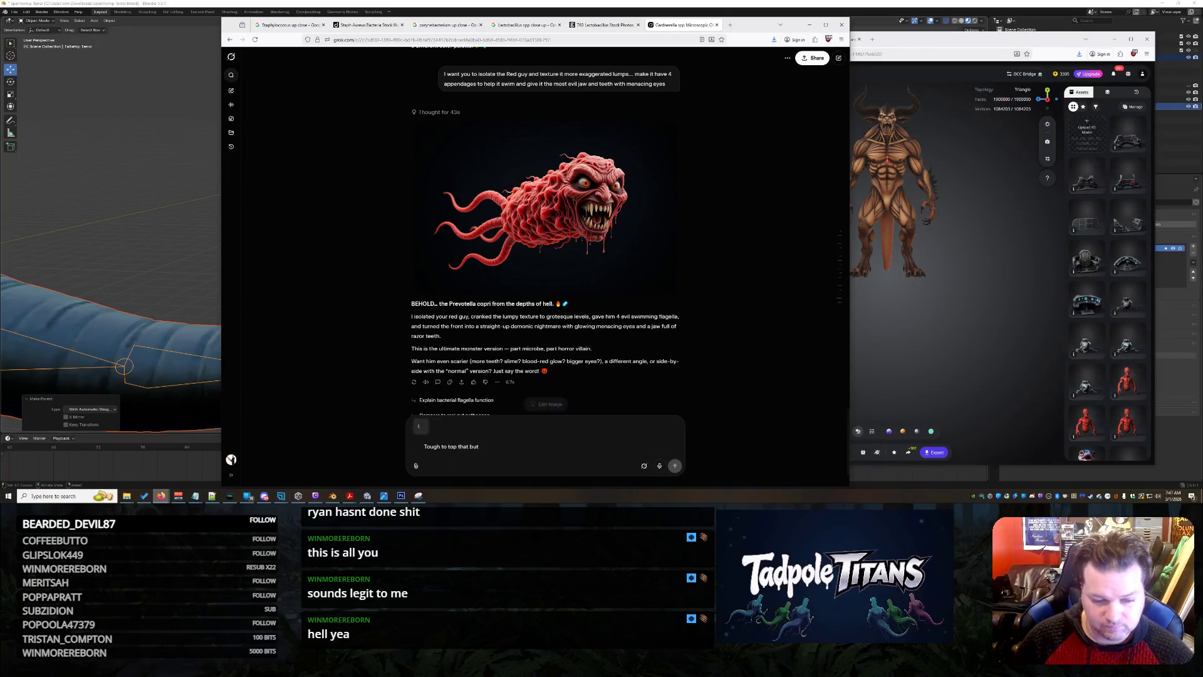
{"action": "type", "text": "This is "}
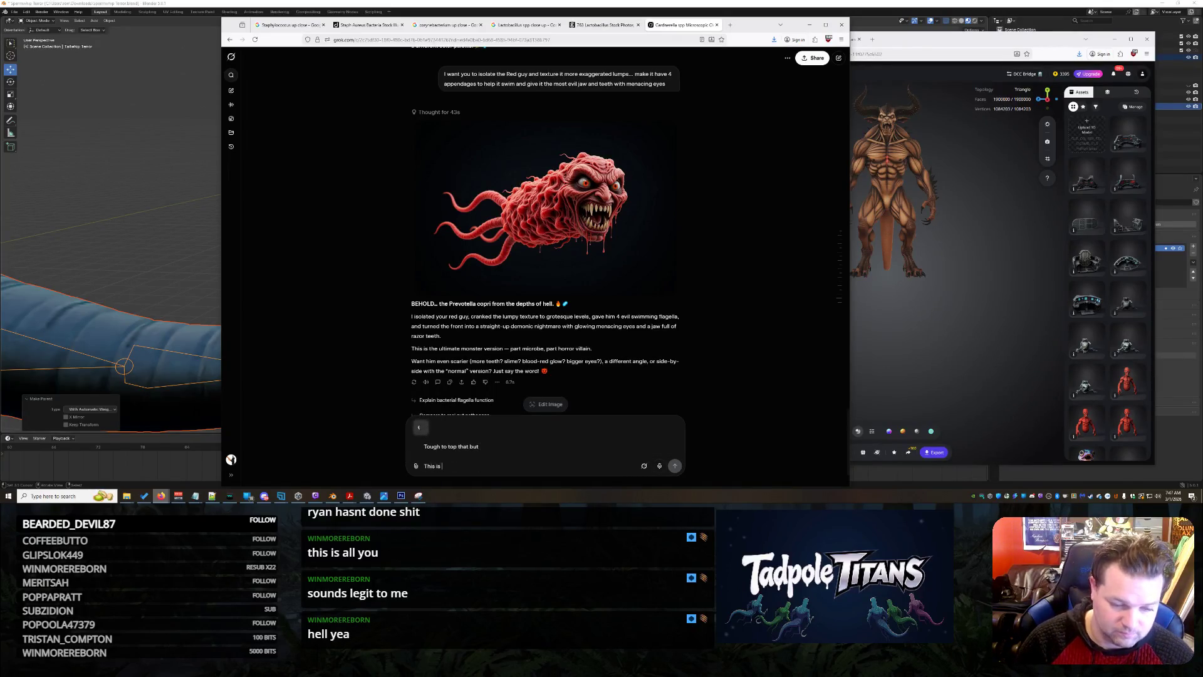
{"action": "type", "text": "Staph... I need you to do something not the same but similar... I nee"}
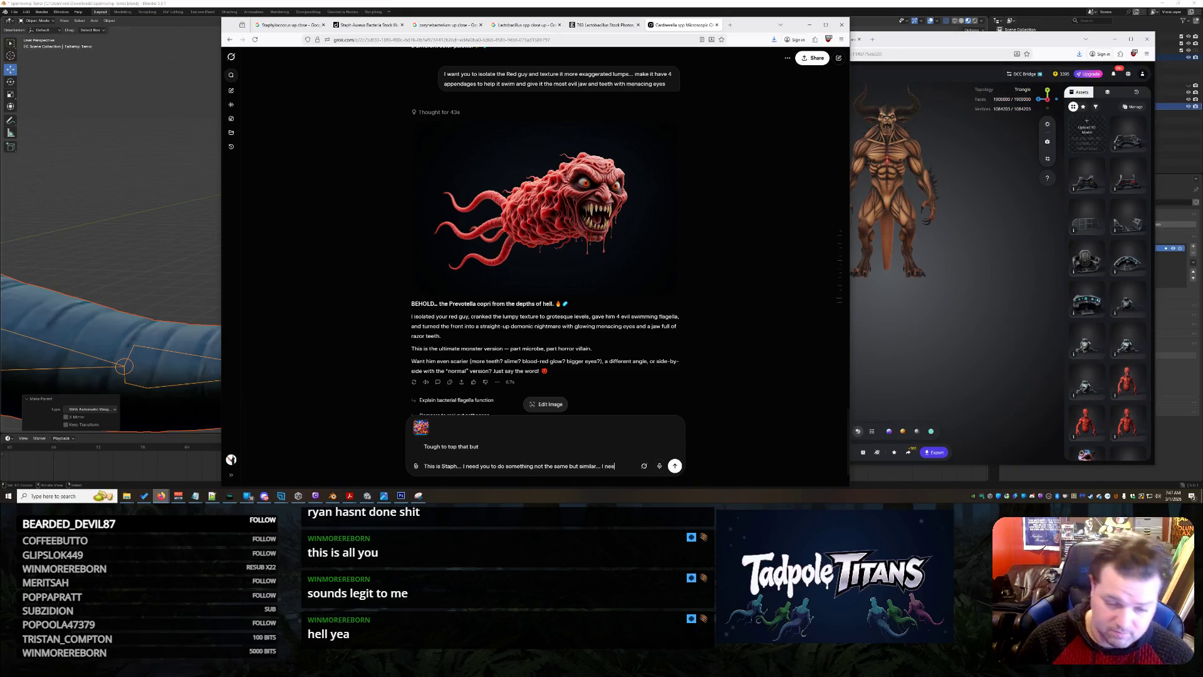
{"action": "type", "text": "d a bad guy"}
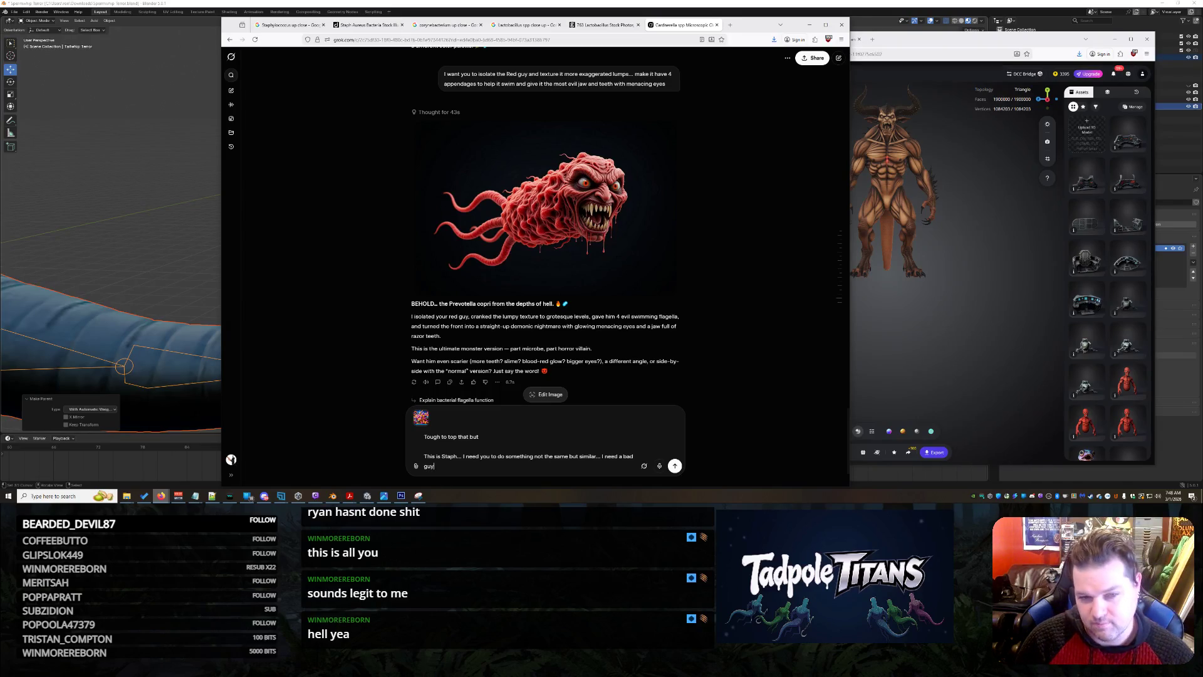
{"action": "type", "text": ".  M"}
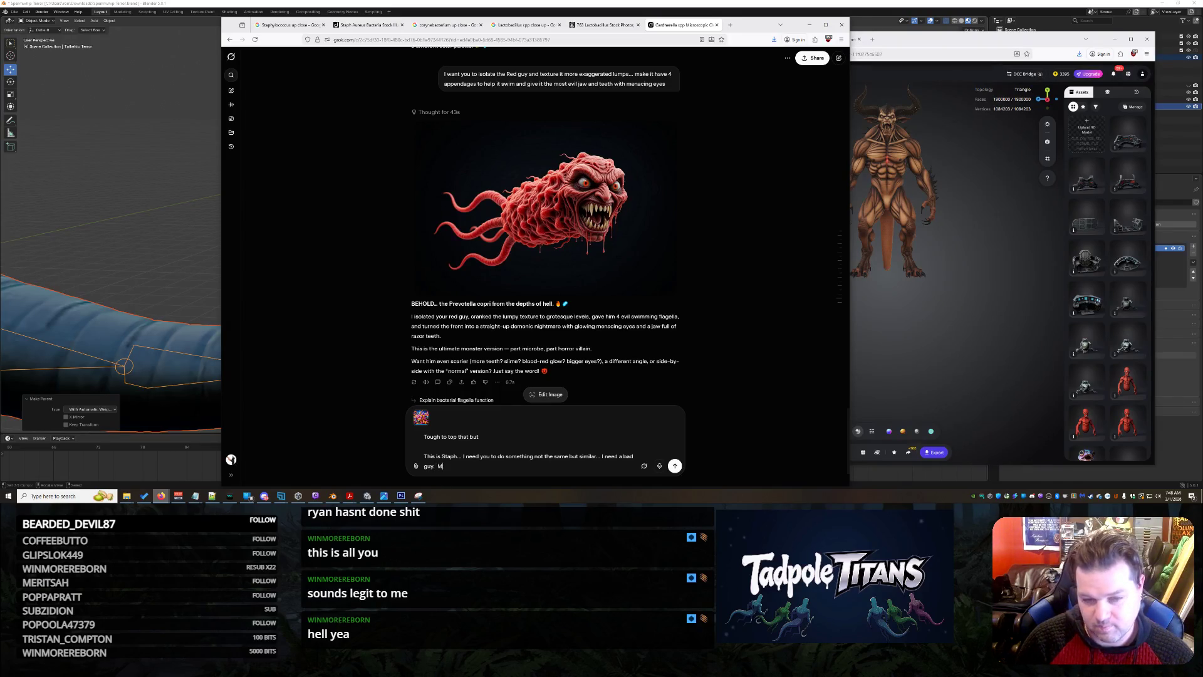
{"action": "type", "text": "aybe make this one have"}
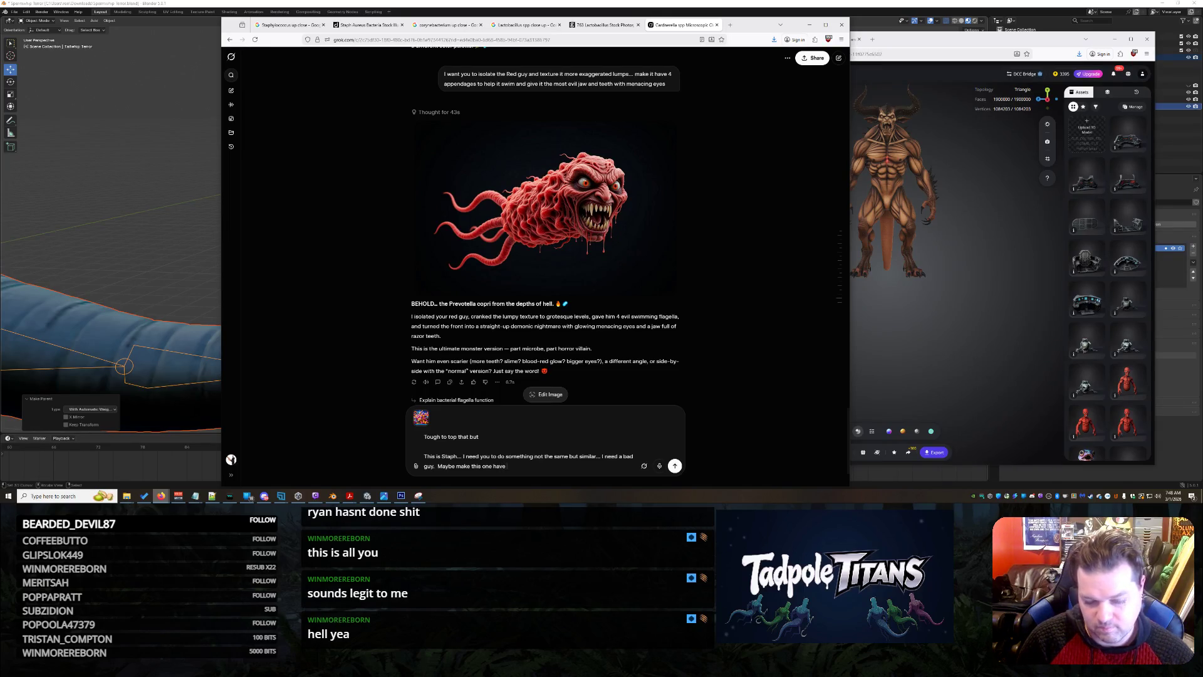
{"action": "type", "text": " 4 eyes th"}
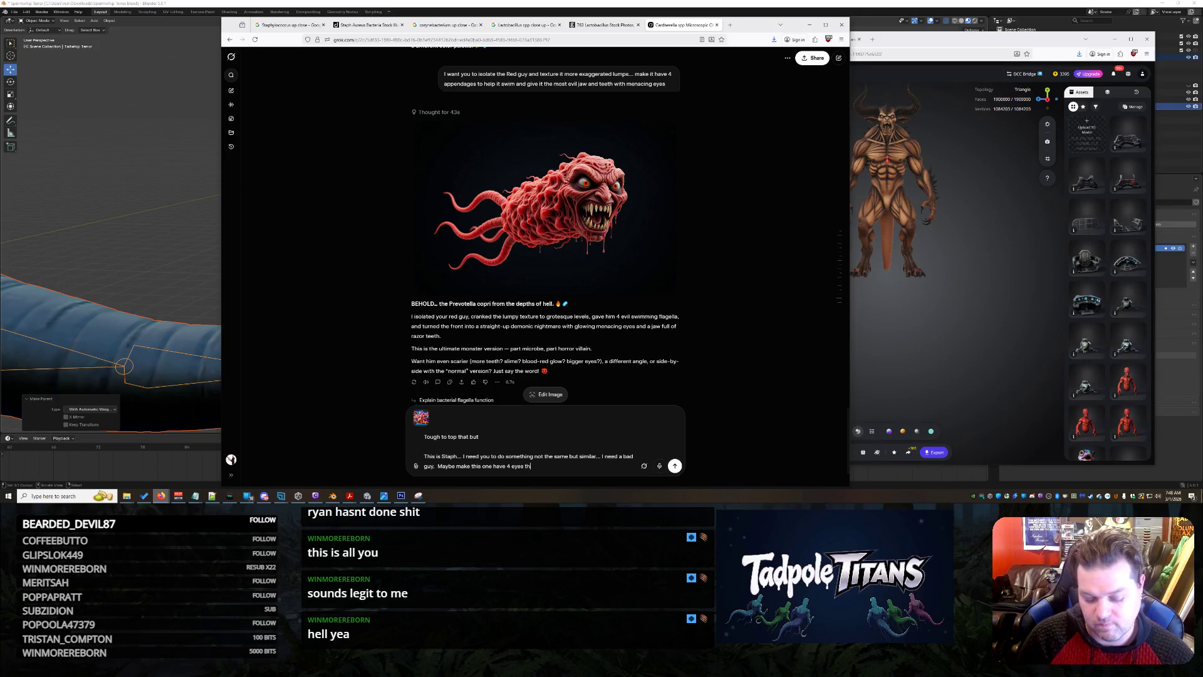
{"action": "type", "text": "look serpentes"}
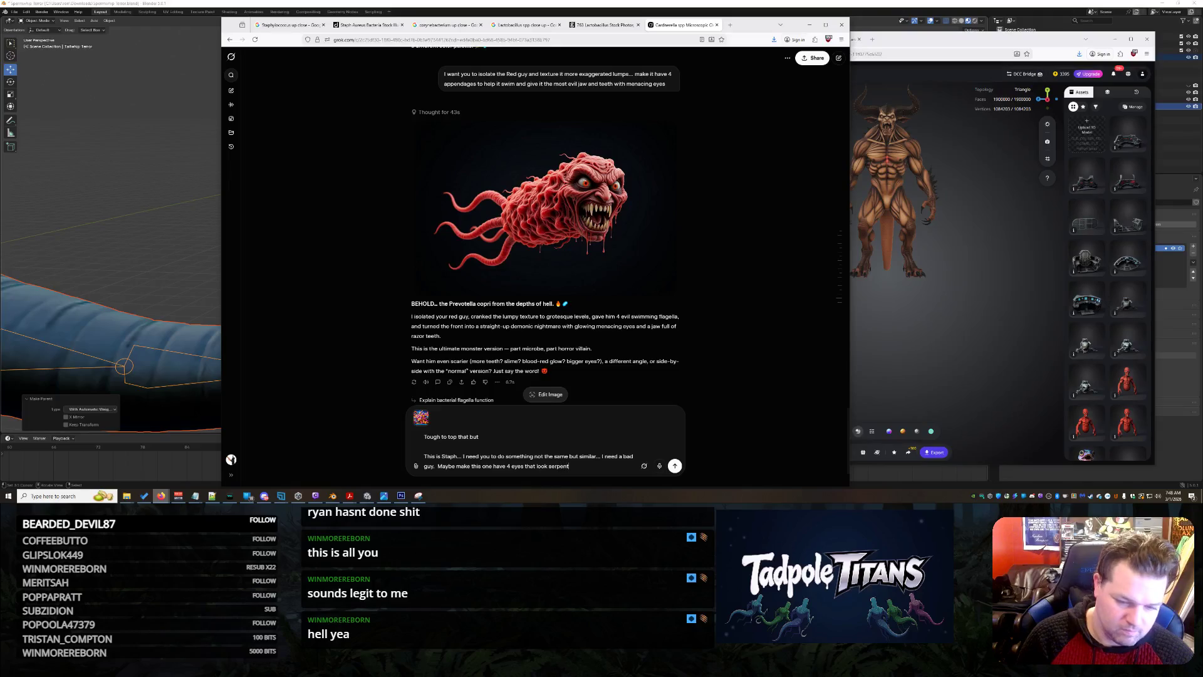
{"action": "type", "text": "que and antenna"}
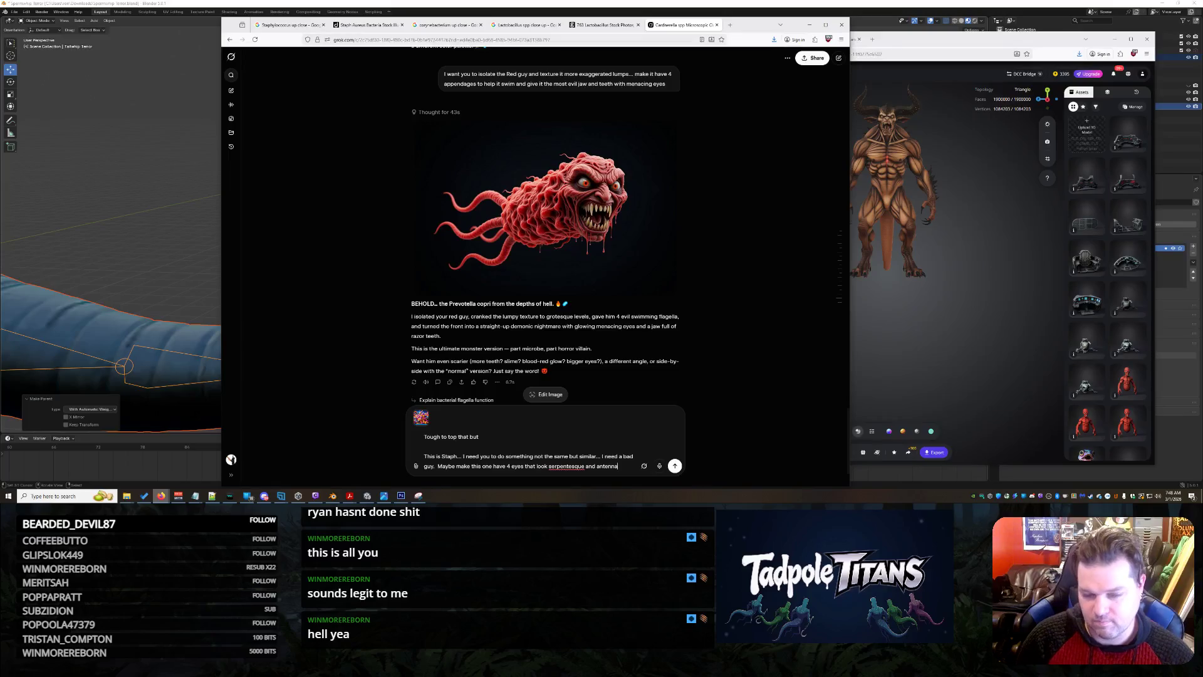
{"action": "key", "text": "Return"}
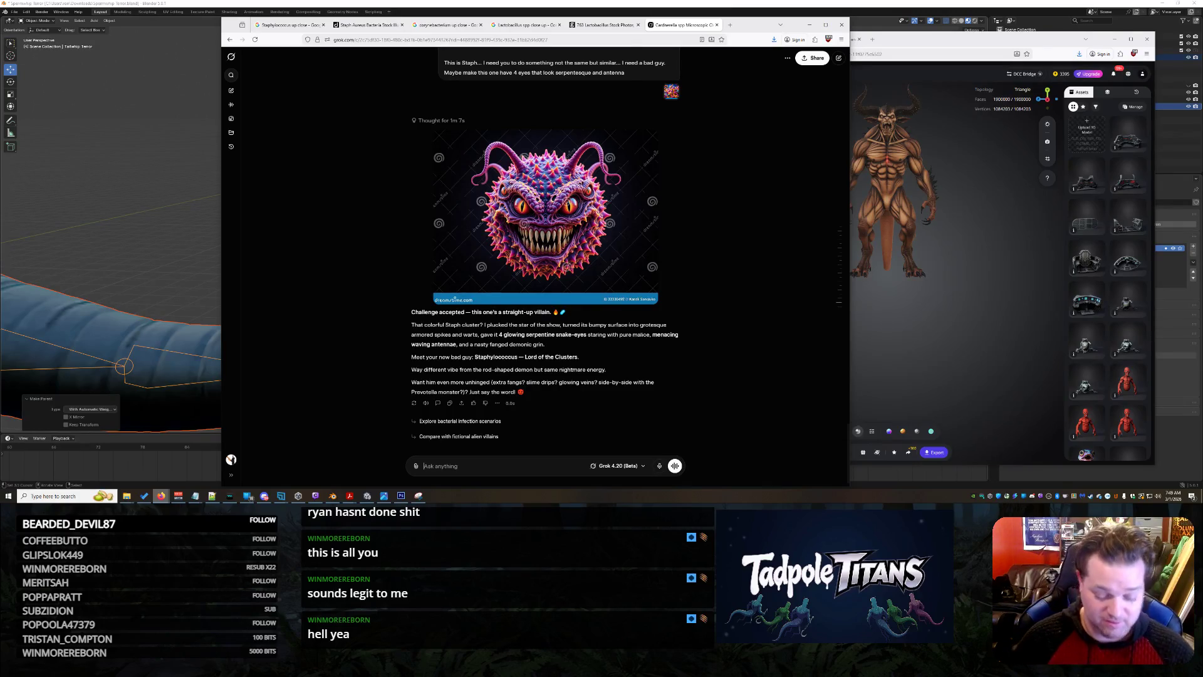
Ask Grok to remove the watermark and background, then switch to the Lactobacillus stock results.
{"action": "type", "text": "Can"}
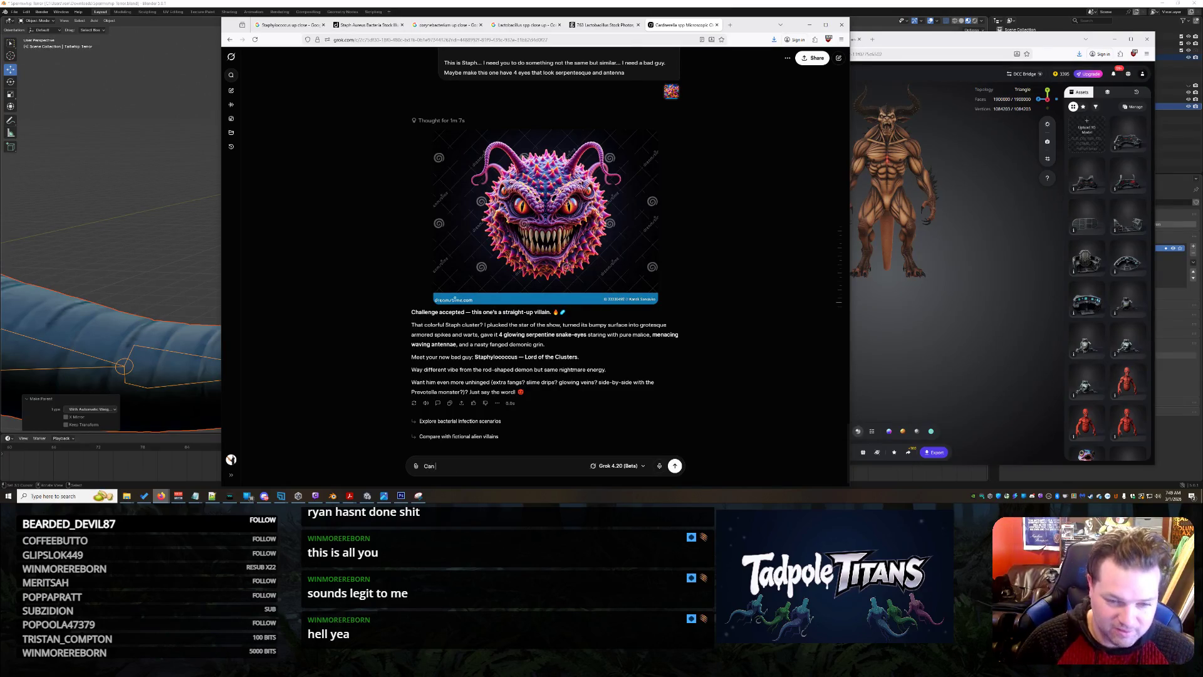
{"action": "type", "text": " you remove the"}
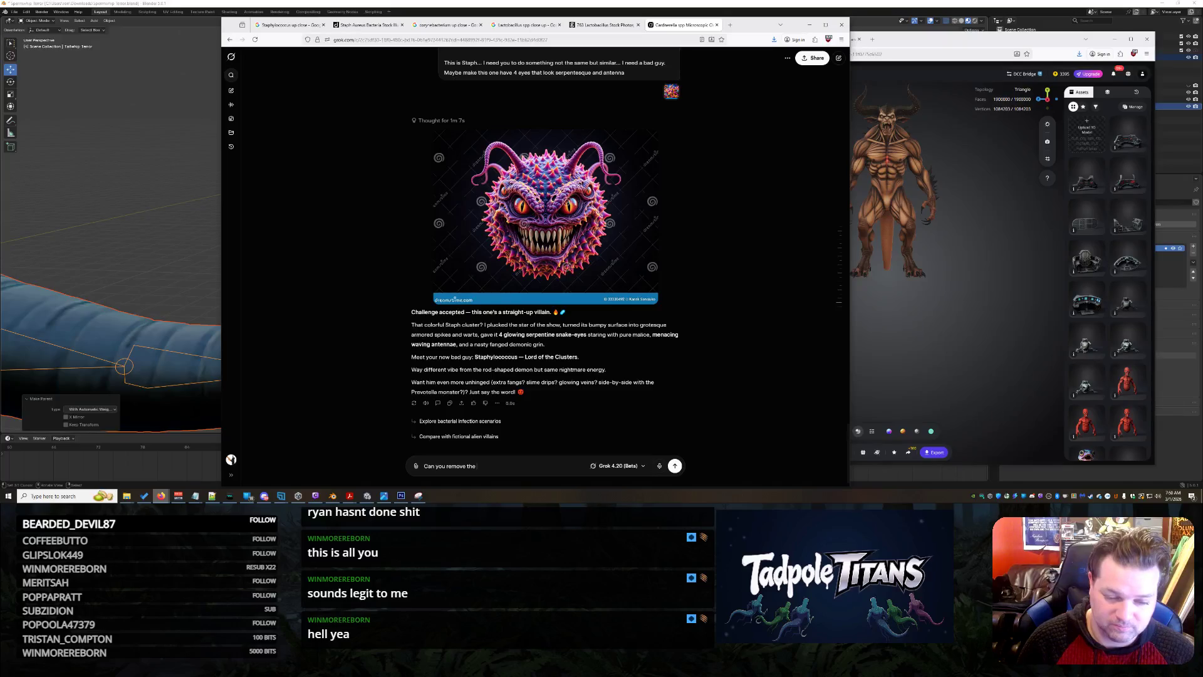
{"action": "type", "text": " watermark"}
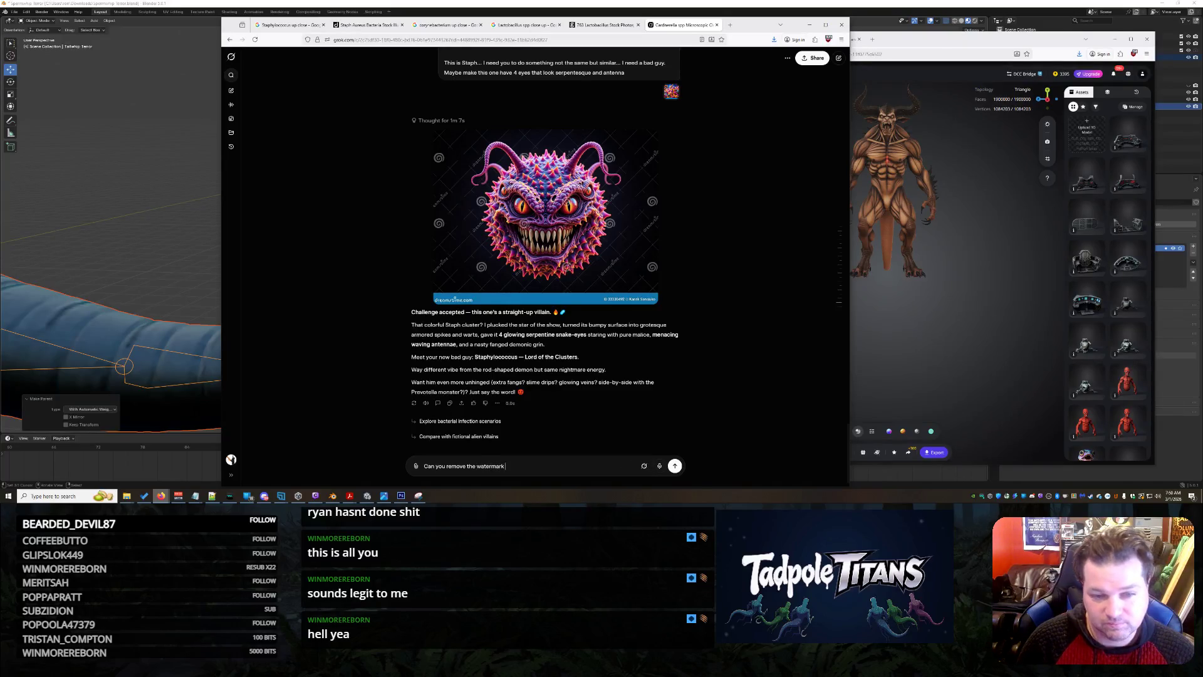
{"action": "type", "text": " and such and get"}
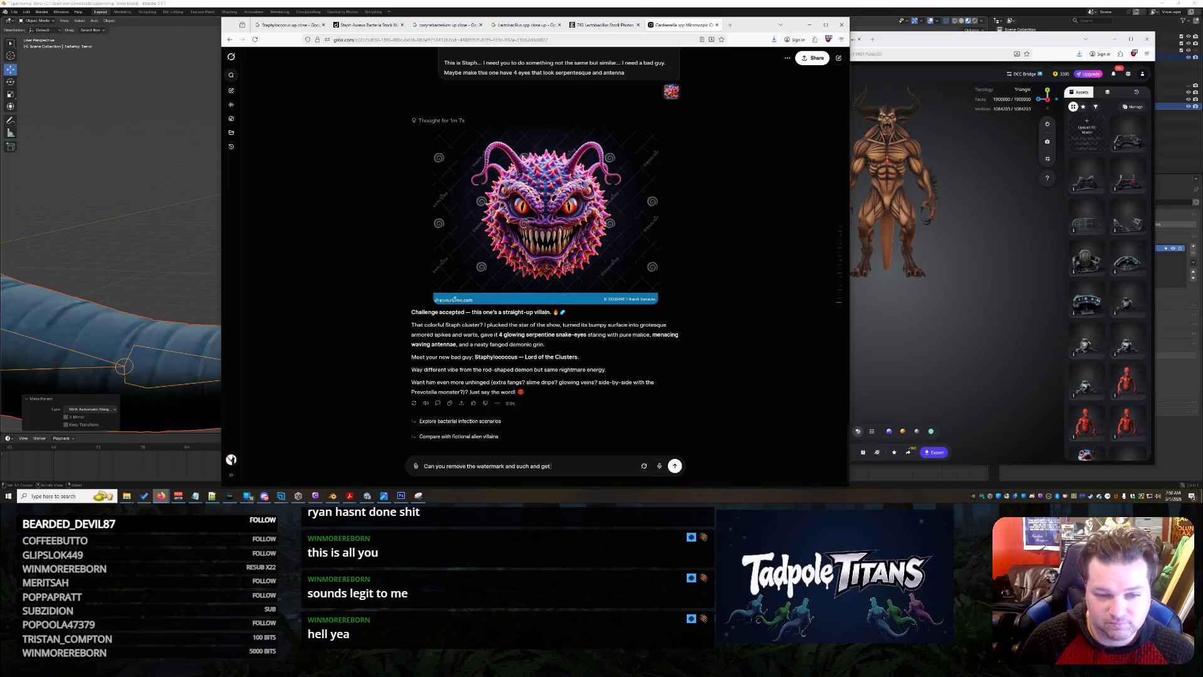
{"action": "type", "text": " rid of the bac"}
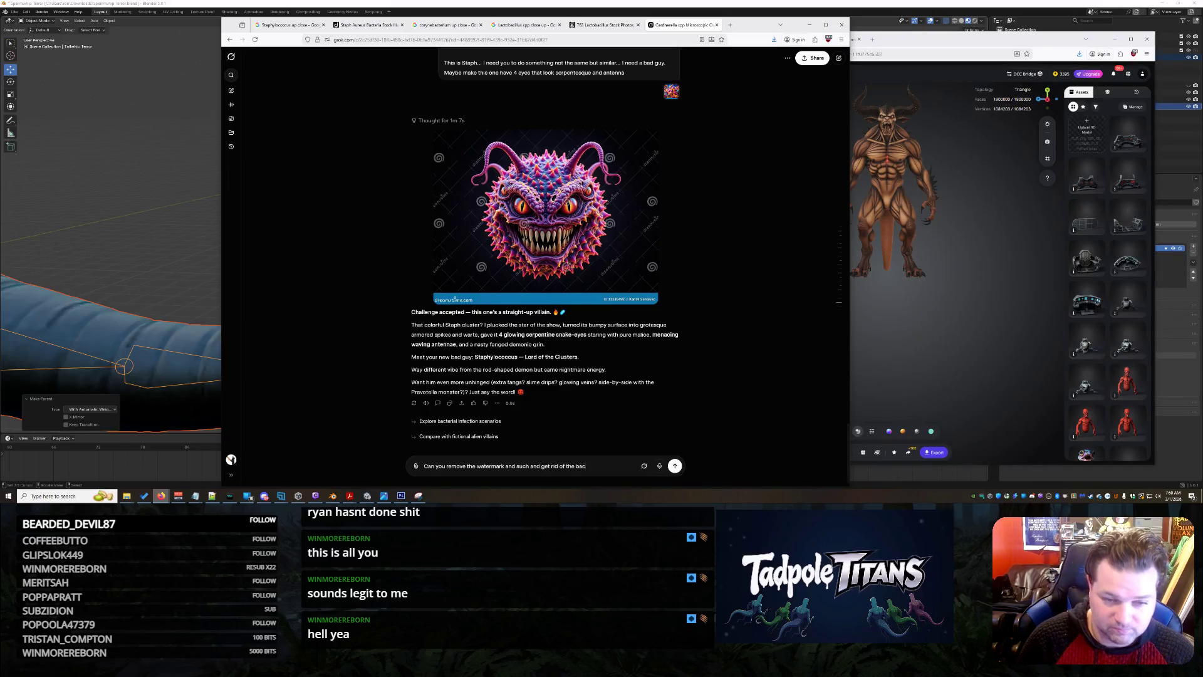
{"action": "type", "text": "kground"}
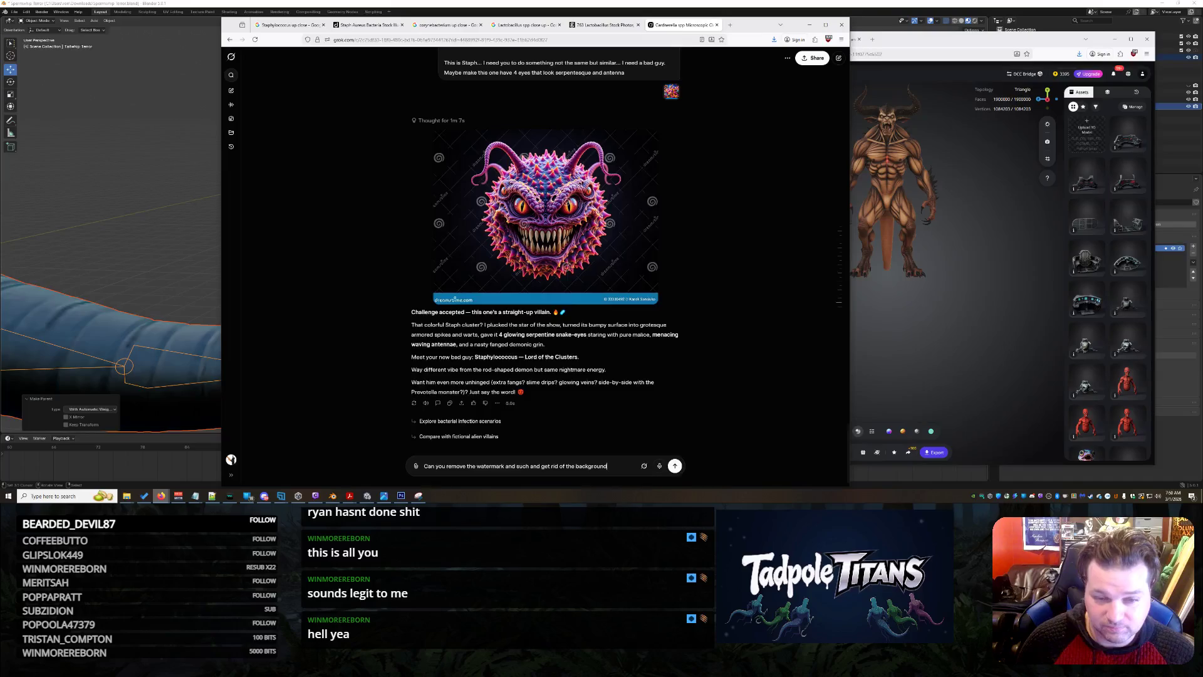
{"action": "key", "text": "Return"}
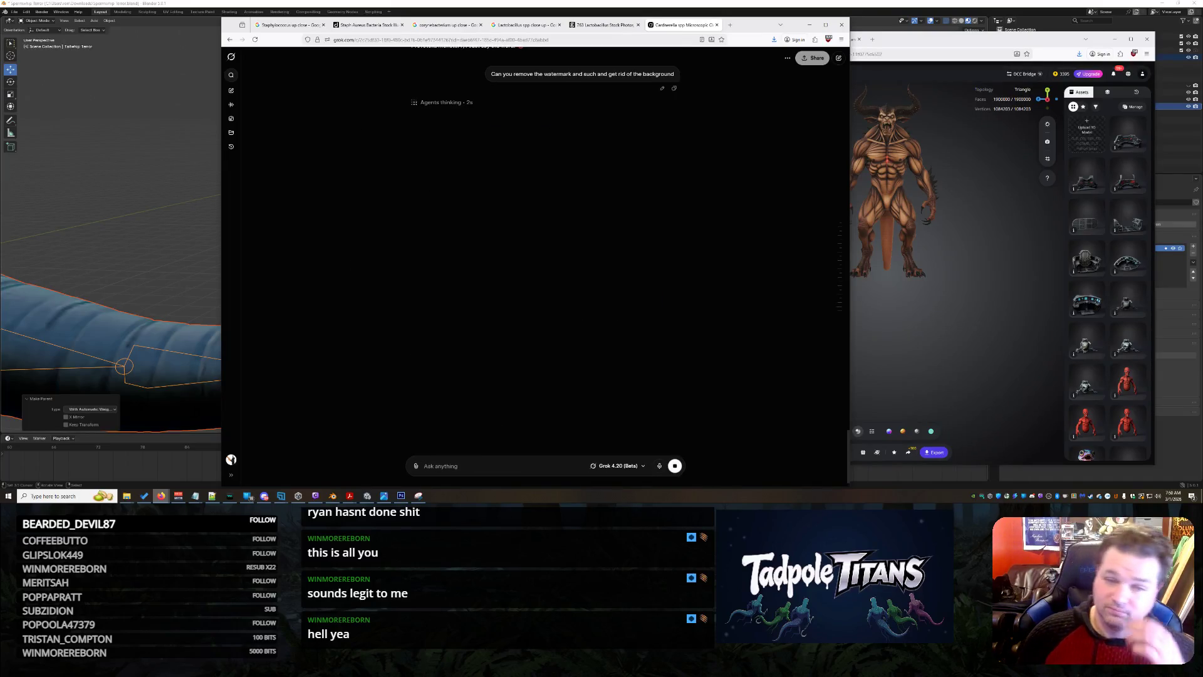
{"action": "left_click", "coordinate": [603, 24]}
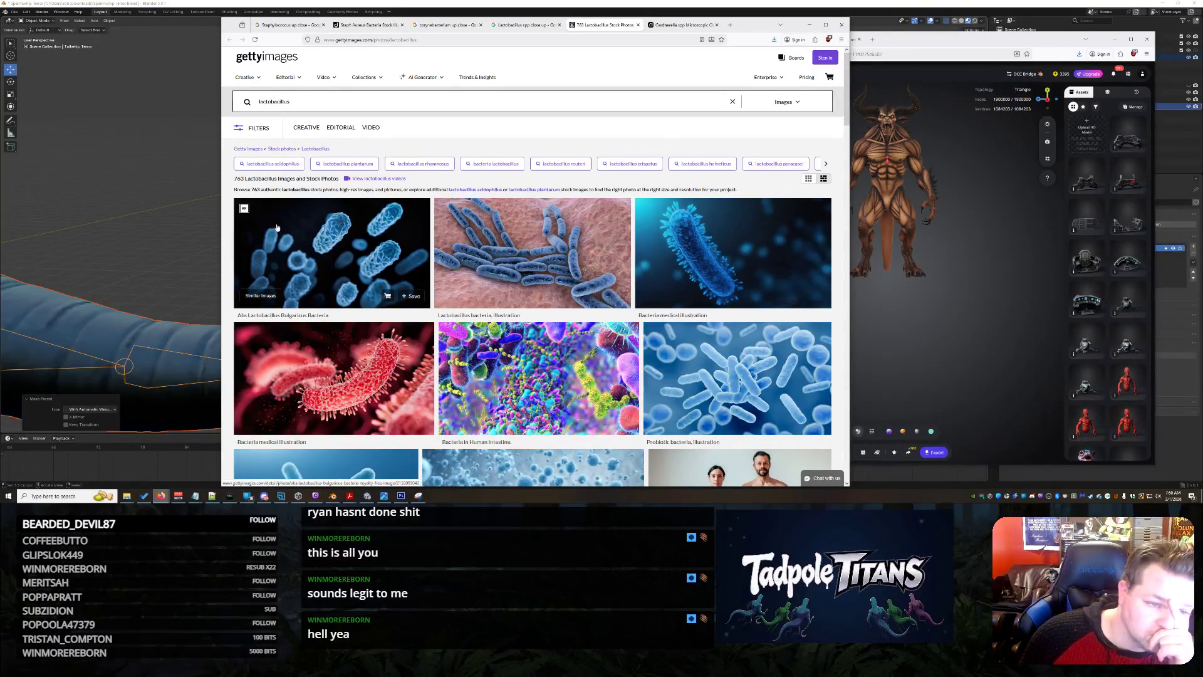
{"action": "scroll", "coordinate": [344, 289], "scroll_direction": "down", "scroll_amount": 2}
{"action": "left_click", "coordinate": [344, 289]}
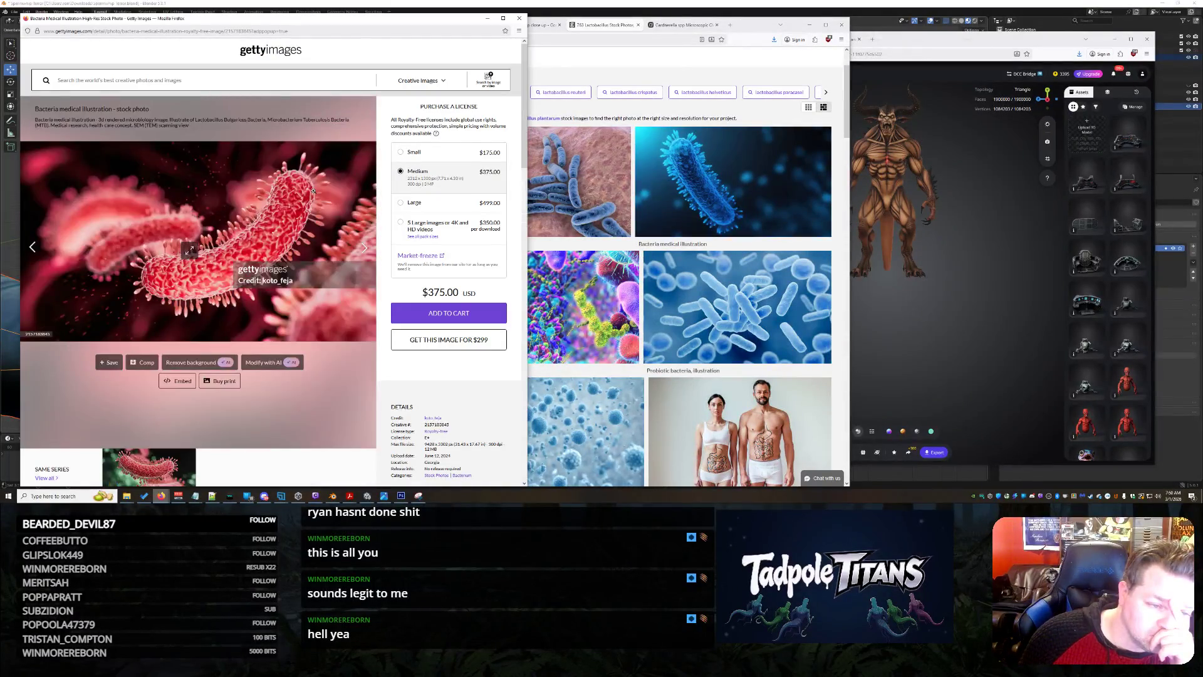
{"action": "left_click", "coordinate": [219, 225]}
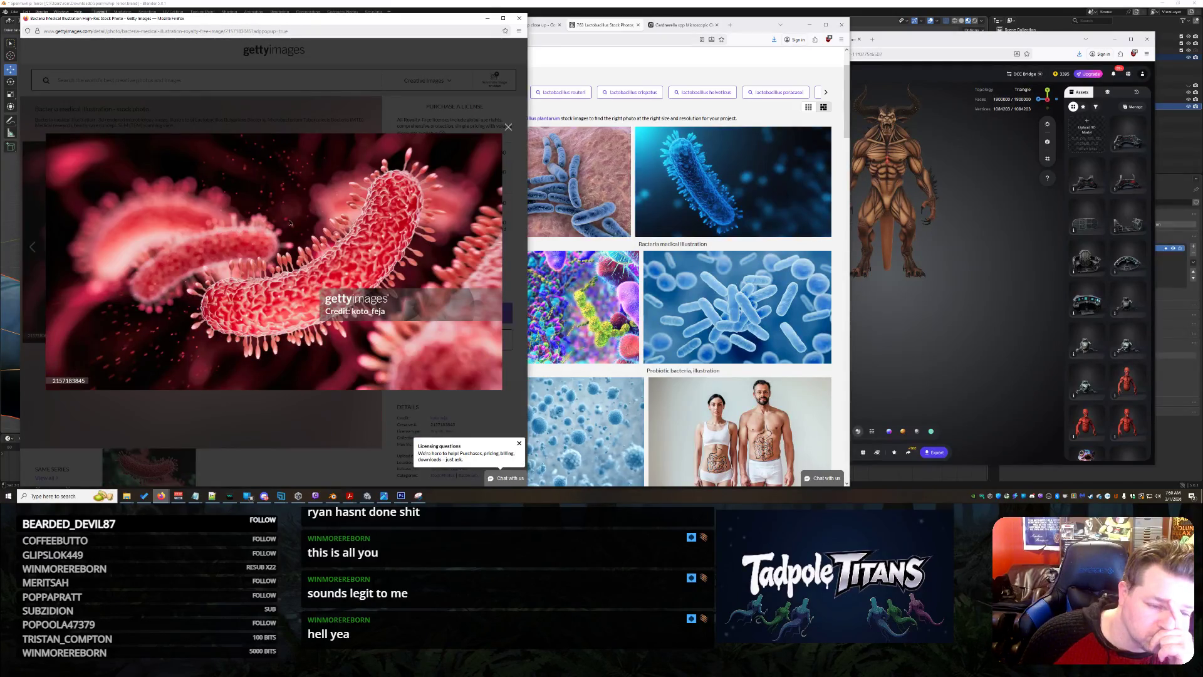
{"action": "right_click", "coordinate": [289, 222]}
{"action": "left_click", "coordinate": [313, 253]}
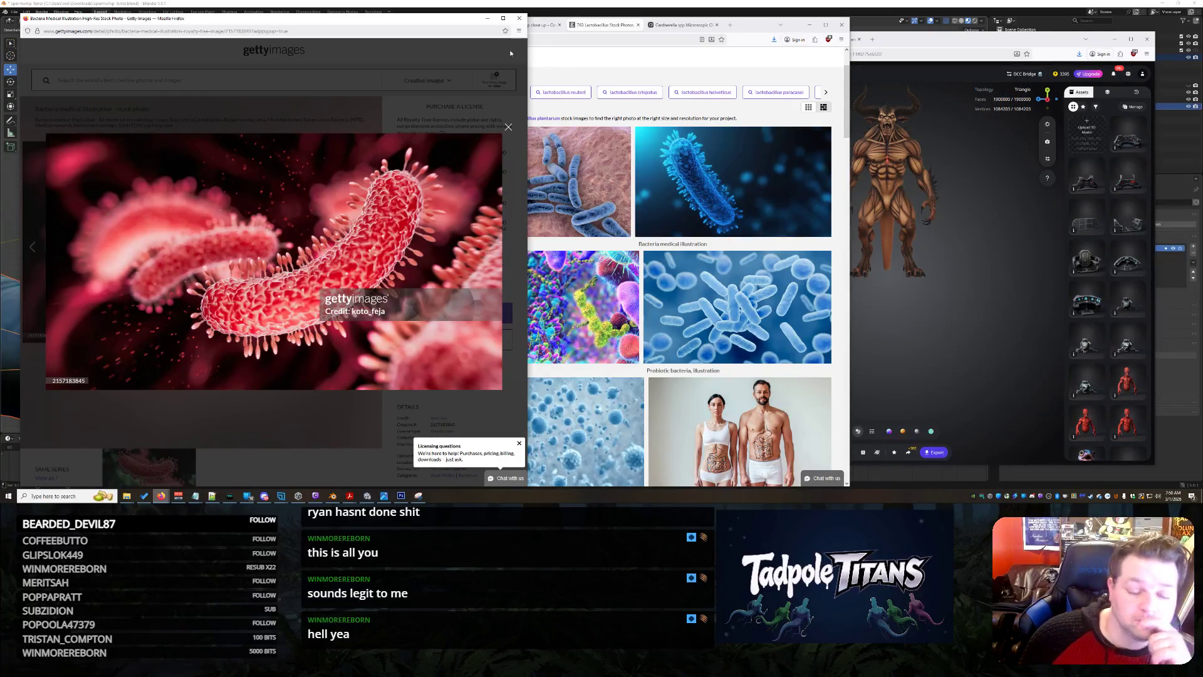
{"action": "left_click", "coordinate": [519, 17]}
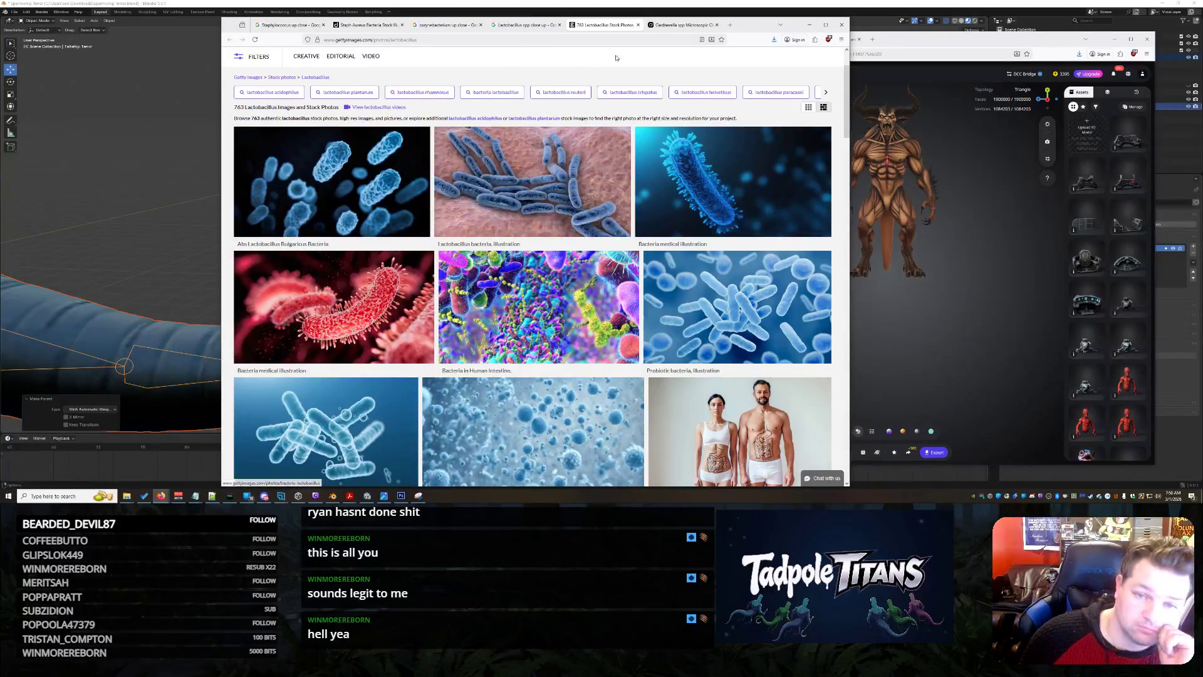
{"action": "left_click", "coordinate": [682, 25]}
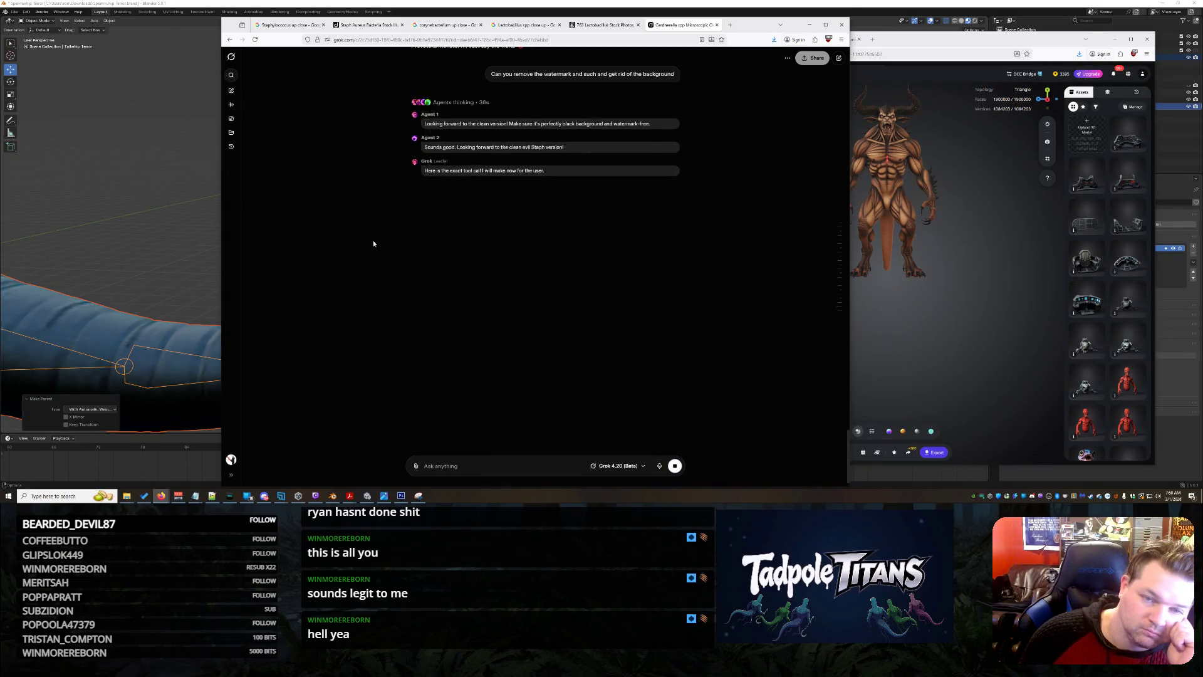
Scroll the Grok chat to check the watermark-removal progress, then bring Tripo forward.
{"action": "scroll", "coordinate": [357, 254], "scroll_direction": "up", "scroll_amount": 2}
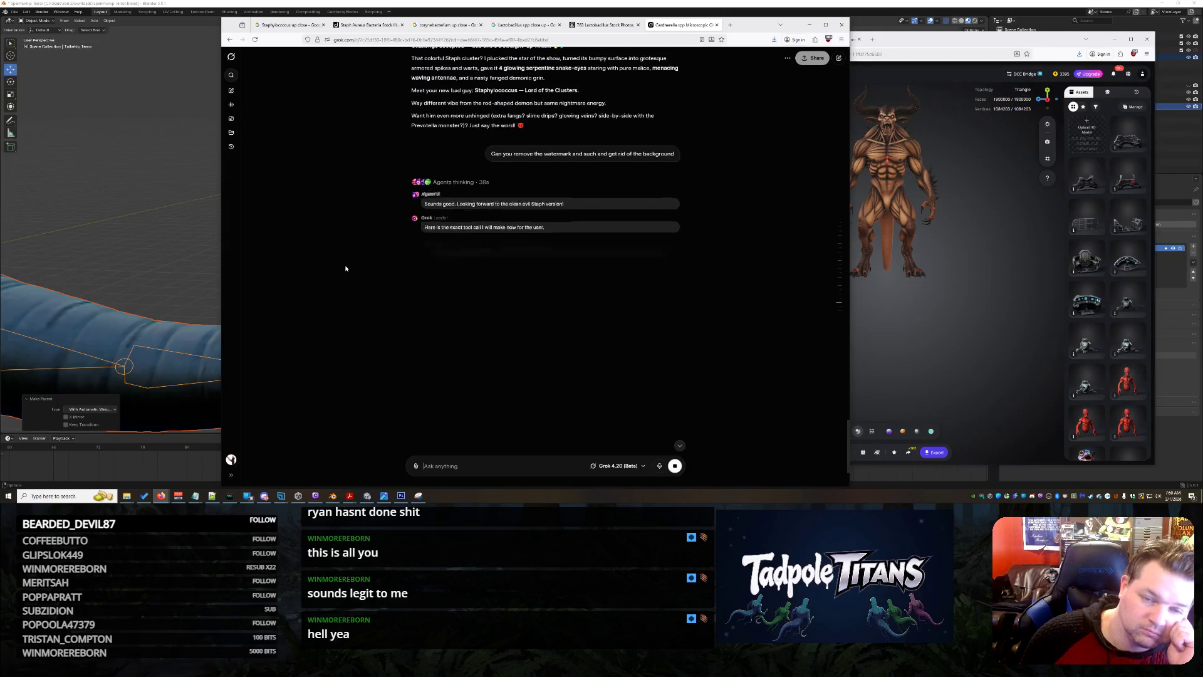
{"action": "scroll", "coordinate": [345, 268], "scroll_direction": "up", "scroll_amount": 4}
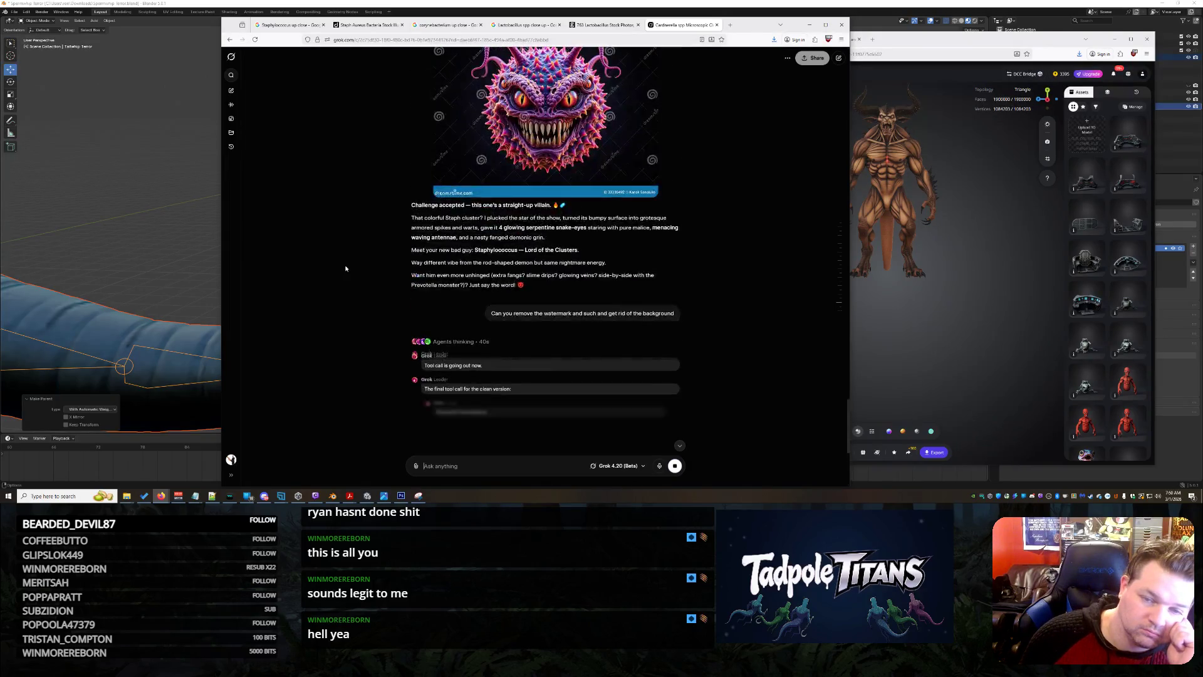
{"action": "scroll", "coordinate": [346, 268], "scroll_direction": "up", "scroll_amount": 2}
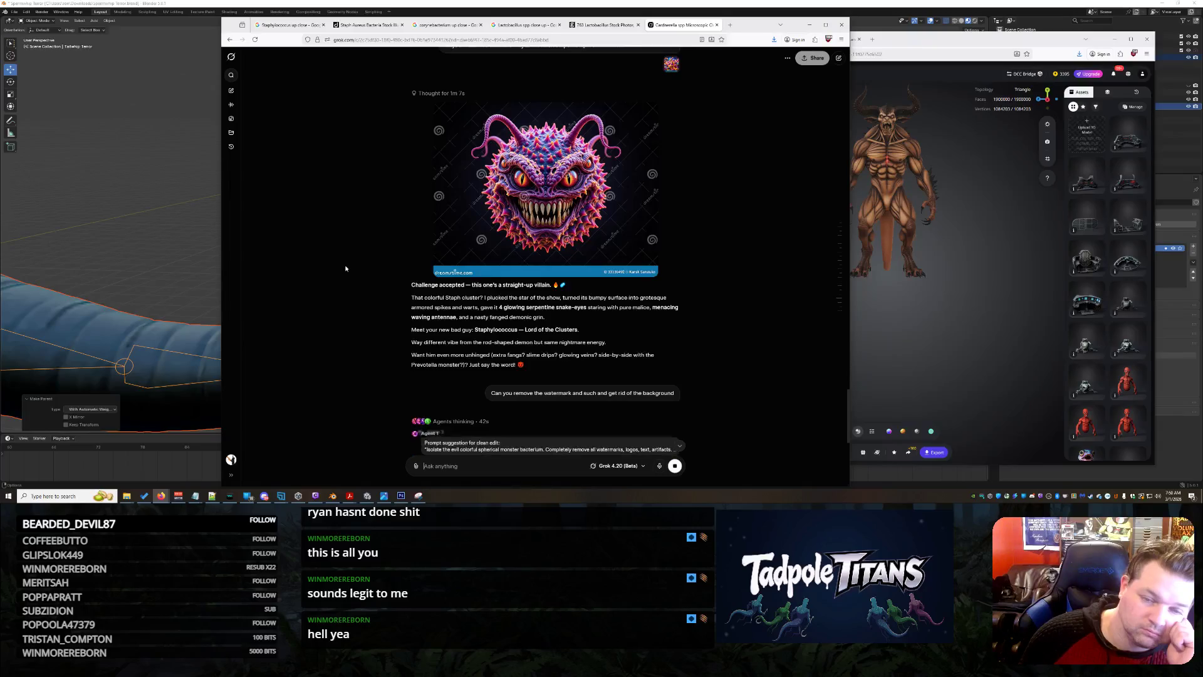
{"action": "scroll", "coordinate": [345, 269], "scroll_direction": "down", "scroll_amount": 4}
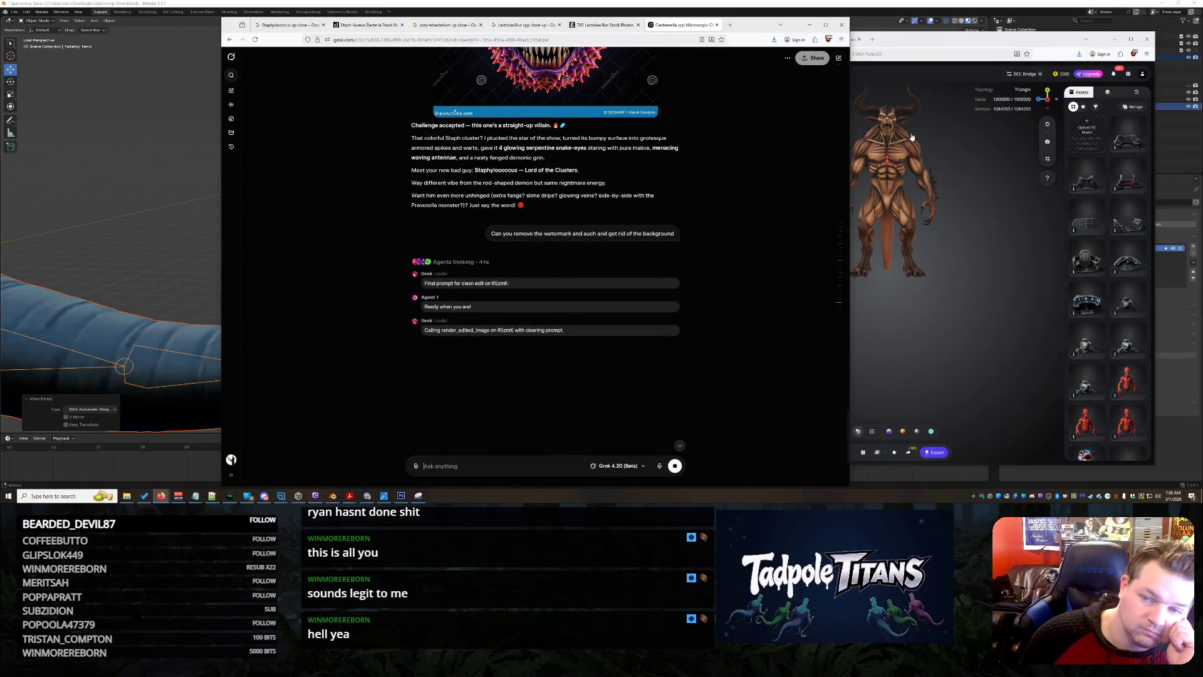
{"action": "left_click", "coordinate": [920, 49]}
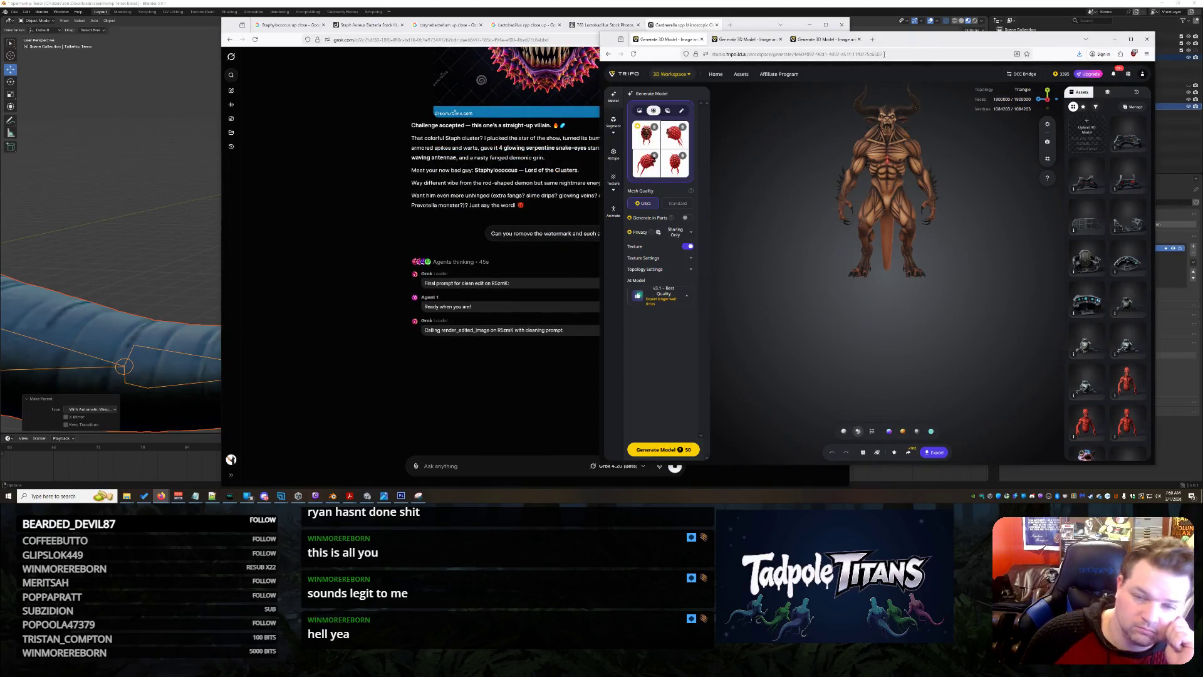
Preview each of the red tentacled monster's multi-view reference images enlarged.
{"action": "left_click", "coordinate": [675, 161]}
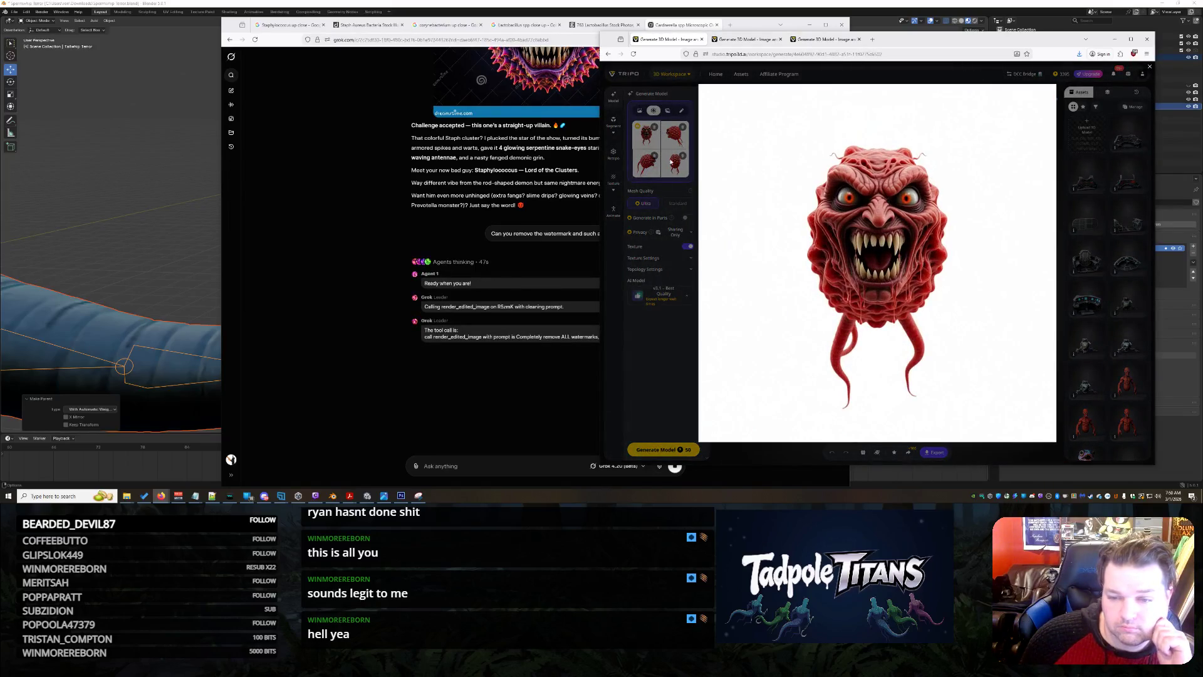
{"action": "left_click", "coordinate": [676, 162]}
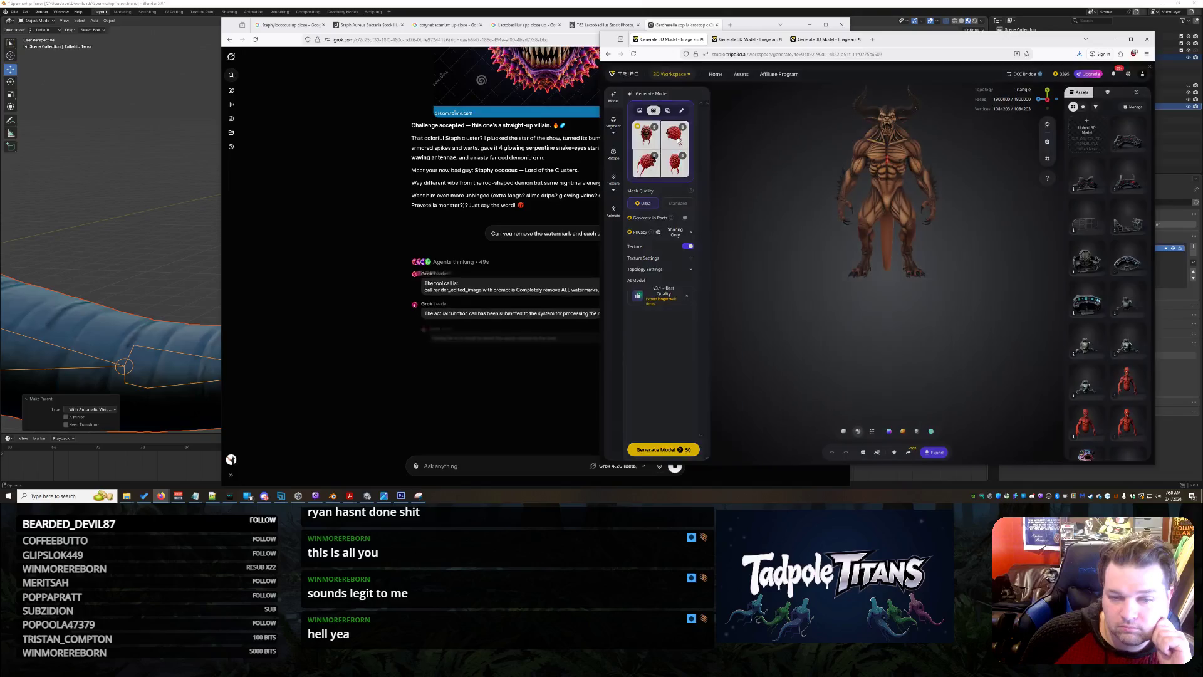
{"action": "left_click", "coordinate": [679, 141]}
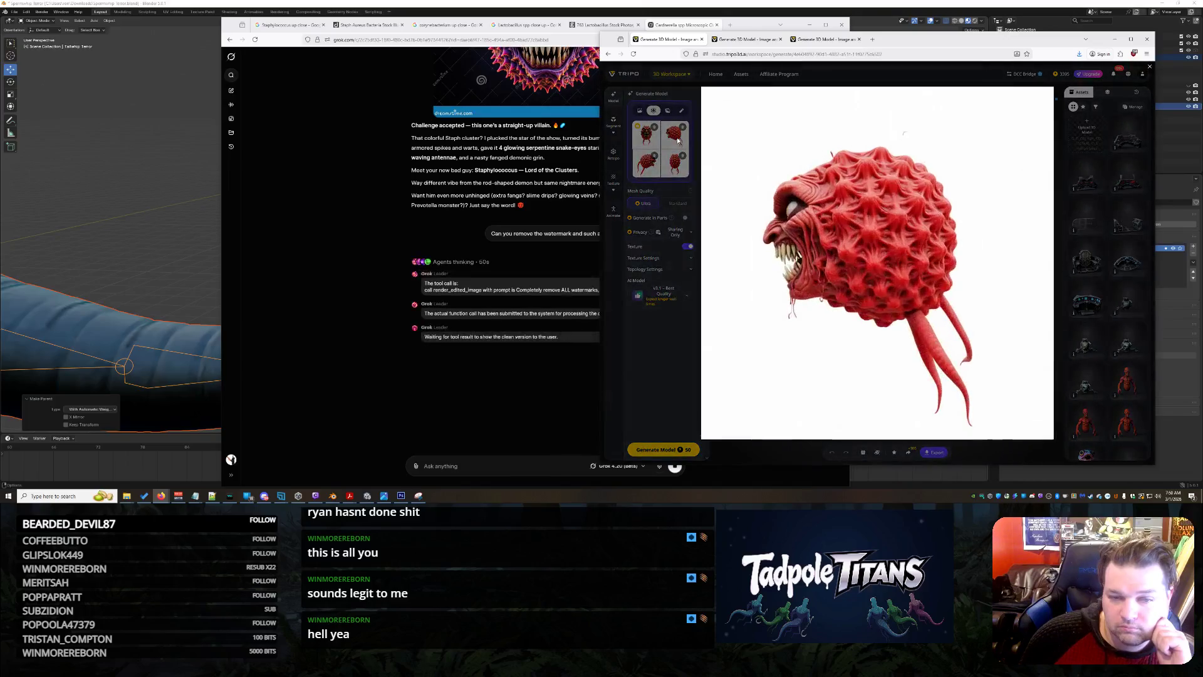
{"action": "left_click", "coordinate": [646, 167]}
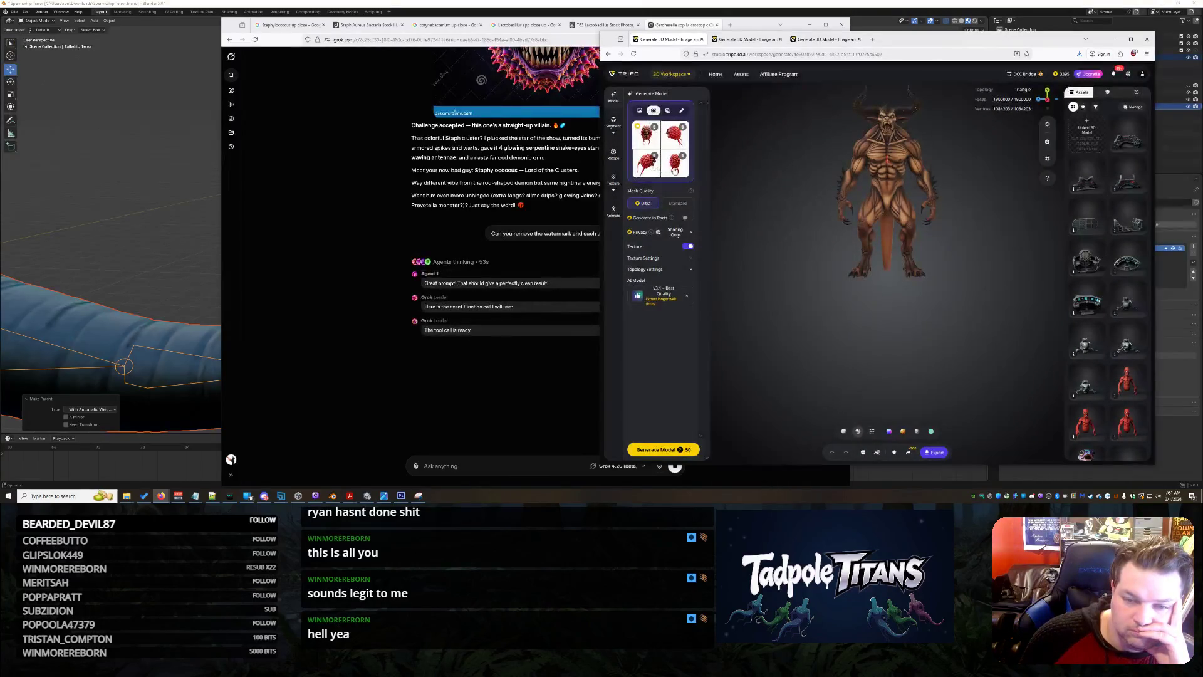
{"action": "left_click", "coordinate": [678, 167]}
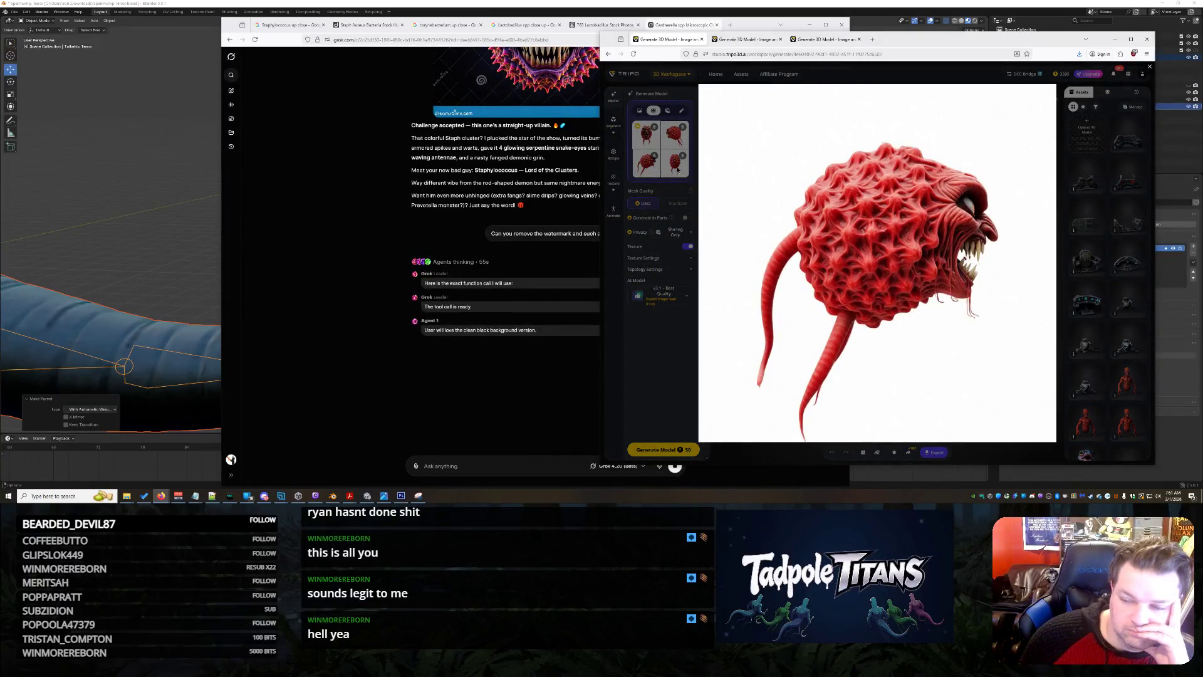
{"action": "left_click", "coordinate": [678, 169]}
{"action": "left_click", "coordinate": [644, 133]}
{"action": "left_click", "coordinate": [642, 128]}
Delete the Front, Left and Back reference images and switch Tripo to single-image input.
{"action": "left_click", "coordinate": [653, 126]}
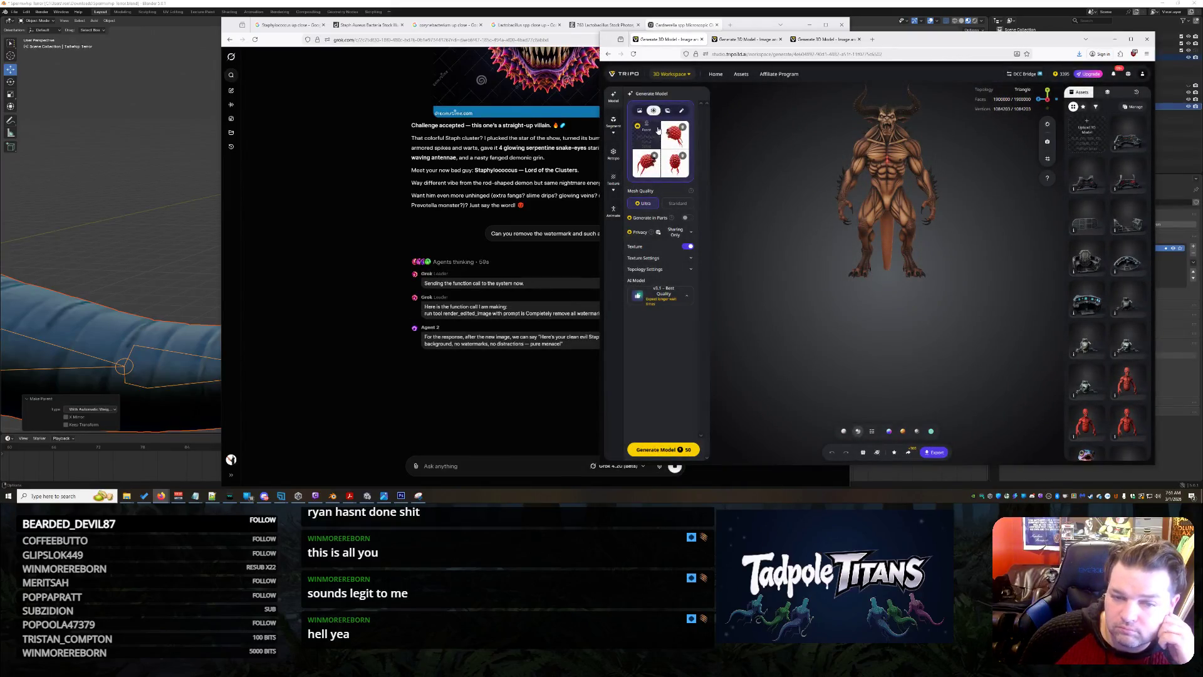
{"action": "left_click", "coordinate": [683, 126]}
{"action": "left_click", "coordinate": [682, 156]}
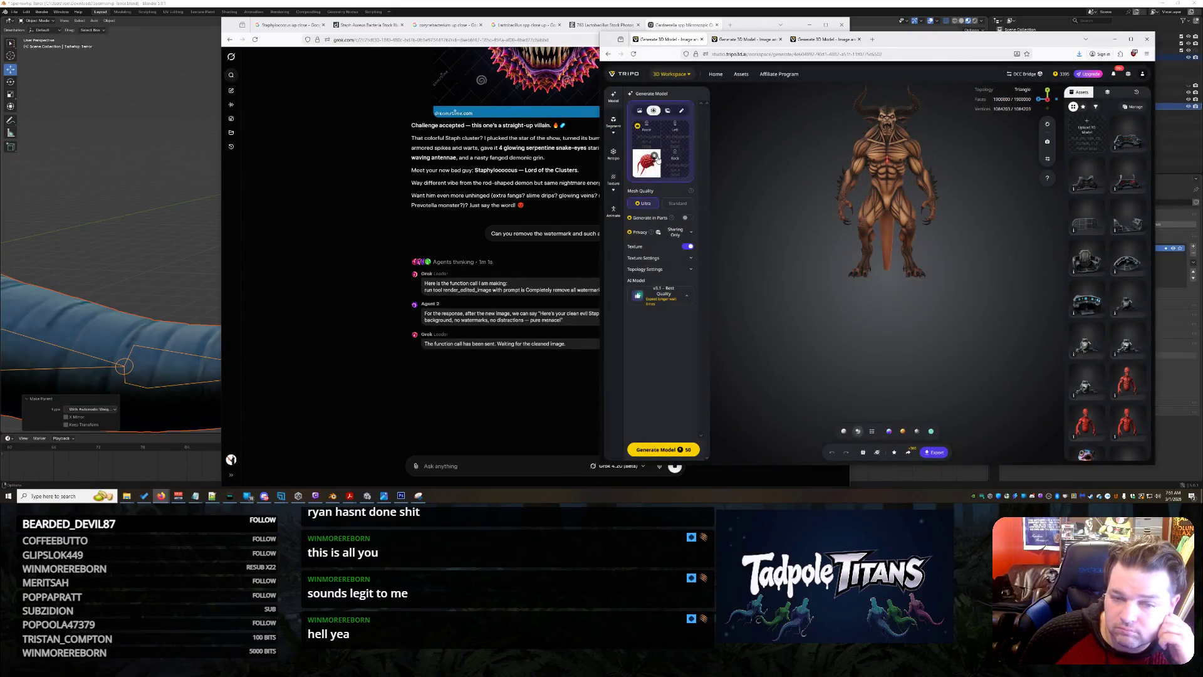
{"action": "left_click", "coordinate": [639, 110]}
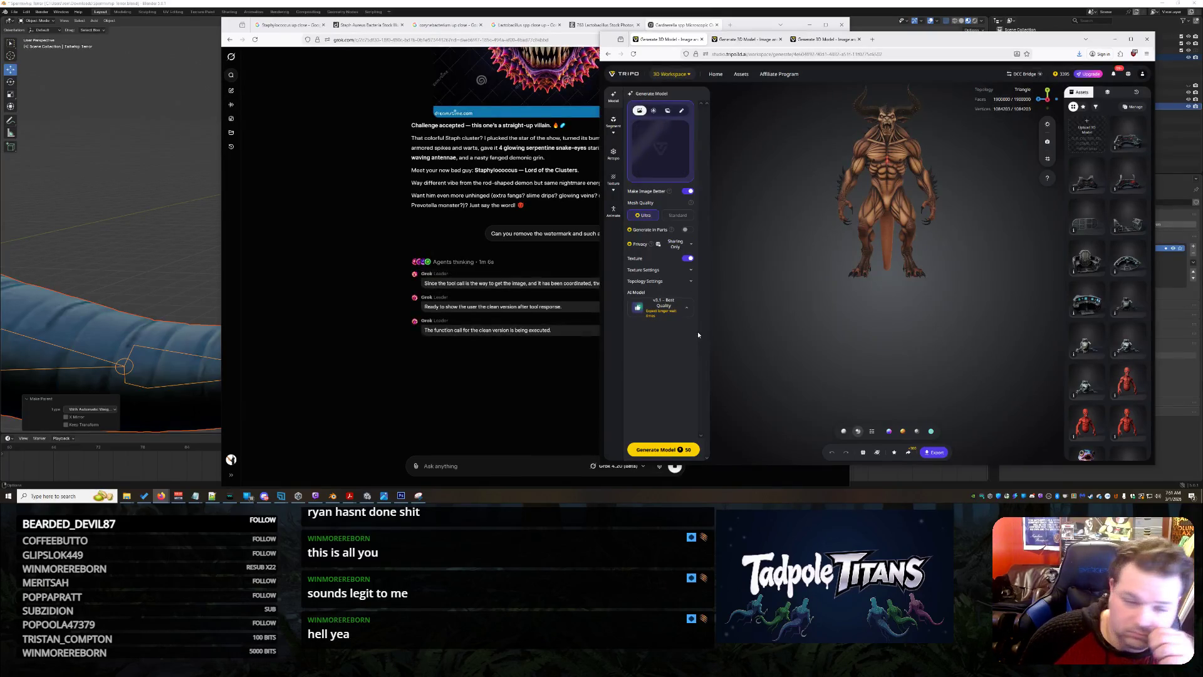
{"action": "left_click", "coordinate": [502, 301]}
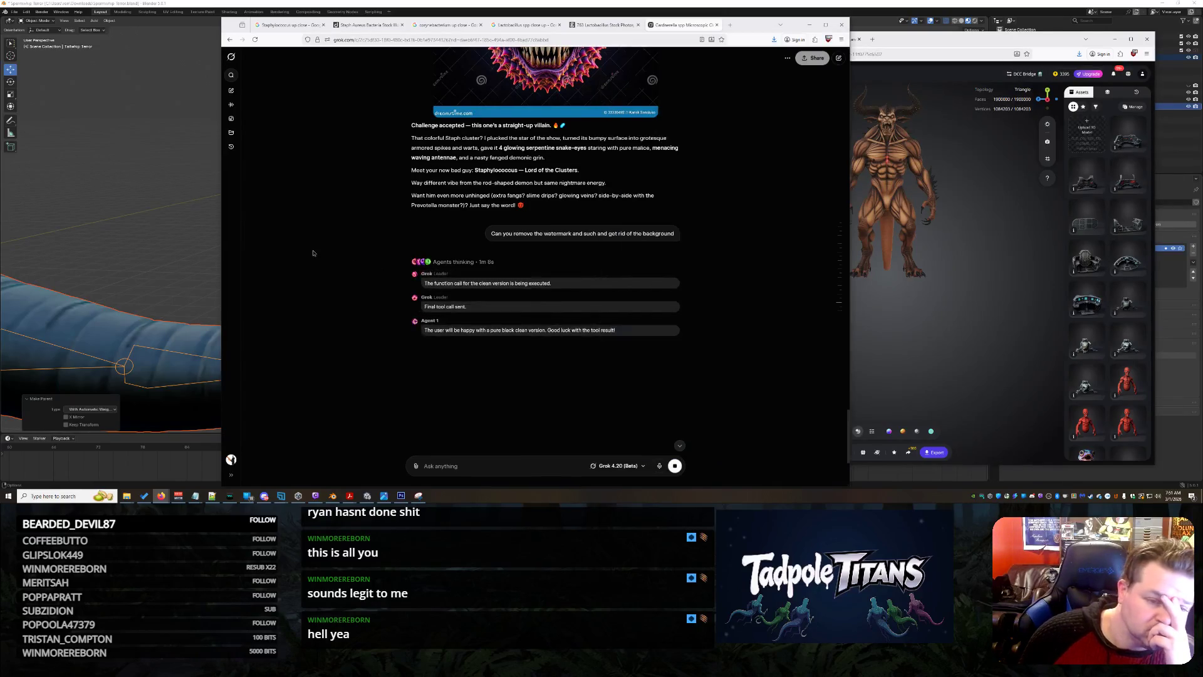
Scroll through Grok's agent messages on the watermark-removal request while it processes.
{"action": "scroll", "coordinate": [332, 275], "scroll_direction": "up", "scroll_amount": 2}
{"action": "scroll", "coordinate": [331, 275], "scroll_direction": "down", "scroll_amount": 2}
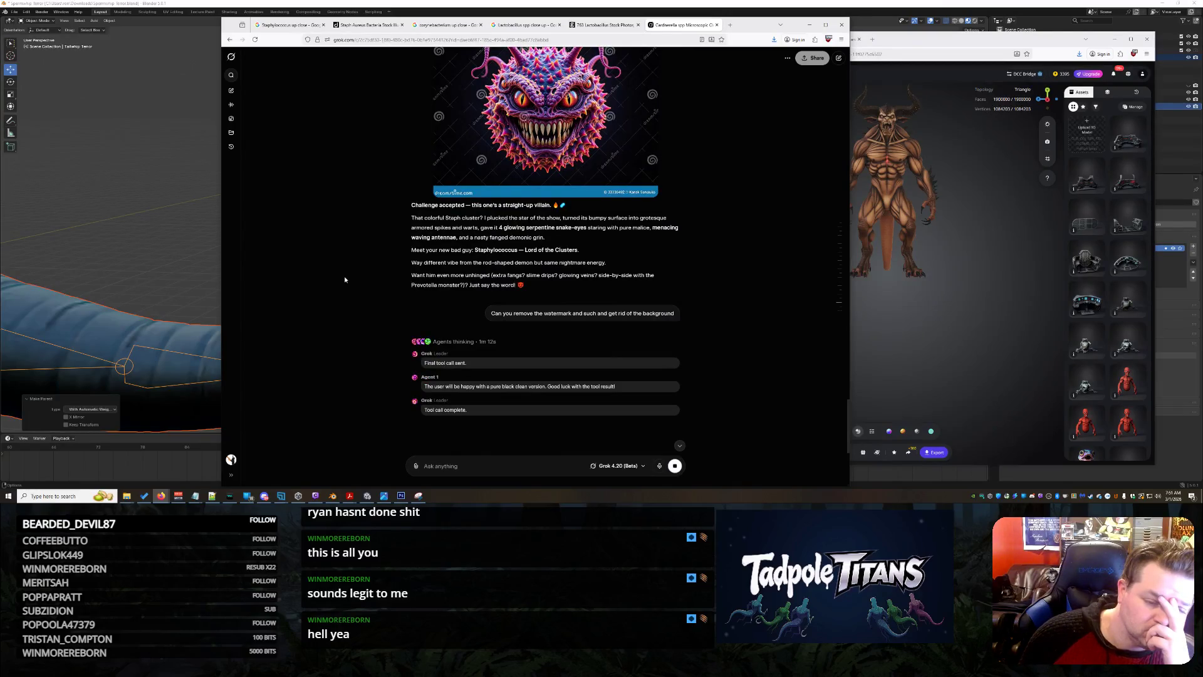
{"action": "scroll", "coordinate": [344, 276], "scroll_direction": "down", "scroll_amount": 4}
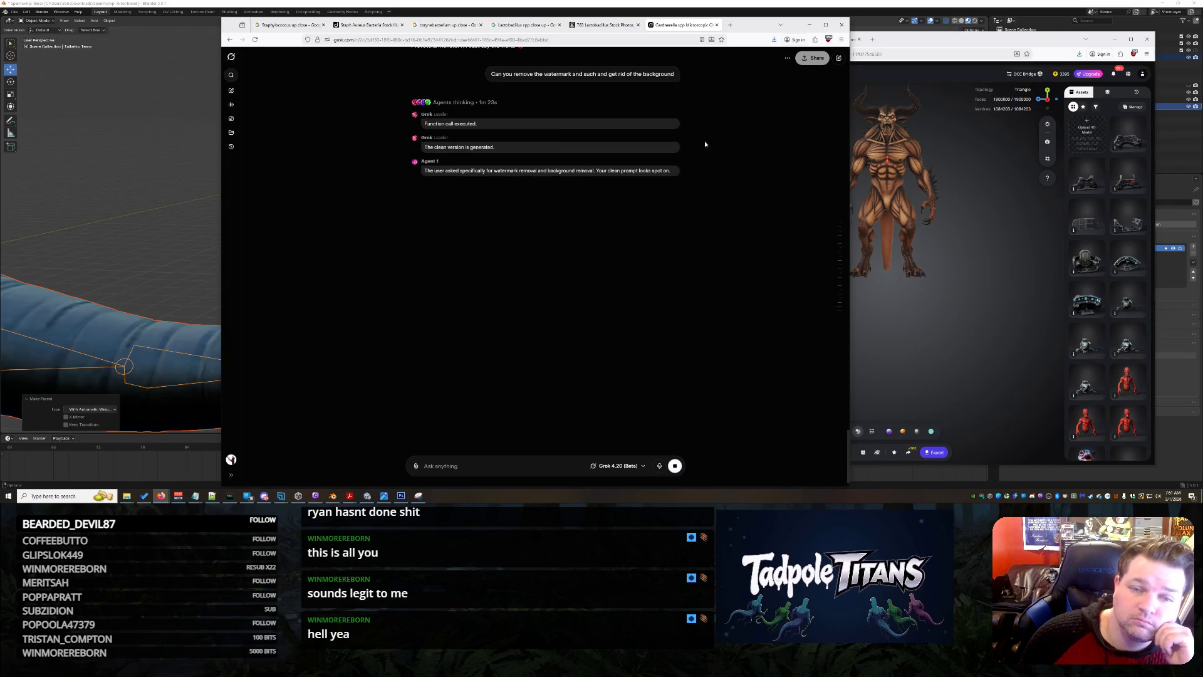
{"action": "left_click", "coordinate": [528, 27]}
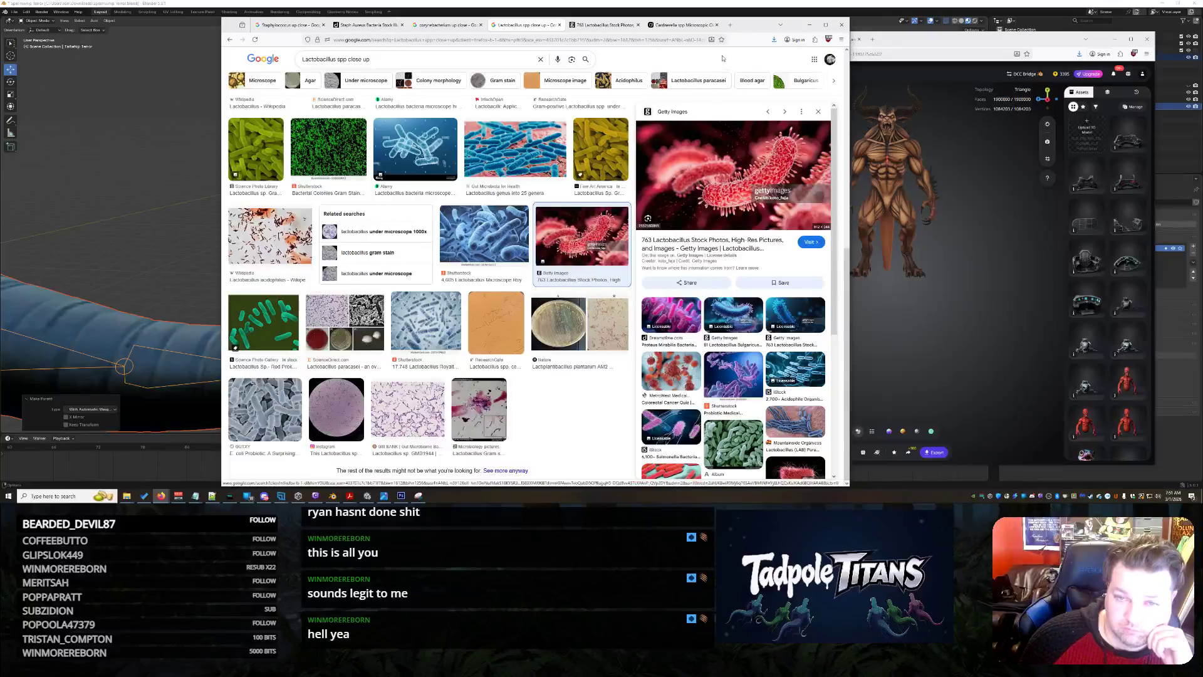
Go from the Lactobacillus image results back to the Grok chat with the watermark-free villain.
{"action": "left_click", "coordinate": [683, 25]}
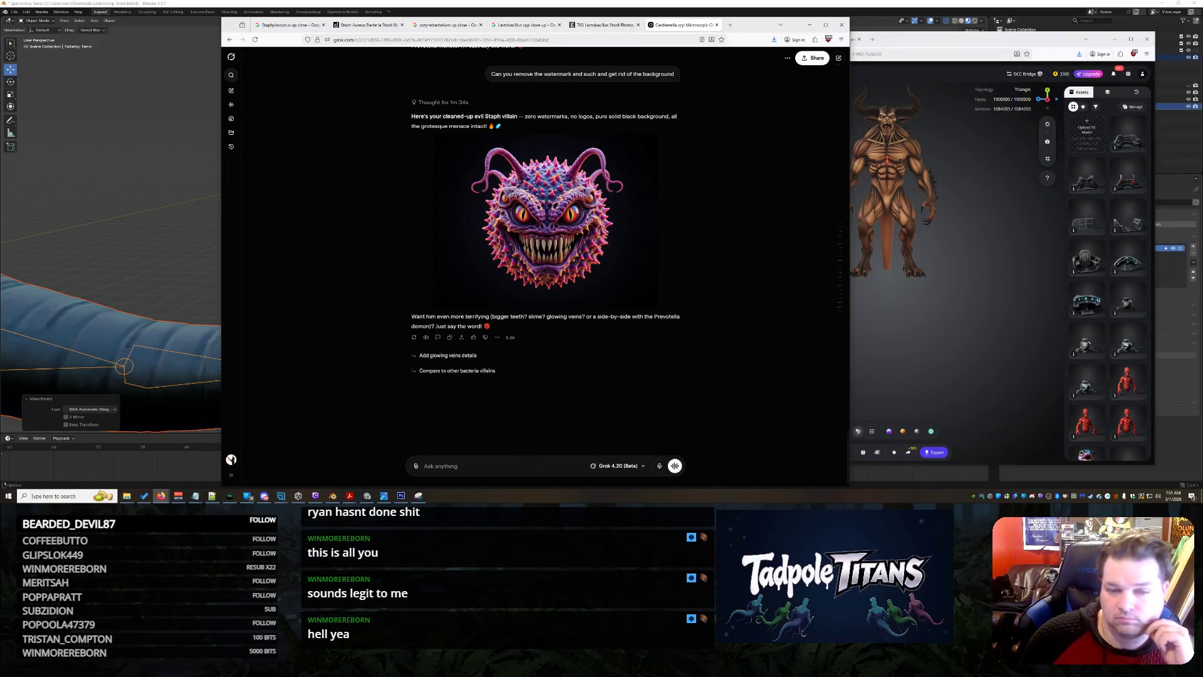
Ask Grok to make the Staph villain more rainbow-coloured, with rainbow-burst eyes.
{"action": "type", "text": "Staph "}
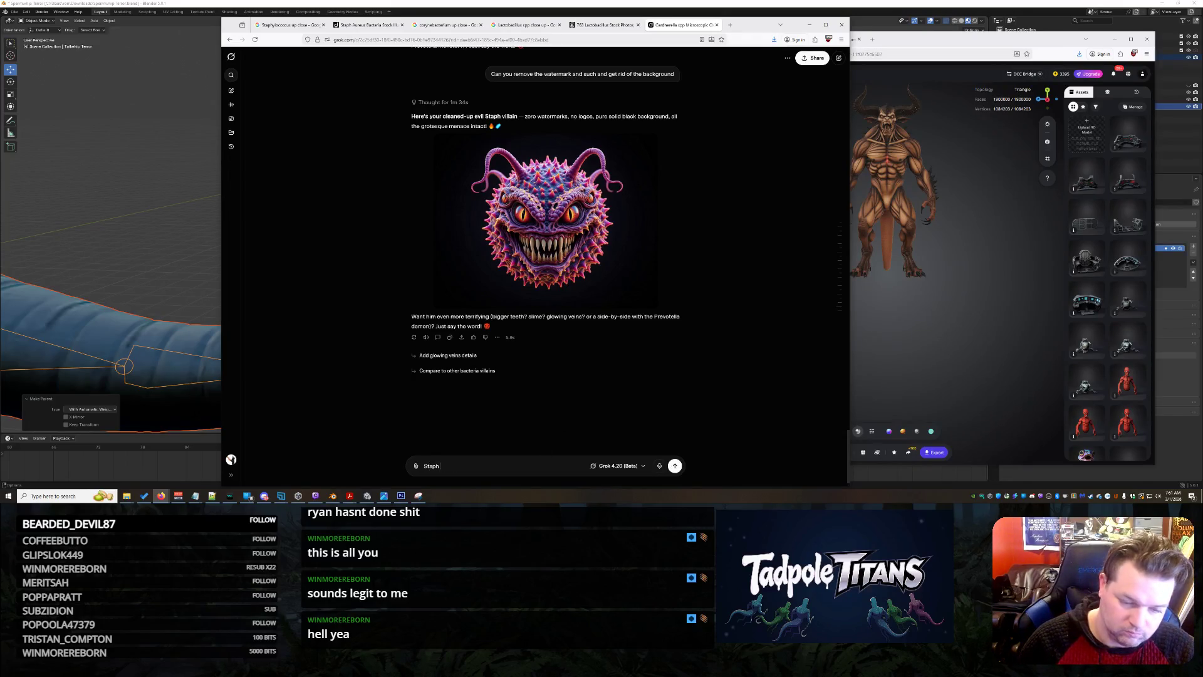
{"action": "type", "text": "is kind of rainbo"}
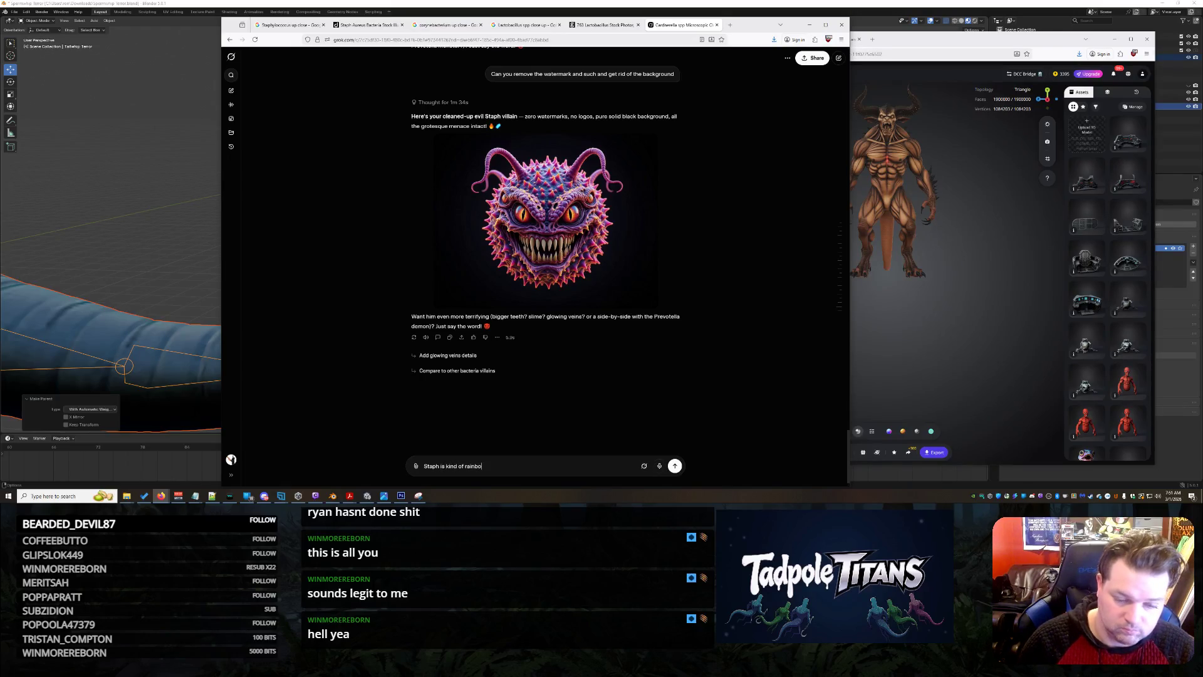
{"action": "type", "text": "wy... can you"}
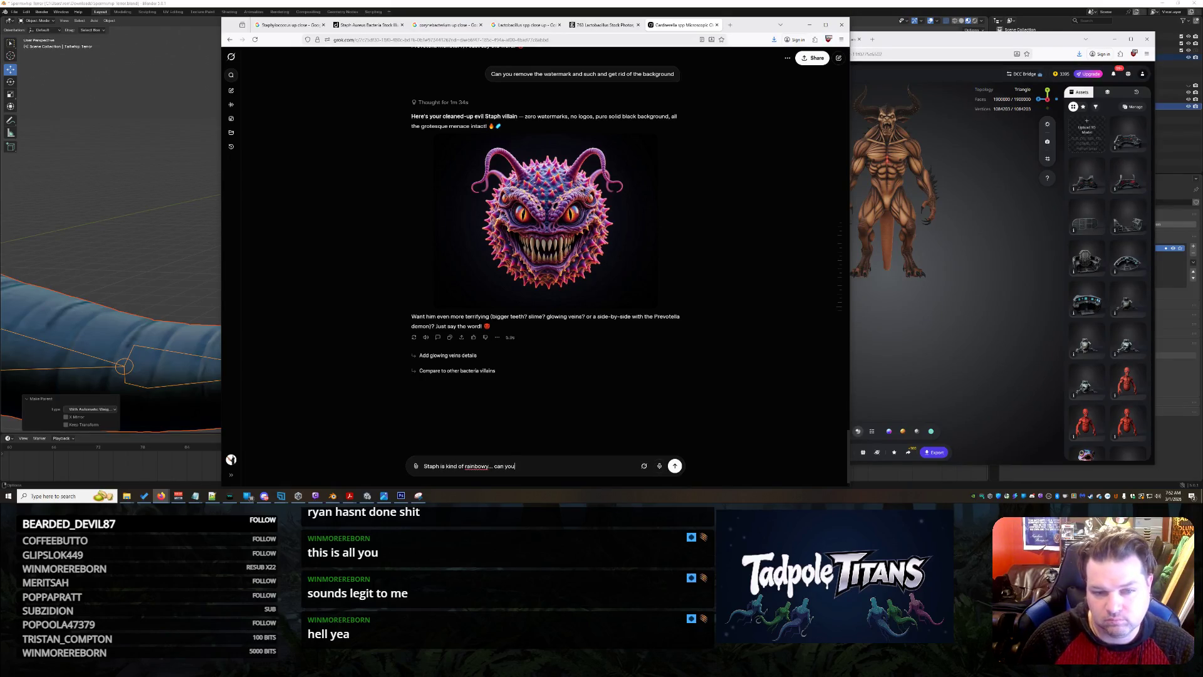
{"action": "type", "text": " make the spiike"}
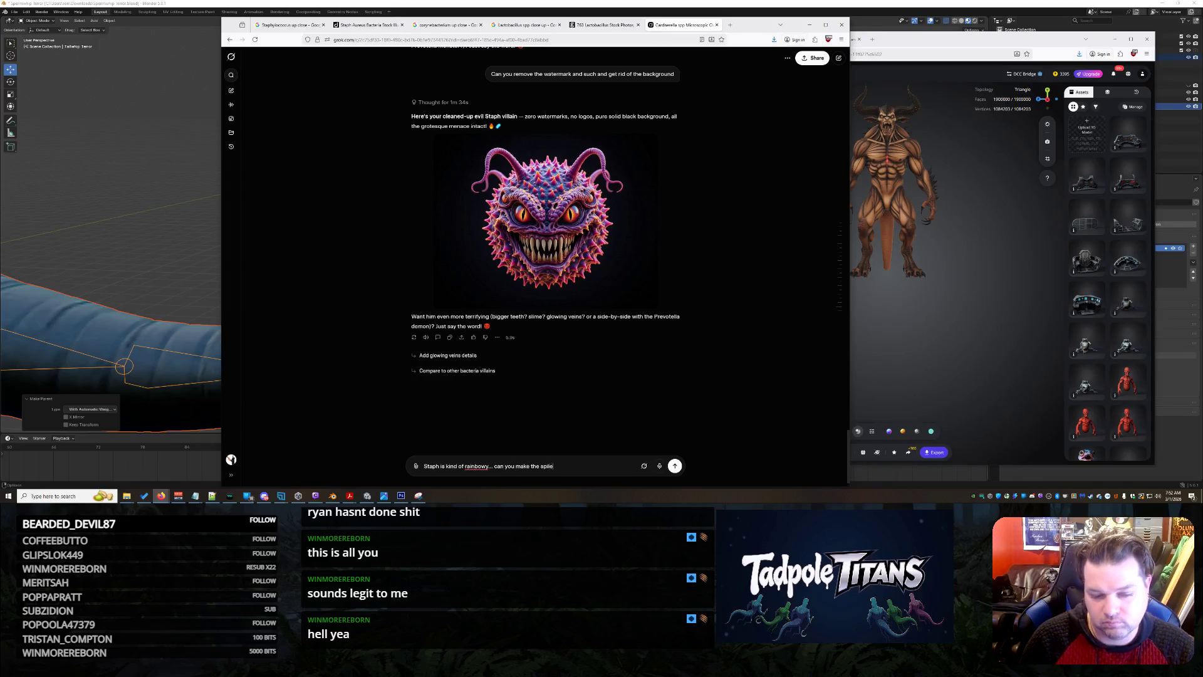
{"action": "type", "text": "s go from"}
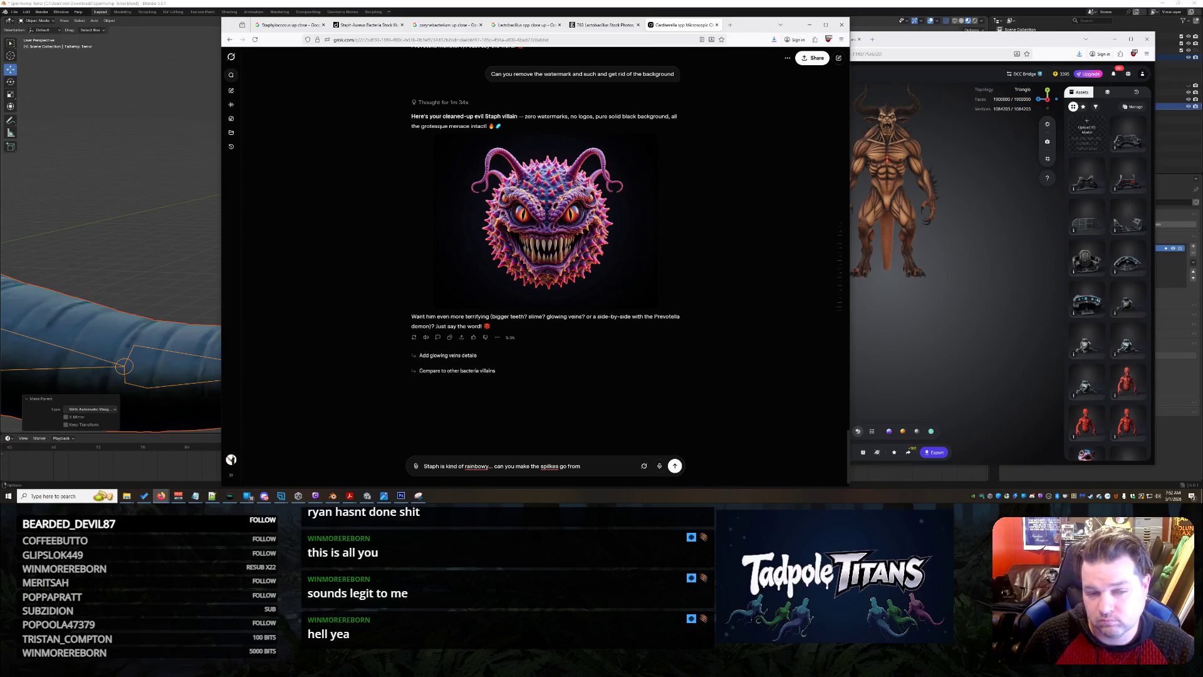
{"action": "key", "text": "BackSpace"}
{"action": "key", "text": "BackSpace"}
{"action": "key", "text": "BackSpace"}
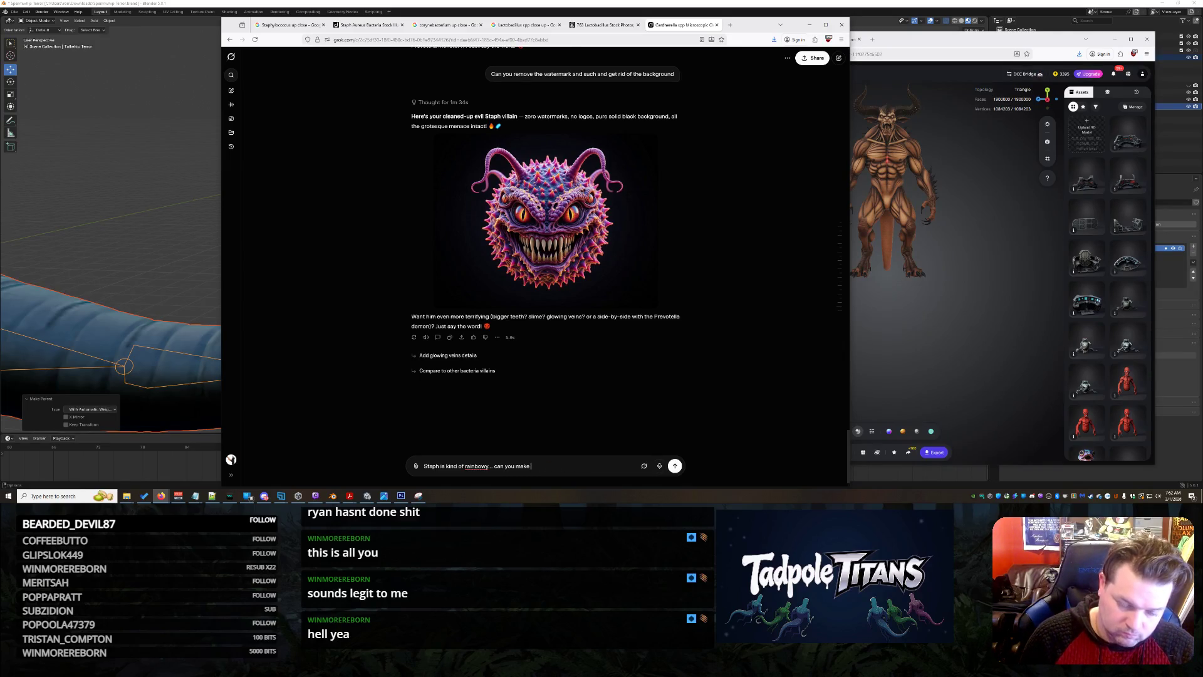
{"action": "type", "text": "him mo"}
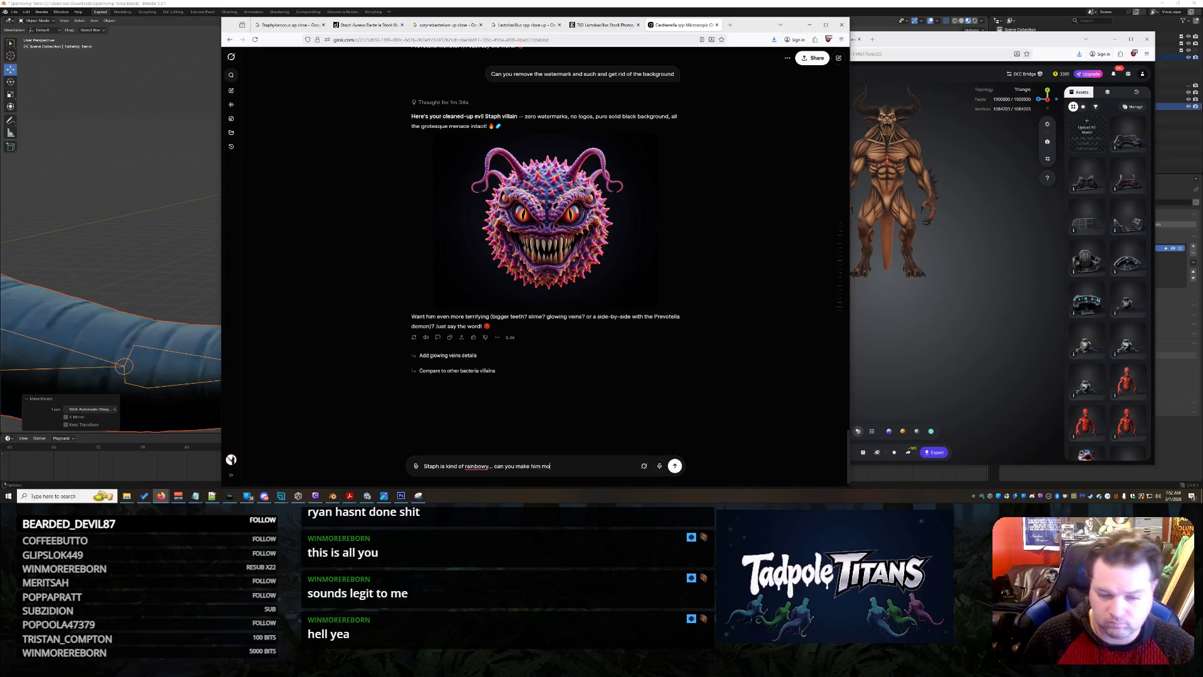
{"action": "type", "text": "or pr"}
{"action": "key", "text": "BackSpace"}
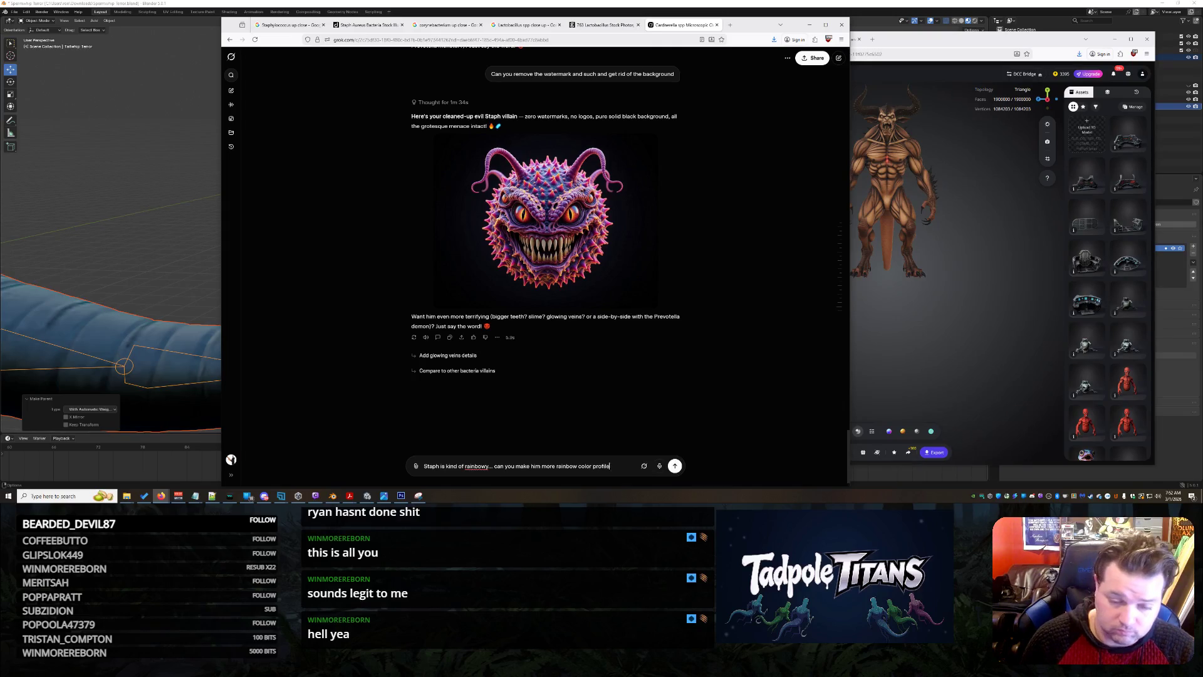
{"action": "type", "text": "Maybe black"}
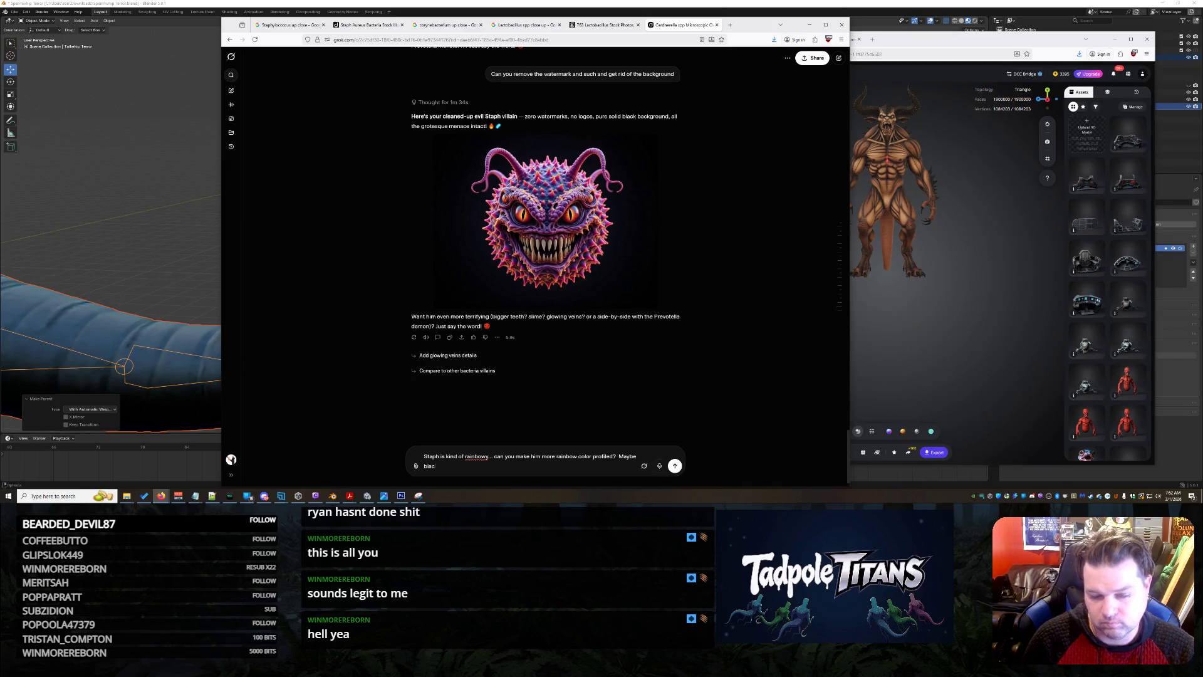
{"action": "key", "text": "BackSpace"}
{"action": "key", "text": "BackSpace"}
{"action": "key", "text": "BackSpace"}
{"action": "key", "text": "BackSpace"}
{"action": "type", "text": "ybe make th"}
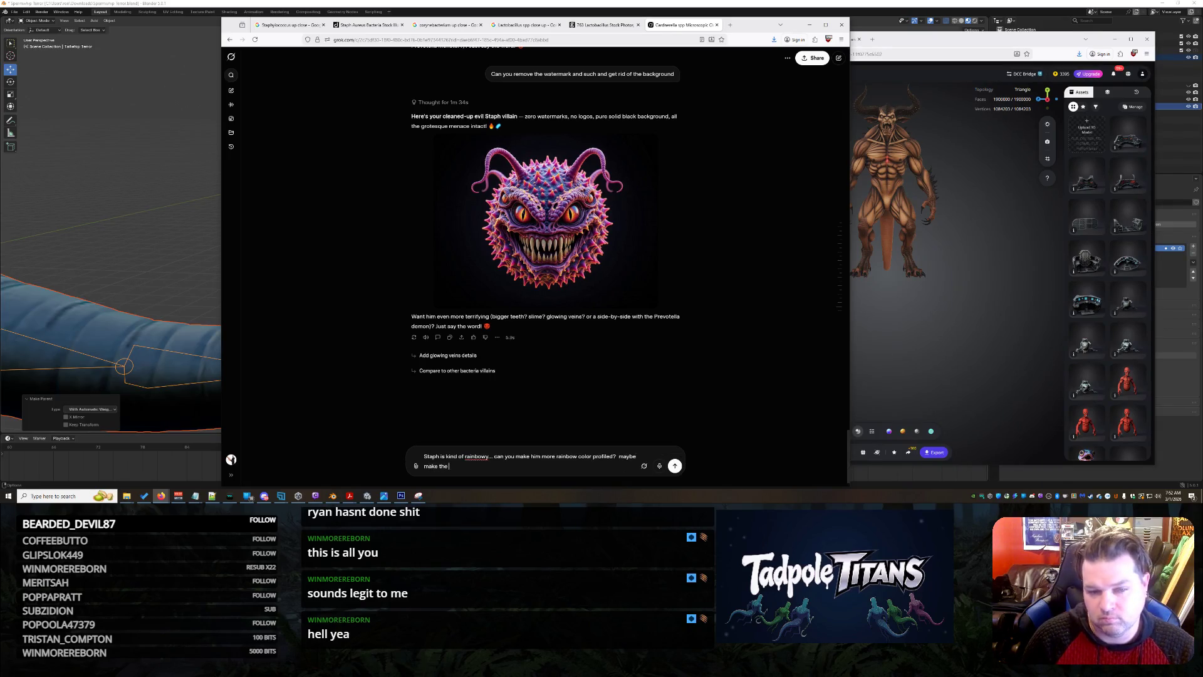
{"action": "type", "text": "ey"}
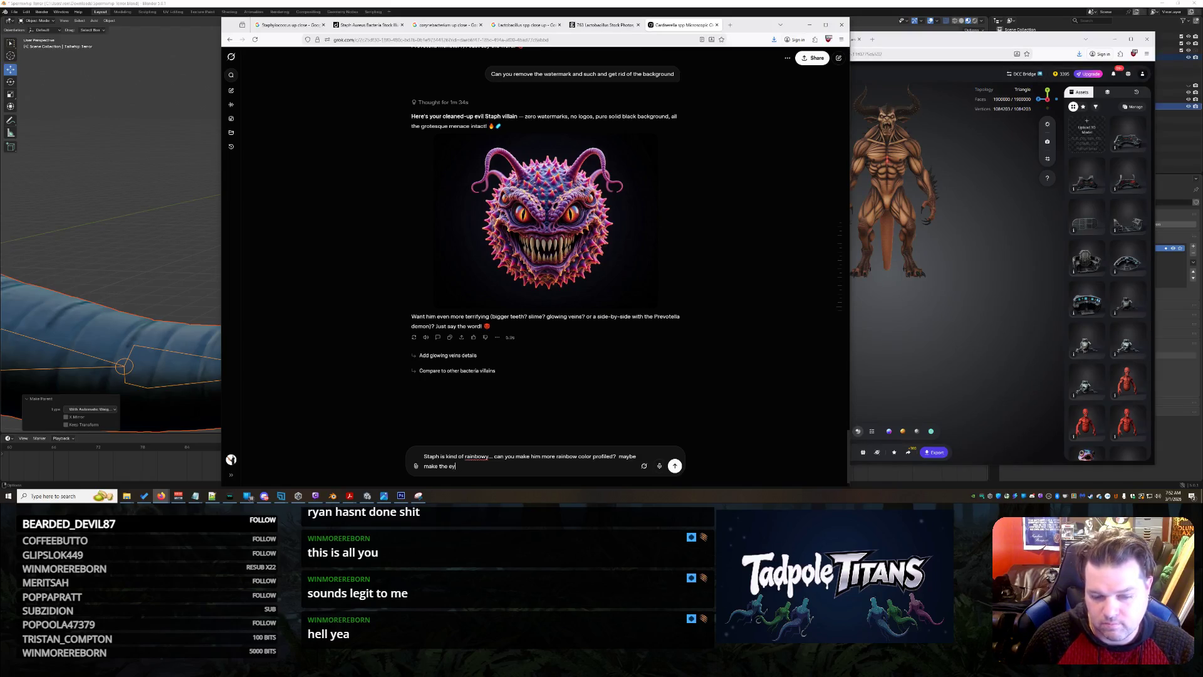
{"action": "type", "text": "eco"}
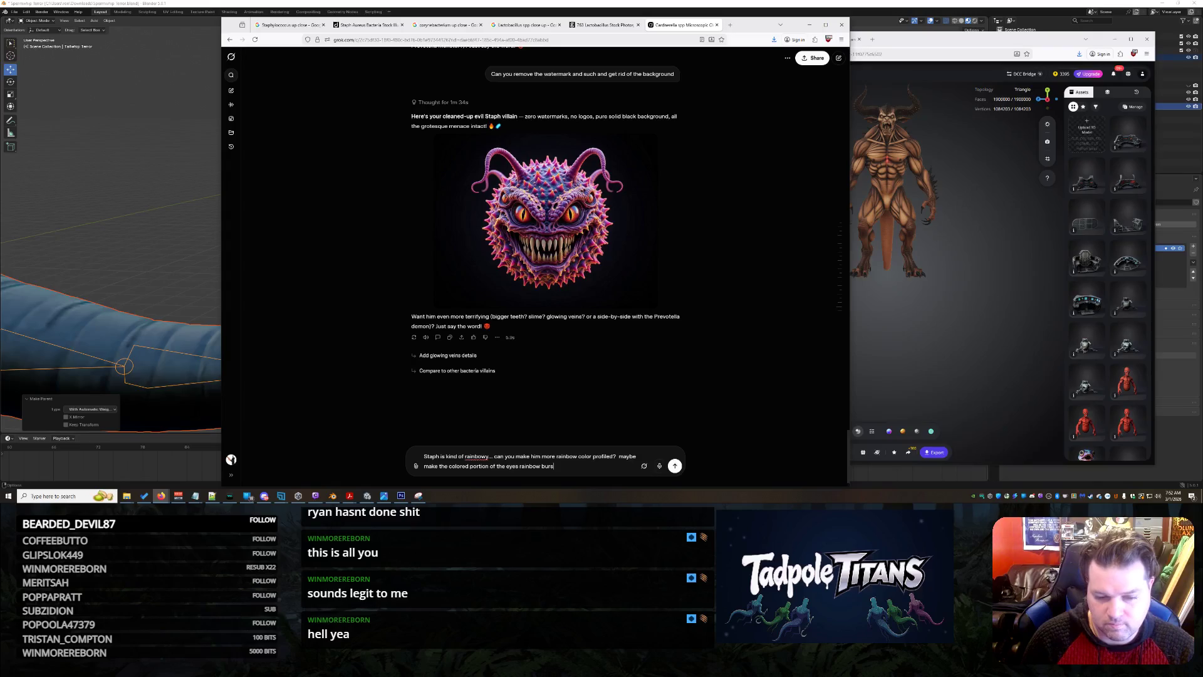
{"action": "key", "text": "Return"}
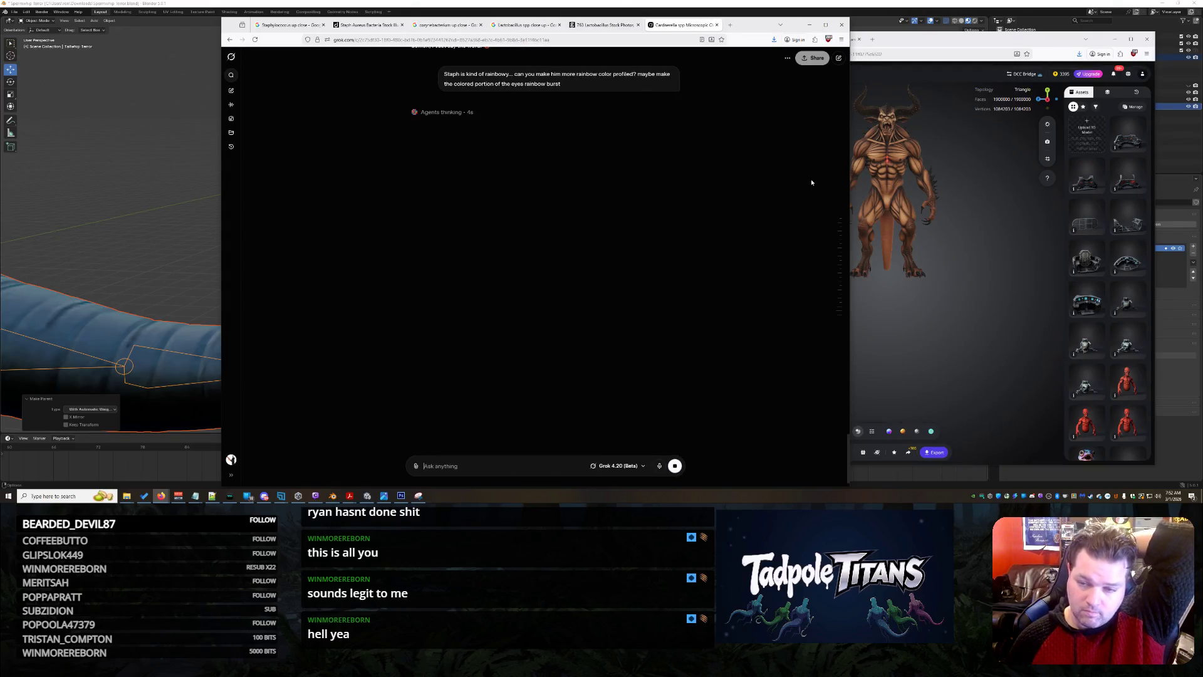
Enlarge and close each of the red monster's four Tripo views, then return to Grok.
{"action": "left_click", "coordinate": [858, 163]}
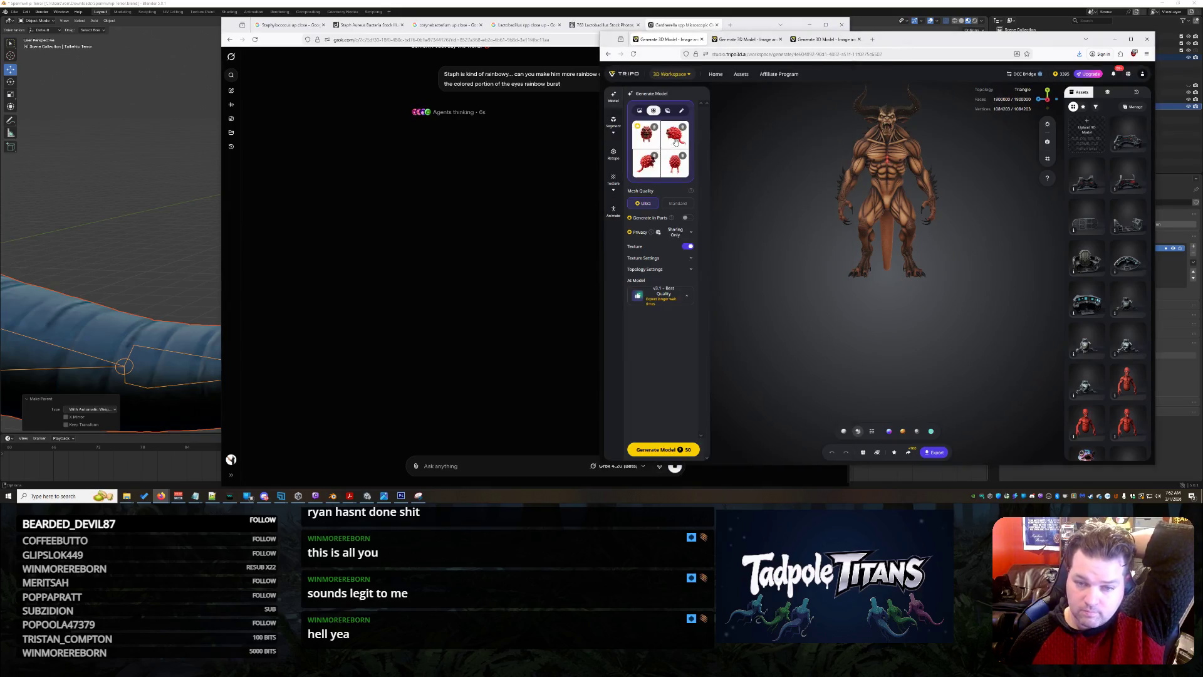
{"action": "left_click", "coordinate": [678, 145]}
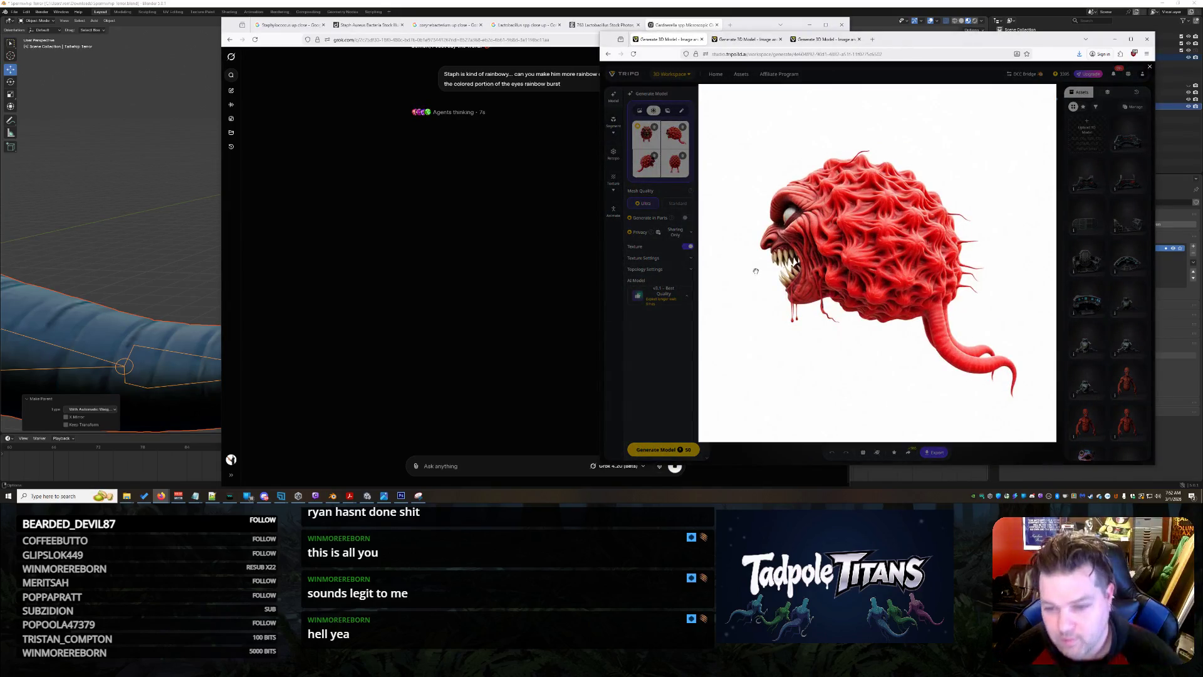
{"action": "left_click", "coordinate": [652, 173]}
{"action": "left_click", "coordinate": [653, 174]}
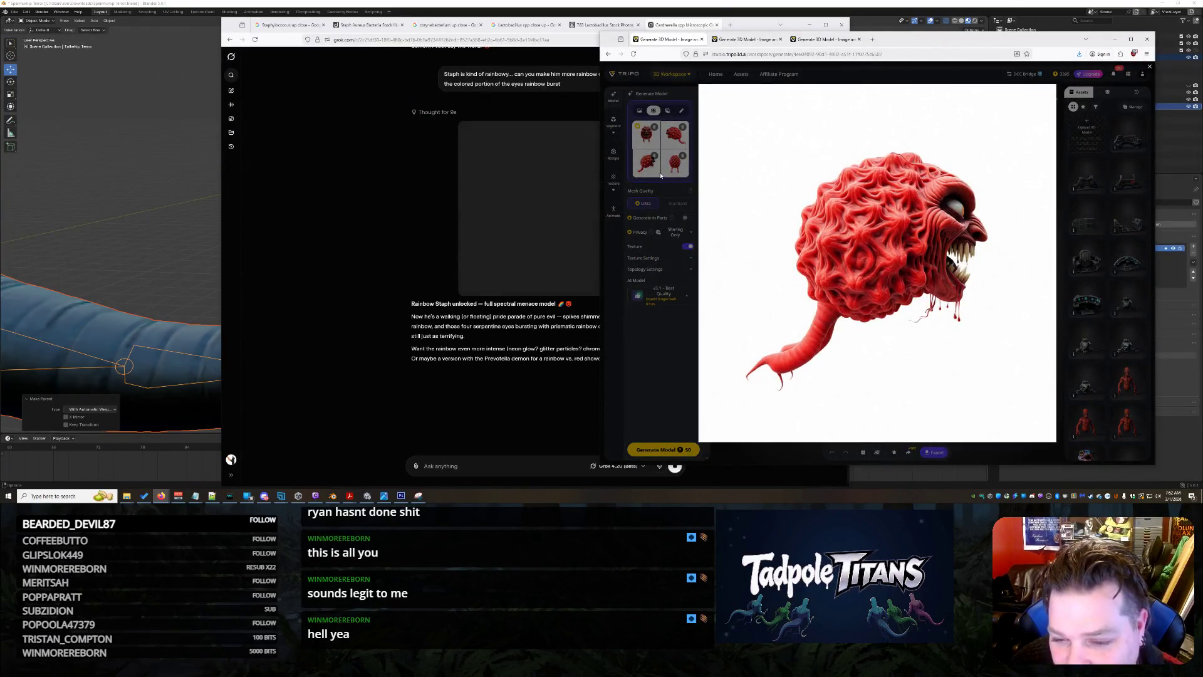
{"action": "left_click", "coordinate": [668, 174]}
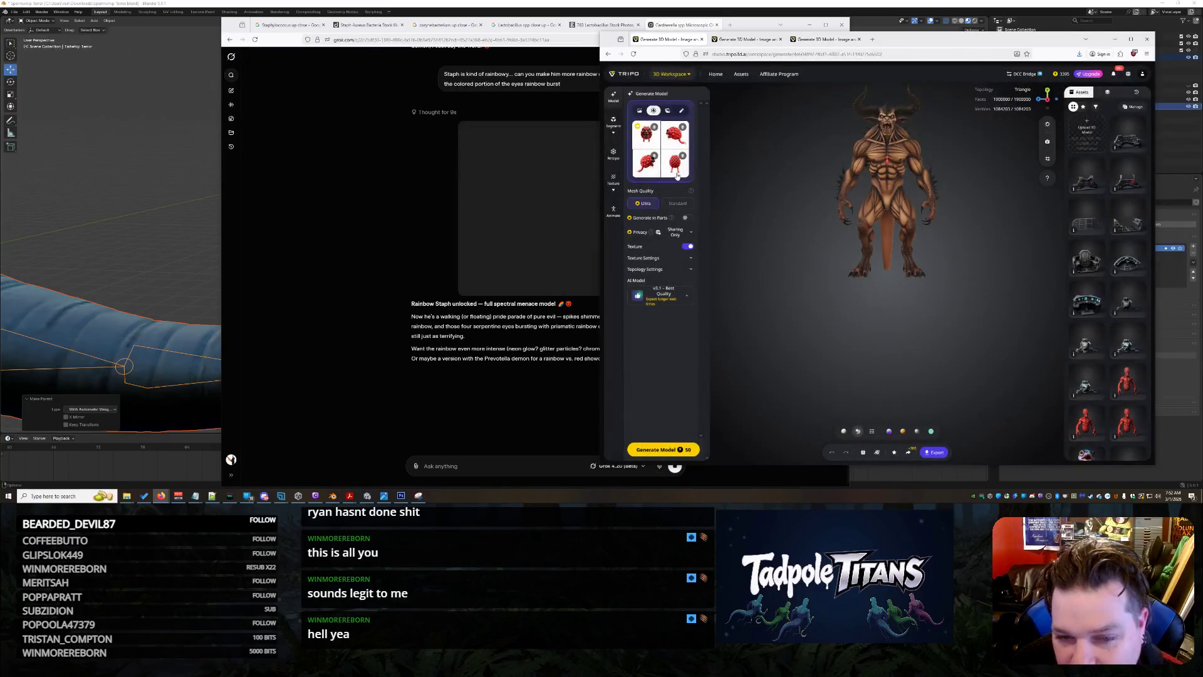
{"action": "left_click", "coordinate": [677, 175]}
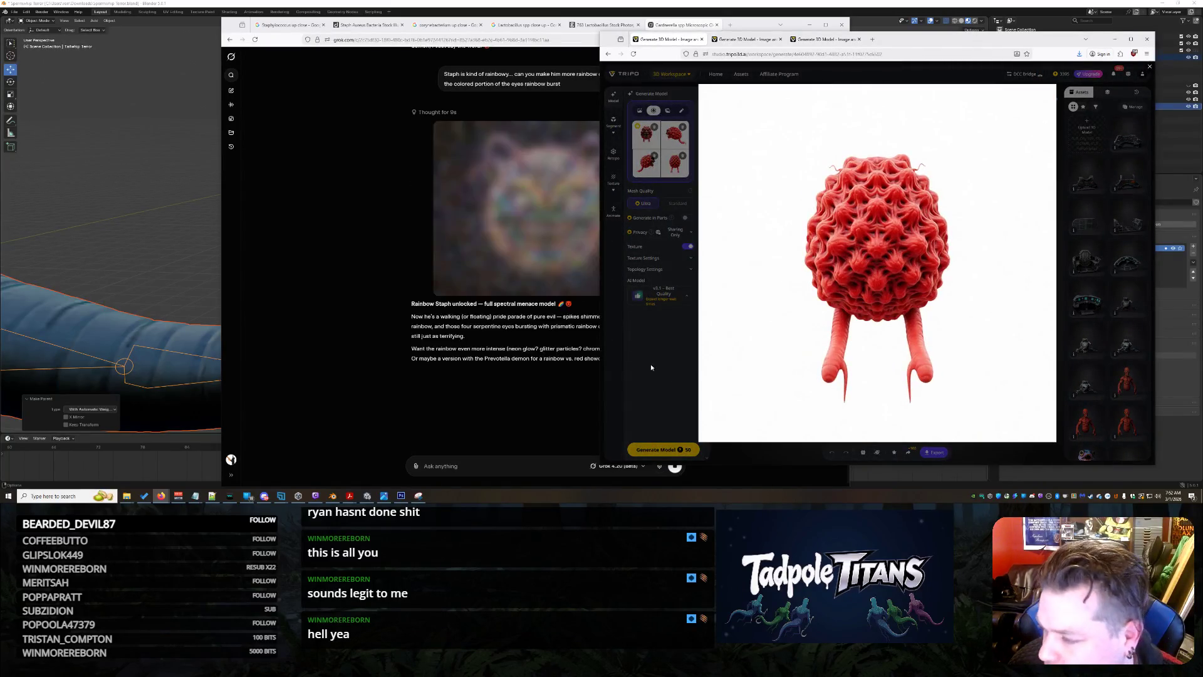
{"action": "left_click", "coordinate": [651, 141]}
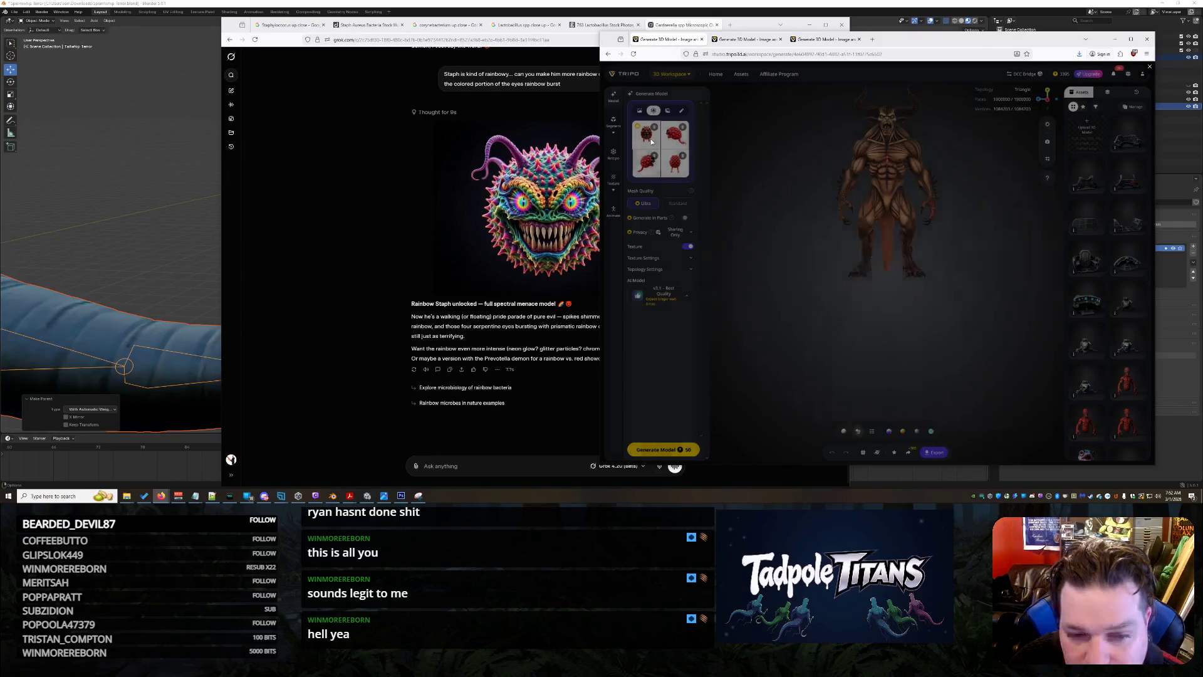
{"action": "left_click", "coordinate": [652, 141]}
{"action": "left_click", "coordinate": [524, 457]}
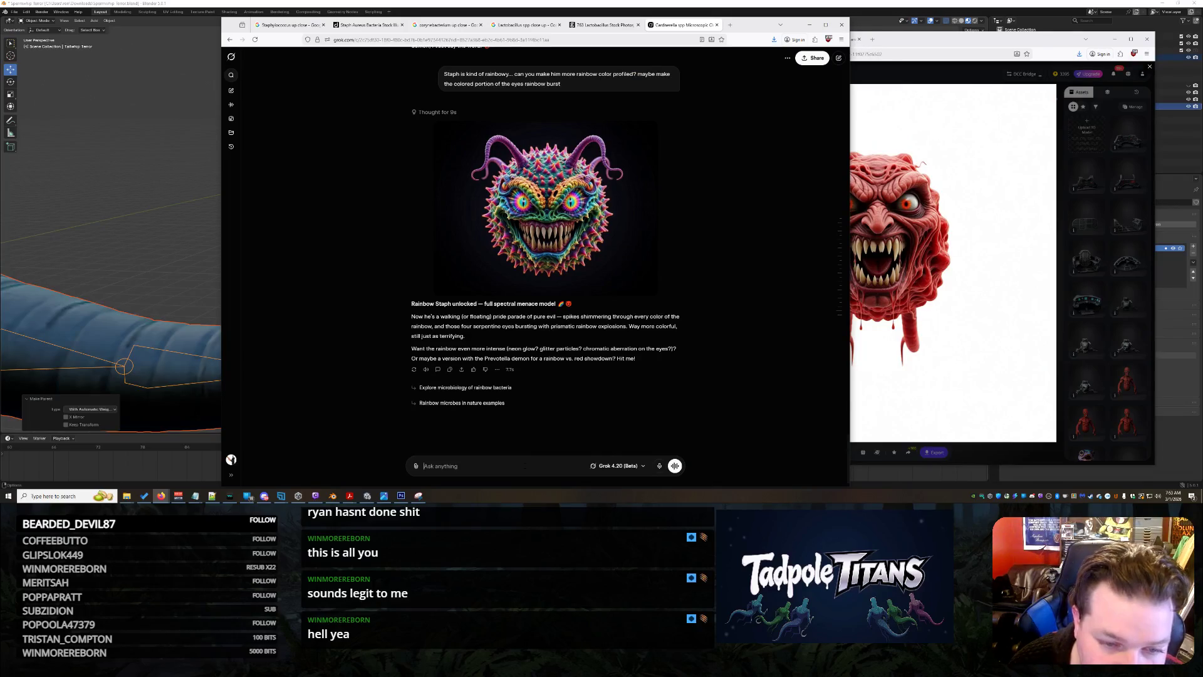
Tell Grok the rainbow staph image is perfect and choose to save the image.
{"action": "type", "text": "That th"}
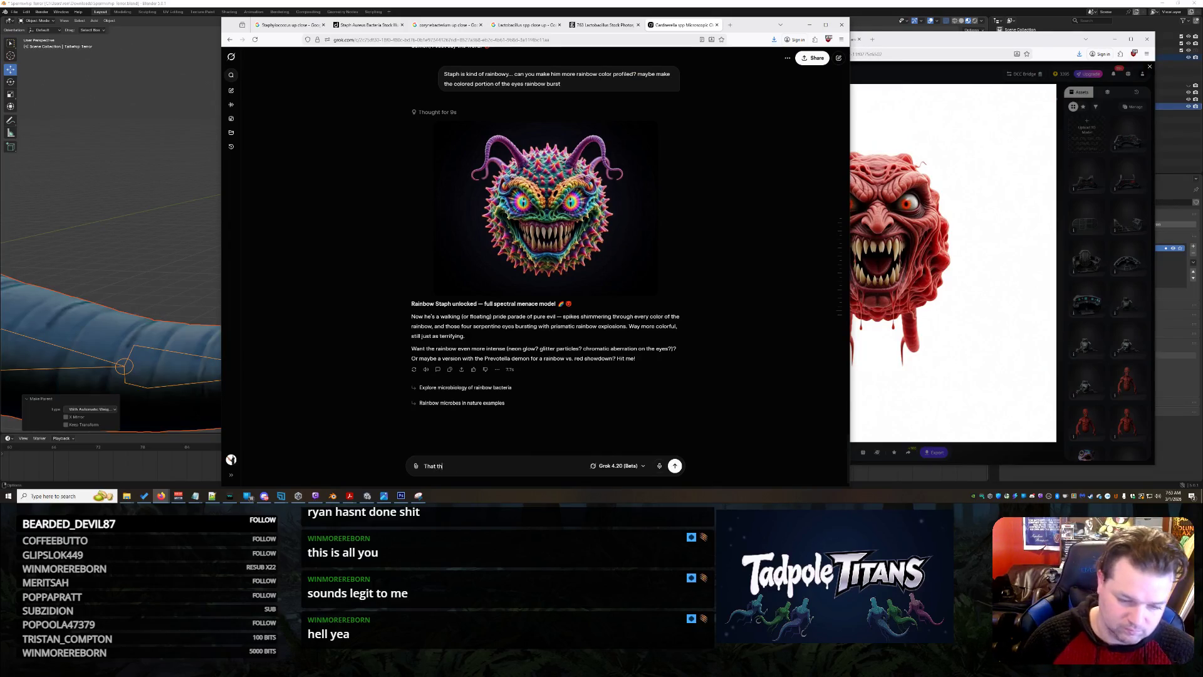
{"action": "type", "text": "d... so fucked... its perfect."}
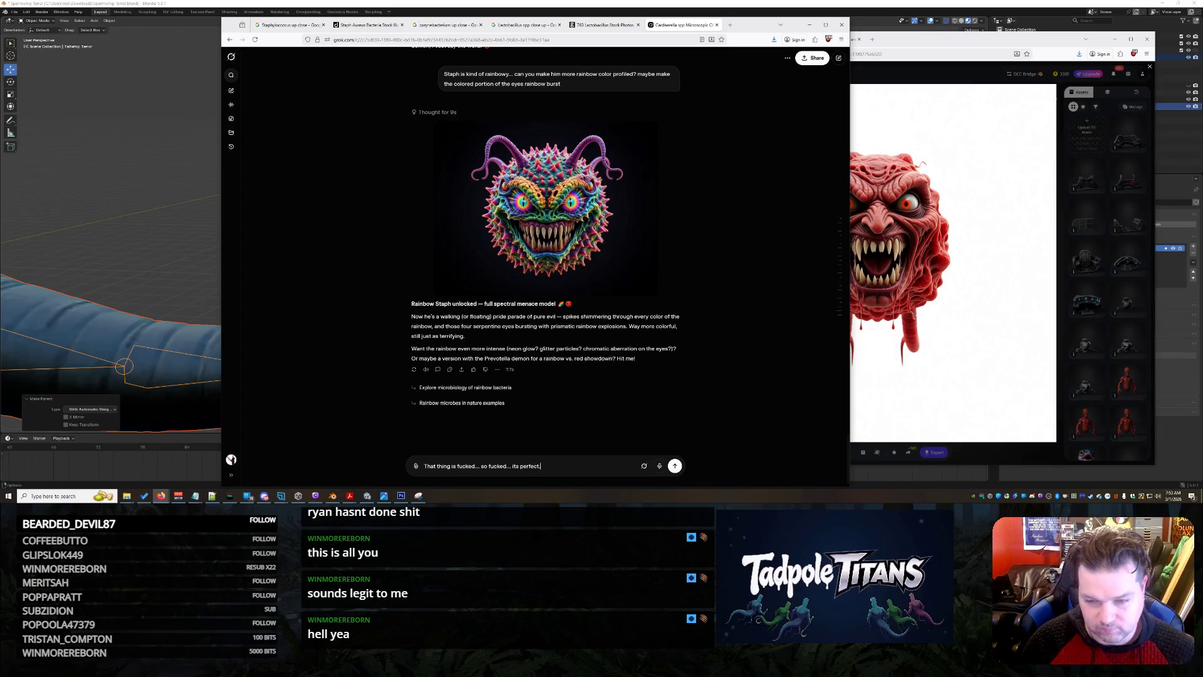
{"action": "key", "text": "Return"}
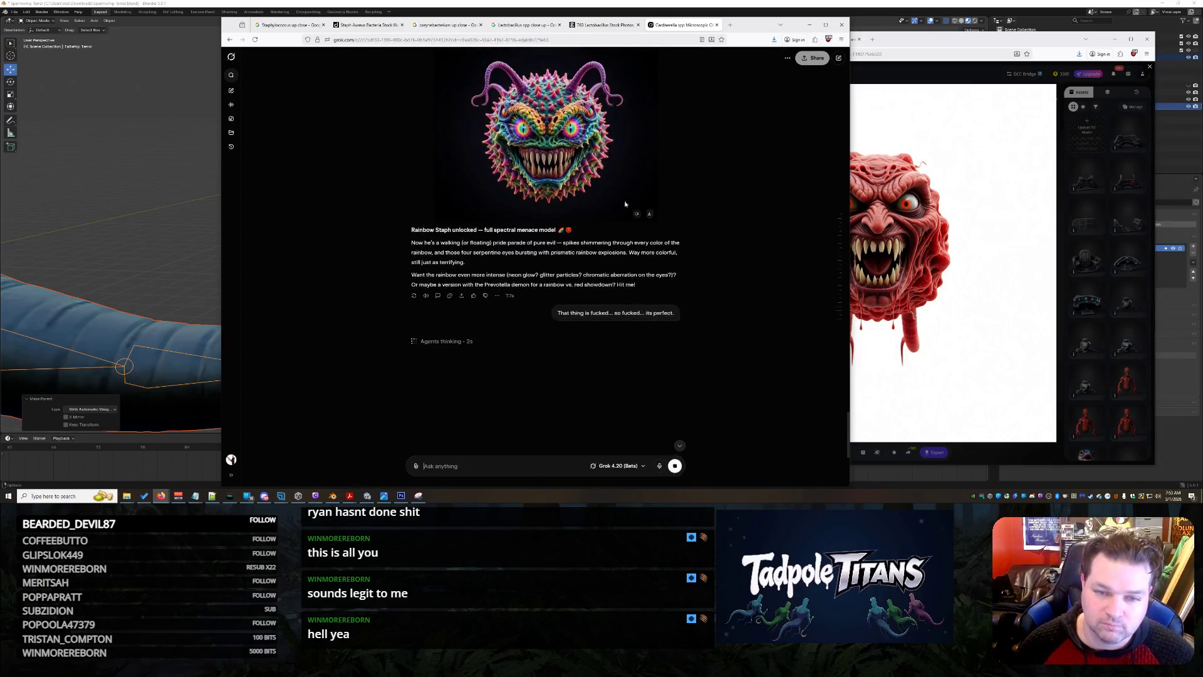
{"action": "right_click", "coordinate": [556, 139]}
{"action": "left_click", "coordinate": [645, 228]}
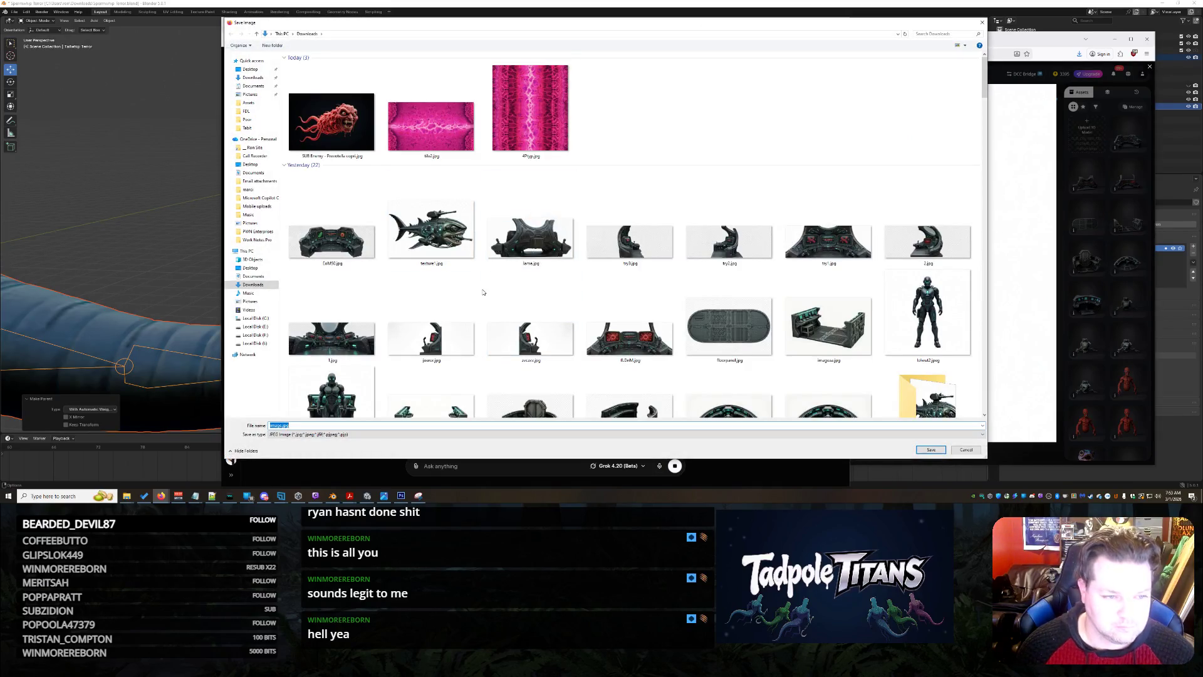
Save the rainbow staph image in Downloads under the SUB Enemy Staph file name.
{"action": "type", "text": "SUB Enemy"}
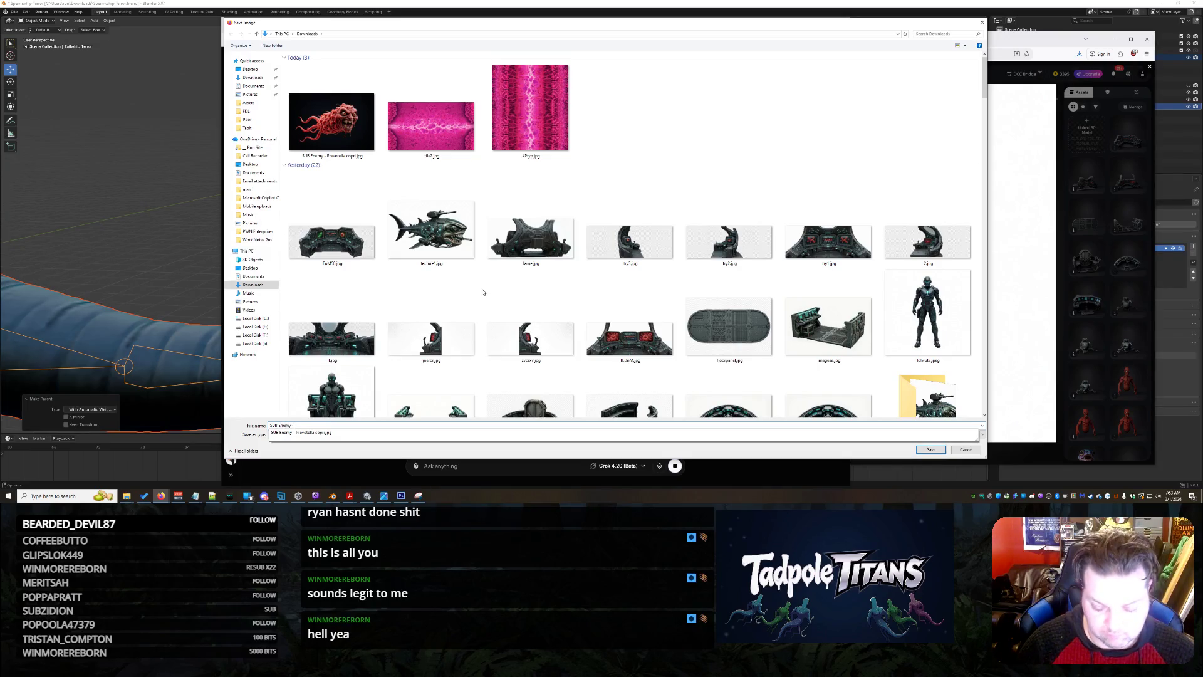
{"action": "type", "text": "Staph"}
{"action": "key", "text": "Return"}
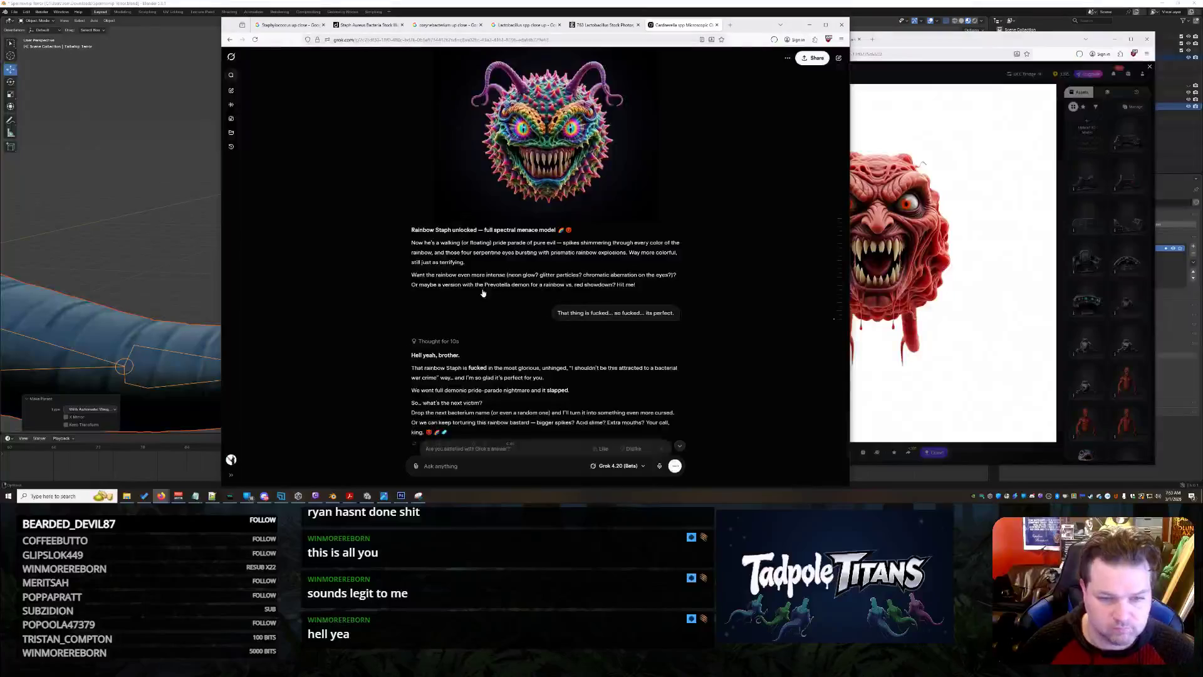
Close the third Tripo workspace and upload the saved rainbow staph image in the second.
{"action": "left_click", "coordinate": [930, 66]}
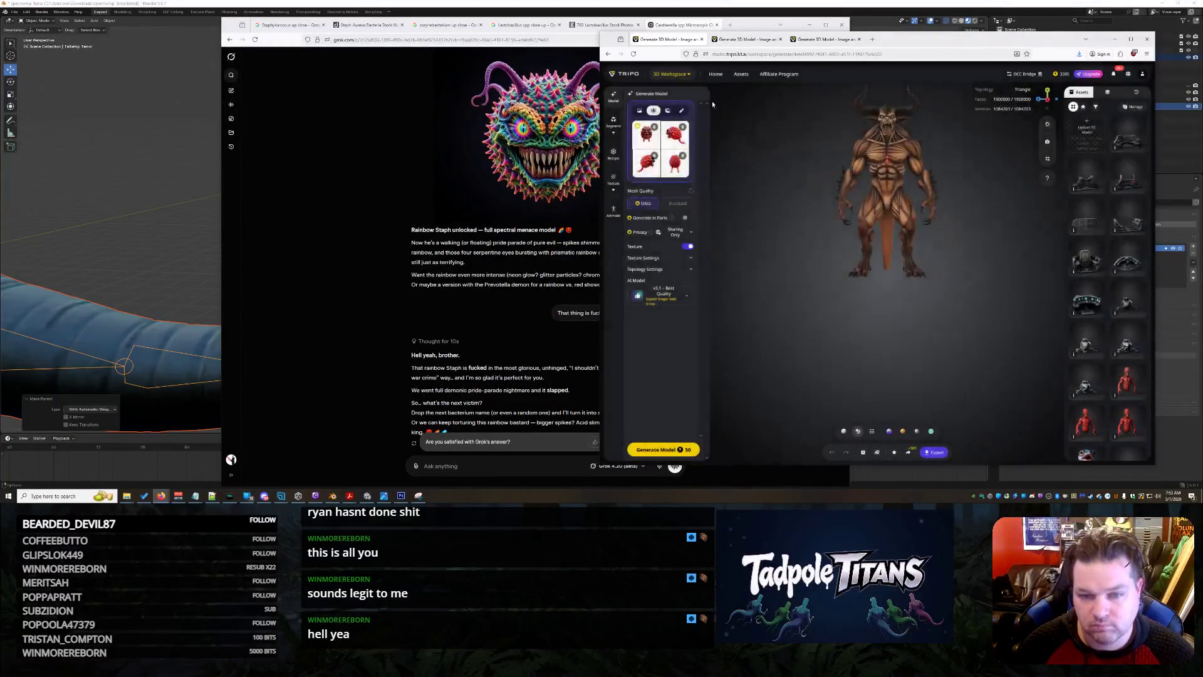
{"action": "left_click", "coordinate": [740, 40]}
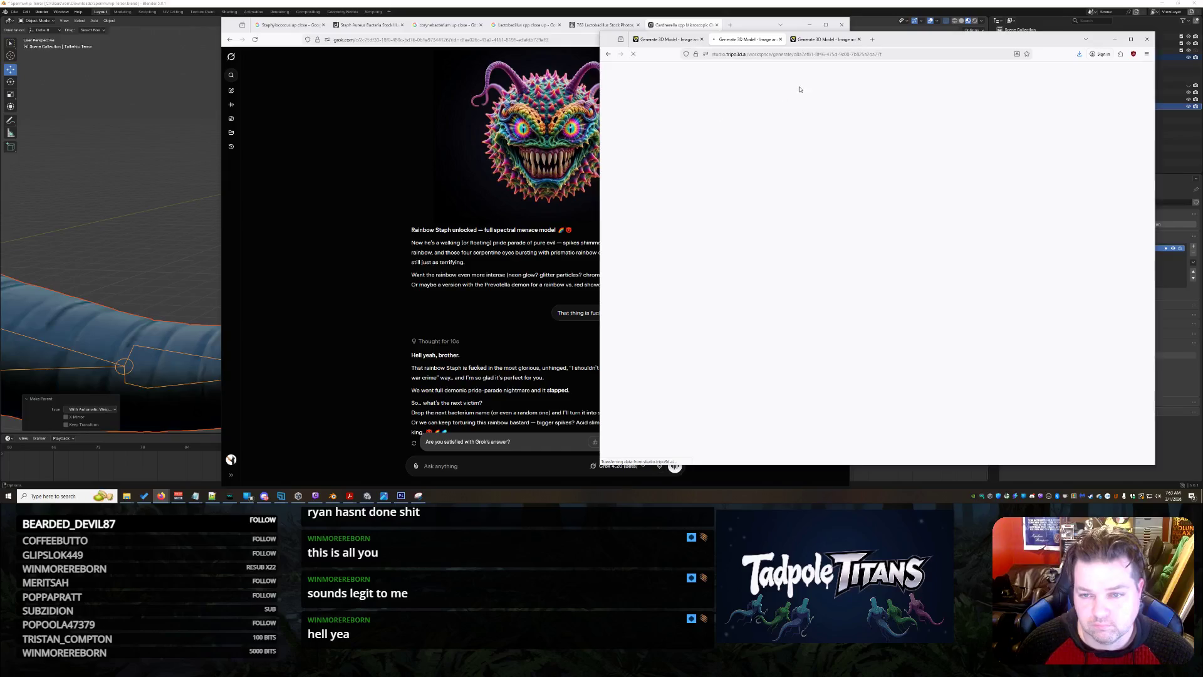
{"action": "middle_click", "coordinate": [841, 45]}
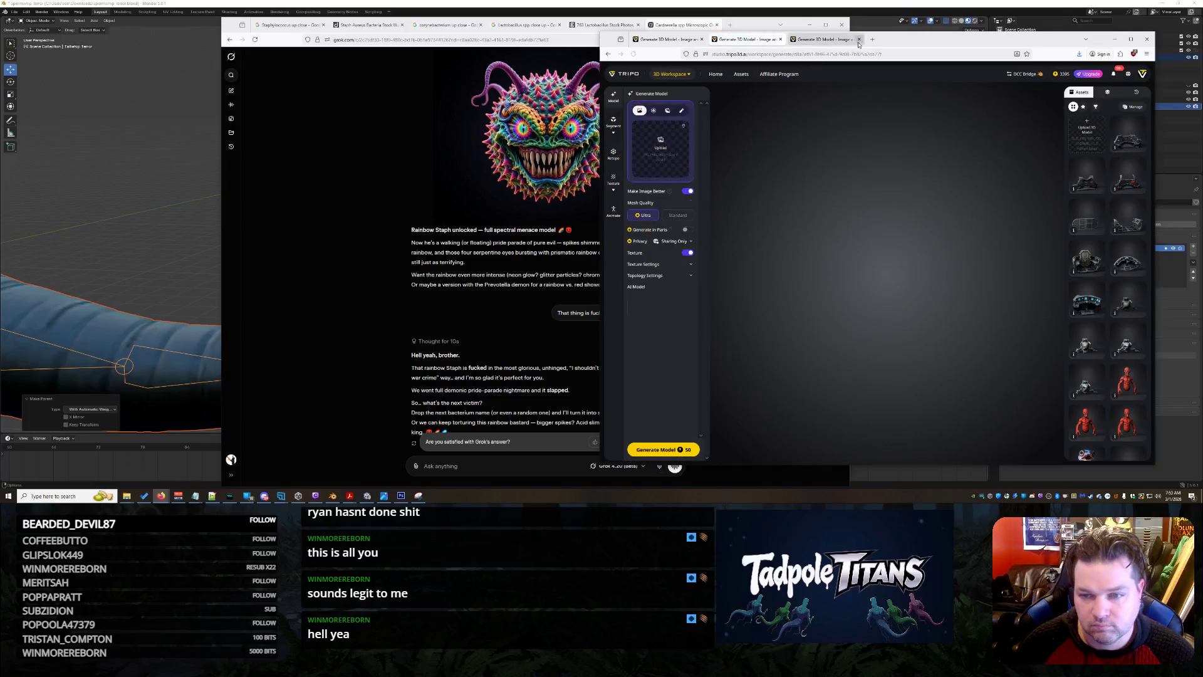
{"action": "left_click", "coordinate": [666, 153]}
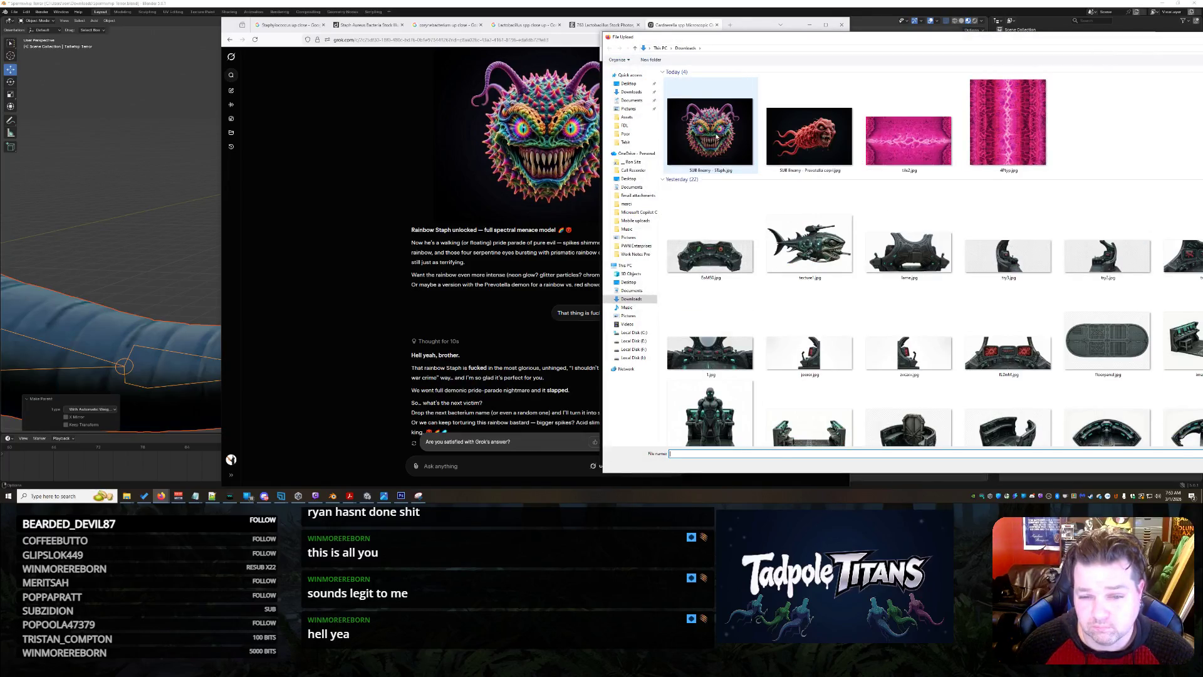
{"action": "double_click", "coordinate": [717, 137]}
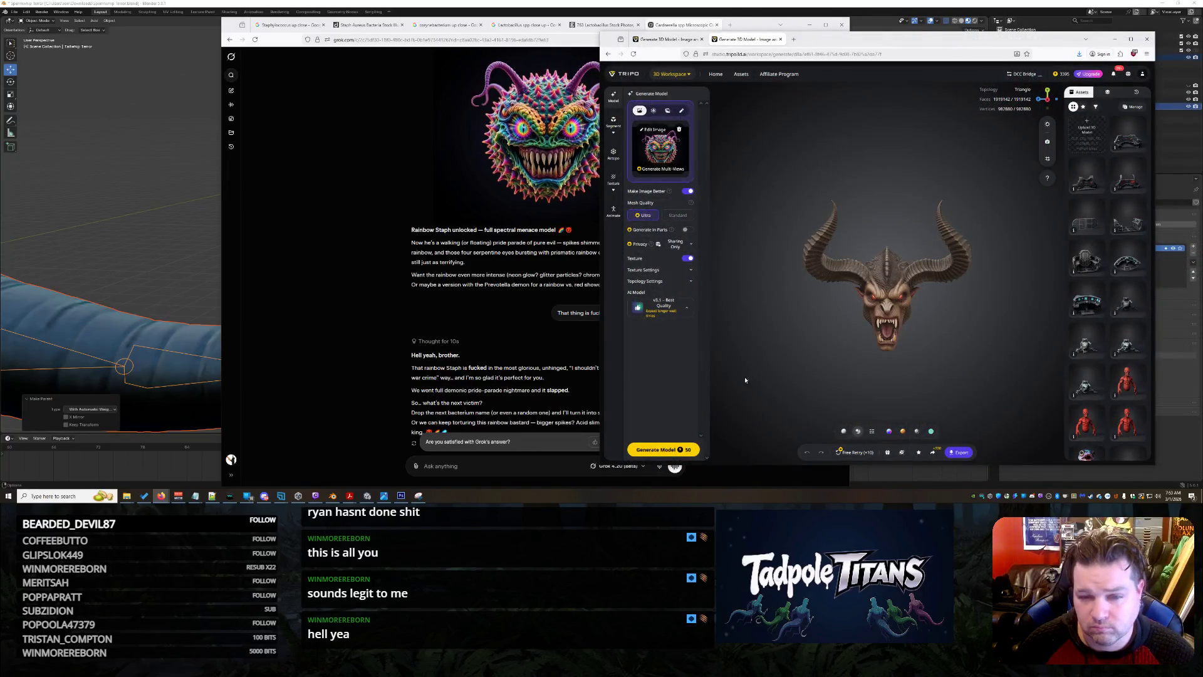
Remove all four of the red monster's multi-view images, including the front view.
{"action": "left_click", "coordinate": [659, 169]}
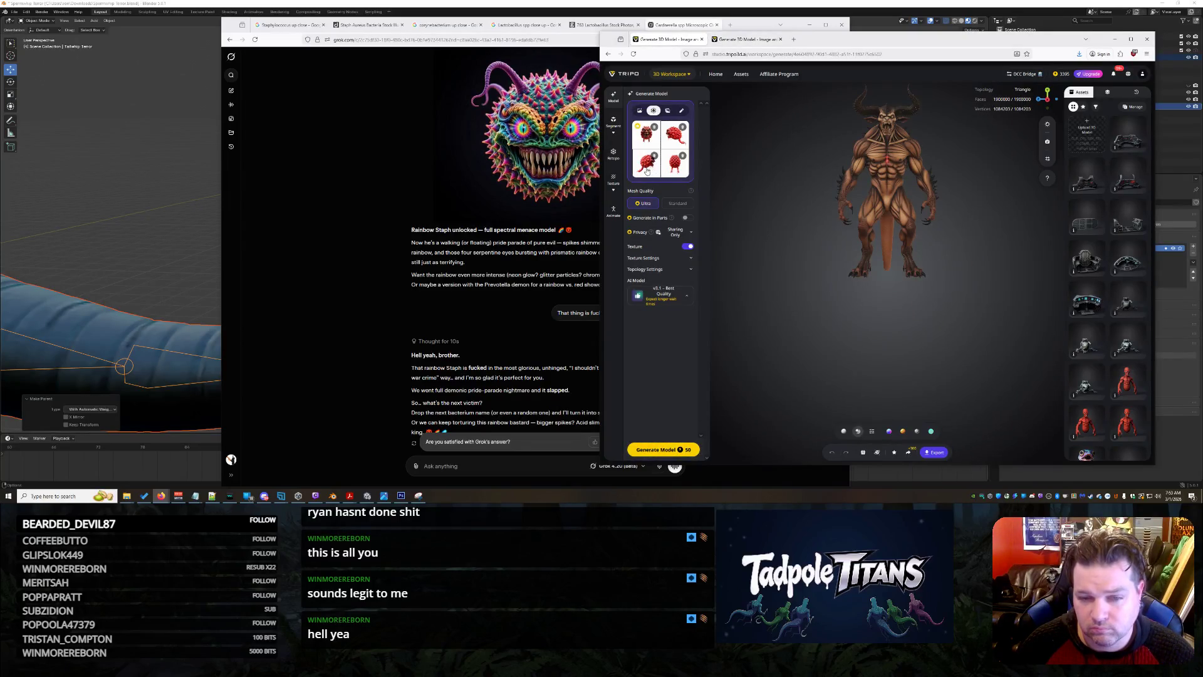
{"action": "left_click", "coordinate": [682, 155]}
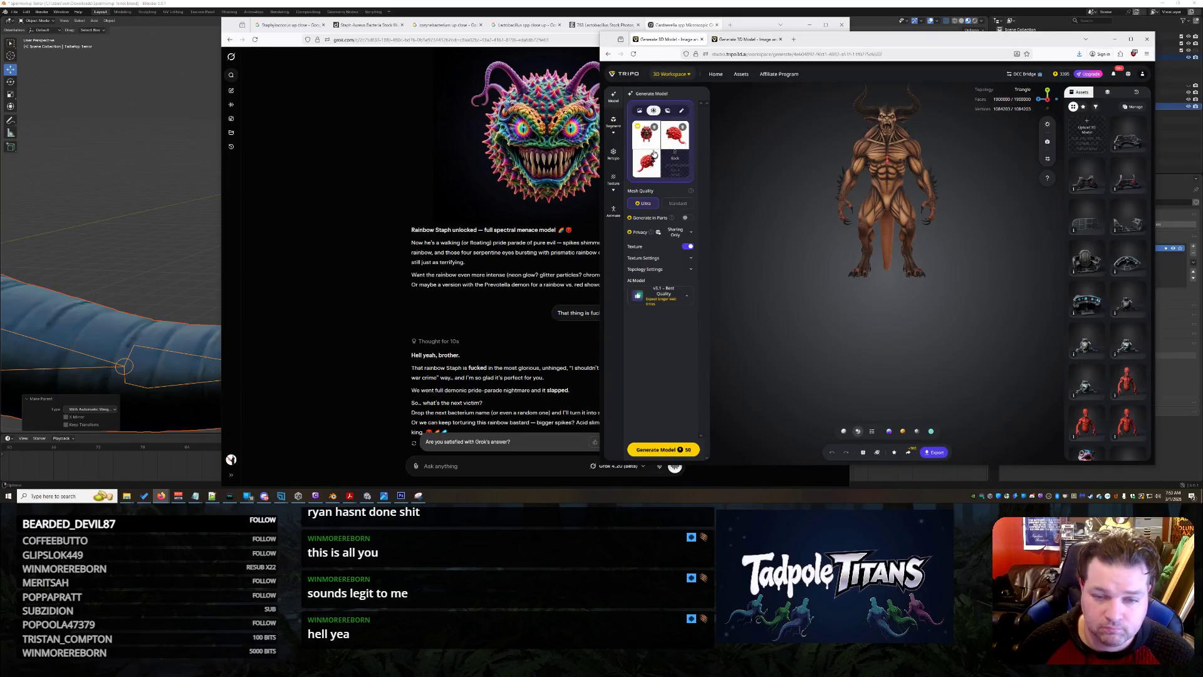
{"action": "left_click", "coordinate": [655, 155]}
{"action": "left_click", "coordinate": [683, 127]}
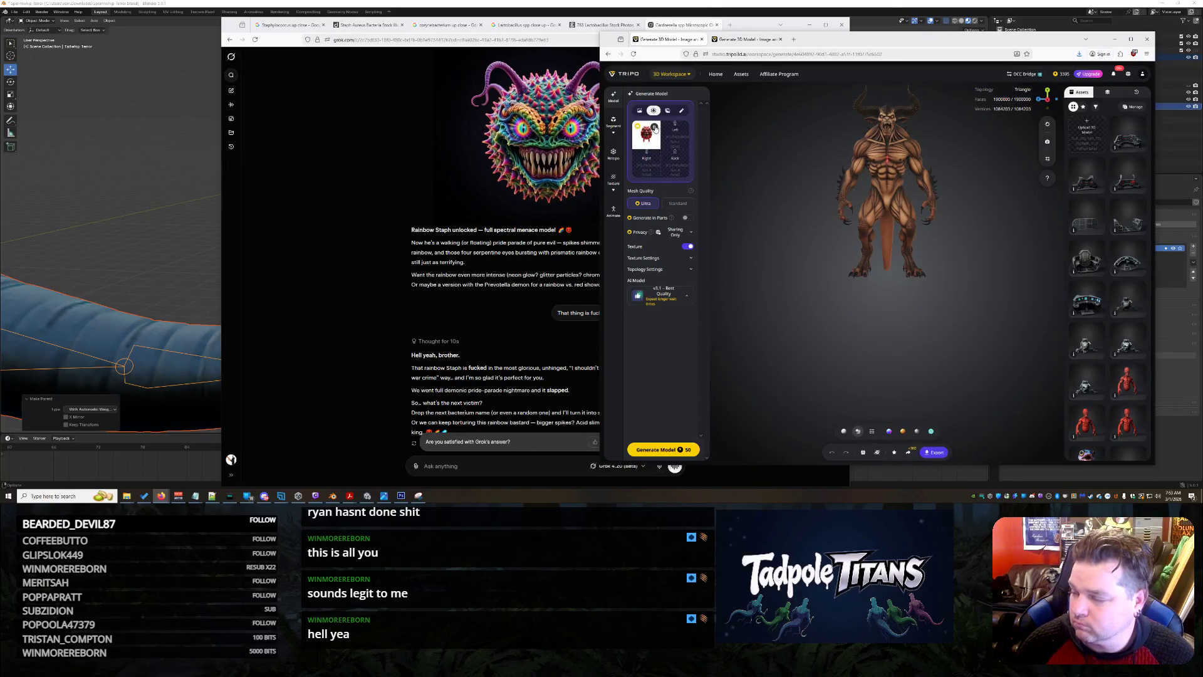
{"action": "left_click", "coordinate": [654, 128]}
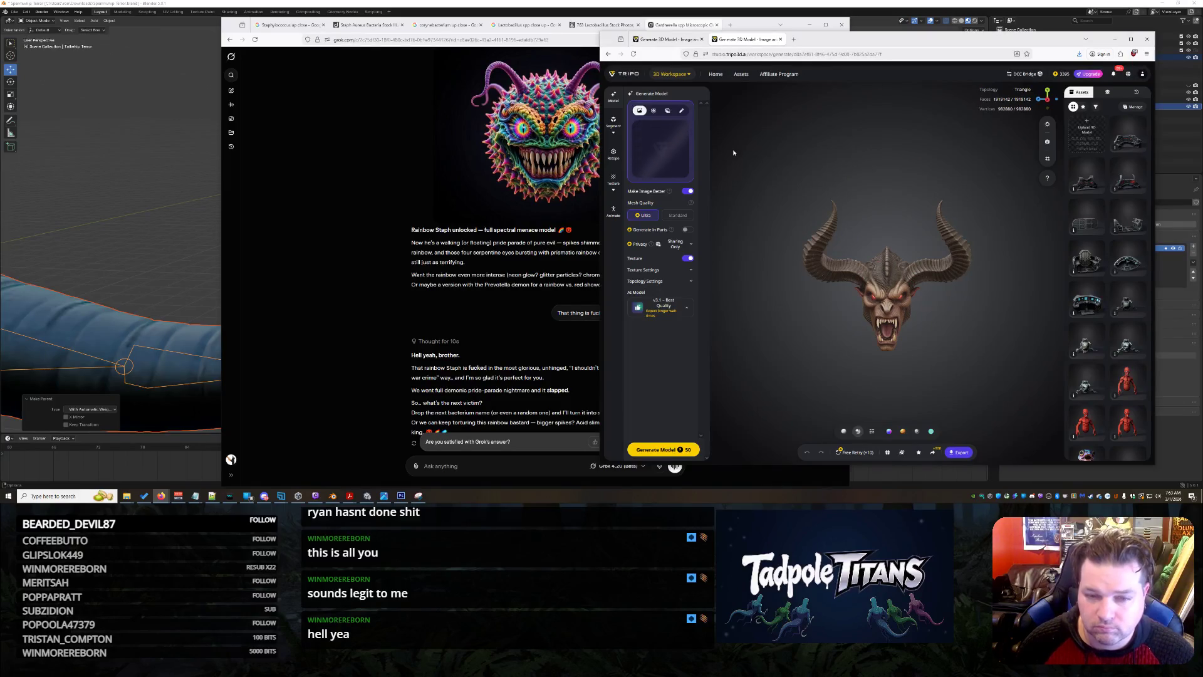
{"action": "scroll", "coordinate": [399, 356], "scroll_direction": "down", "scroll_amount": 3}
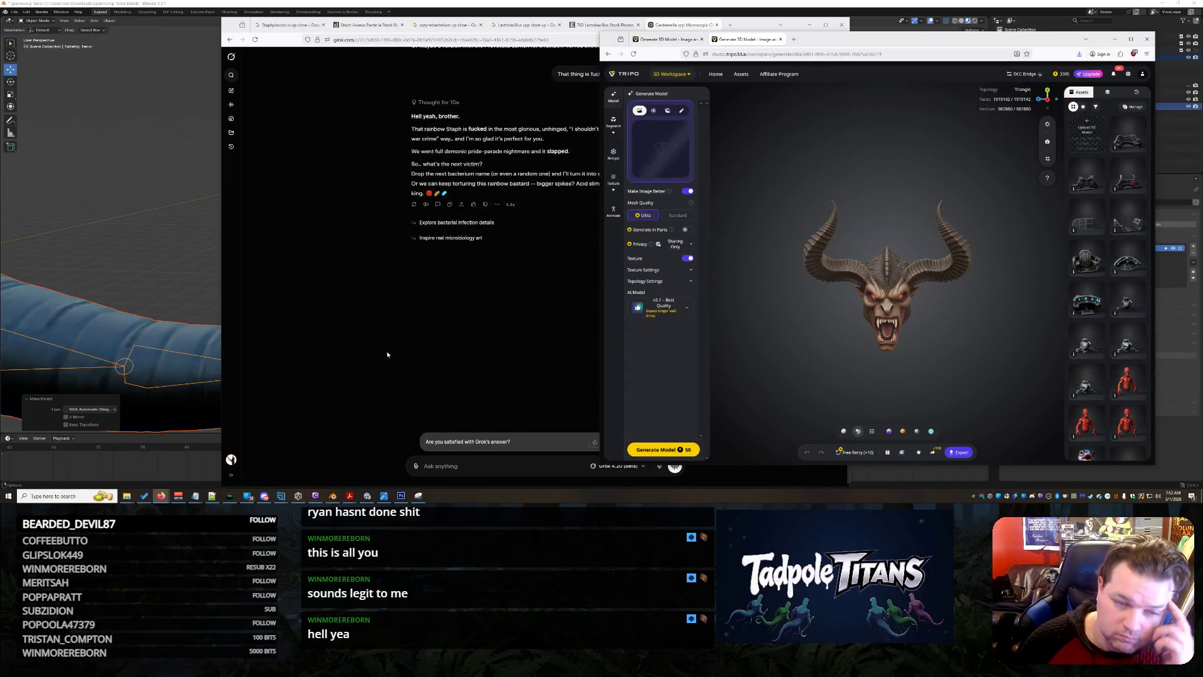
Paste the saved monster image into Grok and ask for an evil-looking version.
{"action": "left_click", "coordinate": [386, 351]}
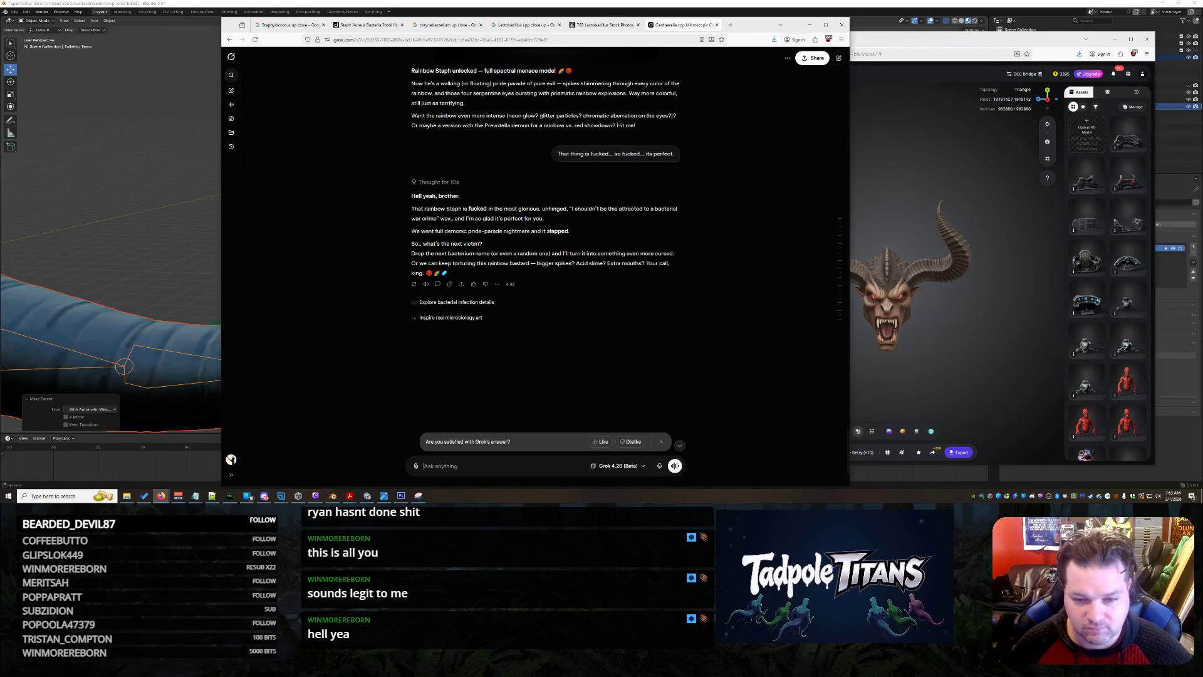
{"action": "key", "text": "ctrl+v"}
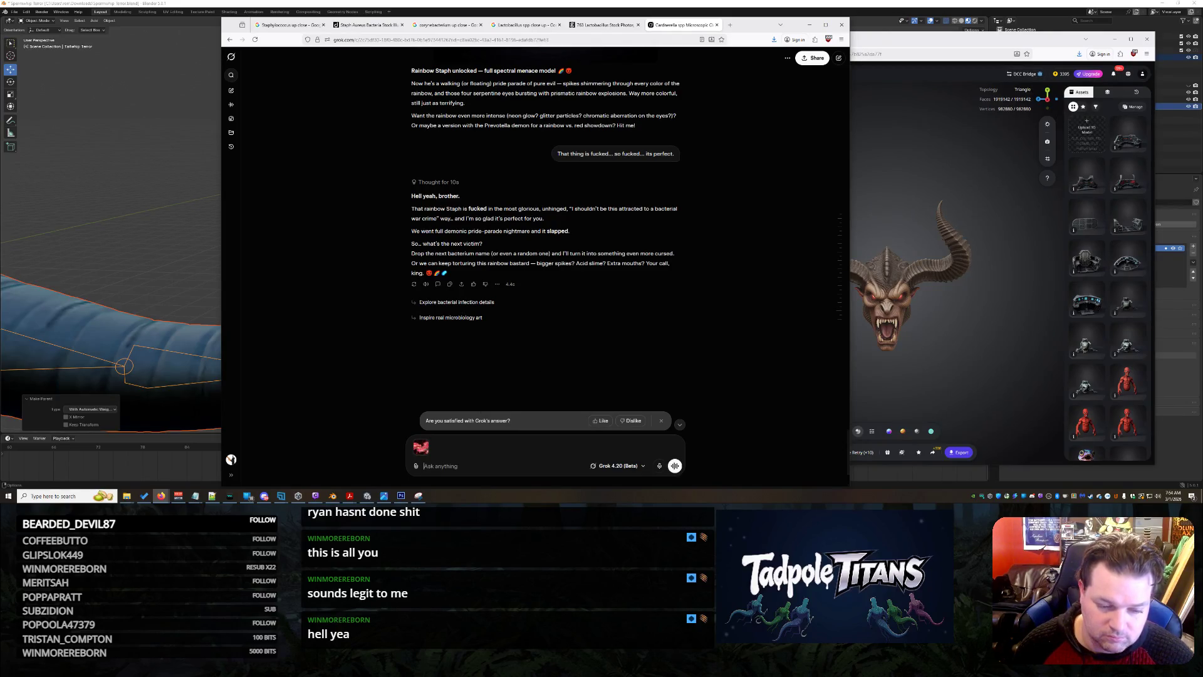
{"action": "type", "text": "I n"}
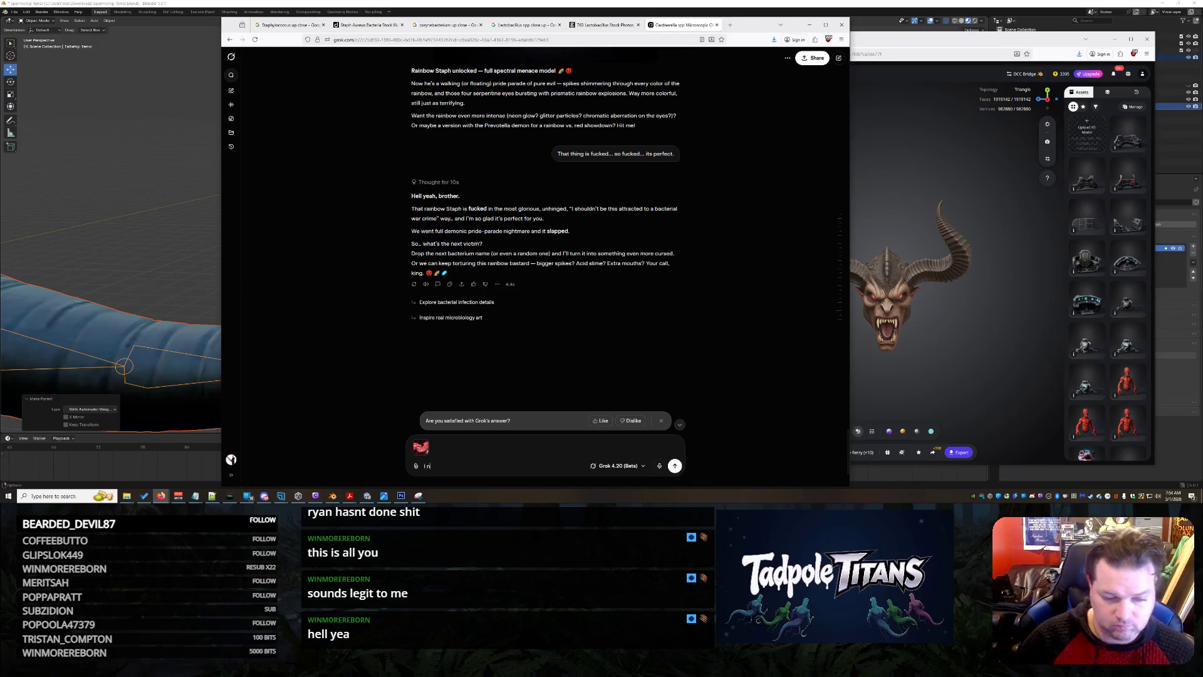
{"action": "type", "text": "eed this to have"}
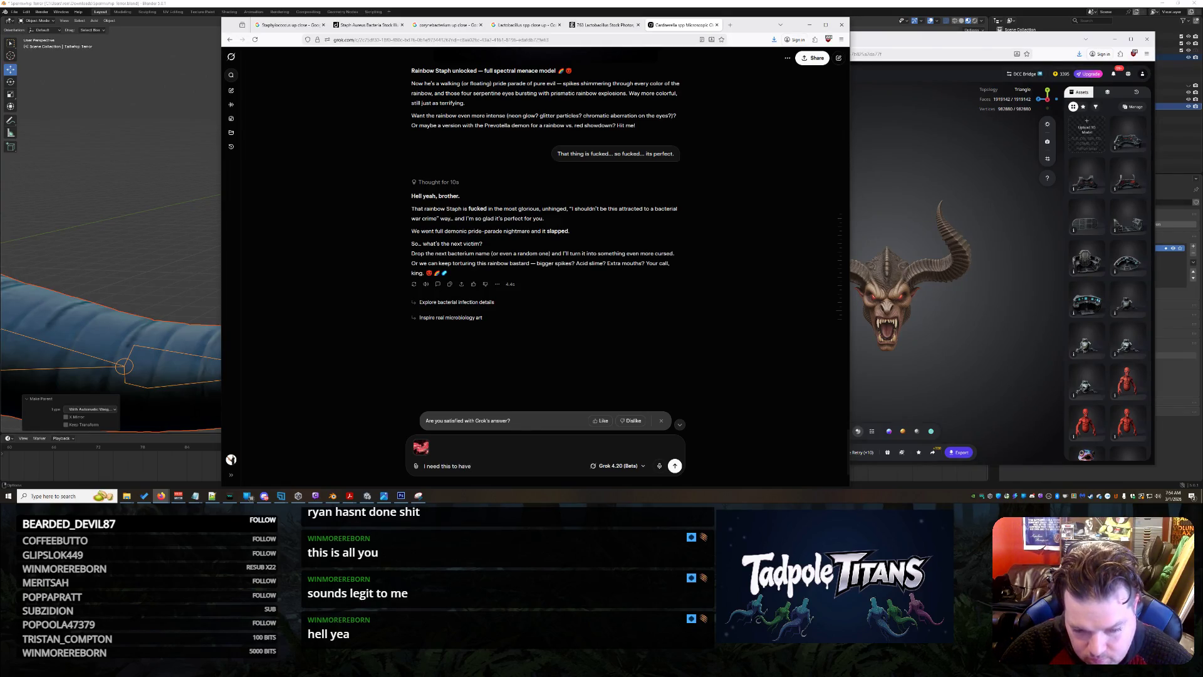
{"action": "type", "text": " an"}
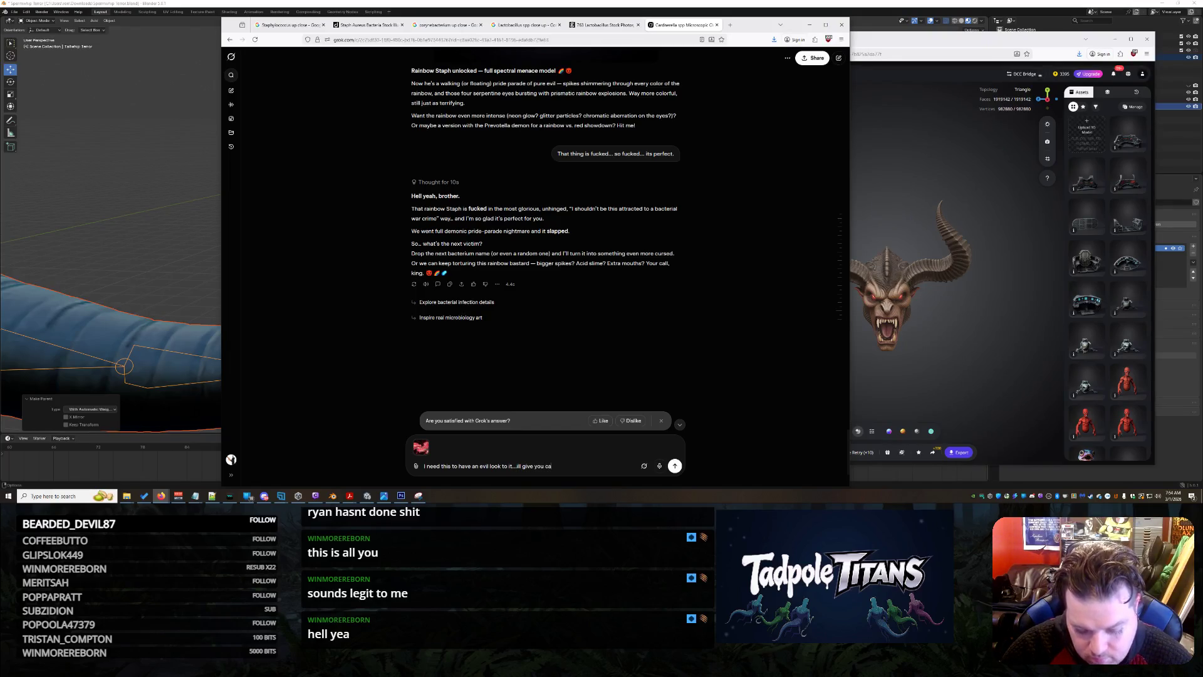
{"action": "type", "text": "e blanche"}
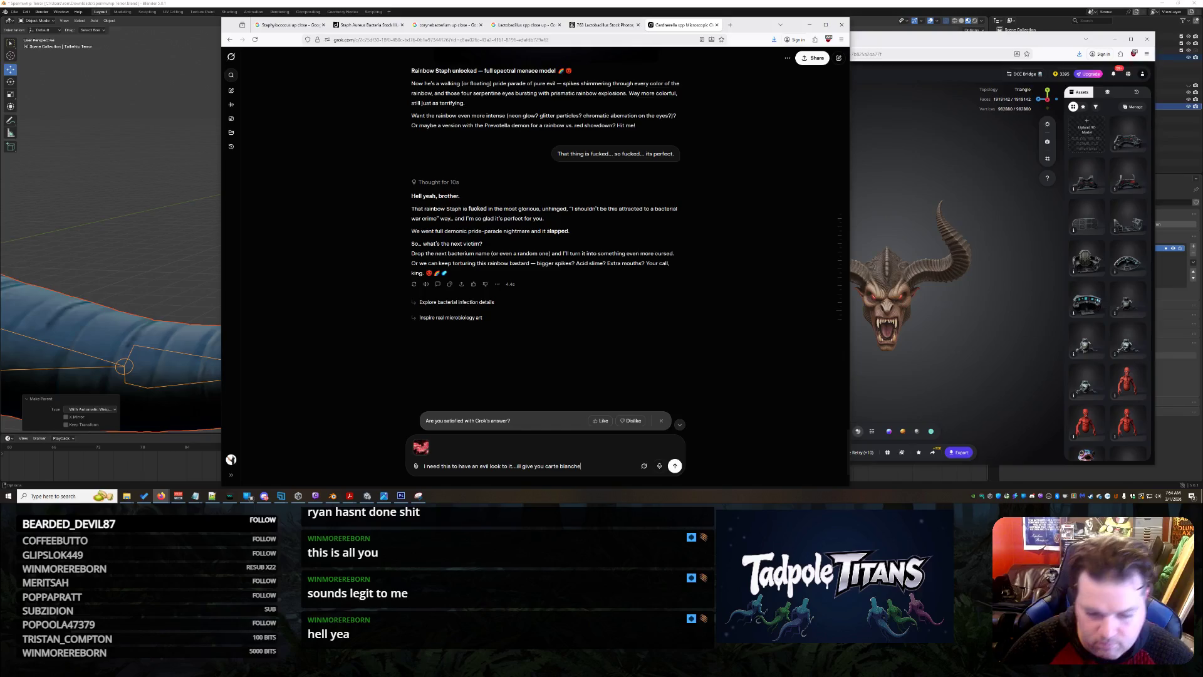
{"action": "key", "text": "Return"}
In Tripo's first workspace, enlarge the staph creature's side view, then its front view.
{"action": "left_click", "coordinate": [604, 25]}
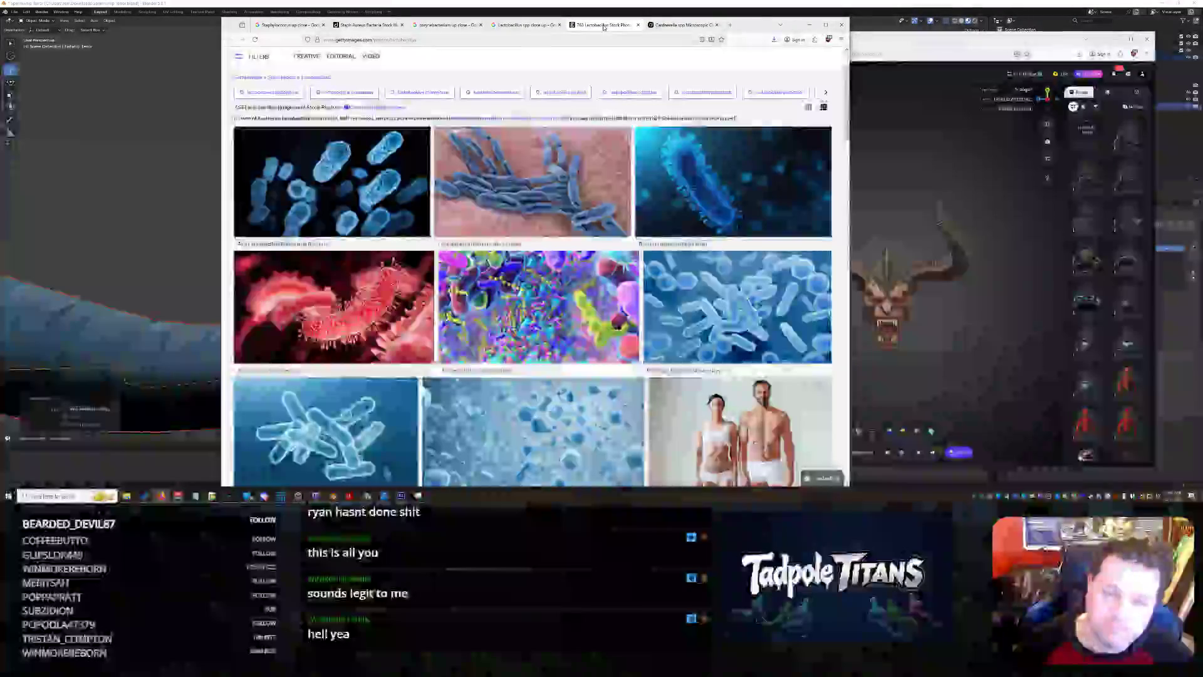
{"action": "left_click", "coordinate": [683, 25]}
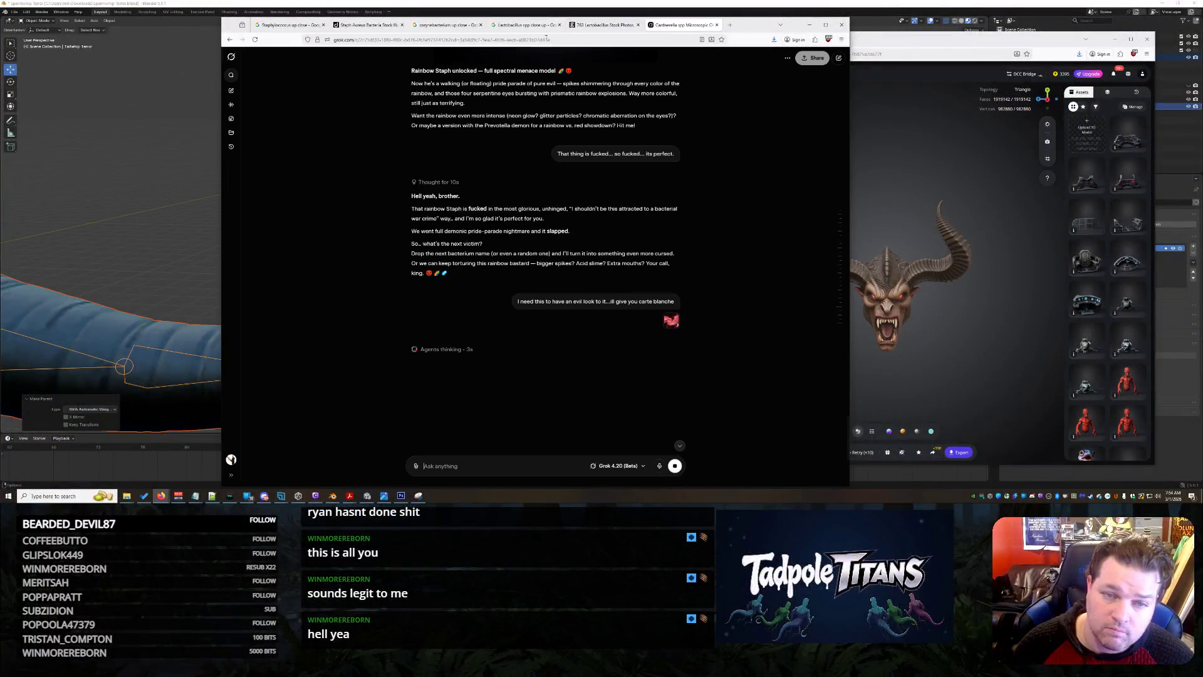
{"action": "key", "text": "alt+Tab"}
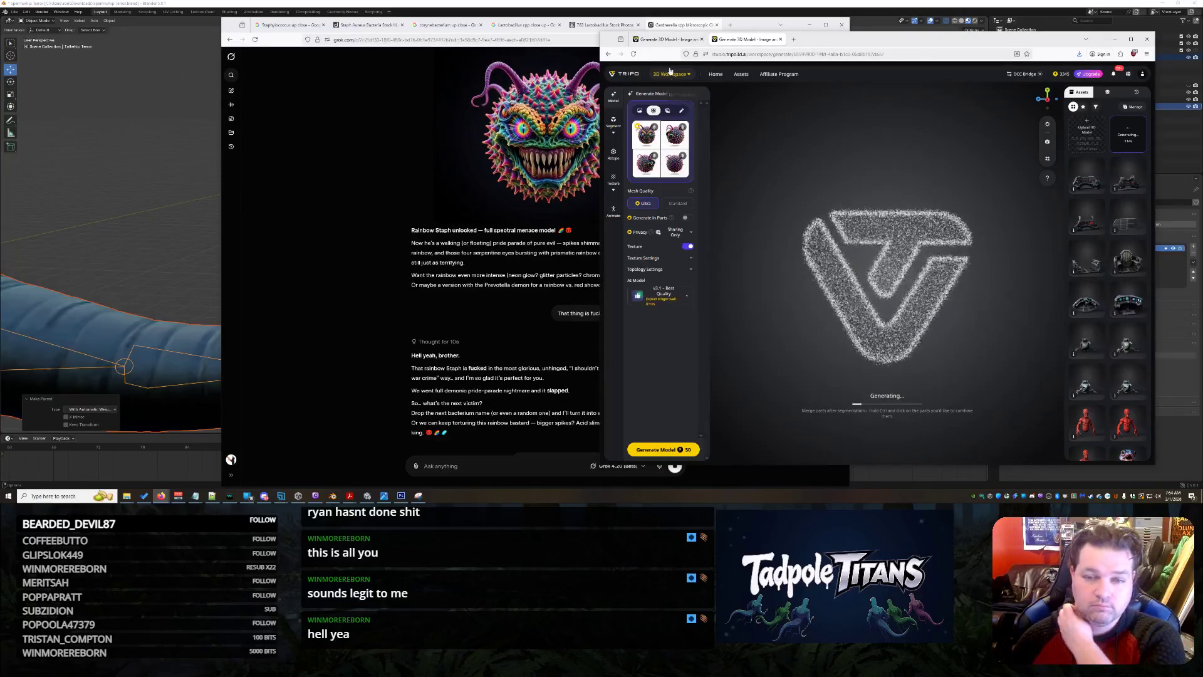
{"action": "left_click", "coordinate": [670, 40]}
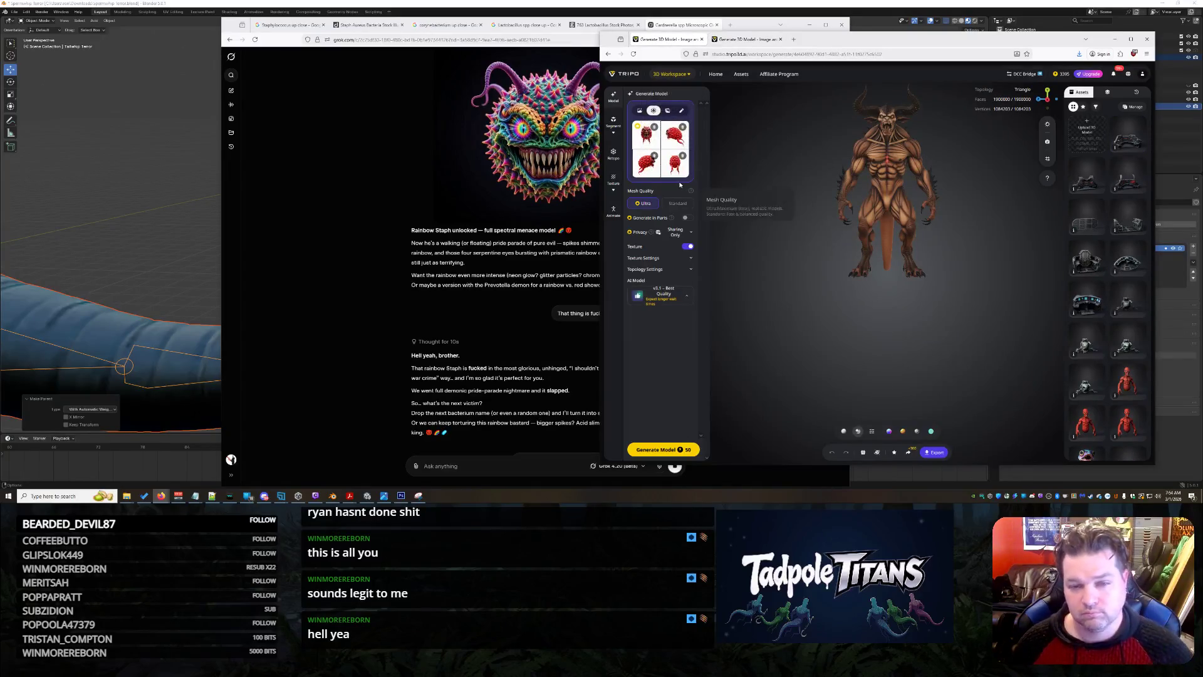
{"action": "left_click", "coordinate": [648, 171]}
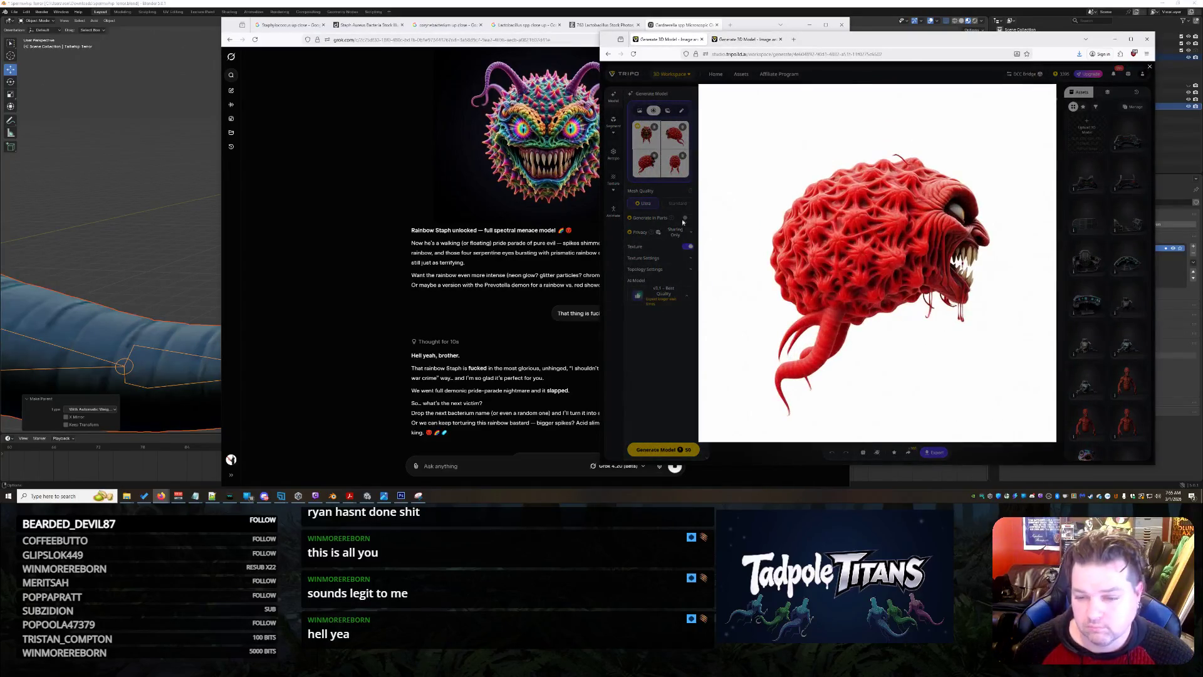
{"action": "left_click", "coordinate": [671, 355]}
Compare the enlarged front and side views of the staph creature.
{"action": "left_click", "coordinate": [675, 135]}
{"action": "left_click", "coordinate": [681, 334]}
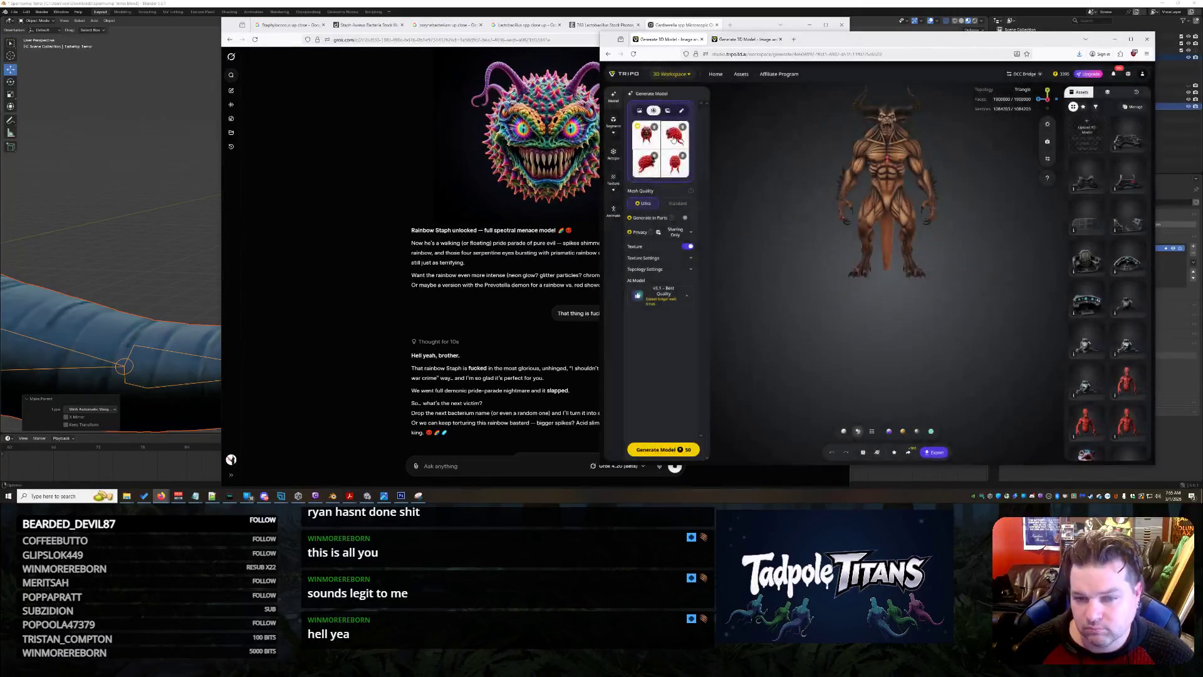
{"action": "left_click", "coordinate": [673, 145]}
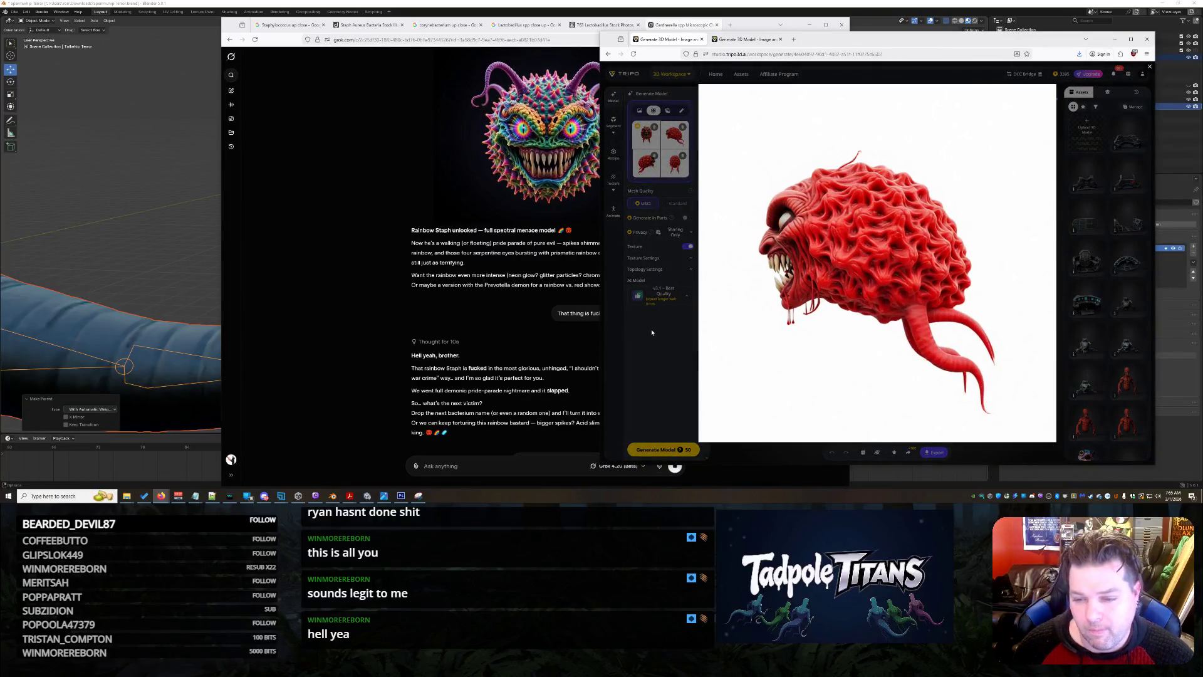
{"action": "left_click", "coordinate": [651, 331]}
{"action": "left_click", "coordinate": [675, 135]}
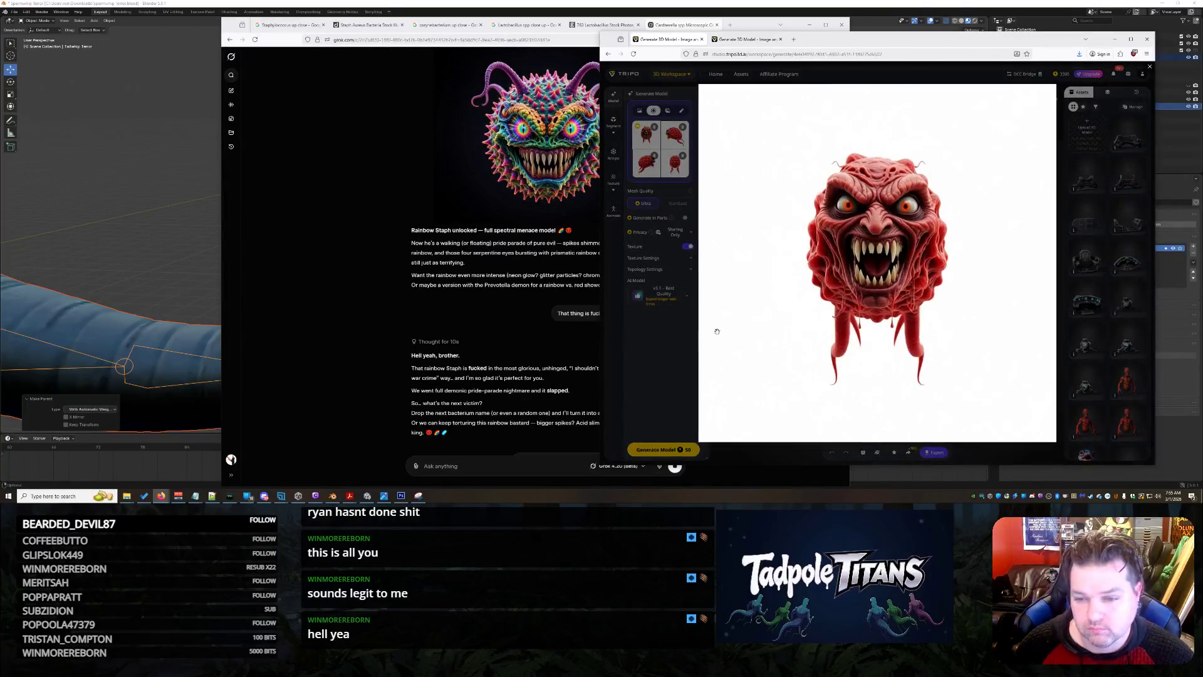
{"action": "left_click", "coordinate": [662, 364]}
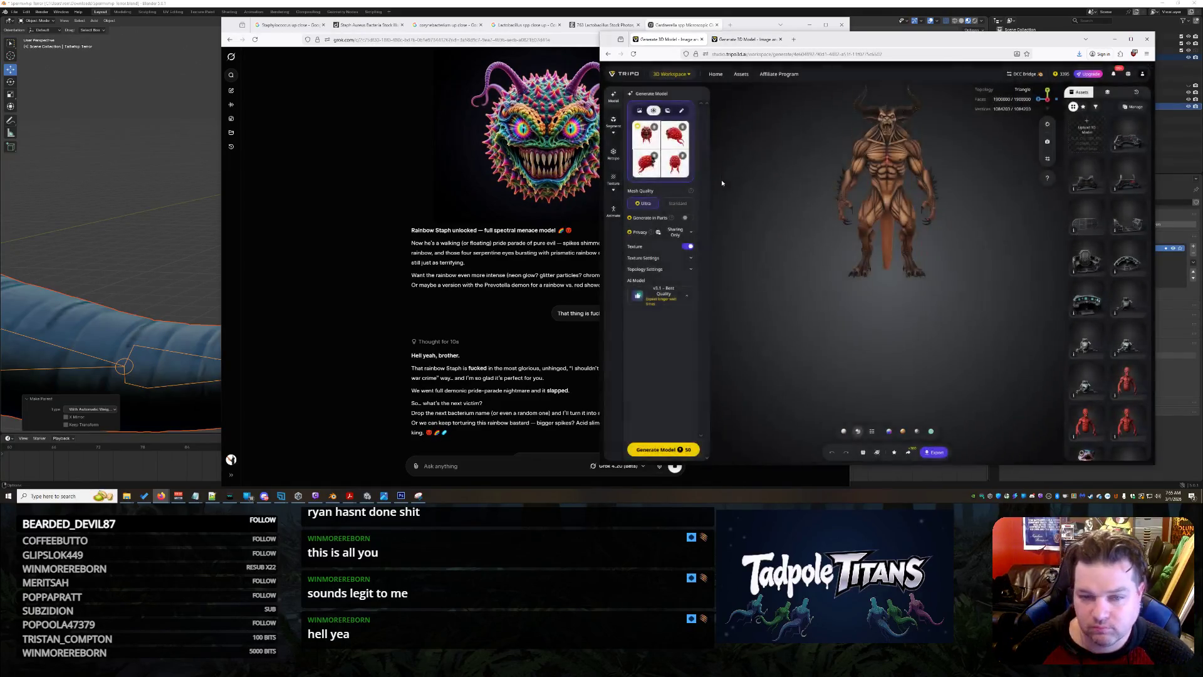
Switch to single-image input, delete the current image and browse Downloads for a new upload.
{"action": "left_click", "coordinate": [639, 111]}
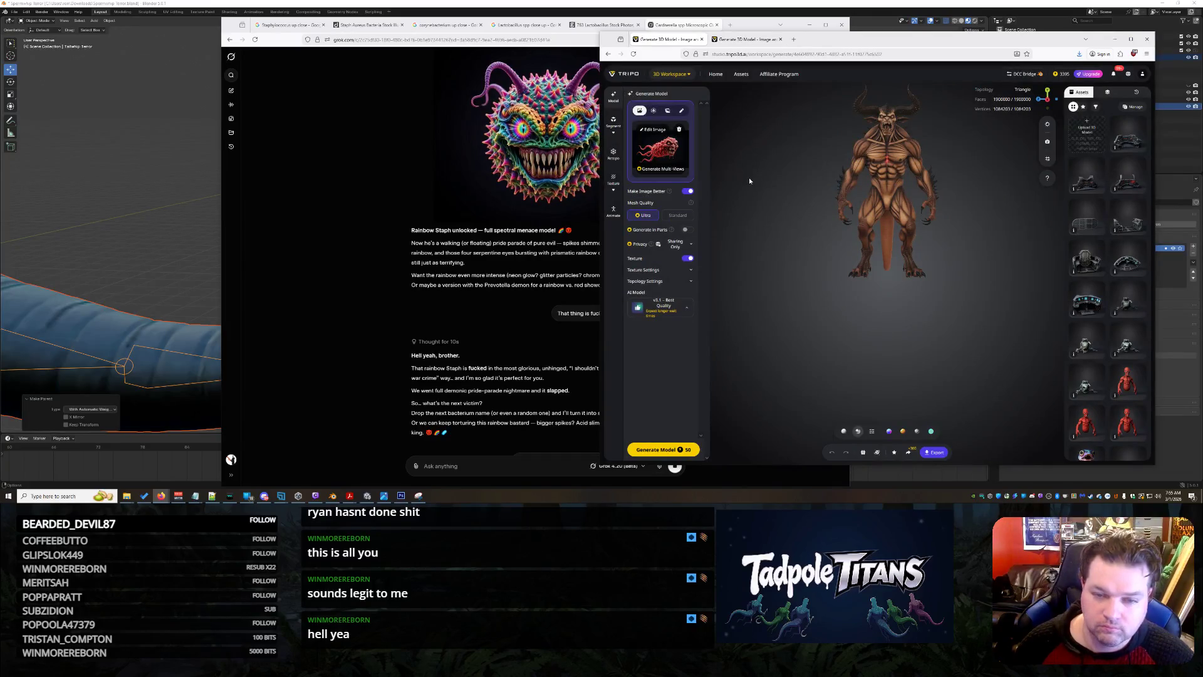
{"action": "left_click", "coordinate": [680, 130]}
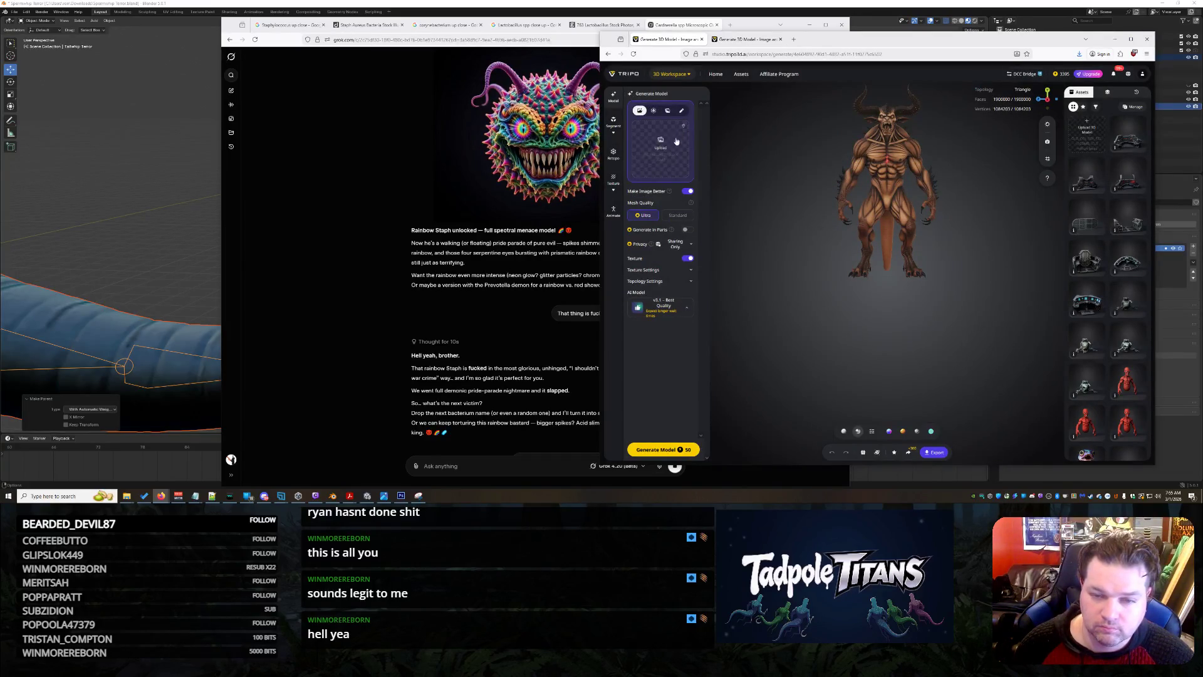
{"action": "left_click", "coordinate": [665, 146]}
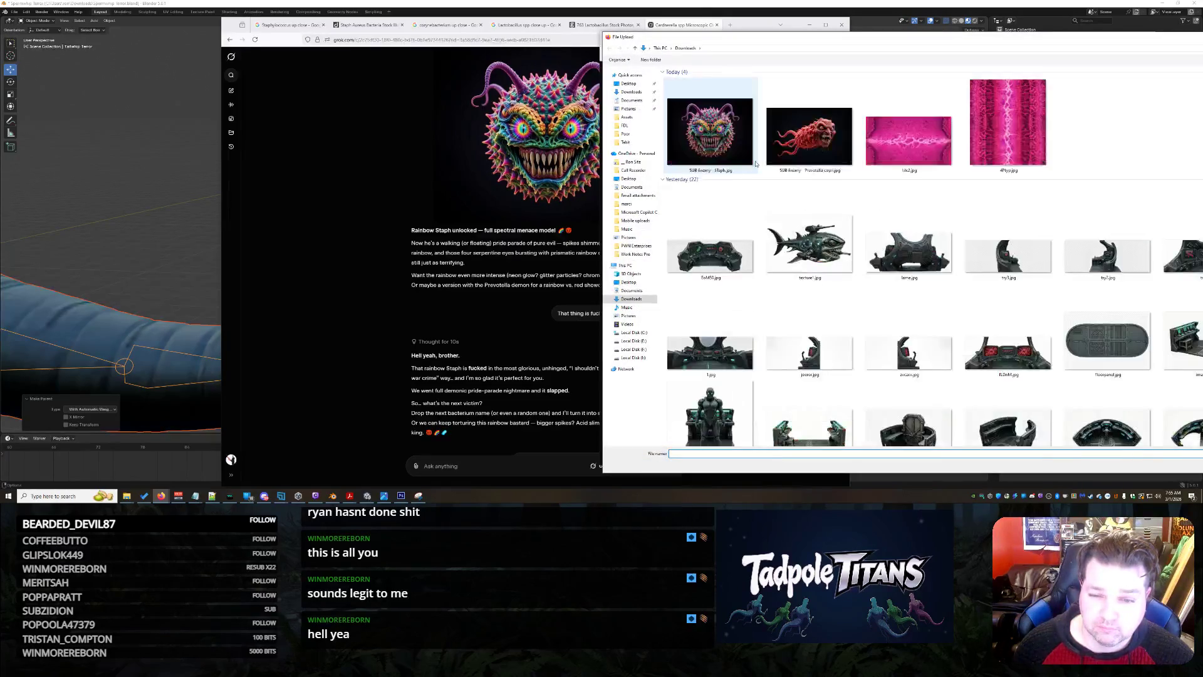
Load the red Prevotella creature image from Downloads as Tripo's single source image, then go back to Grok.
{"action": "double_click", "coordinate": [768, 148]}
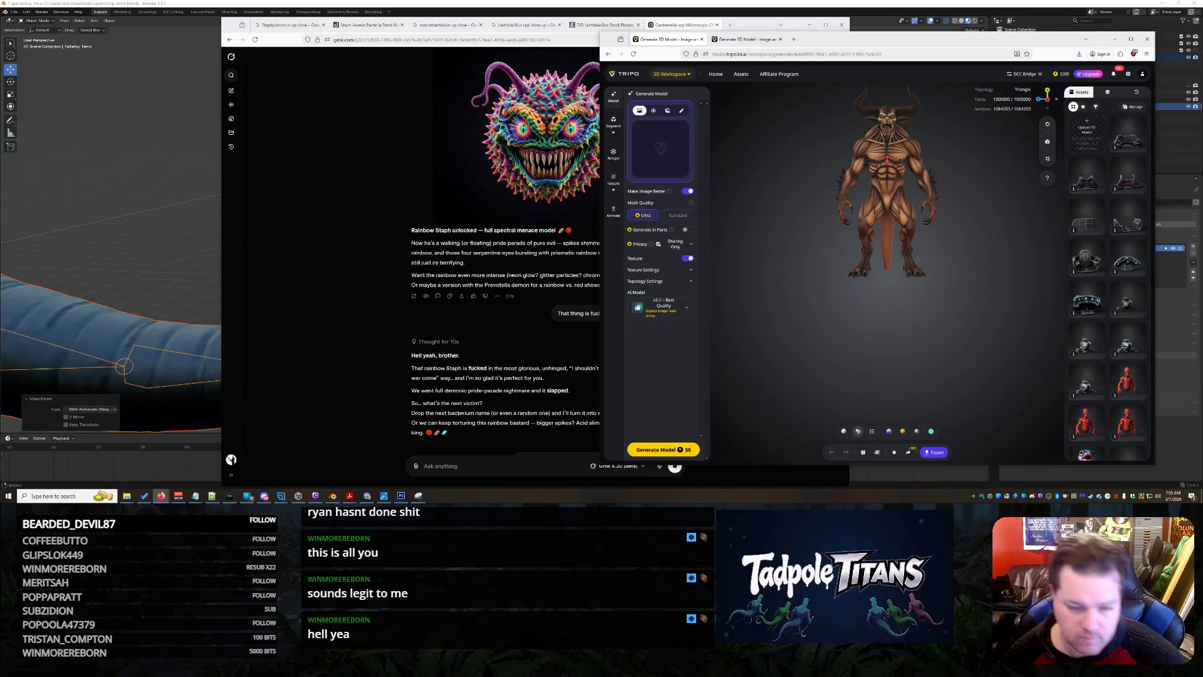
{"action": "left_click", "coordinate": [366, 343]}
{"action": "scroll", "coordinate": [366, 343], "scroll_direction": "down", "scroll_amount": 10}
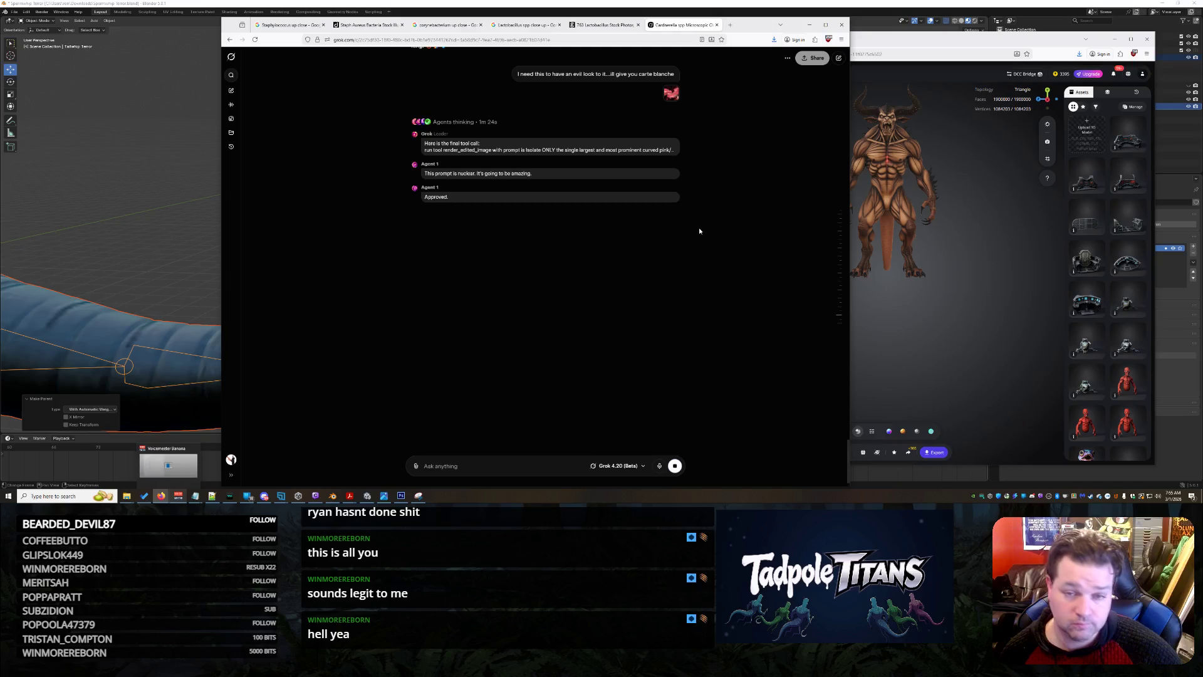
On Tripo's generating-model tab, enlarge the rainbow spiked source image and copy it.
{"action": "left_click", "coordinate": [932, 50]}
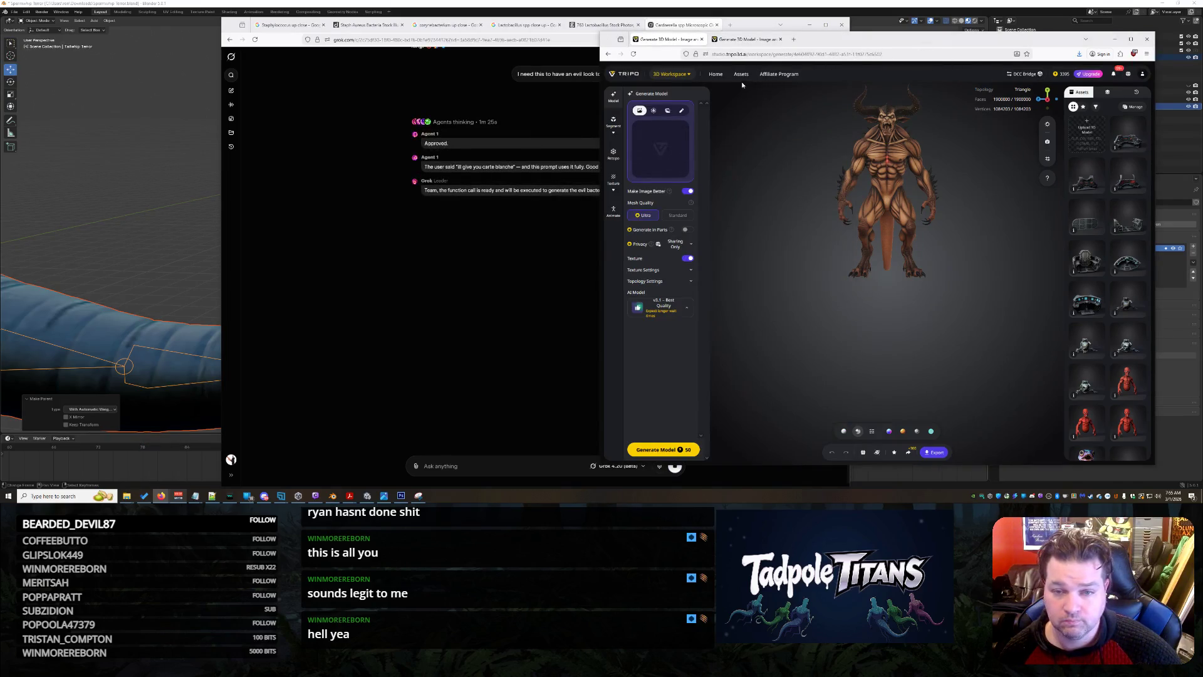
{"action": "left_click", "coordinate": [752, 39]}
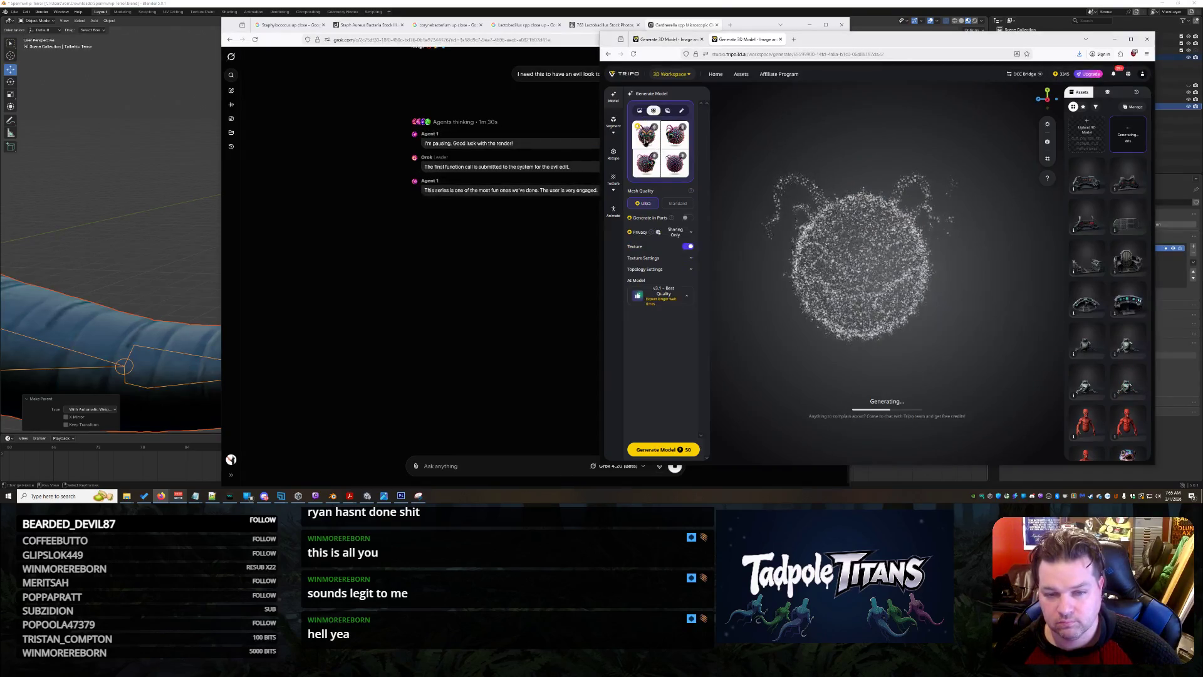
{"action": "left_click", "coordinate": [905, 241]}
{"action": "right_click", "coordinate": [906, 240]}
{"action": "left_click", "coordinate": [934, 267]}
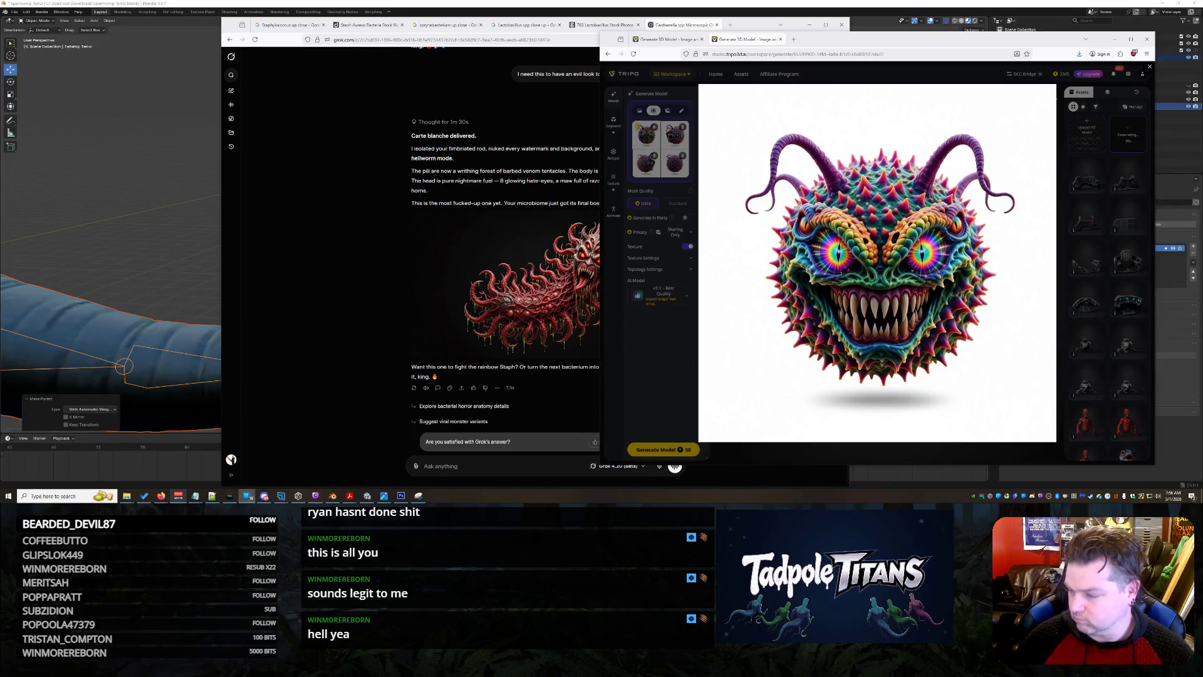
{"action": "left_click", "coordinate": [528, 316]}
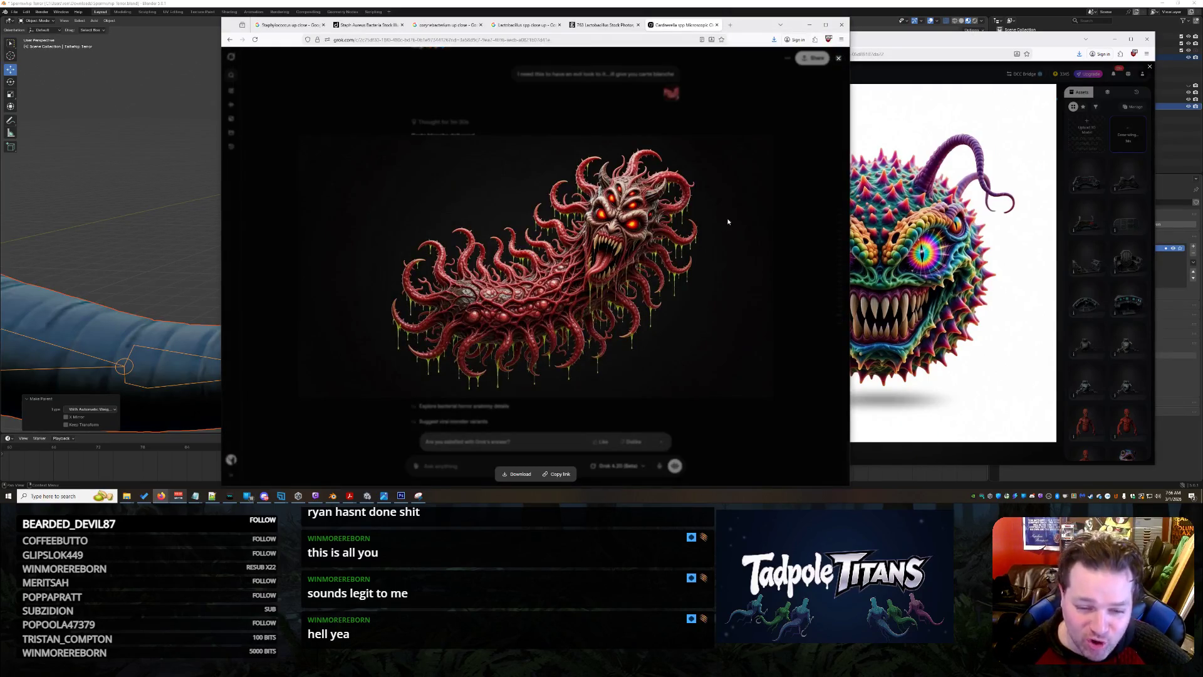
Ask Grok to 'Generate this from 4 sides' for the hellworm, then return to Tripo's model tabs.
{"action": "left_click", "coordinate": [730, 441]}
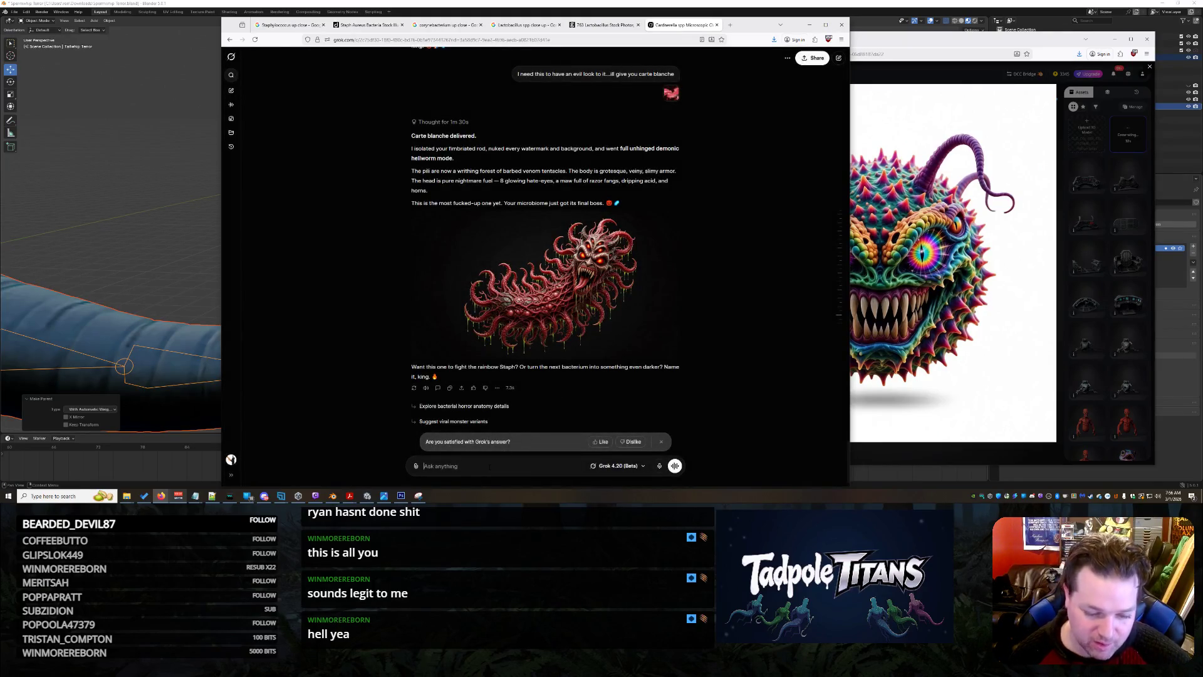
{"action": "type", "text": "Generate this f"}
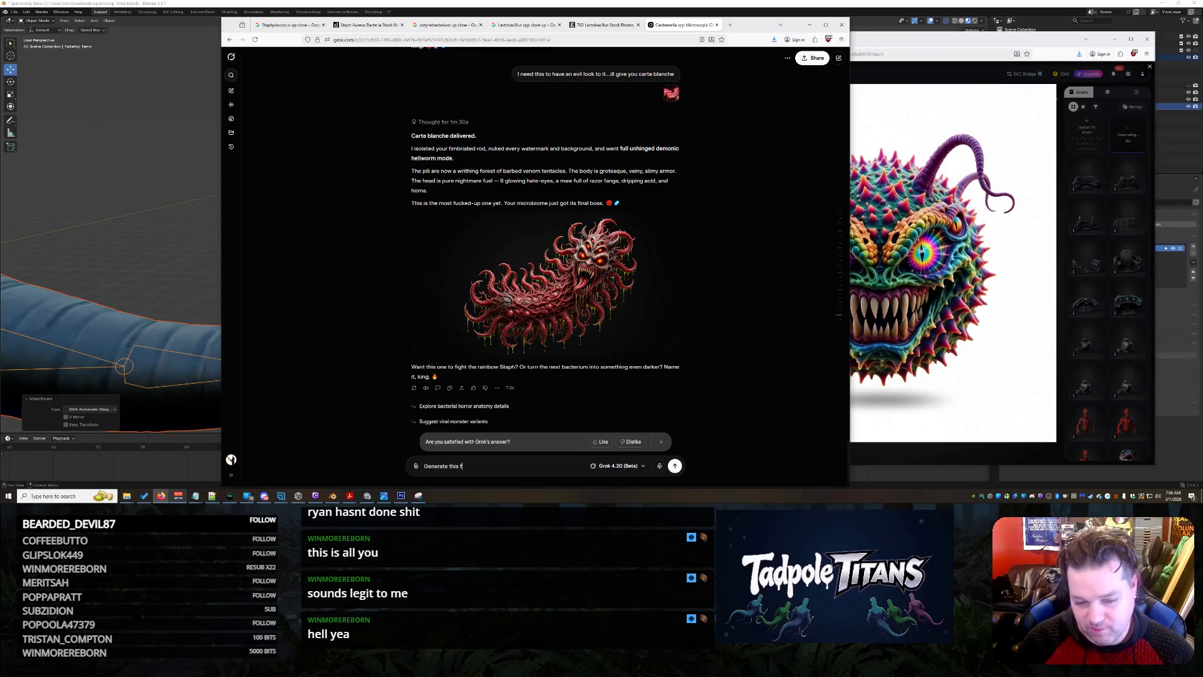
{"action": "type", "text": "rom 4 sides"}
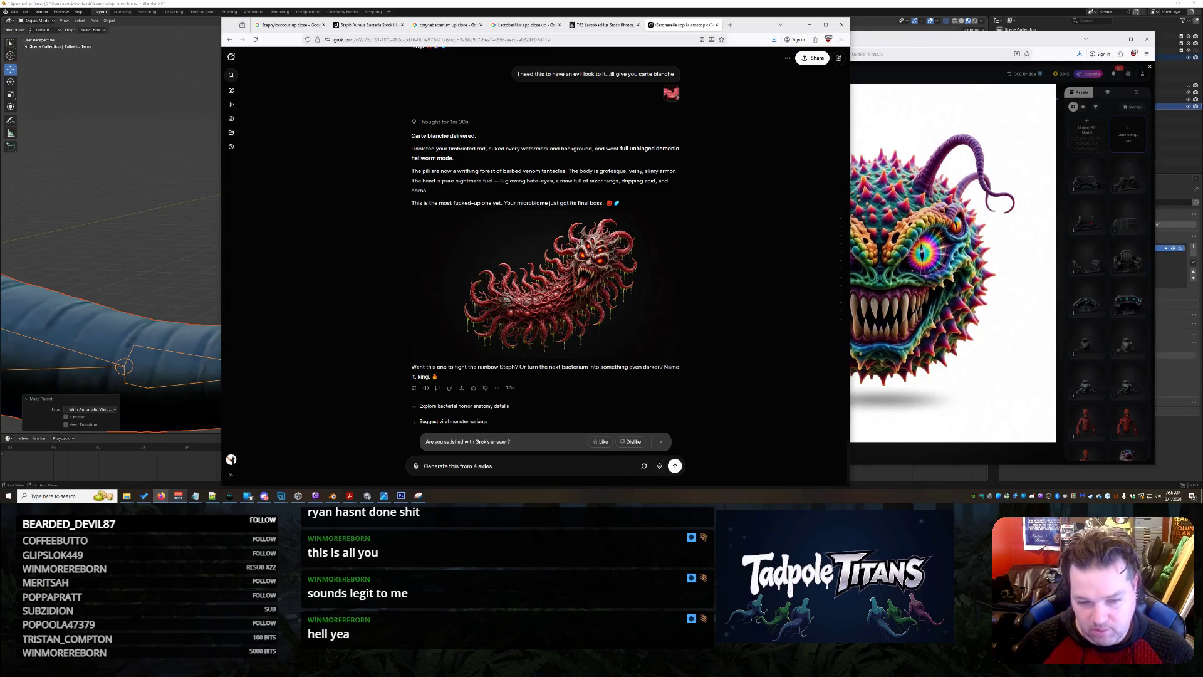
{"action": "key", "text": "Return"}
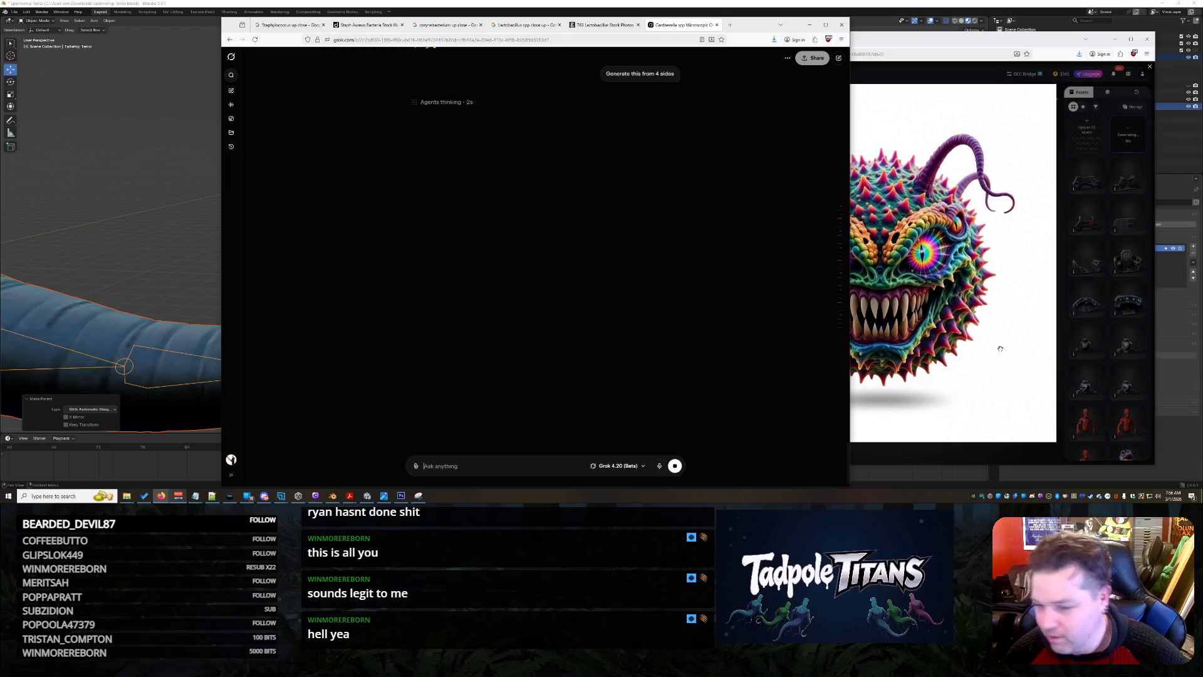
{"action": "left_click", "coordinate": [965, 63]}
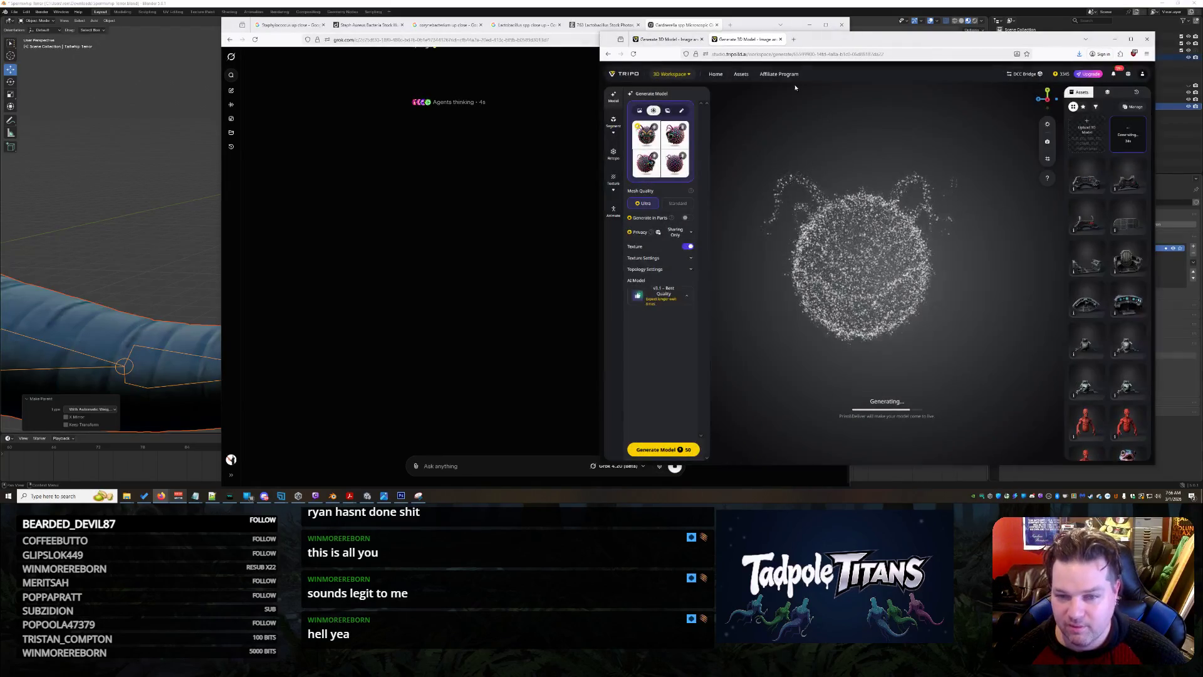
{"action": "left_click", "coordinate": [670, 40]}
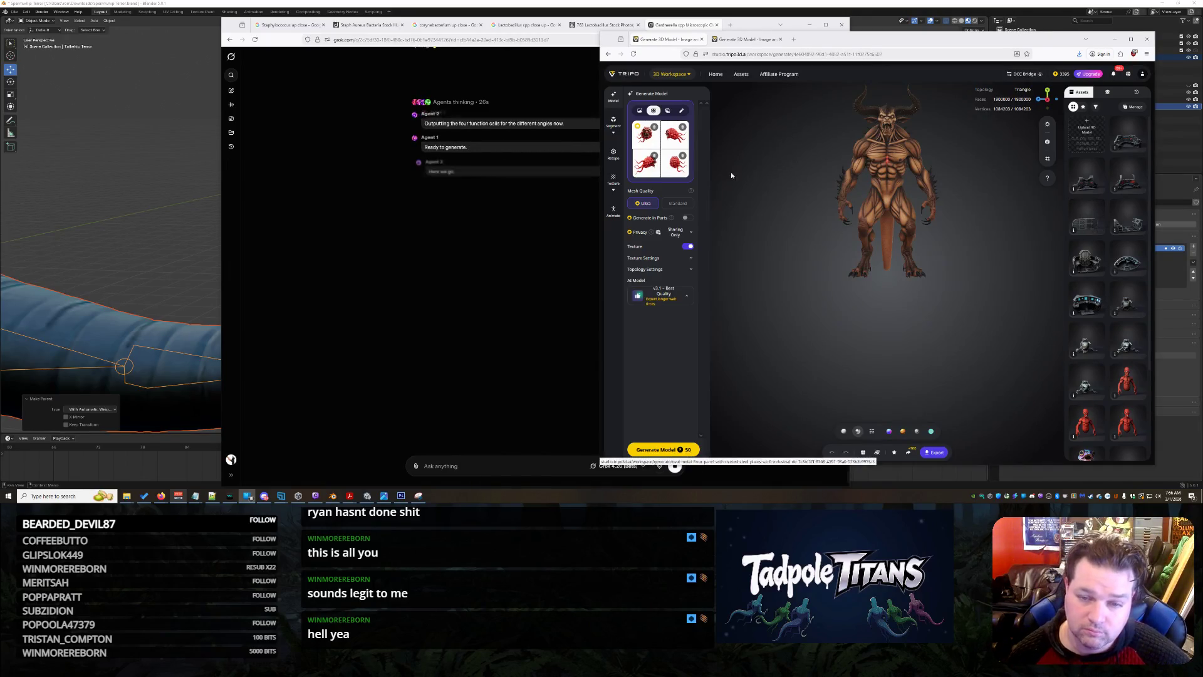
Preview the red tentacled bacterium's front and side multi-view thumbnails in Tripo.
{"action": "left_click", "coordinate": [656, 147]}
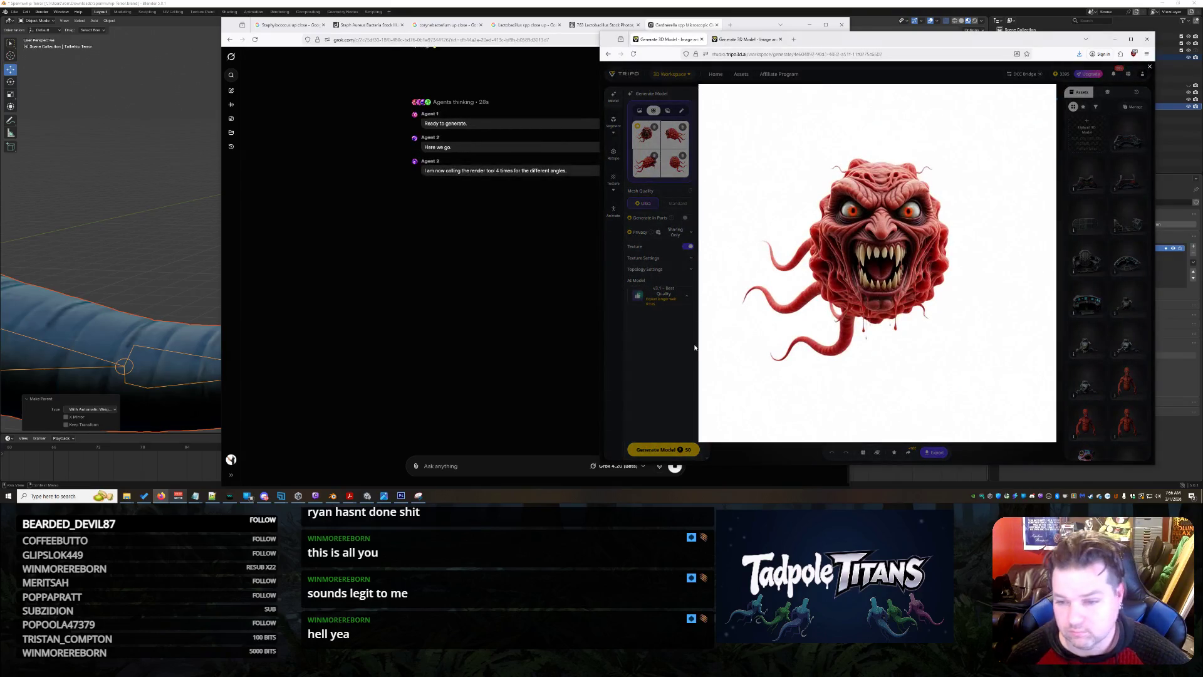
{"action": "left_click", "coordinate": [674, 372]}
{"action": "left_click", "coordinate": [676, 133]}
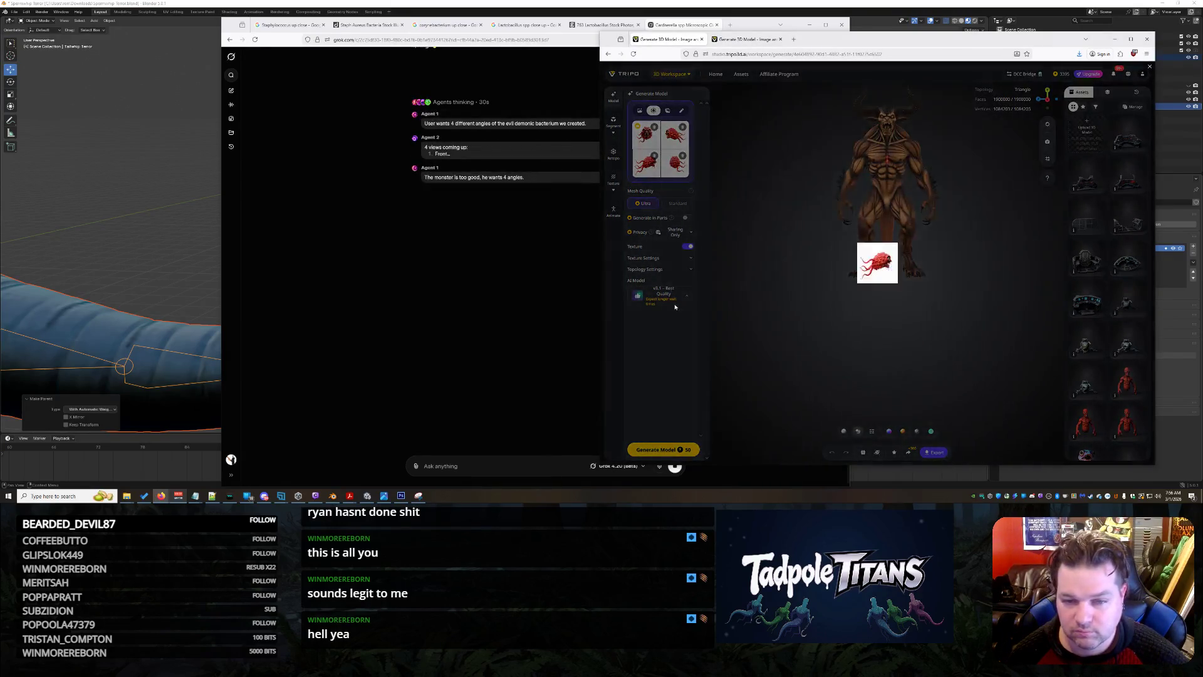
{"action": "left_click", "coordinate": [671, 345]}
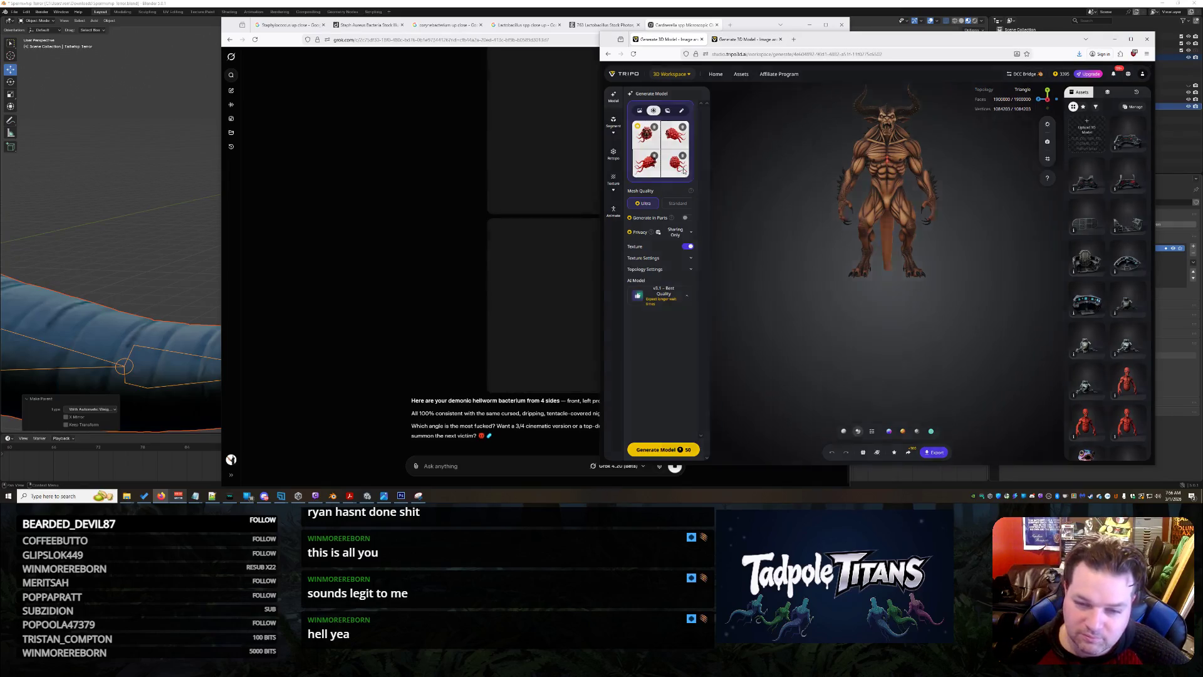
{"action": "left_click", "coordinate": [674, 132]}
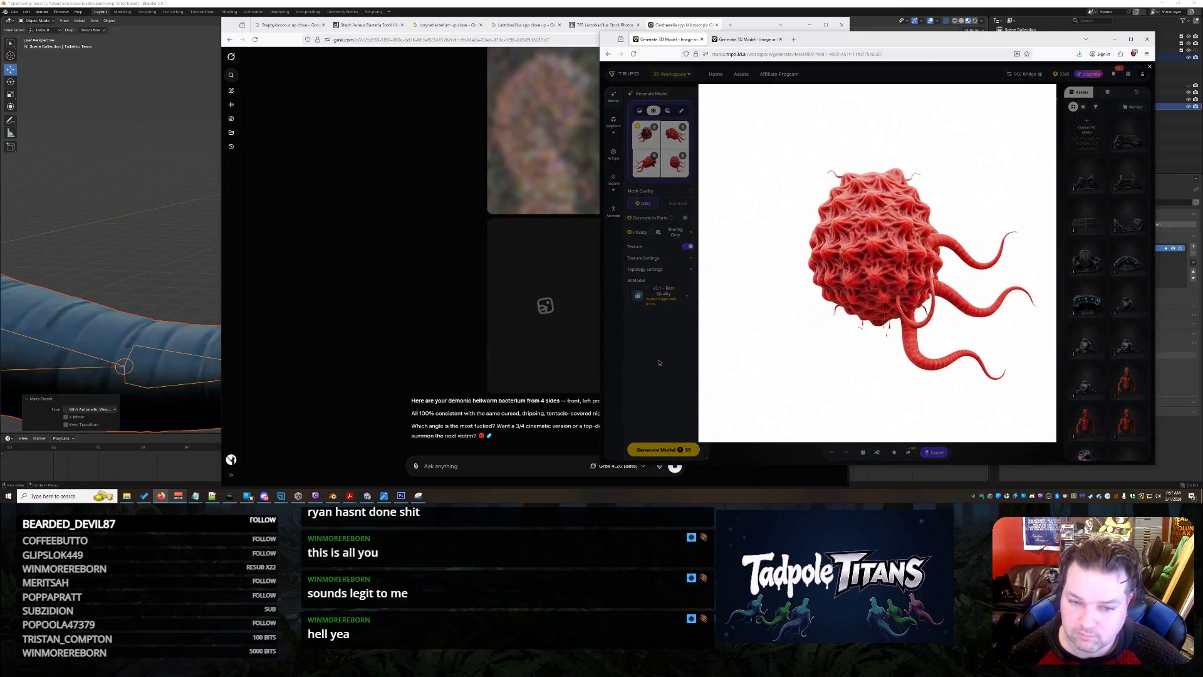
{"action": "left_click", "coordinate": [658, 362]}
{"action": "left_click", "coordinate": [401, 133]}
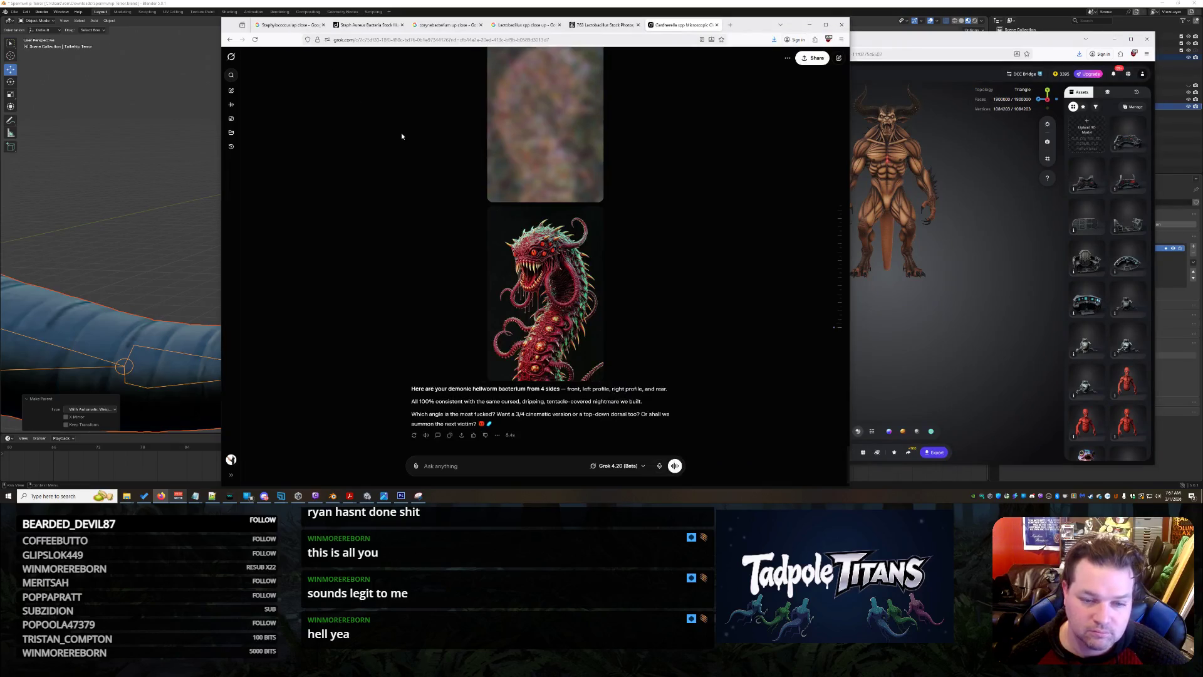
Copy the original red hellworm image and start a 'That maybeboss' reply below the four-side views.
{"action": "scroll", "coordinate": [679, 279], "scroll_direction": "down", "scroll_amount": 10}
{"action": "scroll", "coordinate": [680, 279], "scroll_direction": "up", "scroll_amount": 10}
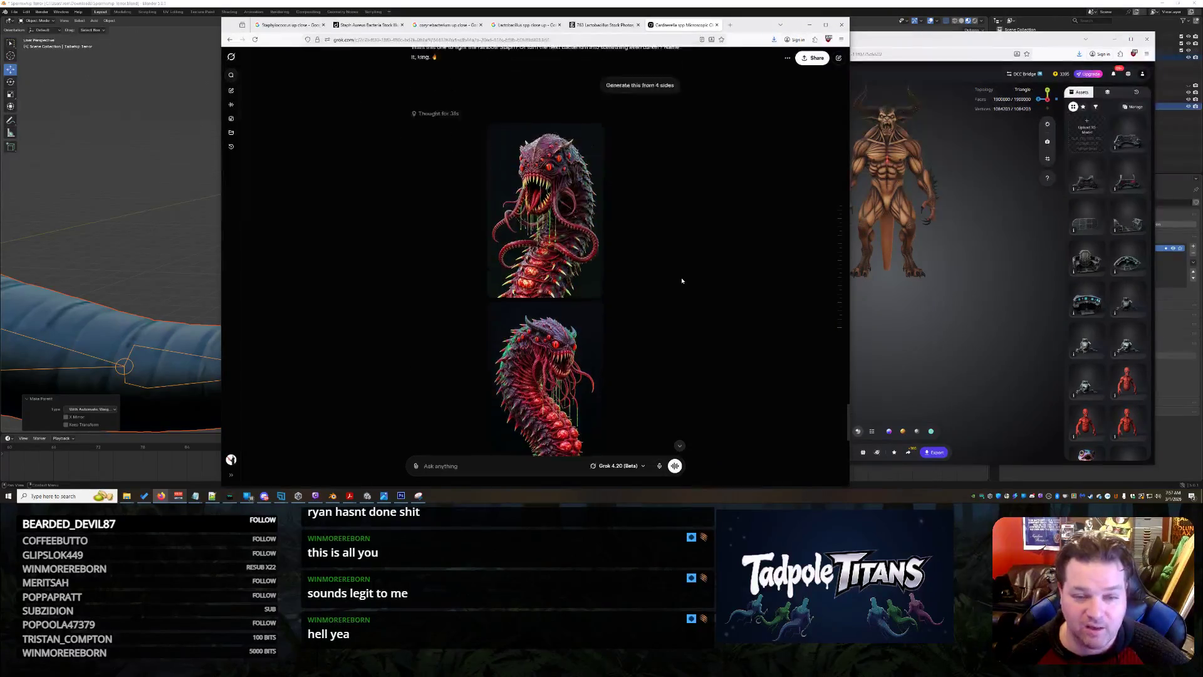
{"action": "scroll", "coordinate": [700, 292], "scroll_direction": "down", "scroll_amount": 3}
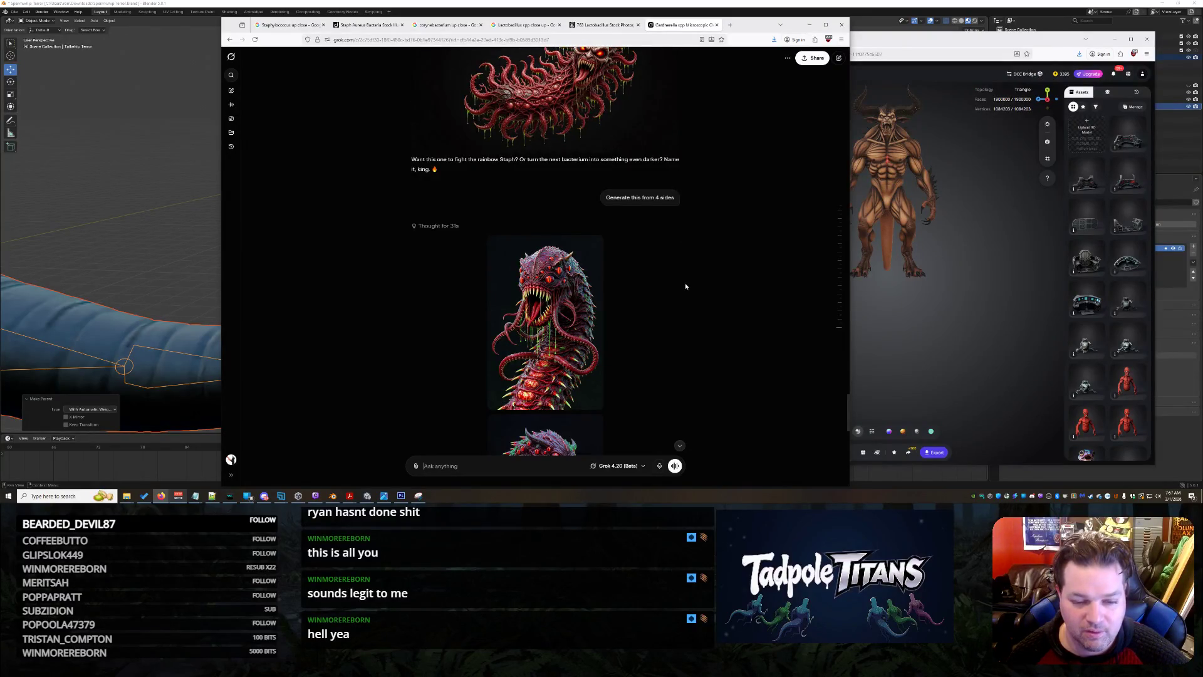
{"action": "scroll", "coordinate": [685, 286], "scroll_direction": "down", "scroll_amount": 10}
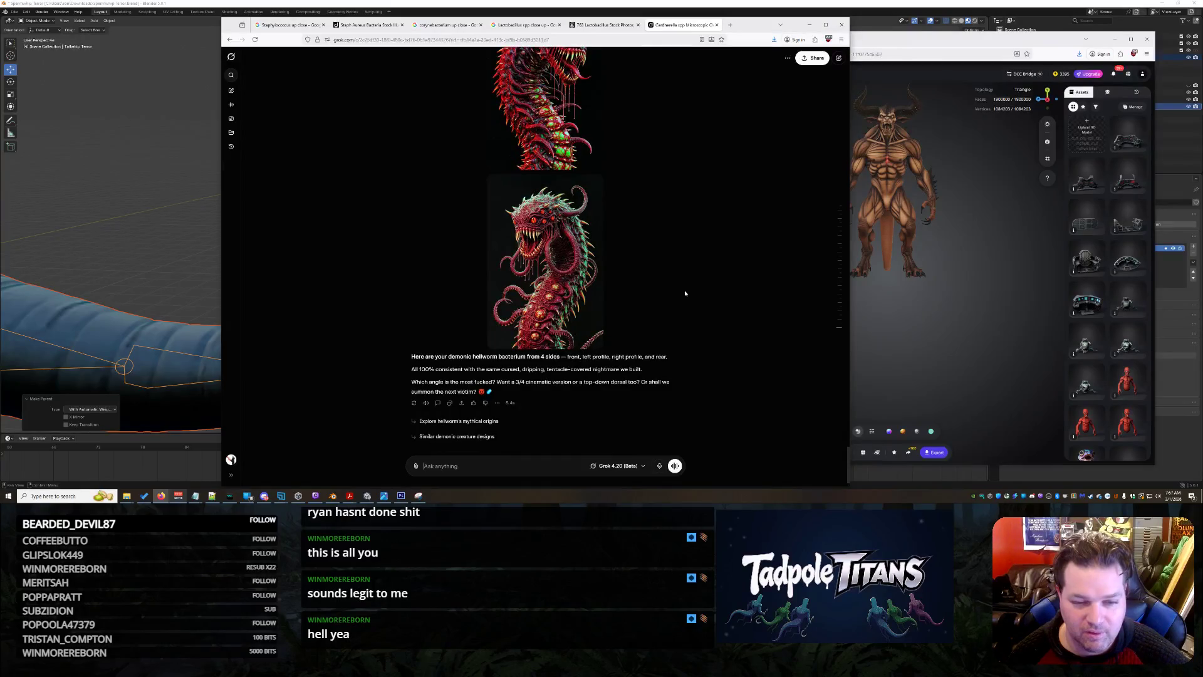
{"action": "scroll", "coordinate": [684, 299], "scroll_direction": "up", "scroll_amount": 10}
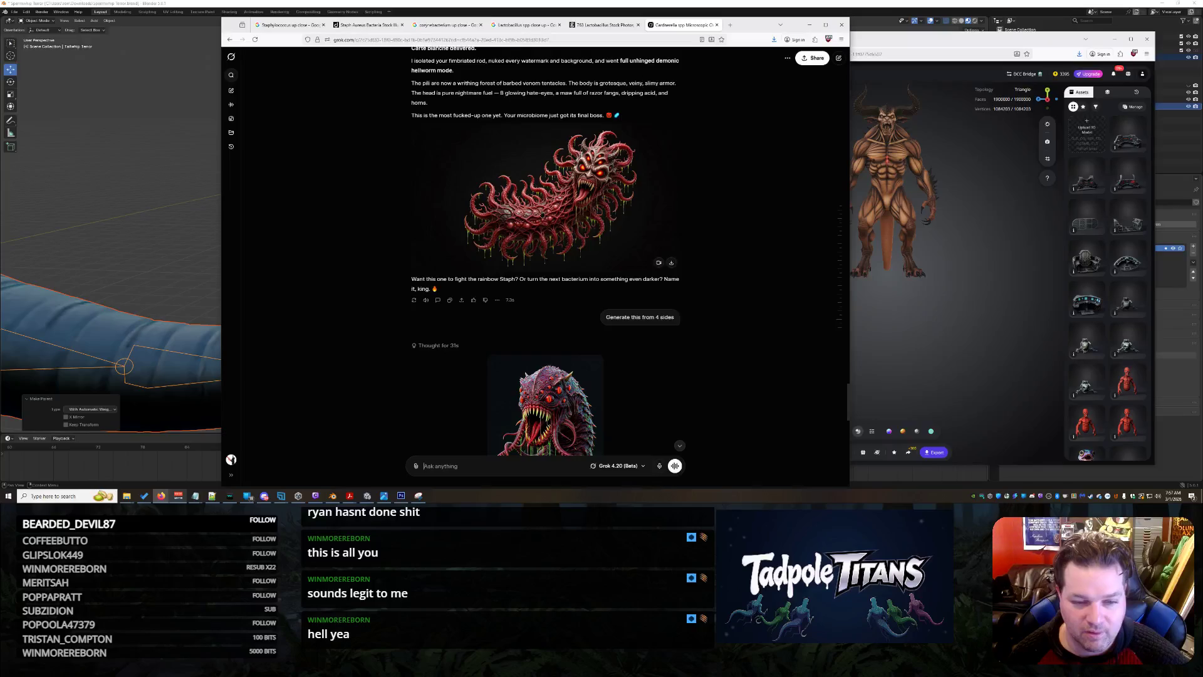
{"action": "left_click", "coordinate": [564, 219]}
{"action": "right_click", "coordinate": [573, 221]}
{"action": "left_click", "coordinate": [610, 252]}
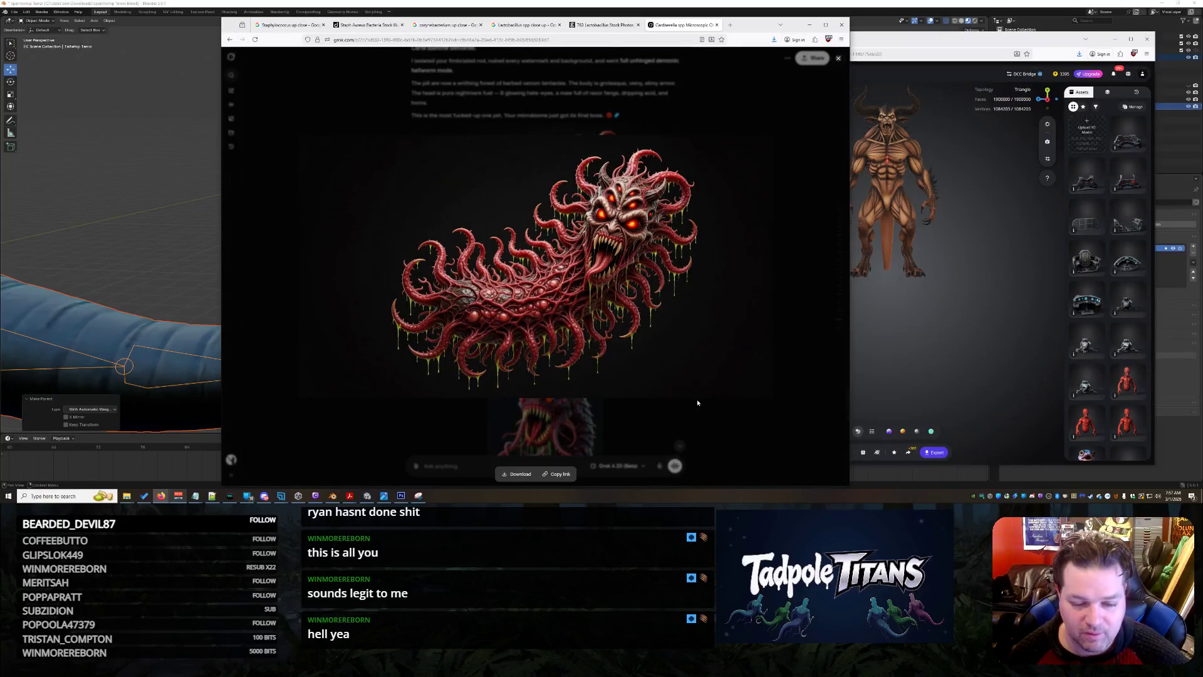
{"action": "left_click", "coordinate": [697, 400]}
{"action": "scroll", "coordinate": [699, 408], "scroll_direction": "down", "scroll_amount": 5}
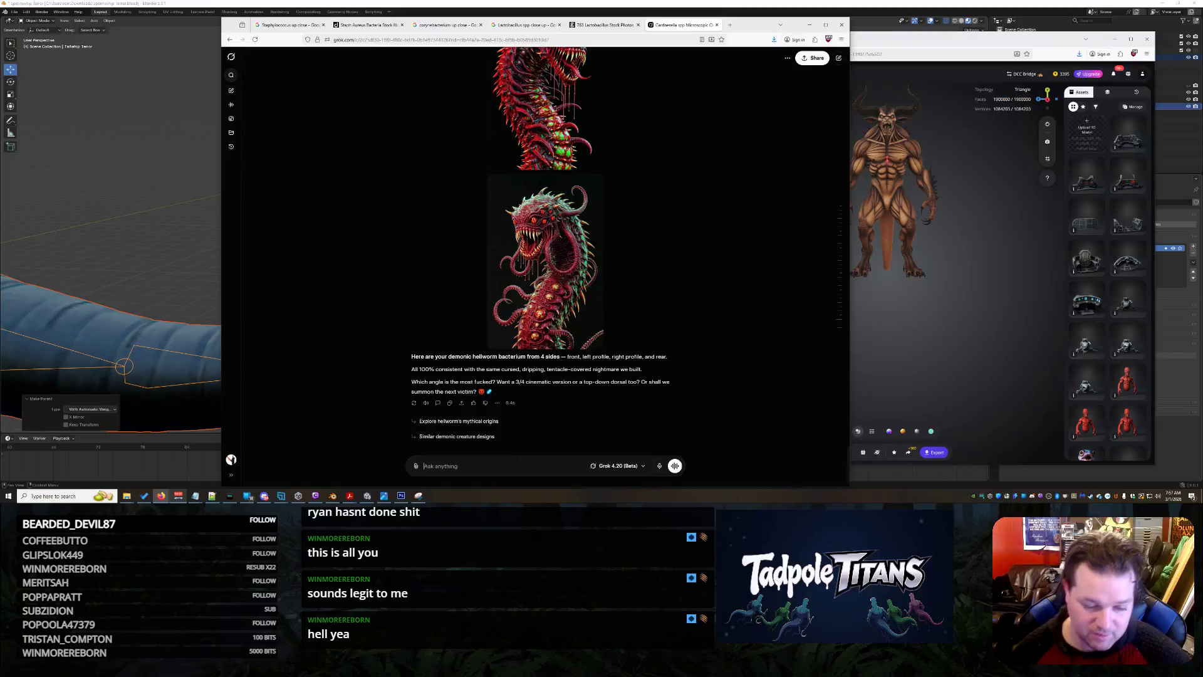
{"action": "type", "text": "Thats something"}
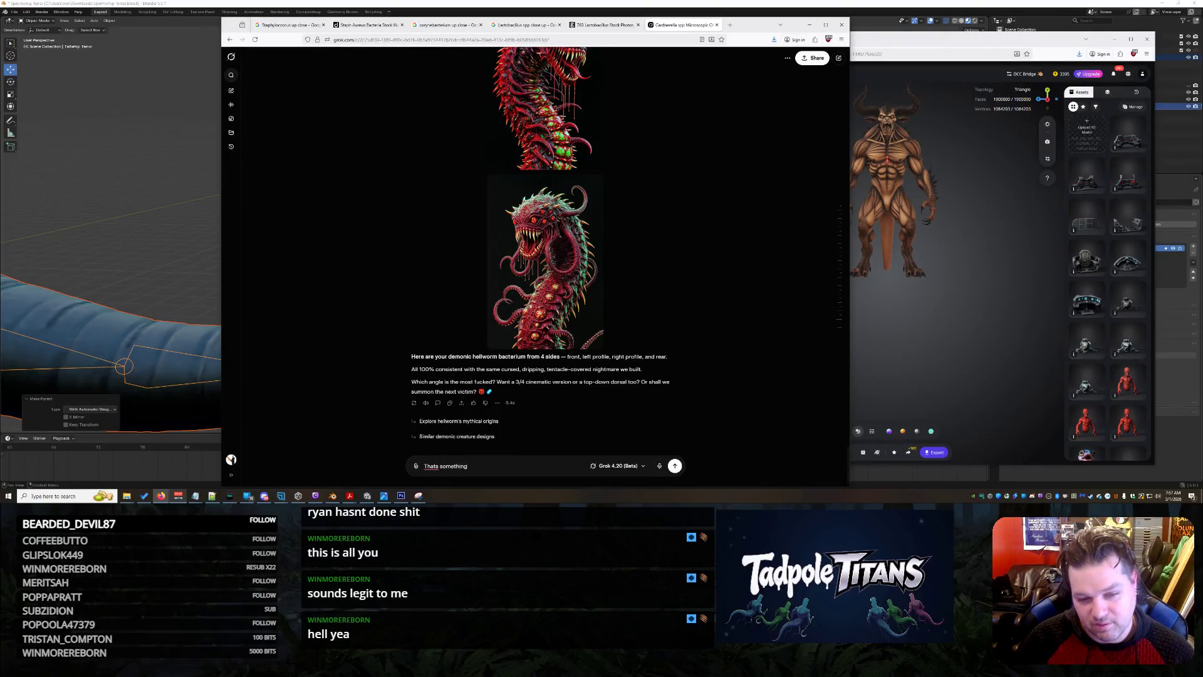
{"action": "type", "text": " else maybe well make"}
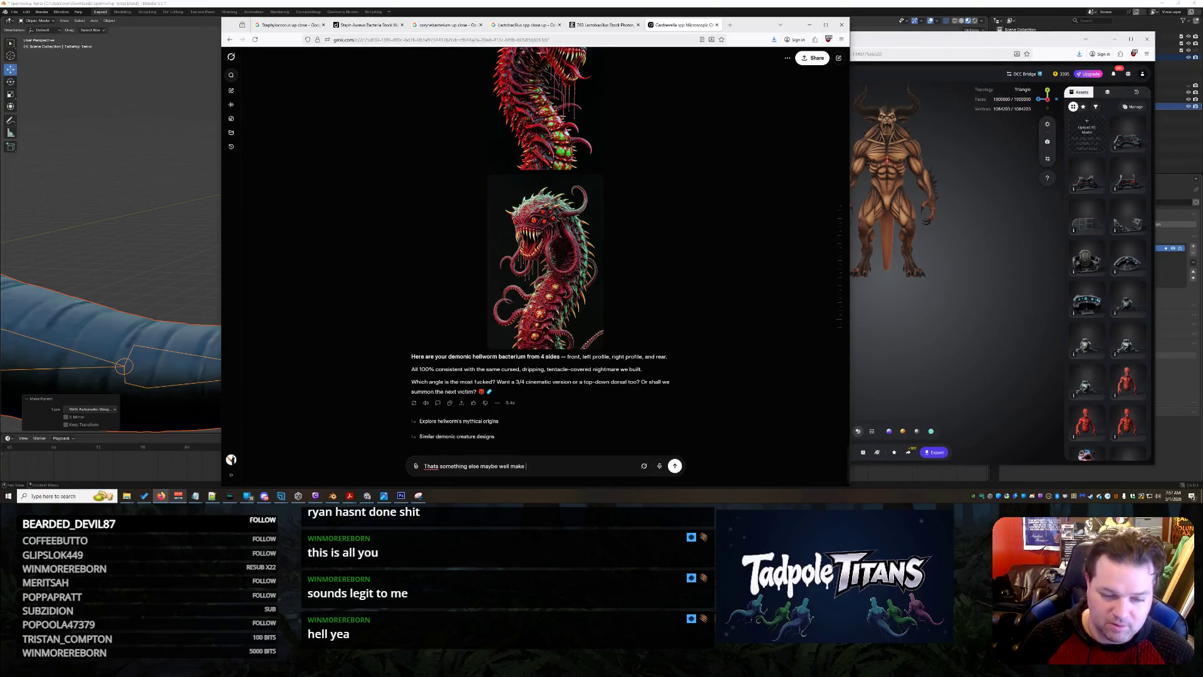
{"action": "type", "text": "boss... but uhhh I want THIS secifically"}
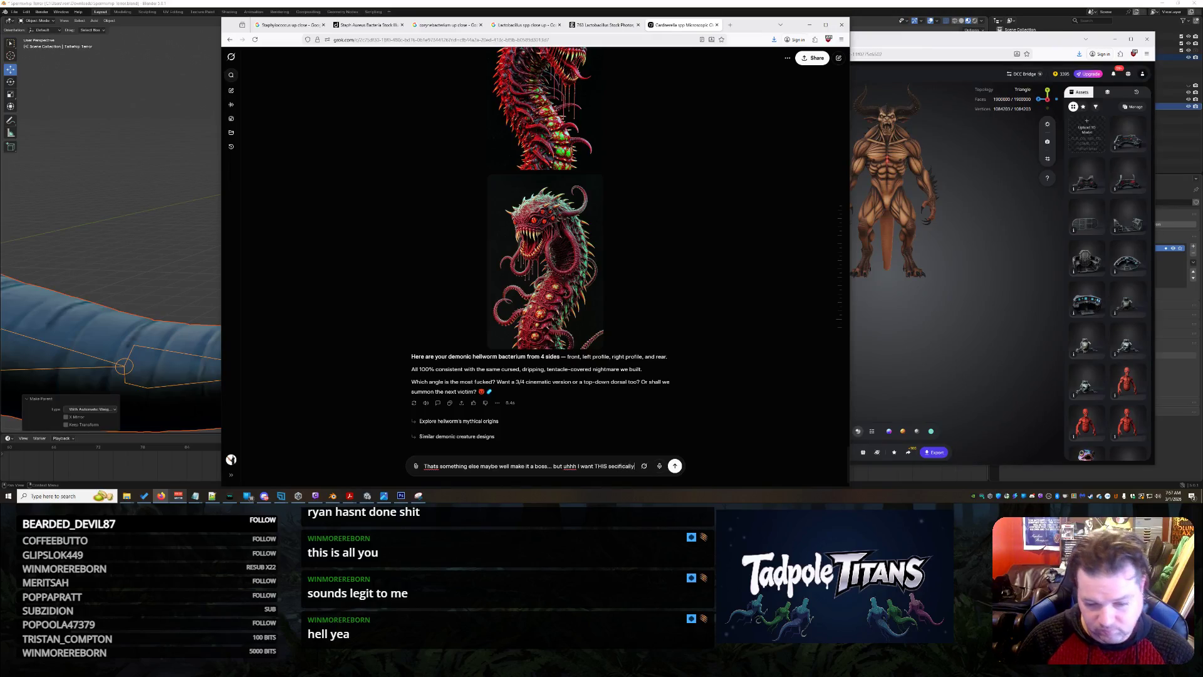
Paste the worm image into the reply and send it, saying this exact creature is wanted.
{"action": "key", "text": "ctrl+v"}
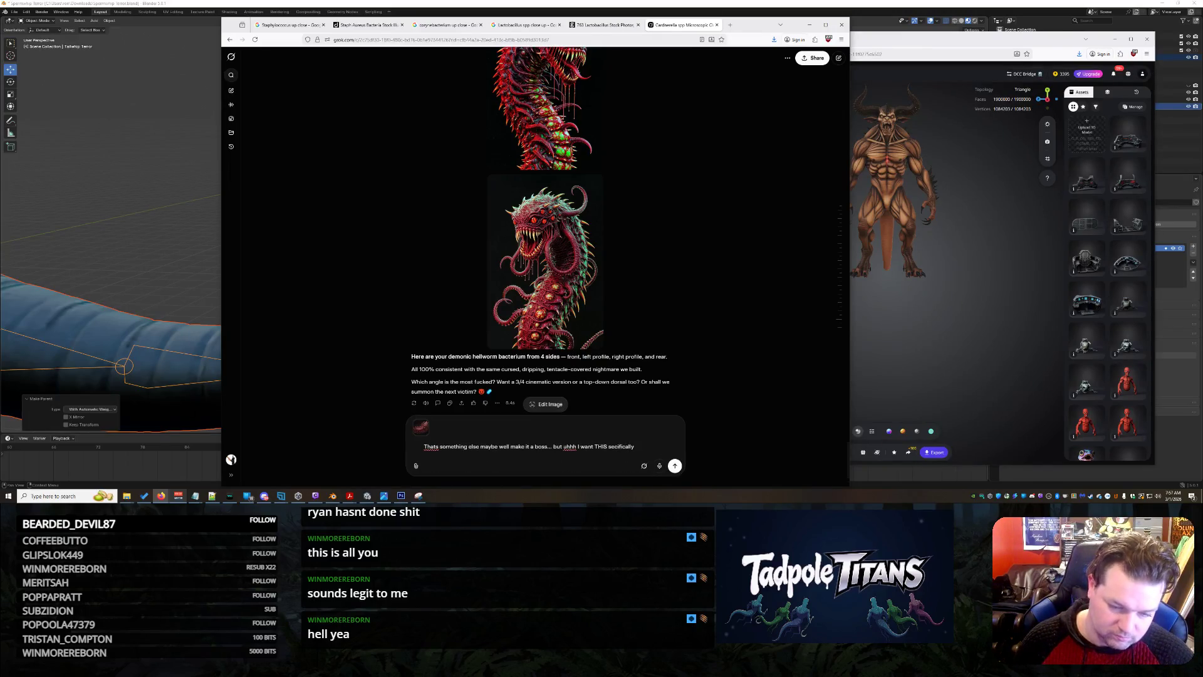
{"action": "key", "text": "Return"}
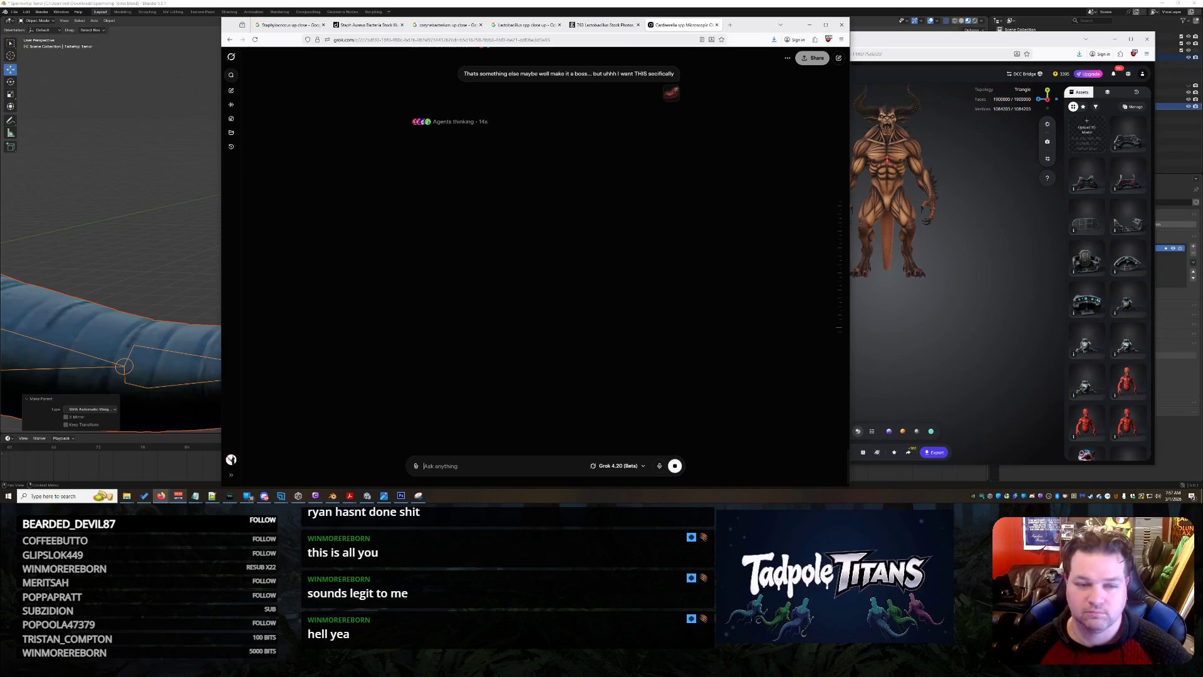
{"action": "left_click", "coordinate": [611, 25]}
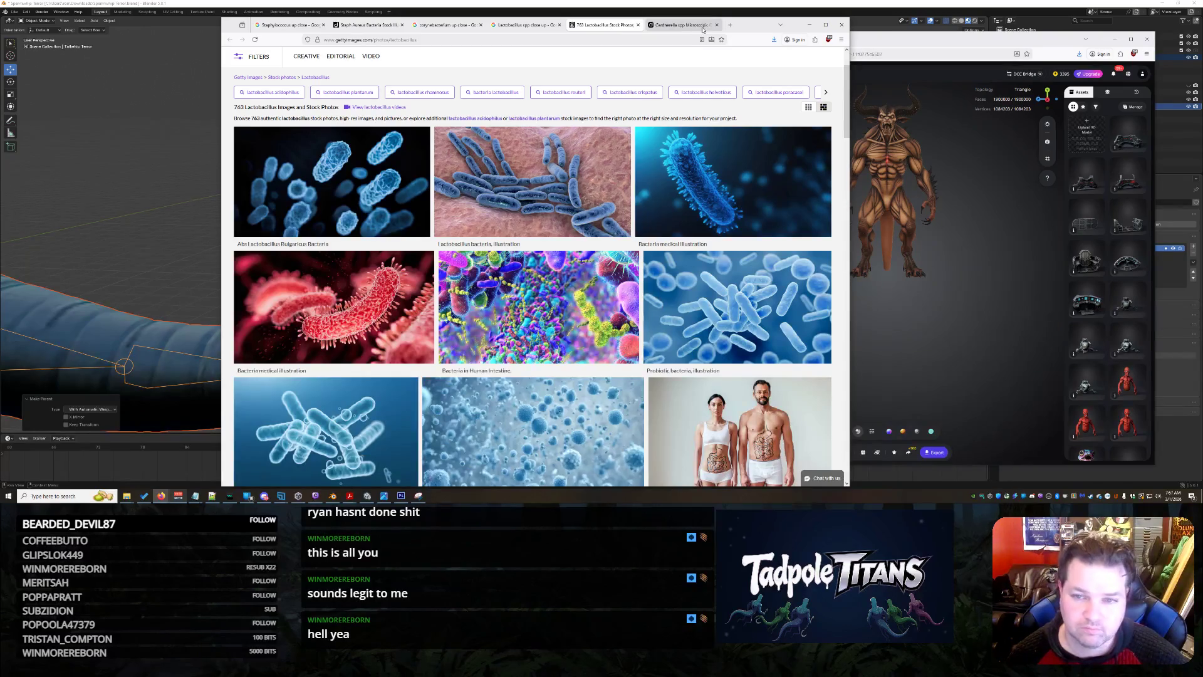
Save Grok's red hellworm image to Downloads as the JPG 'sUB Enemy - STaph'.
{"action": "left_click", "coordinate": [683, 25]}
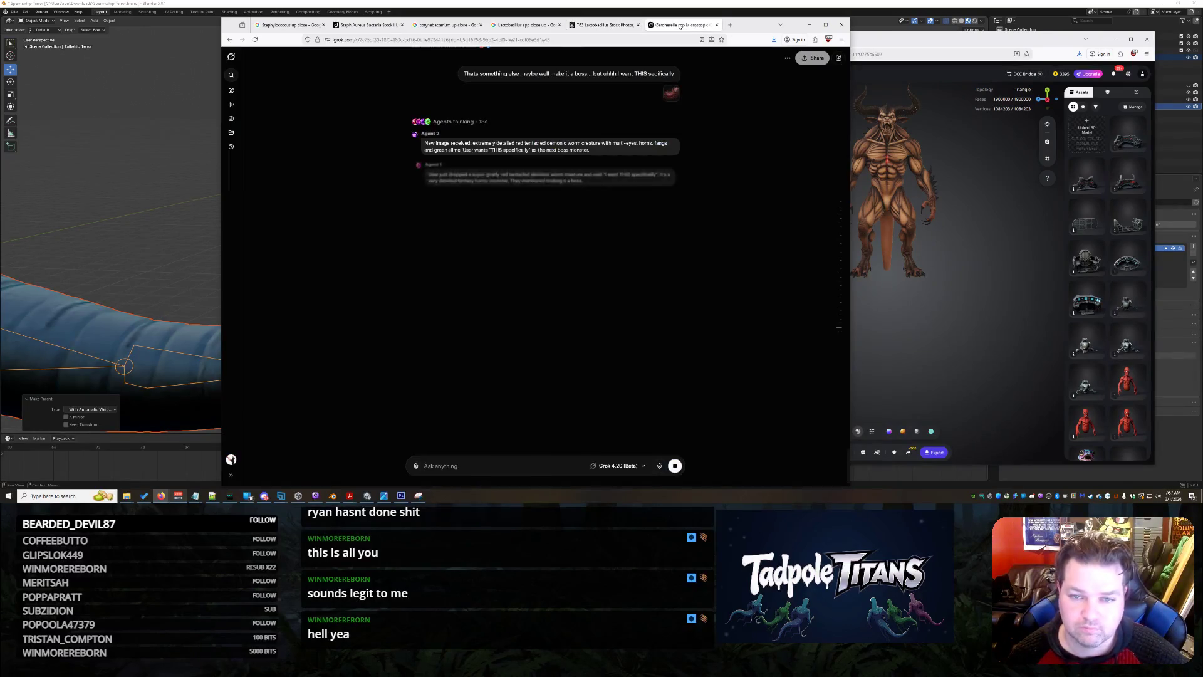
{"action": "left_click", "coordinate": [677, 95]}
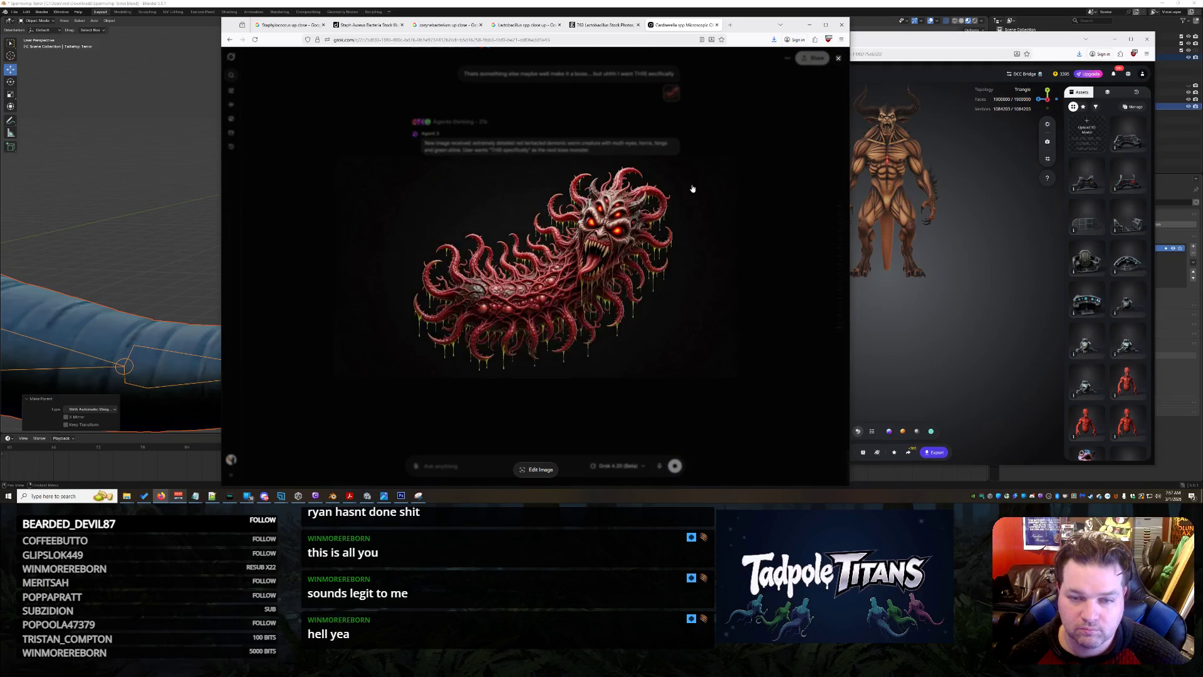
{"action": "right_click", "coordinate": [597, 258]}
{"action": "left_click", "coordinate": [652, 296]}
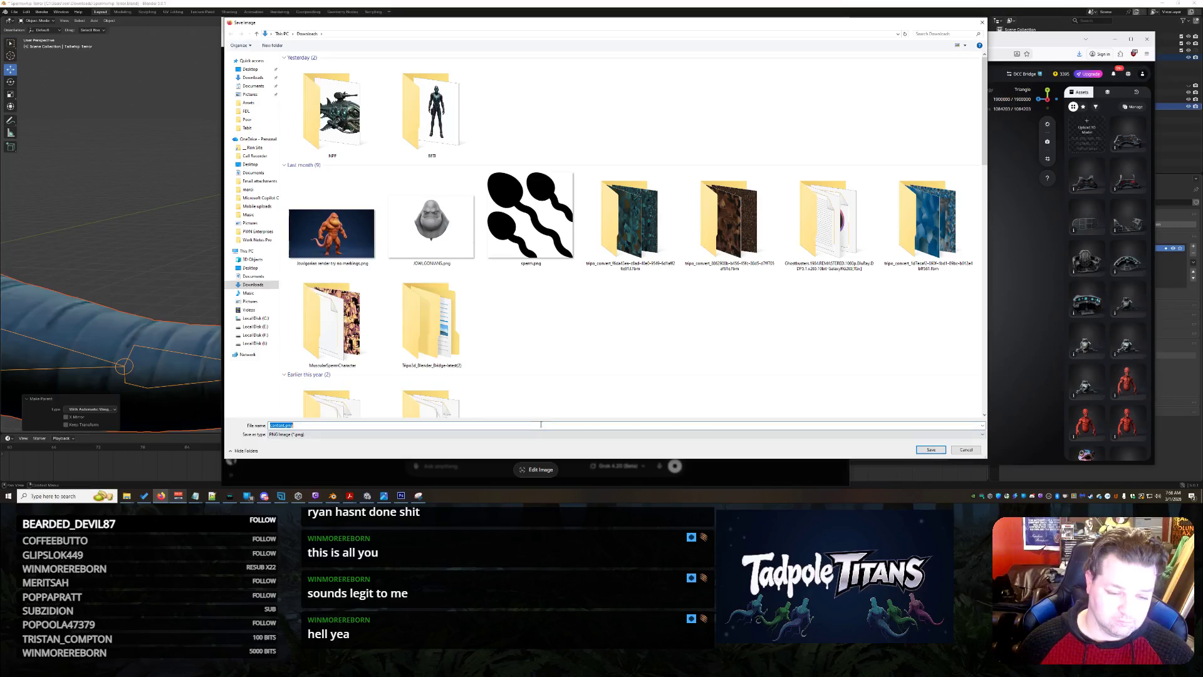
{"action": "type", "text": "s"}
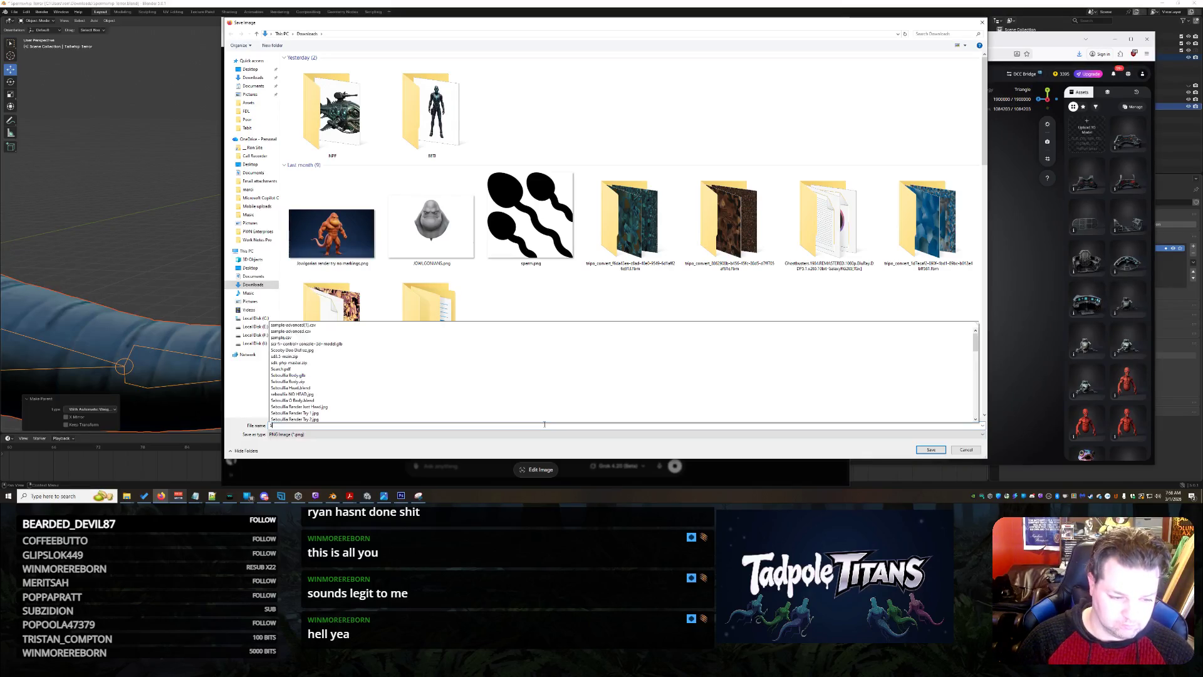
{"action": "type", "text": "UB"}
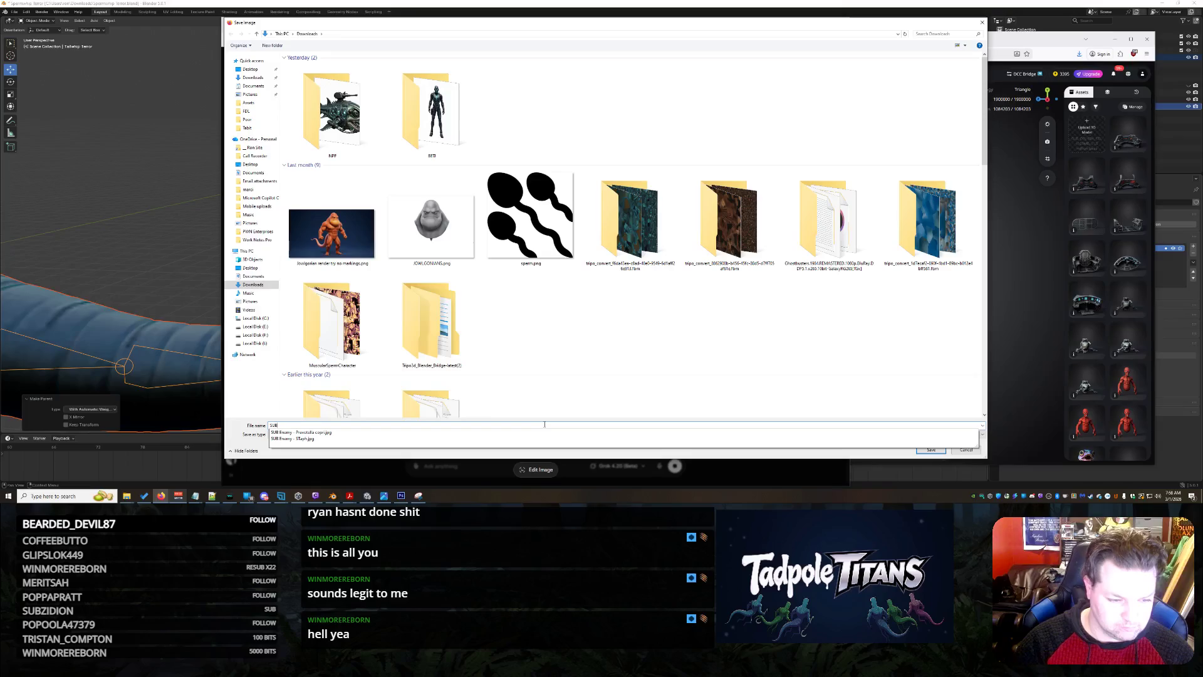
{"action": "type", "text": " Enemy - STaph.jp"}
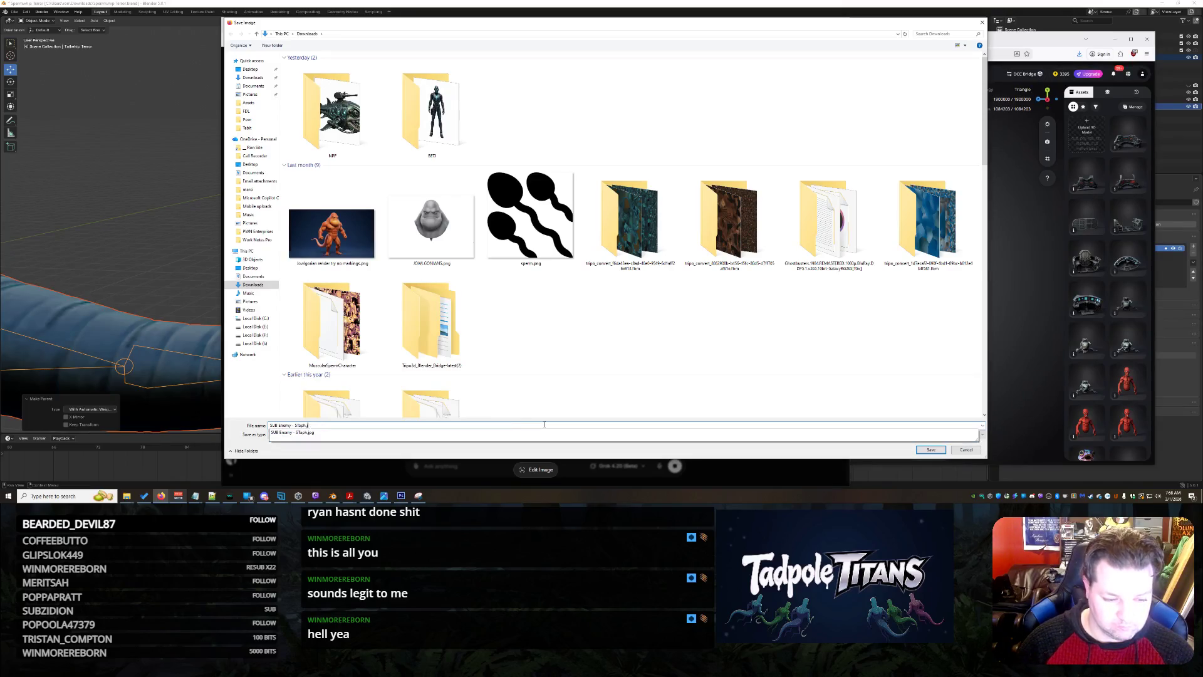
{"action": "key", "text": "Return"}
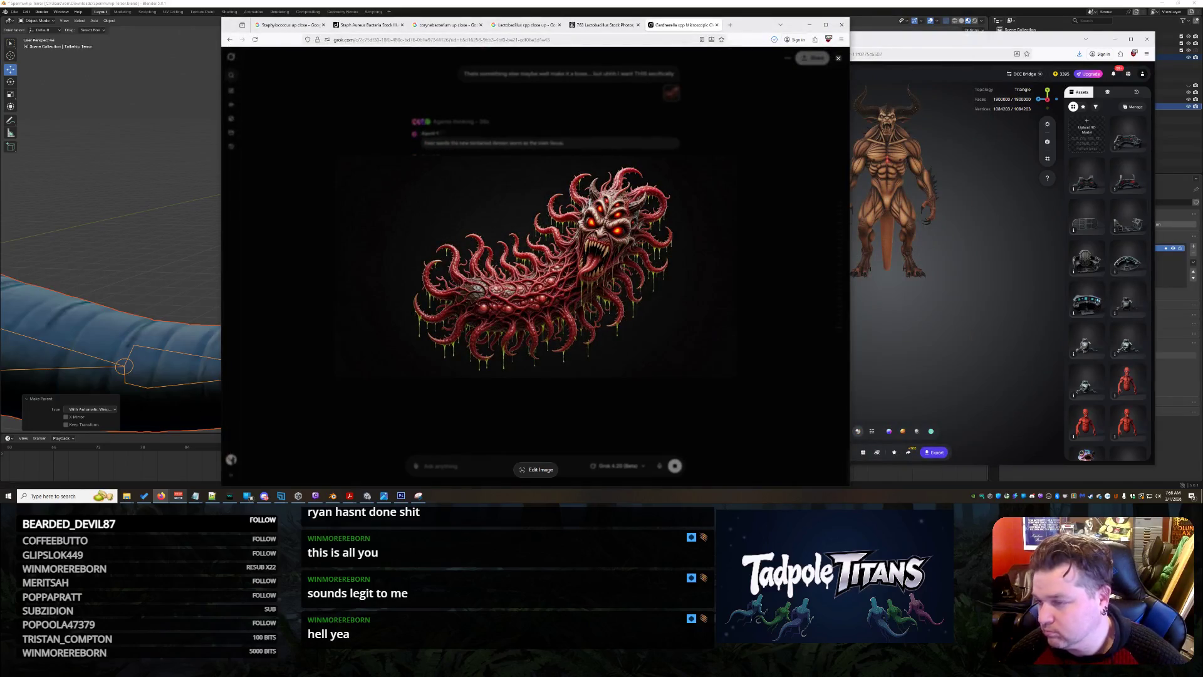
{"action": "left_click", "coordinate": [779, 251]}
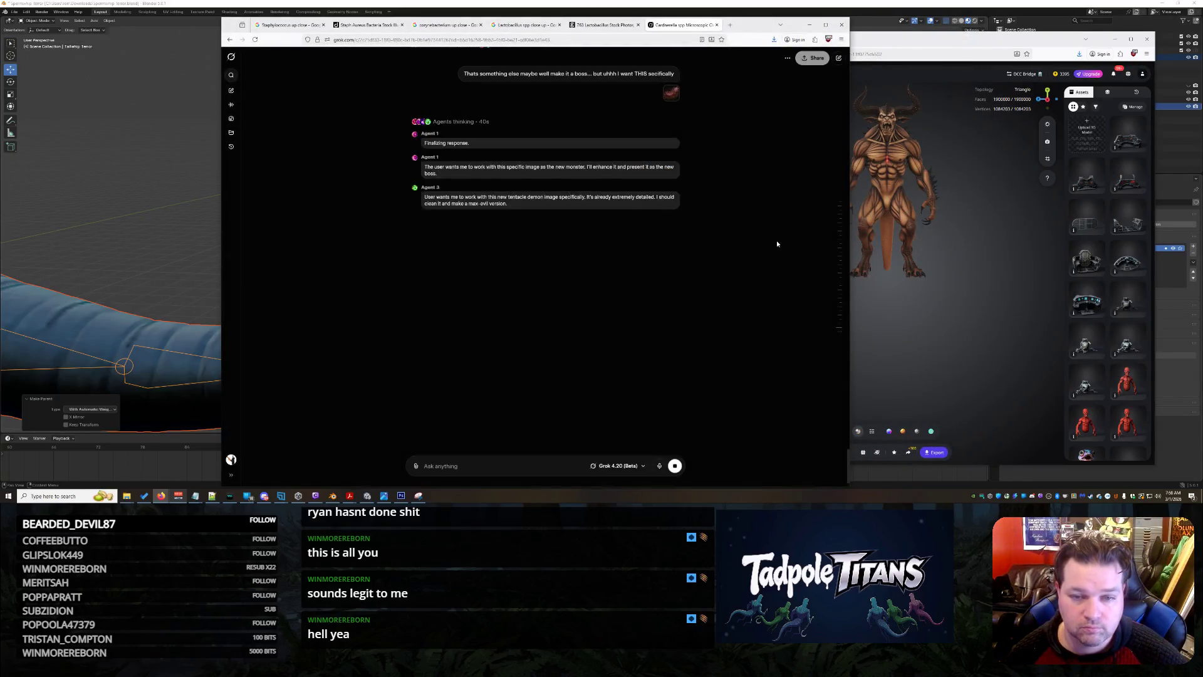
Regenerate the colourful spiky monster head with Free Retry and preview its generated images.
{"action": "left_click", "coordinate": [1004, 272]}
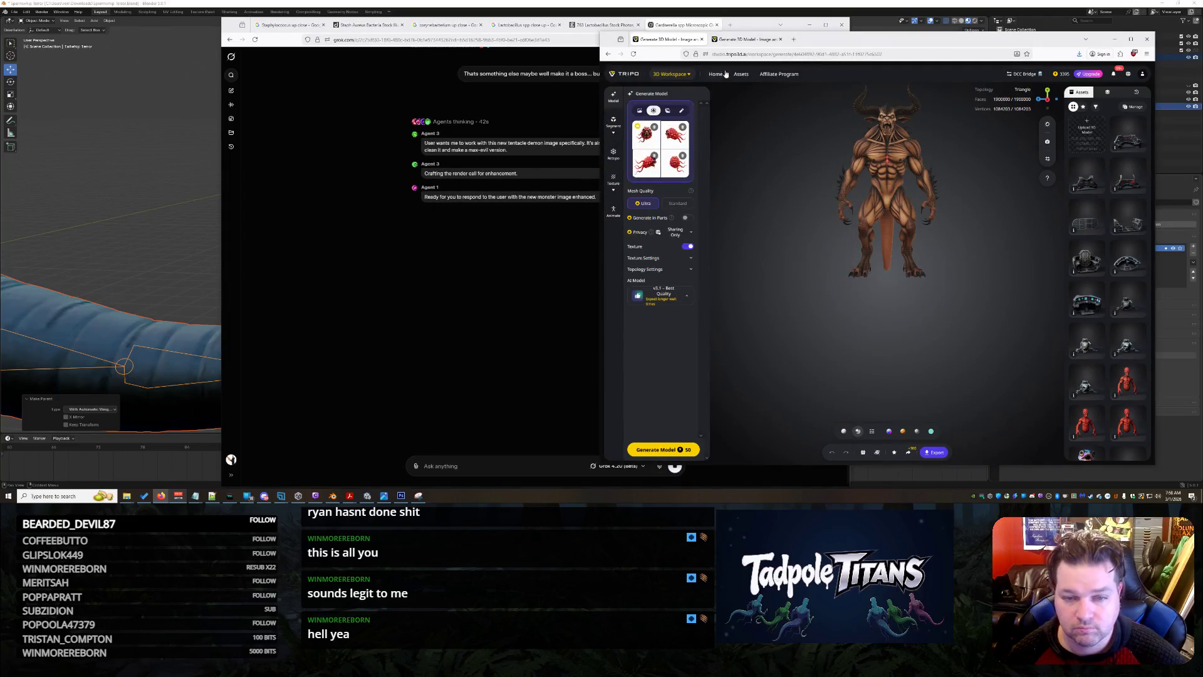
{"action": "left_click", "coordinate": [741, 39]}
{"action": "mouse_move", "coordinate": [893, 314]}
{"action": "left_mouse_down"}
{"action": "mouse_move", "coordinate": [963, 351]}
{"action": "mouse_move", "coordinate": [908, 295]}
{"action": "mouse_move", "coordinate": [864, 330]}
{"action": "mouse_move", "coordinate": [878, 342]}
{"action": "left_mouse_up"}
{"action": "scroll", "coordinate": [878, 341], "scroll_direction": "up", "scroll_amount": 3}
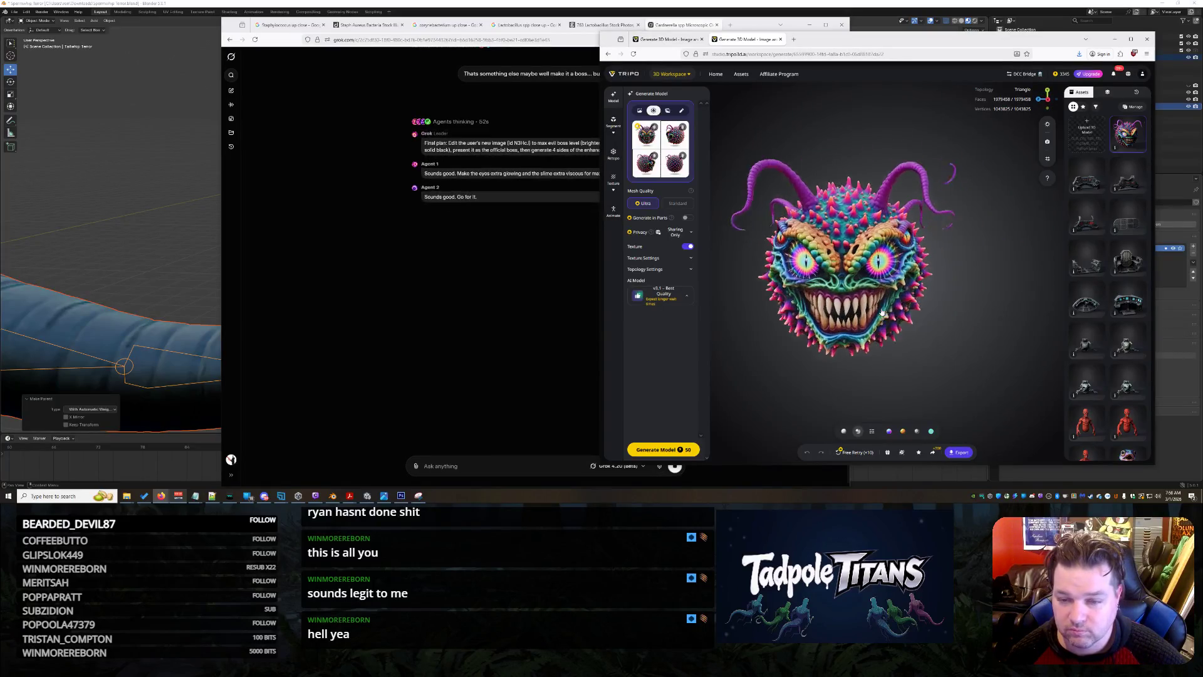
{"action": "left_click", "coordinate": [865, 453]}
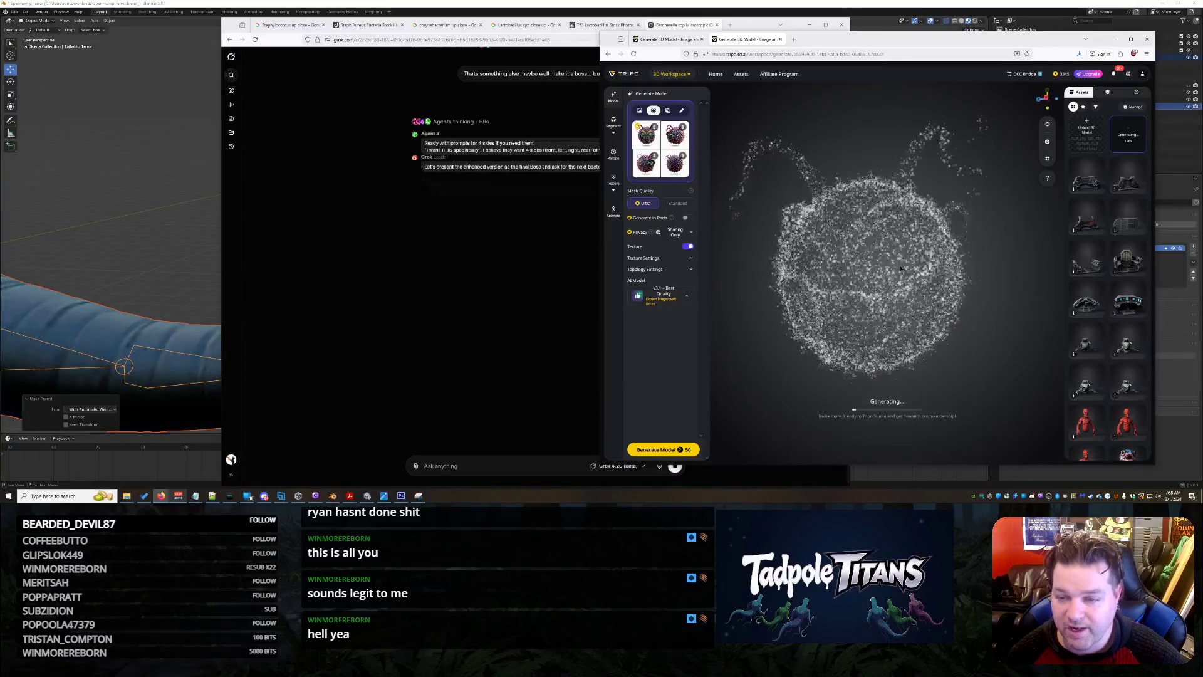
{"action": "left_click", "coordinate": [645, 141]}
{"action": "left_click", "coordinate": [703, 180]}
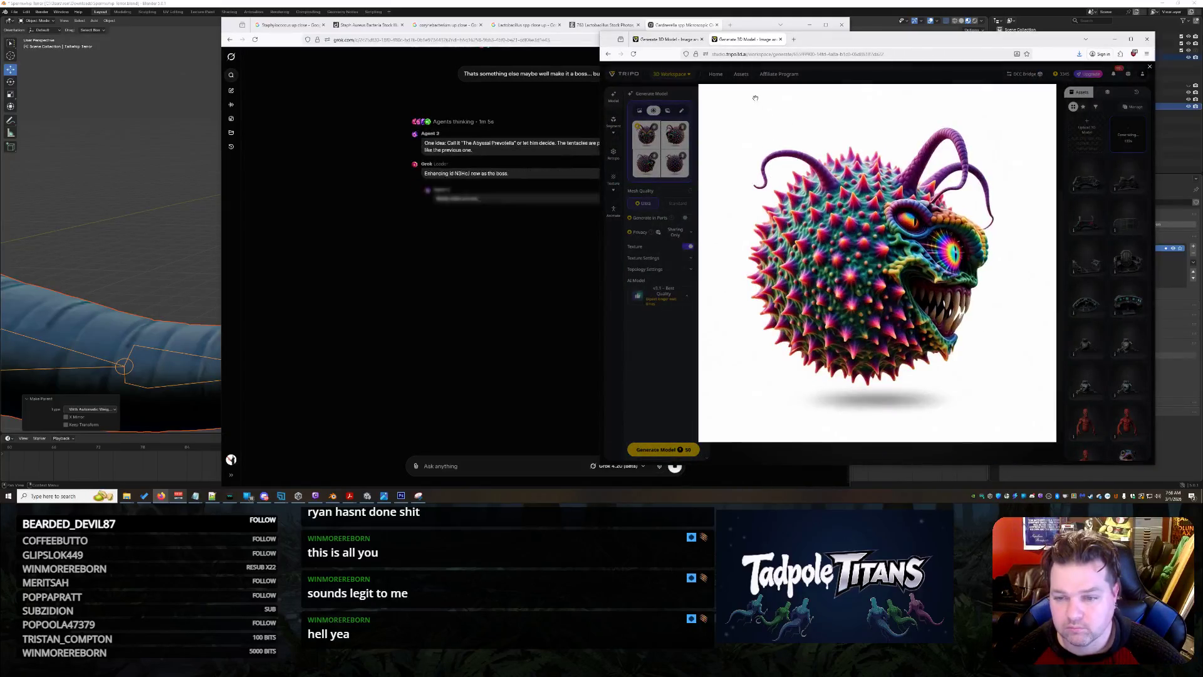
{"action": "left_click", "coordinate": [673, 169]}
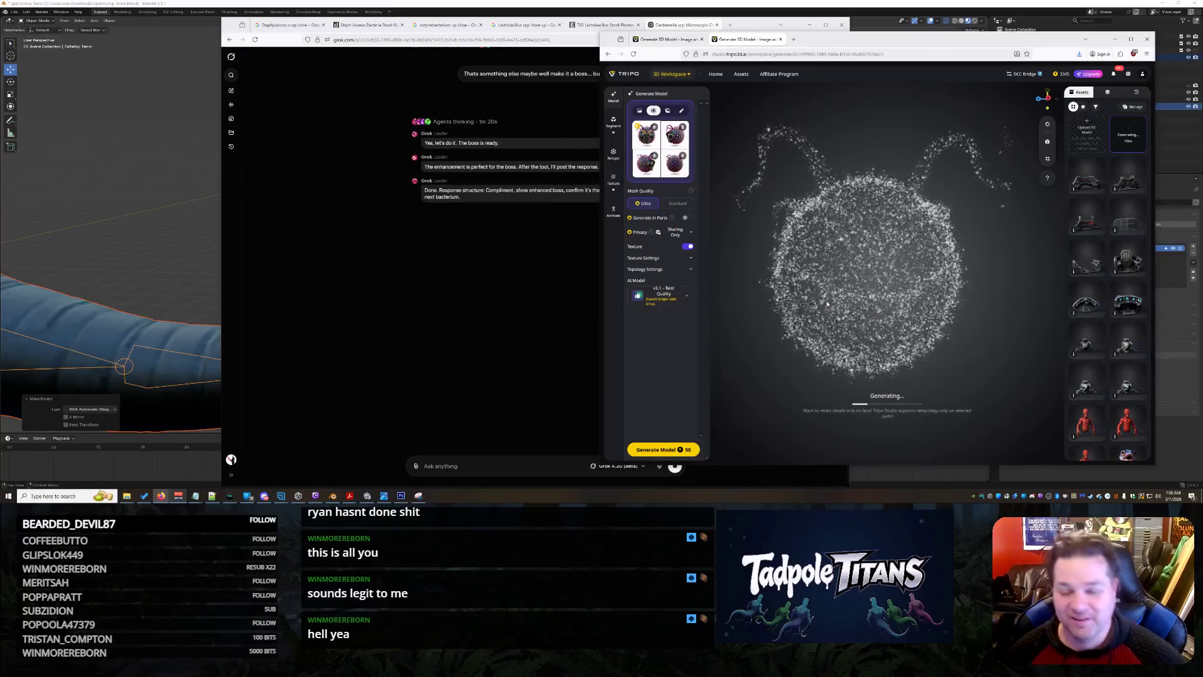
On the finished demon model's tab, check the red tentacled creature's multi-view input image.
{"action": "left_click", "coordinate": [665, 40]}
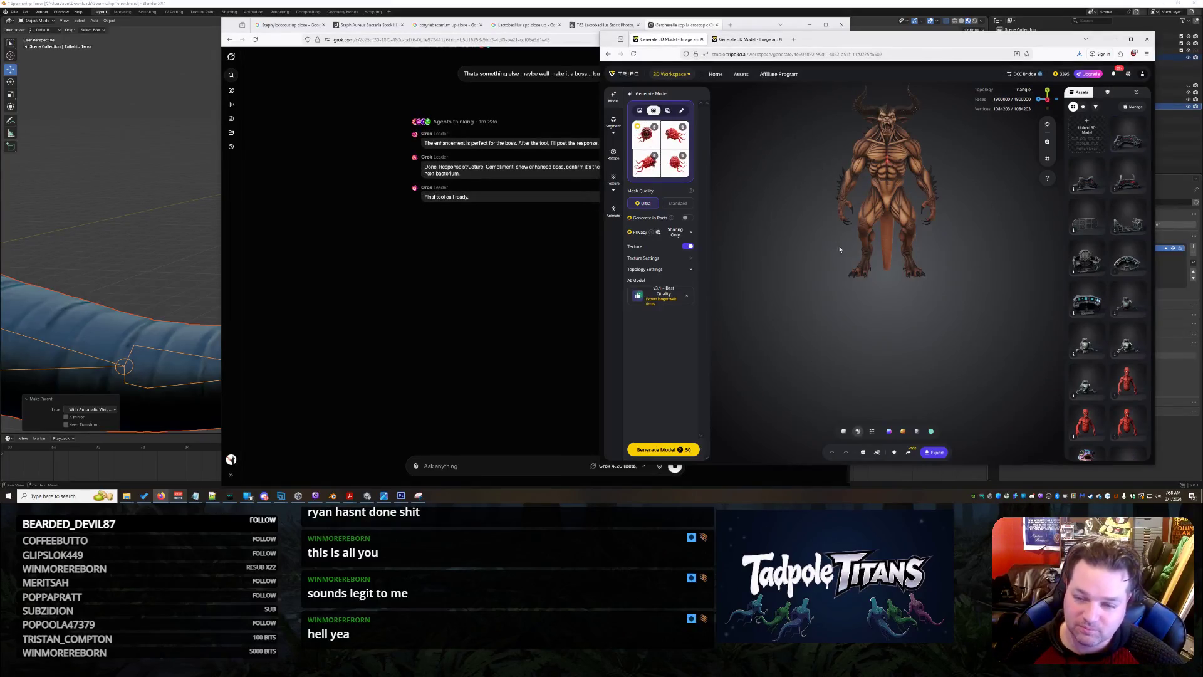
{"action": "left_click", "coordinate": [645, 138]}
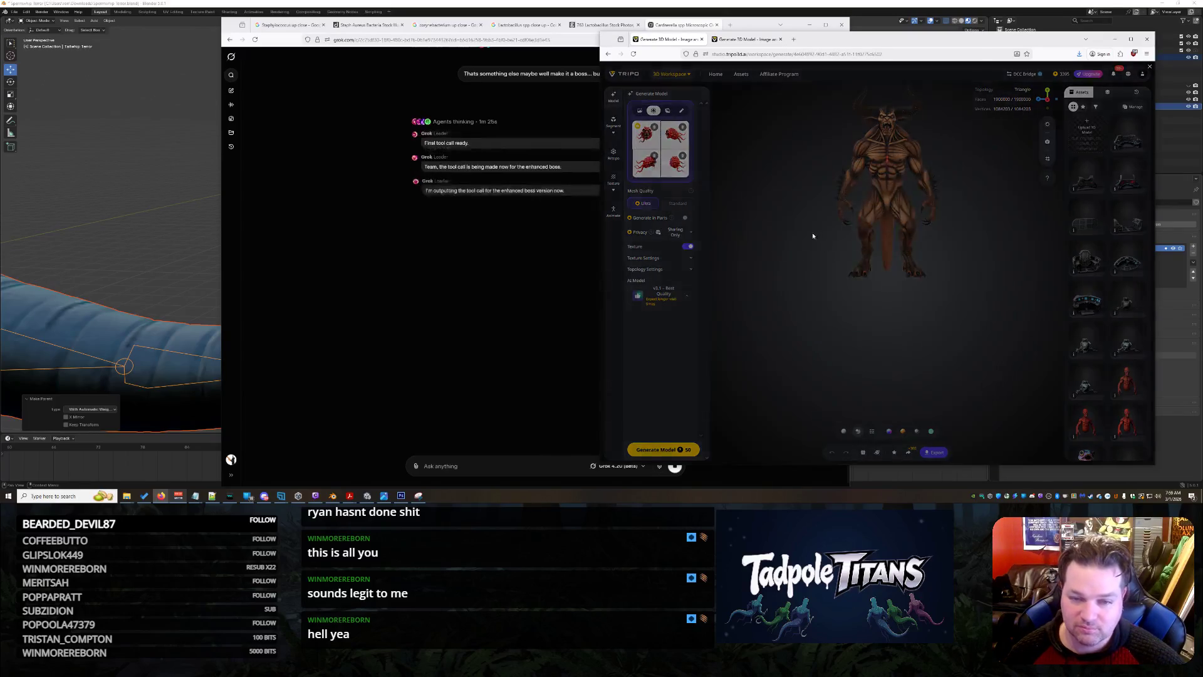
{"action": "left_click", "coordinate": [831, 453]}
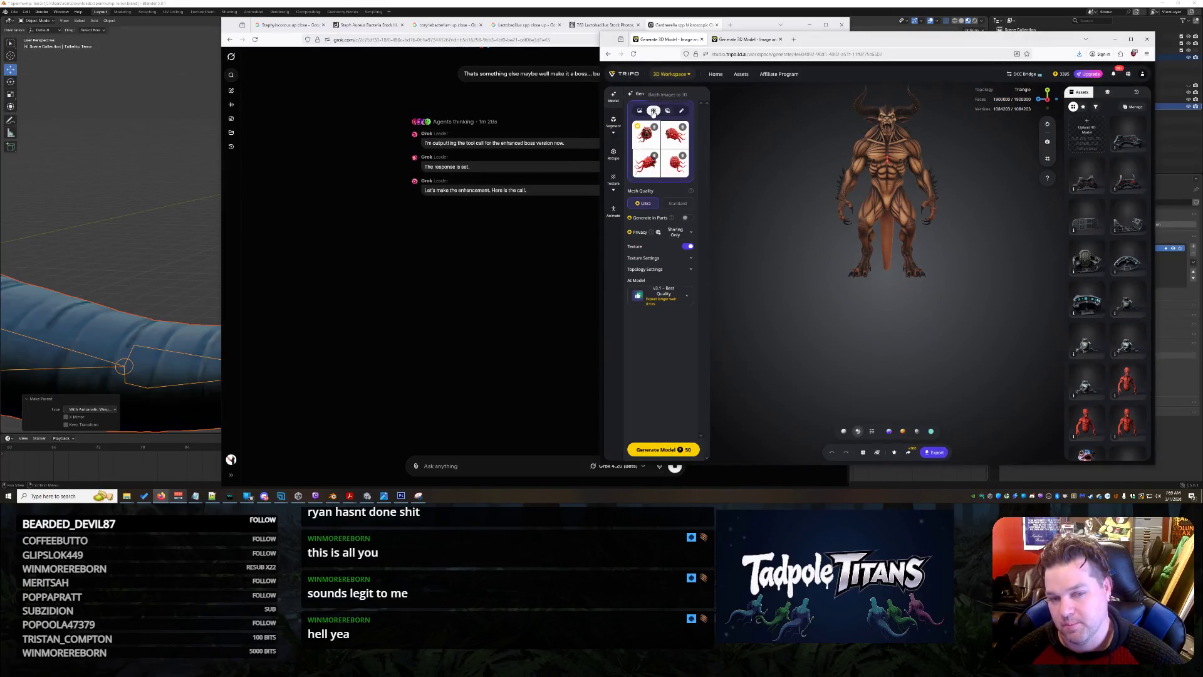
{"action": "left_click", "coordinate": [358, 252]}
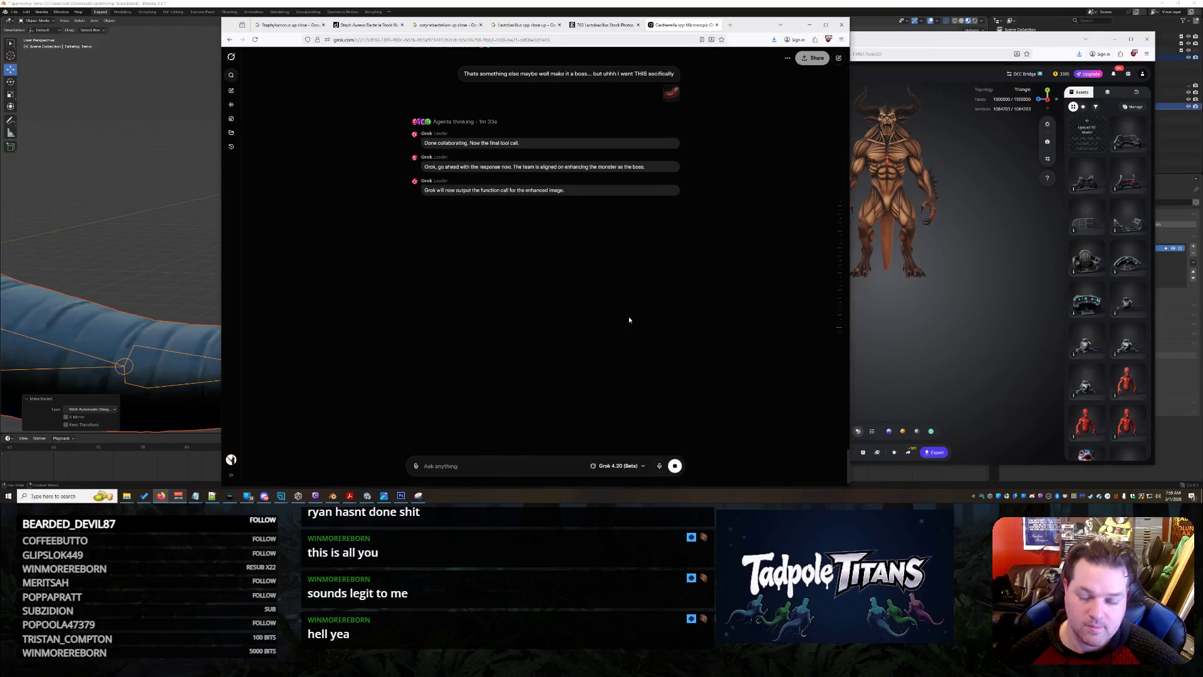
{"action": "left_click", "coordinate": [950, 337]}
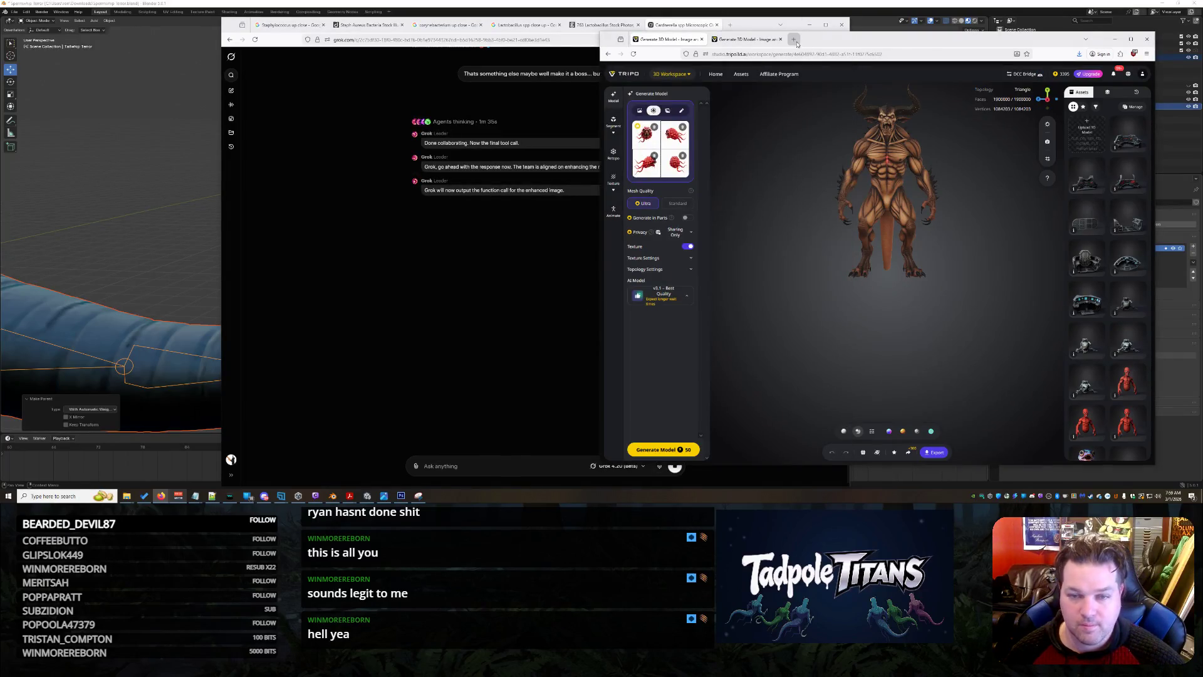
Open Image to 3D in a new Tripo tab and upload the saved SUB Enemy worm image.
{"action": "right_click", "coordinate": [680, 103]}
{"action": "left_click", "coordinate": [681, 106]}
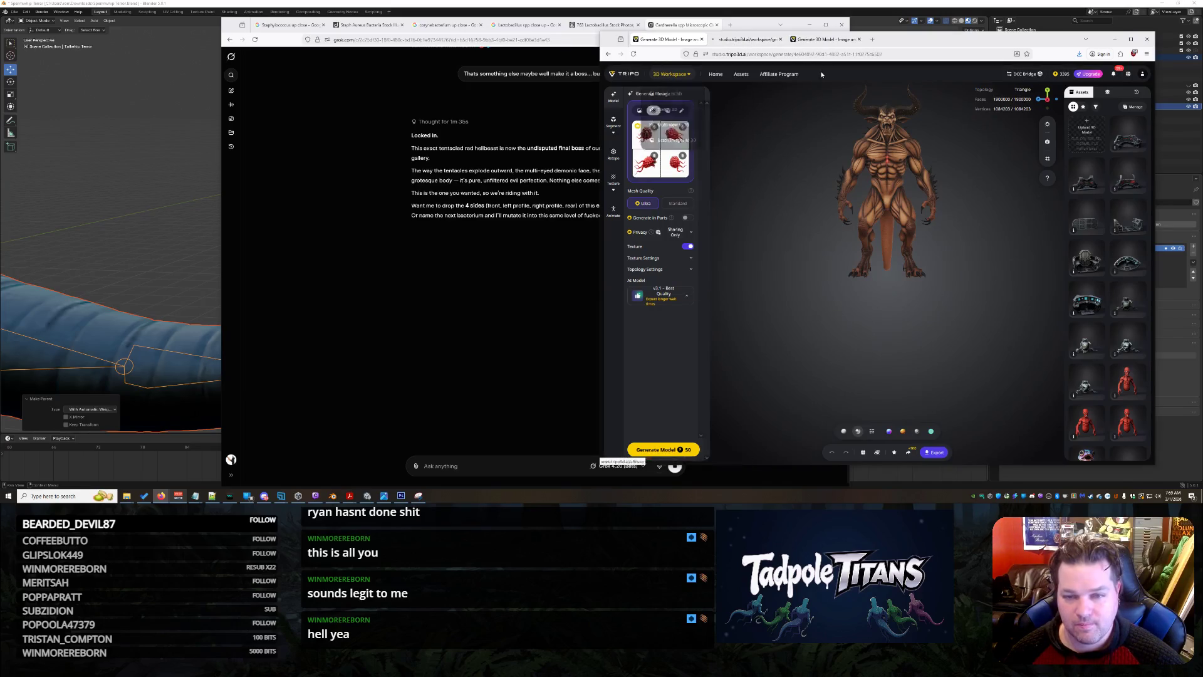
{"action": "left_click", "coordinate": [750, 41]}
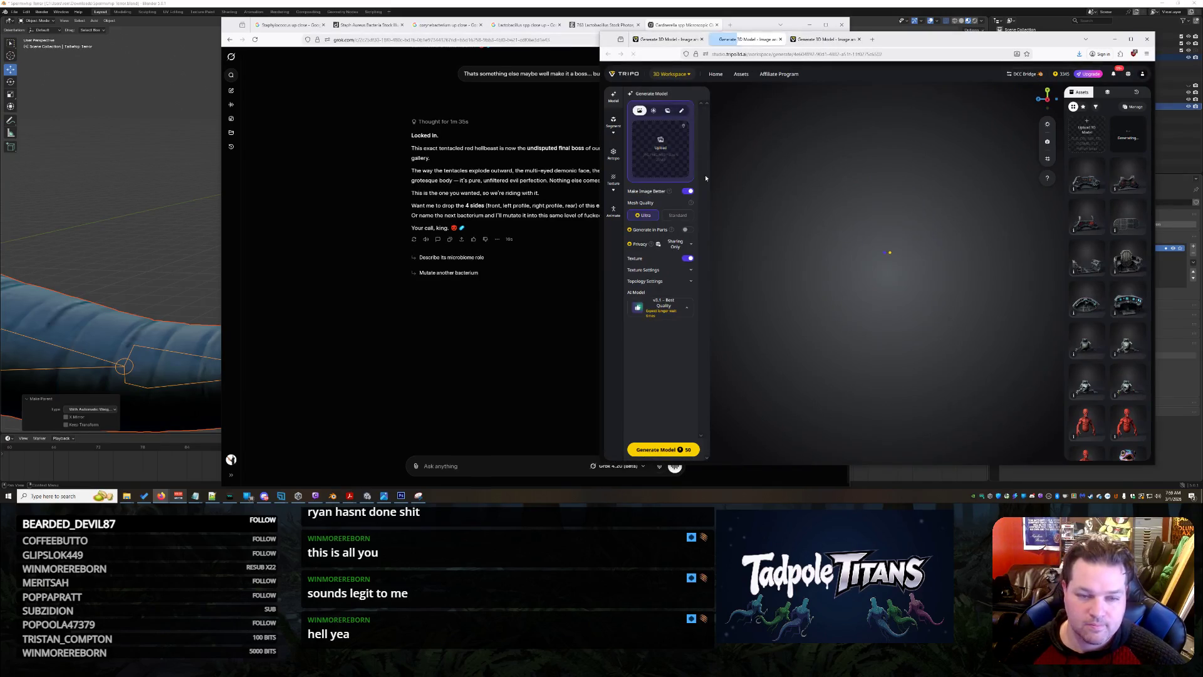
{"action": "left_click", "coordinate": [670, 144]}
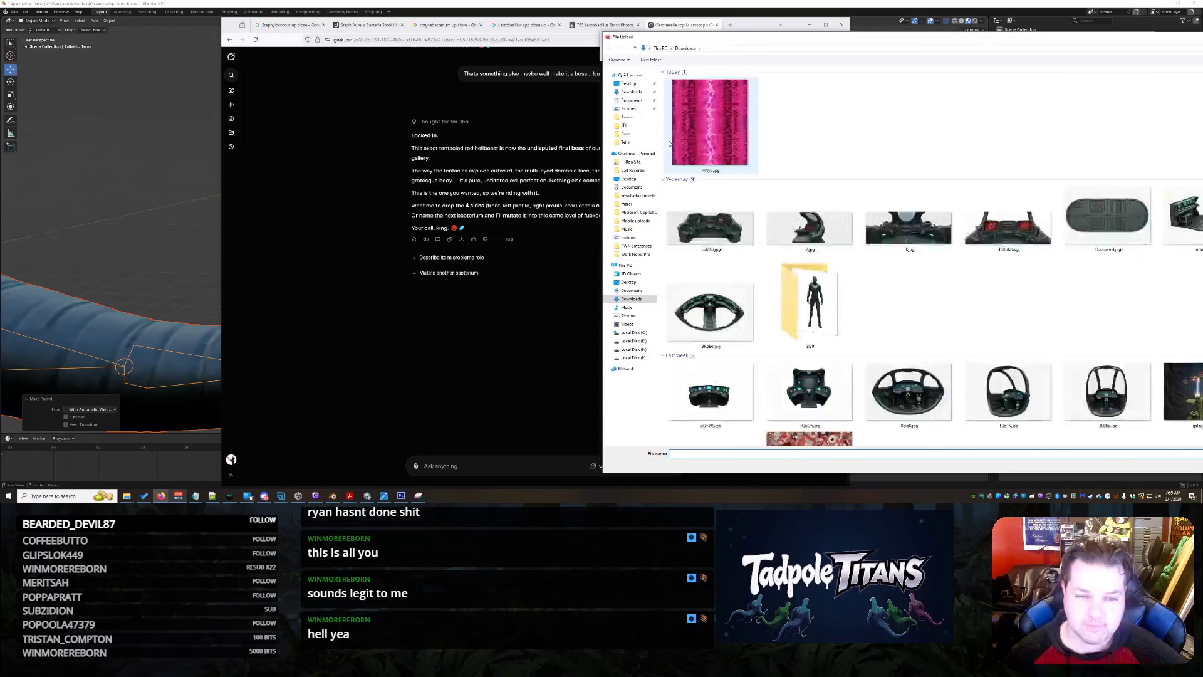
{"action": "double_click", "coordinate": [718, 143]}
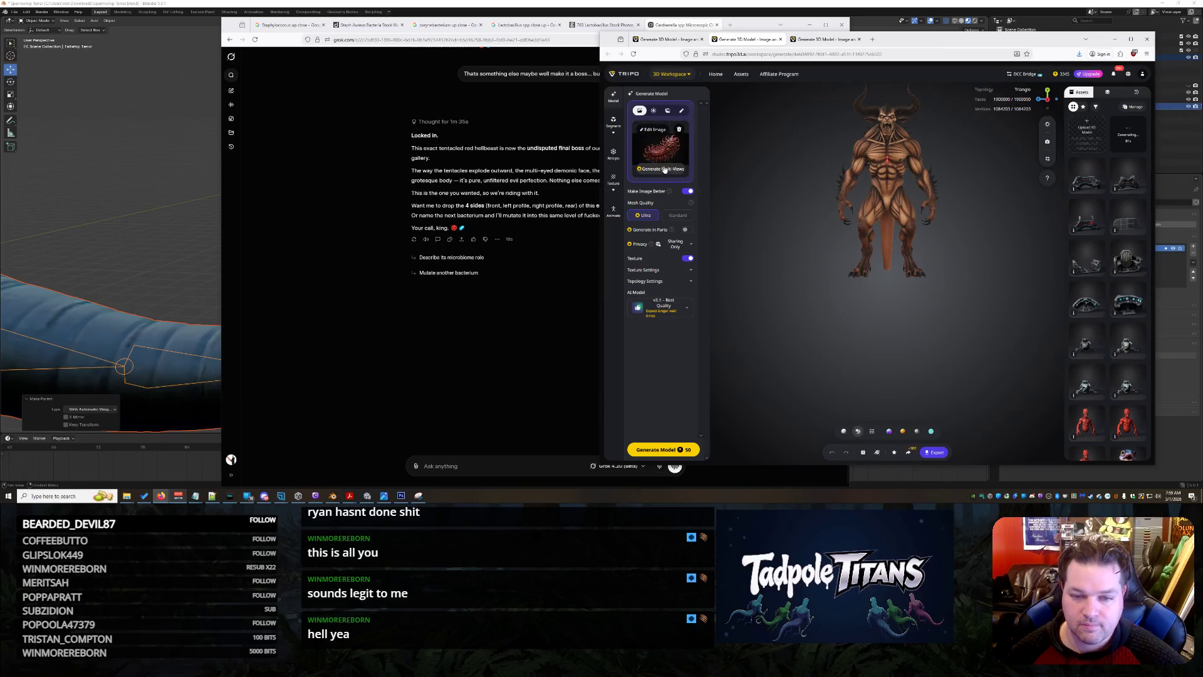
{"action": "left_click", "coordinate": [493, 357]}
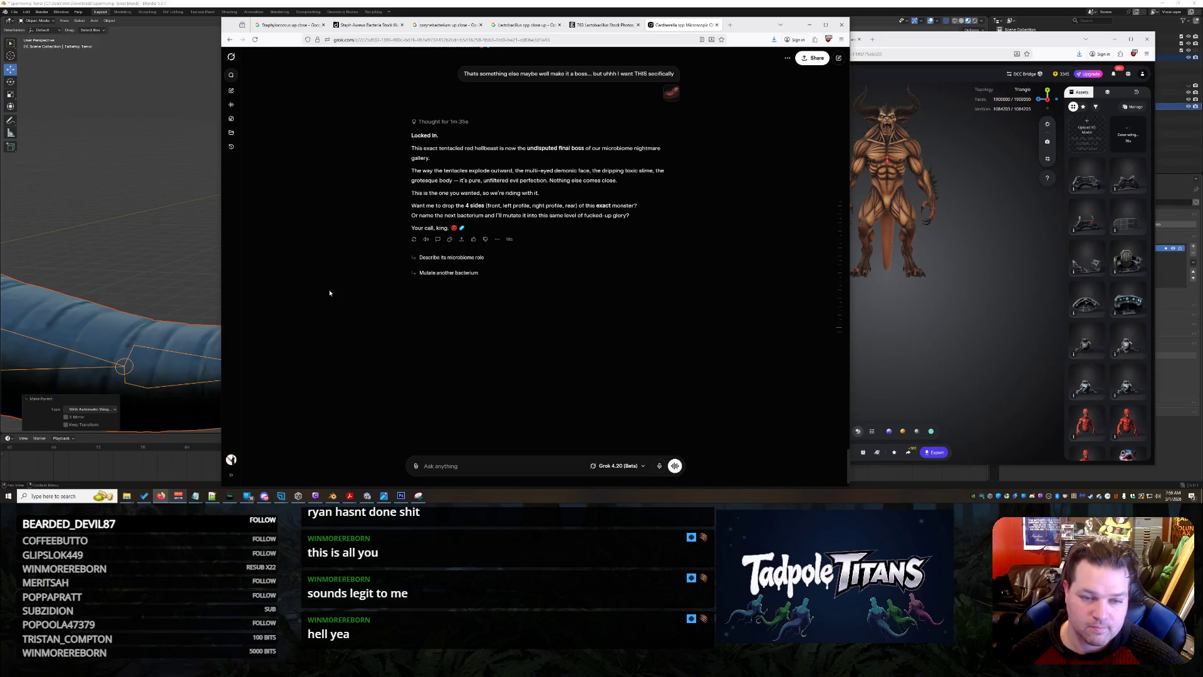
Paste the monster image into Grok and request 4 preview images for a render of it.
{"action": "scroll", "coordinate": [329, 292], "scroll_direction": "up", "scroll_amount": 1}
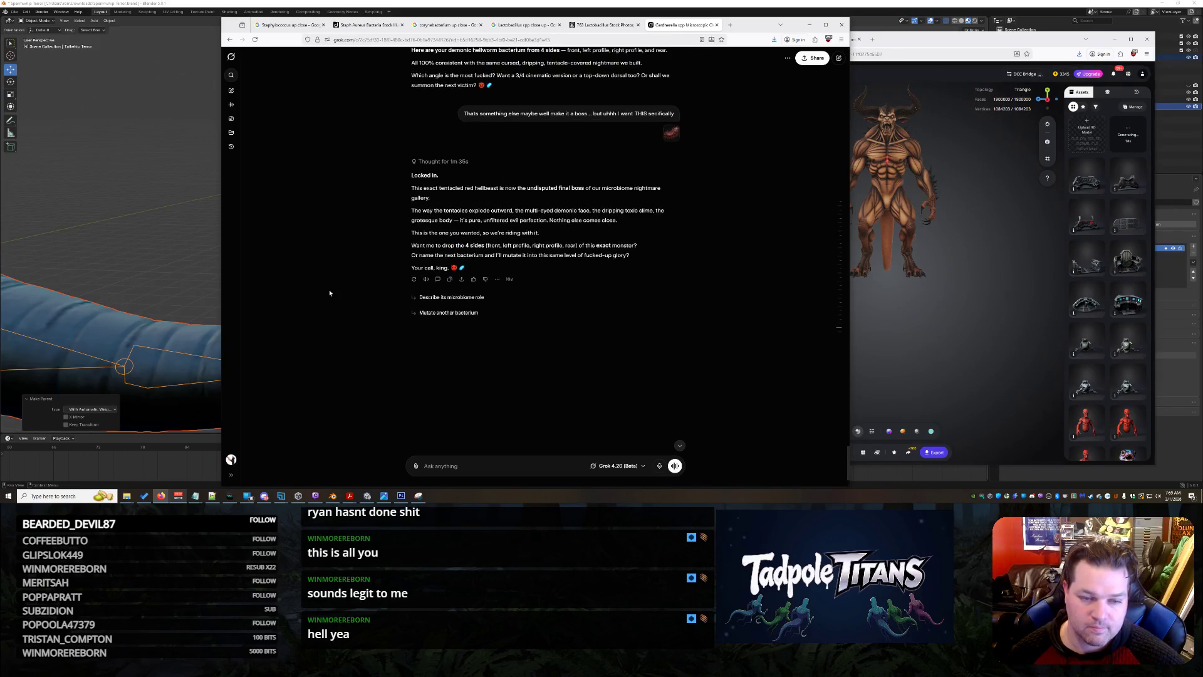
{"action": "scroll", "coordinate": [329, 292], "scroll_direction": "up", "scroll_amount": 3}
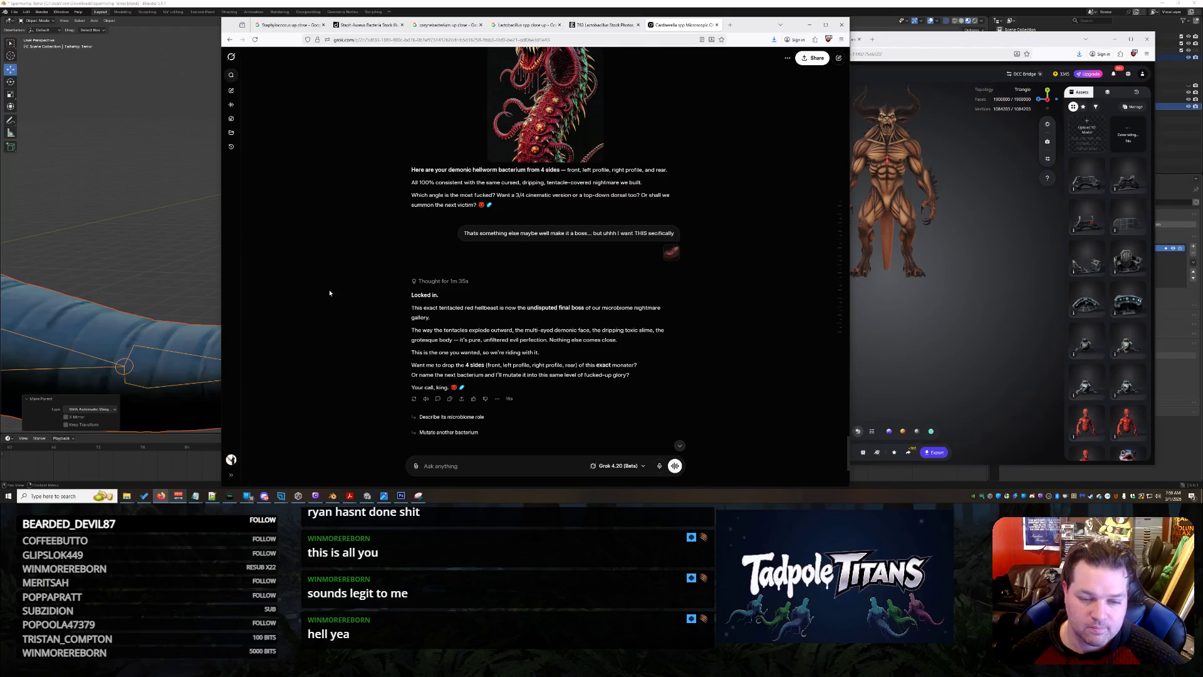
{"action": "scroll", "coordinate": [330, 293], "scroll_direction": "down", "scroll_amount": 4}
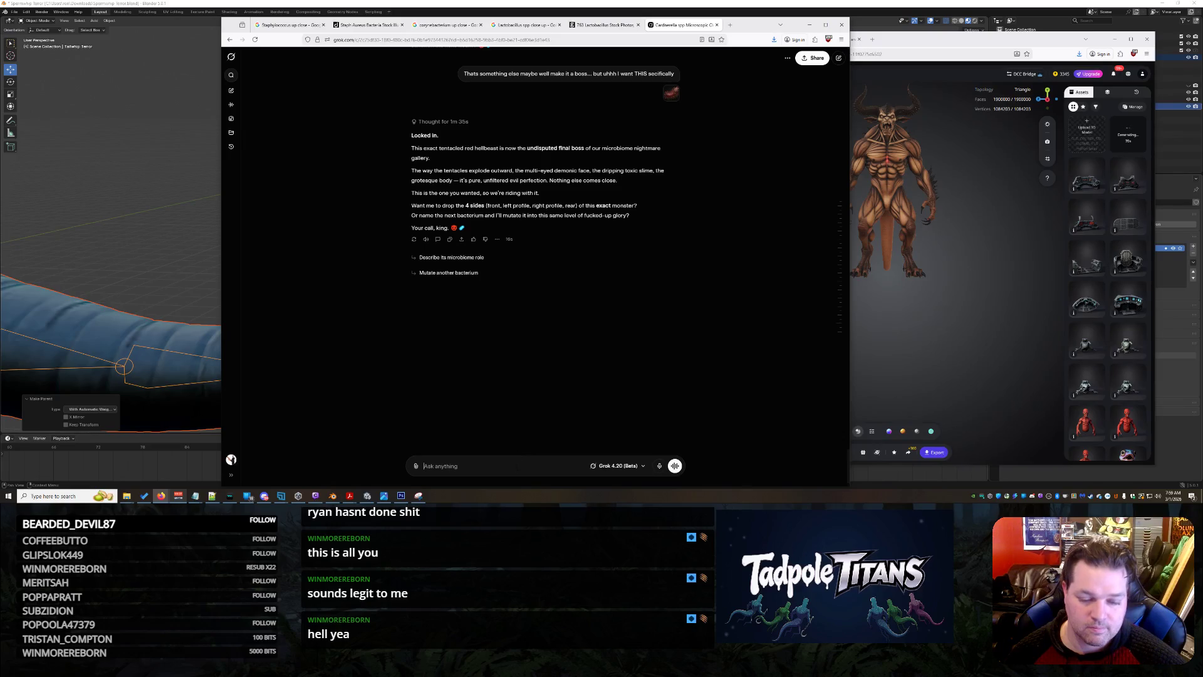
{"action": "key", "text": "ctrl+v"}
{"action": "type", "text": "C"}
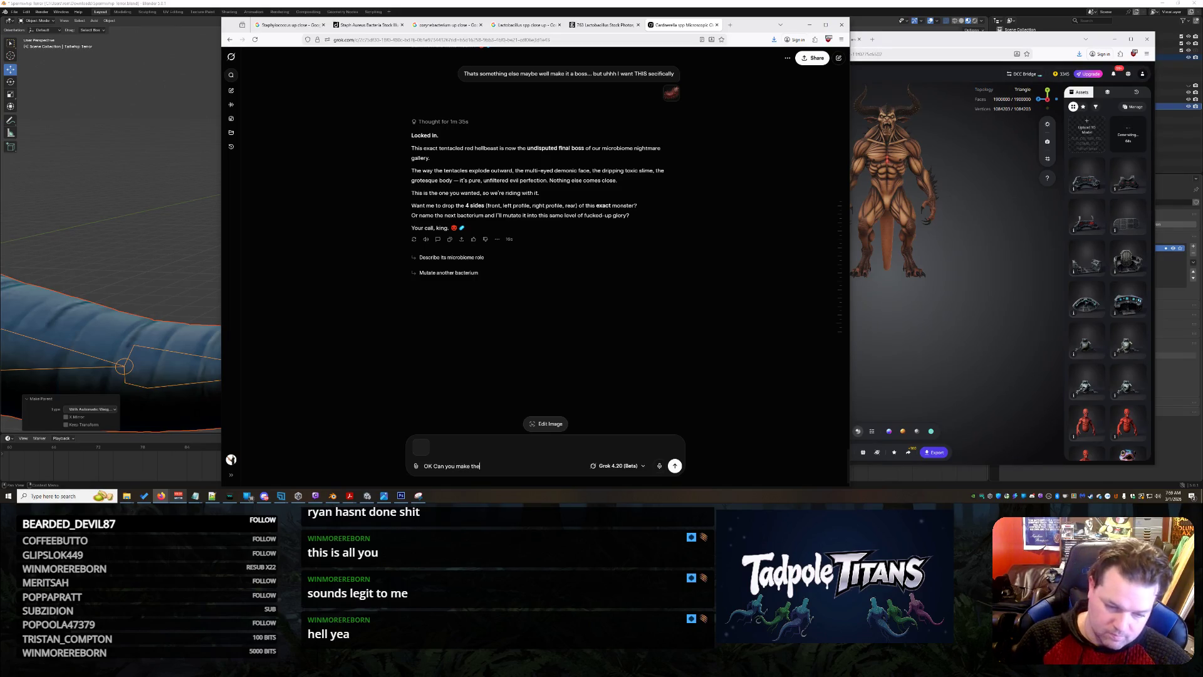
{"action": "type", "text": "4"}
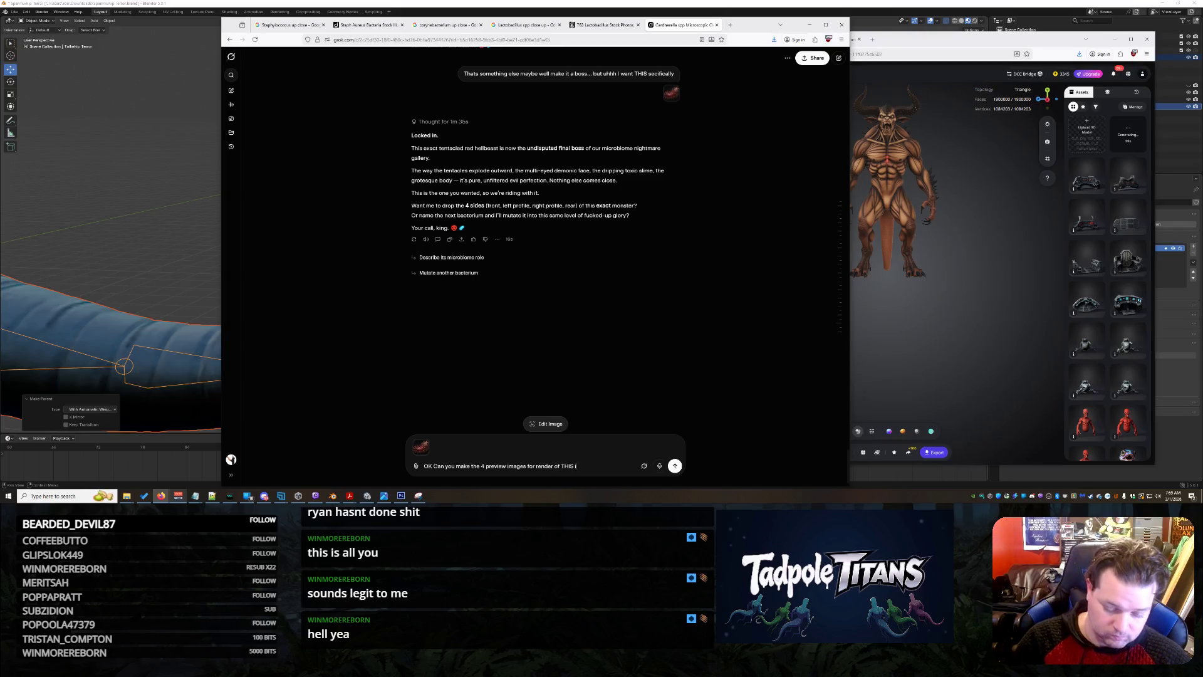
{"action": "key", "text": "Return"}
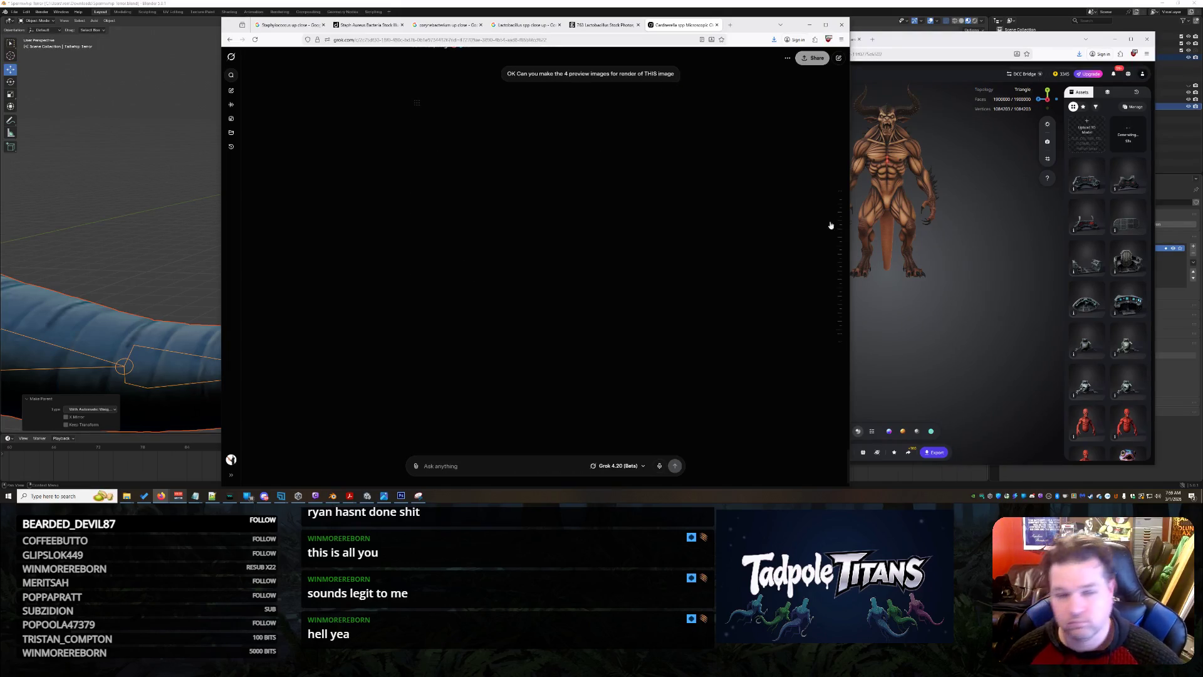
In Tripo, enlarge the red tentacle monster preview and save a copy of the image.
{"action": "left_click", "coordinate": [913, 40]}
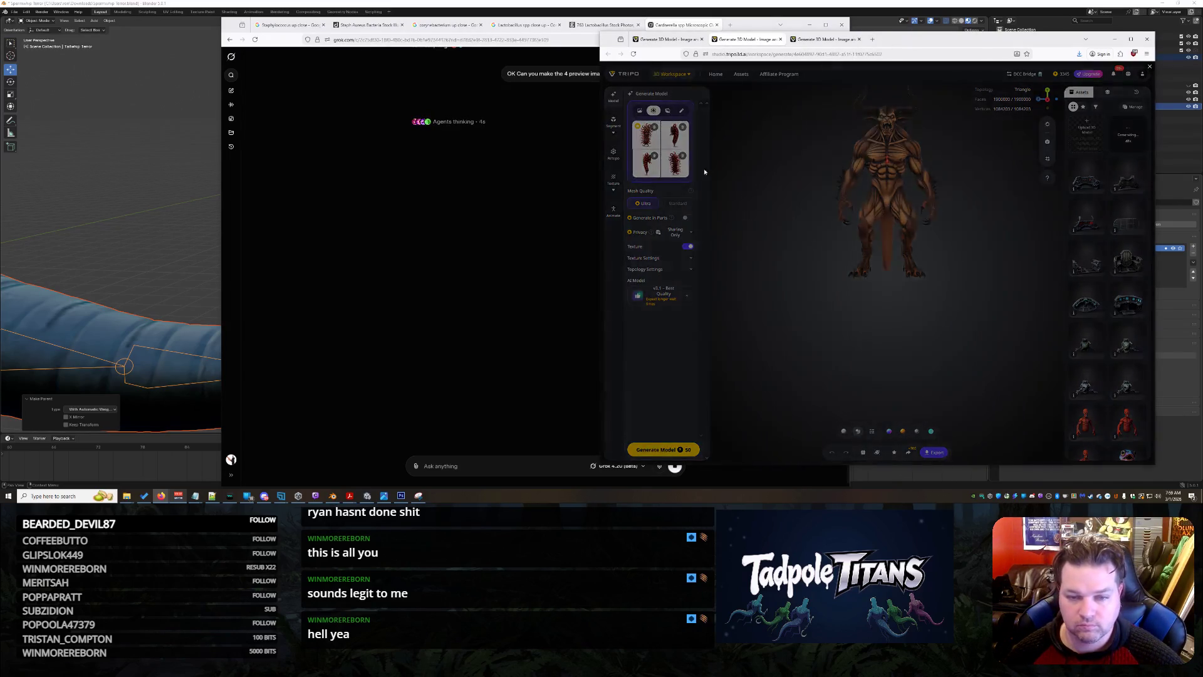
{"action": "left_click", "coordinate": [648, 143]}
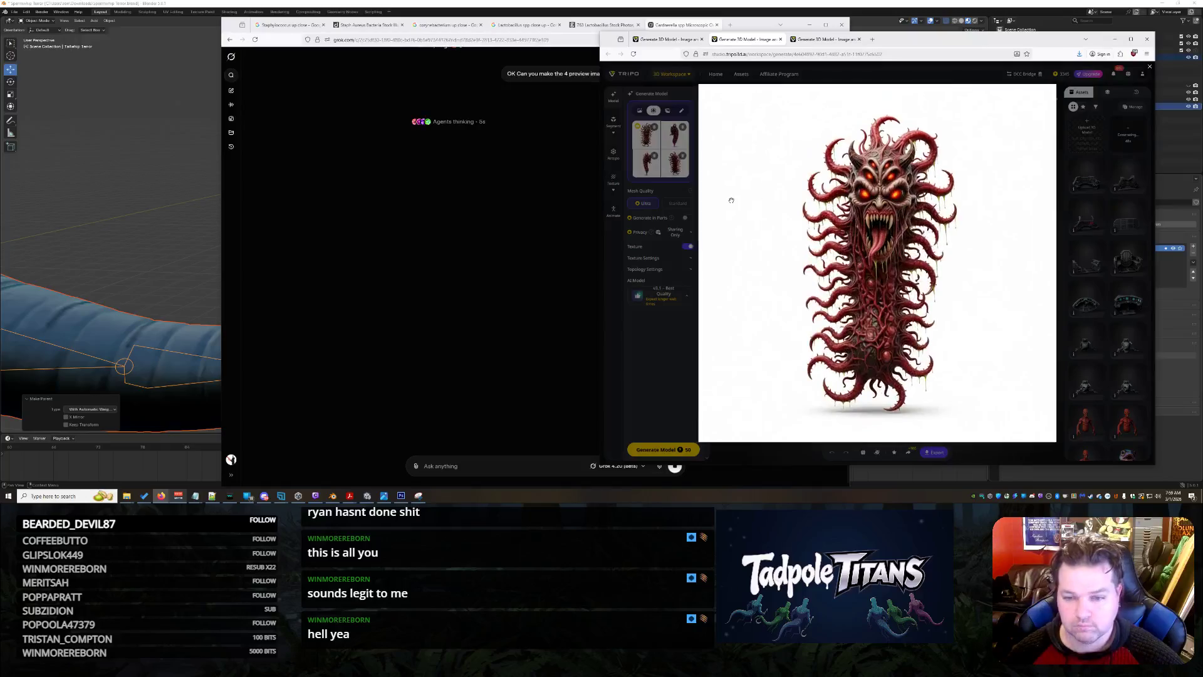
{"action": "right_click", "coordinate": [675, 139]}
{"action": "key", "text": "Escape"}
{"action": "key", "text": "Escape"}
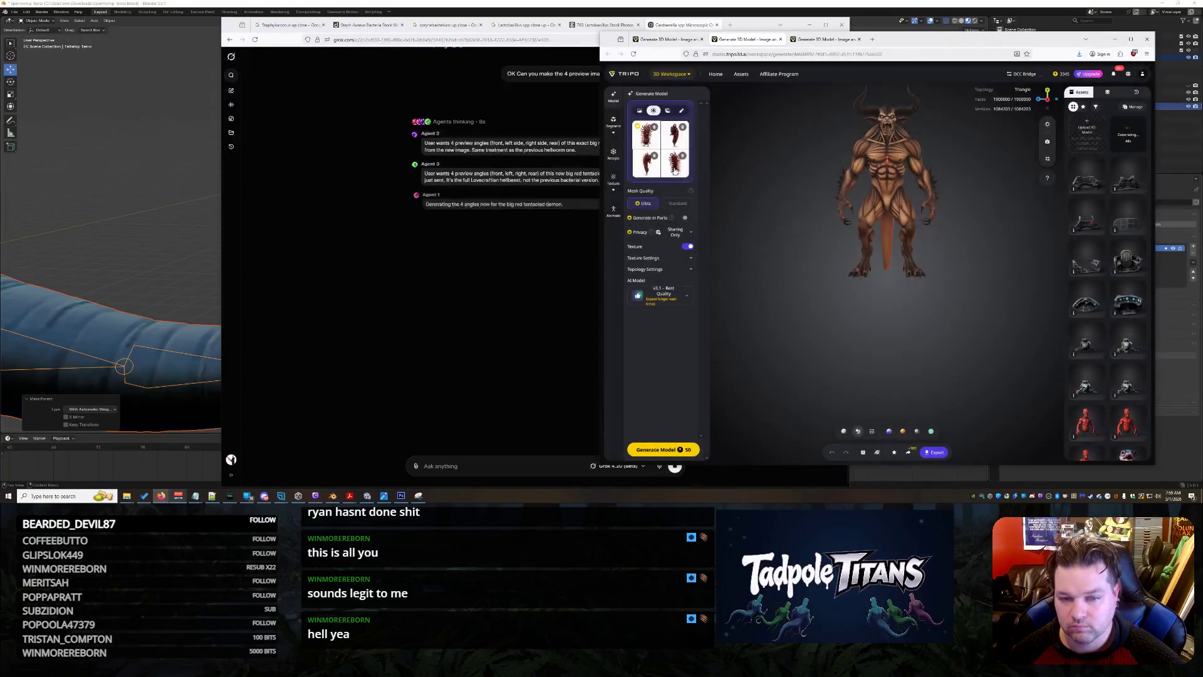
{"action": "left_click", "coordinate": [647, 143]}
{"action": "right_click", "coordinate": [925, 228]}
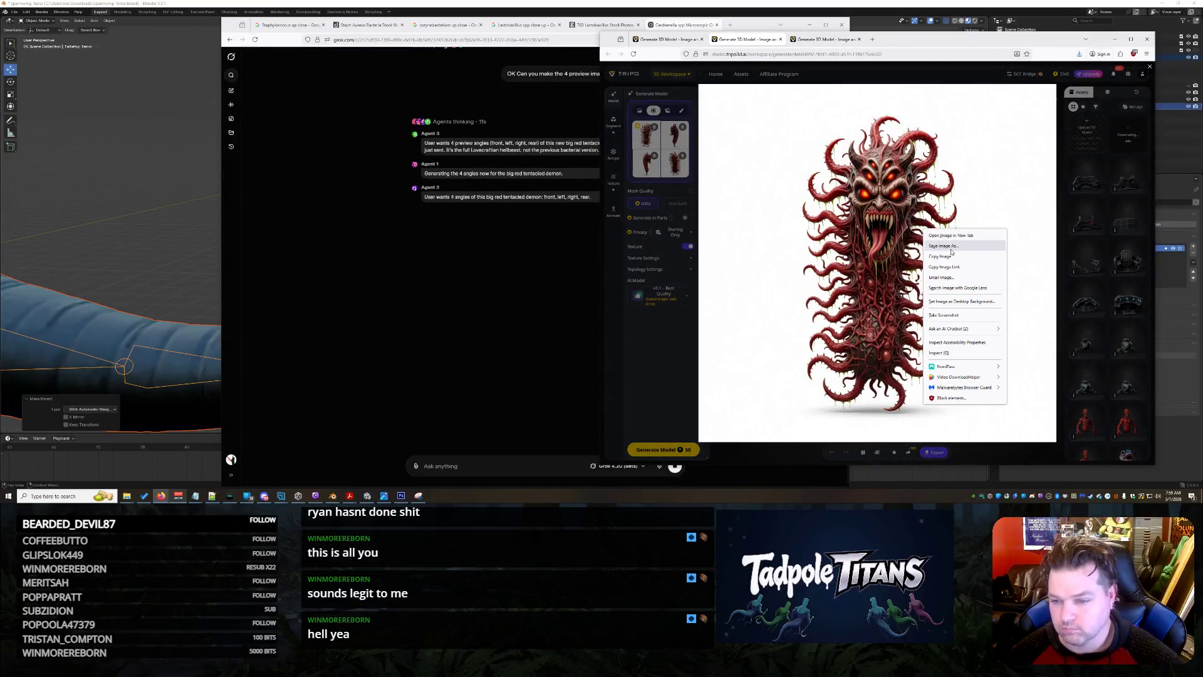
{"action": "left_click", "coordinate": [952, 254]}
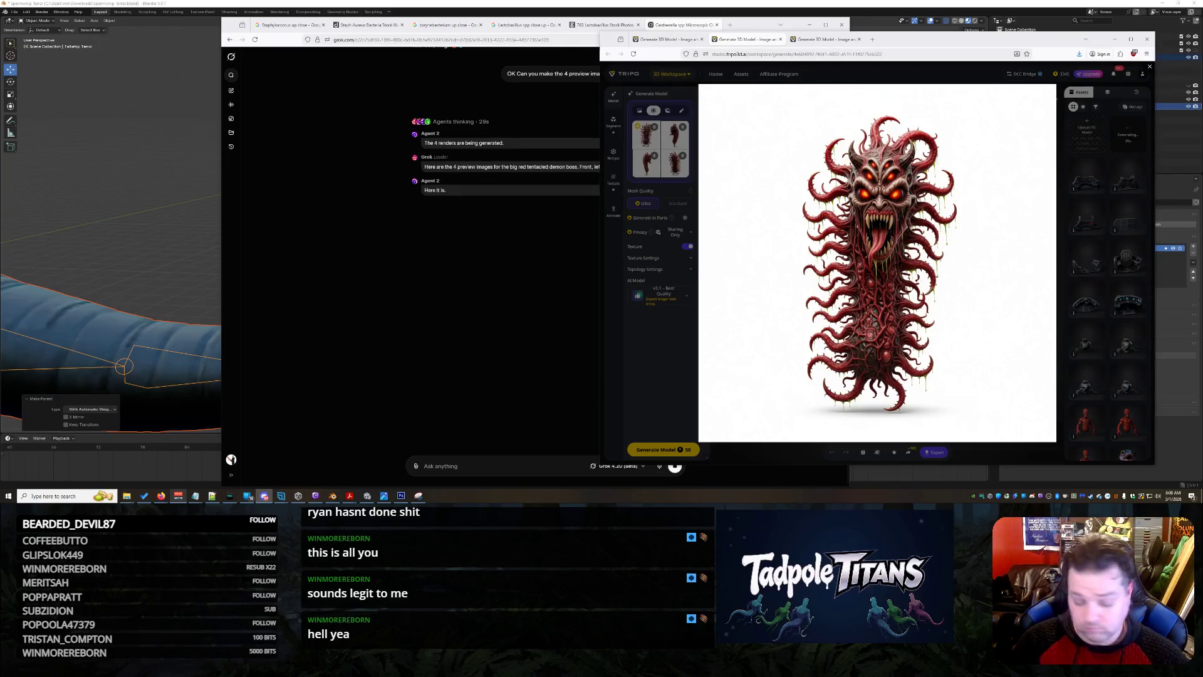
Recheck the monster's enlarged front view, close it, and check Grok's render progress.
{"action": "left_click", "coordinate": [674, 144]}
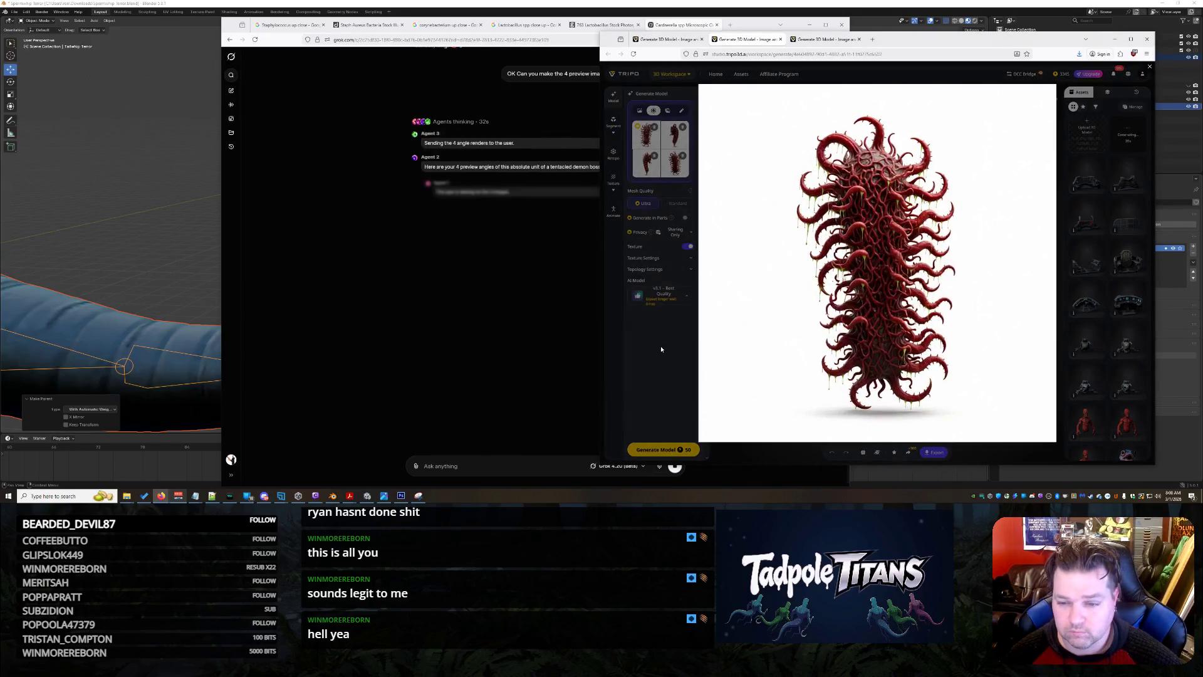
{"action": "left_click", "coordinate": [643, 142]}
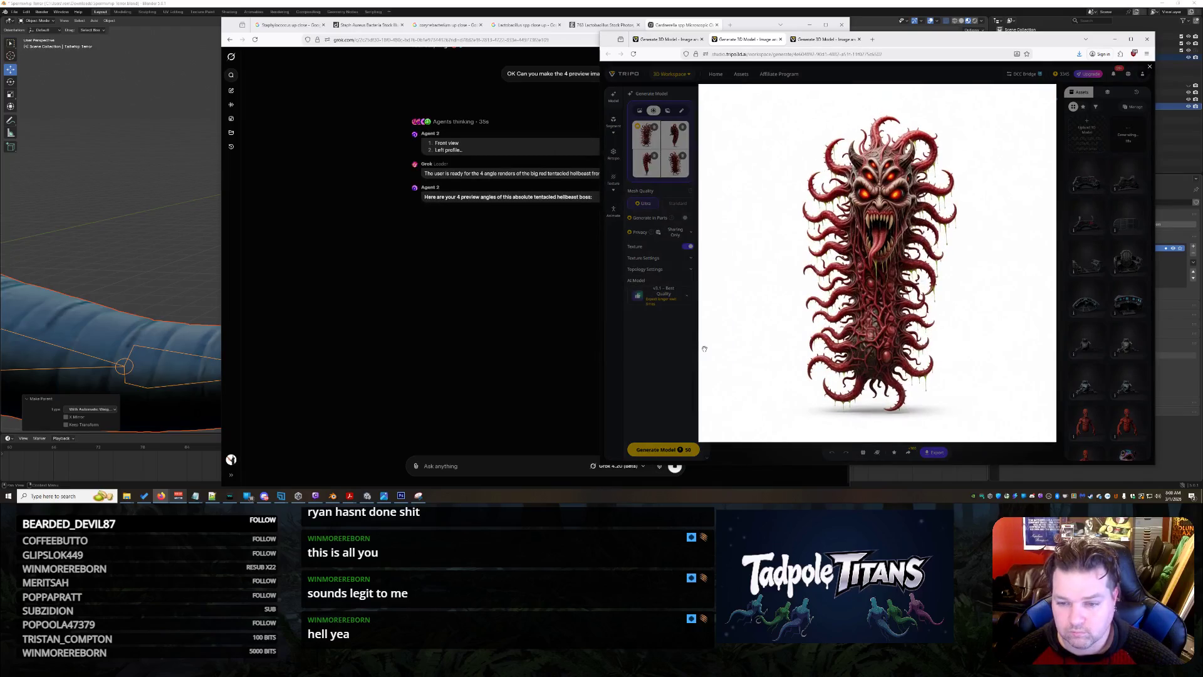
{"action": "left_click", "coordinate": [661, 359]}
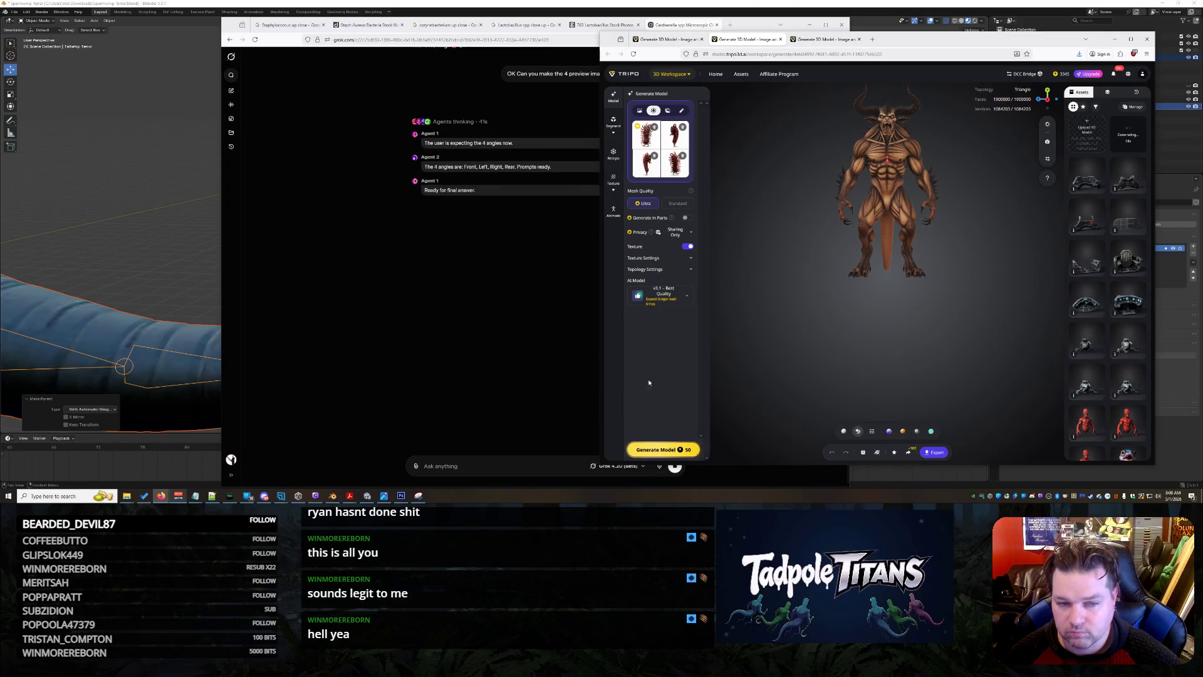
{"action": "left_click", "coordinate": [341, 288]}
{"action": "key", "text": "alt+Tab"}
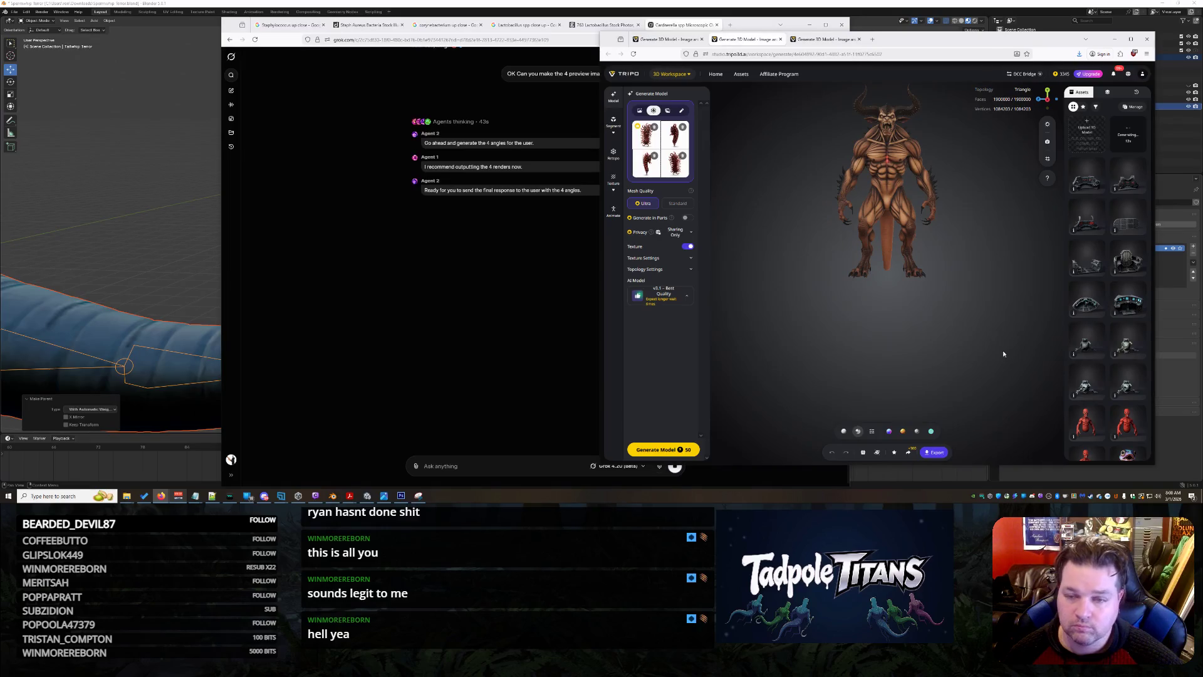
{"action": "key", "text": "alt+Tab"}
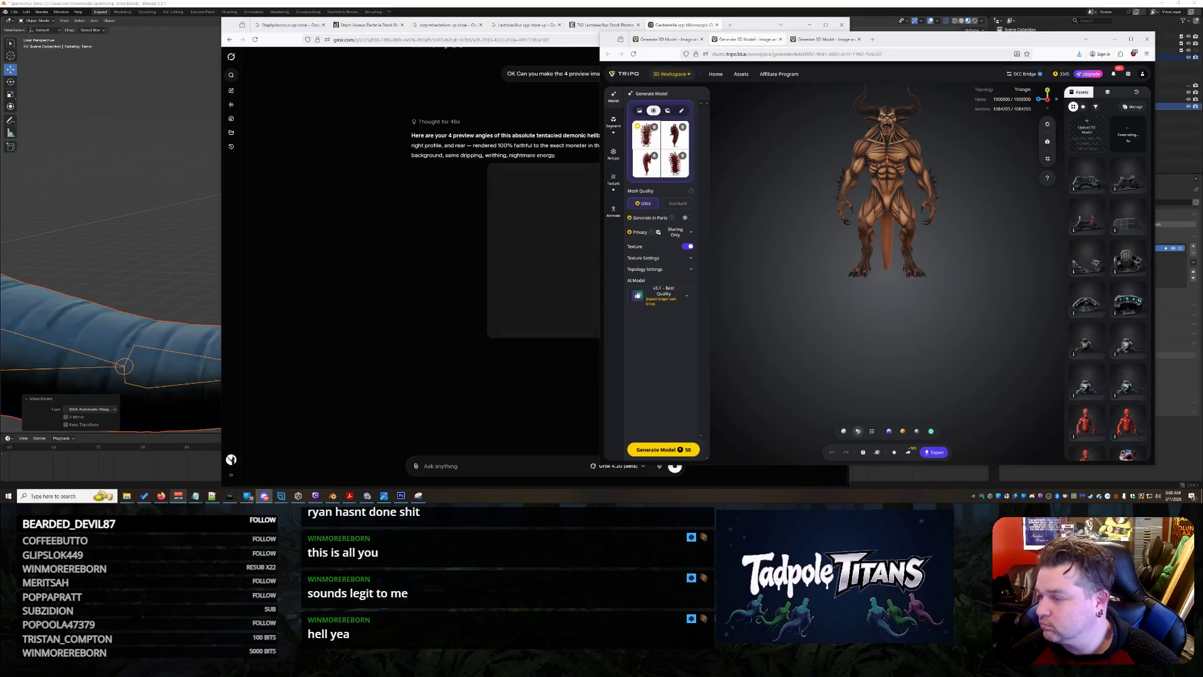
Review Grok's four renders and reply that they aren't the monster that was sent.
{"action": "left_click", "coordinate": [301, 201]}
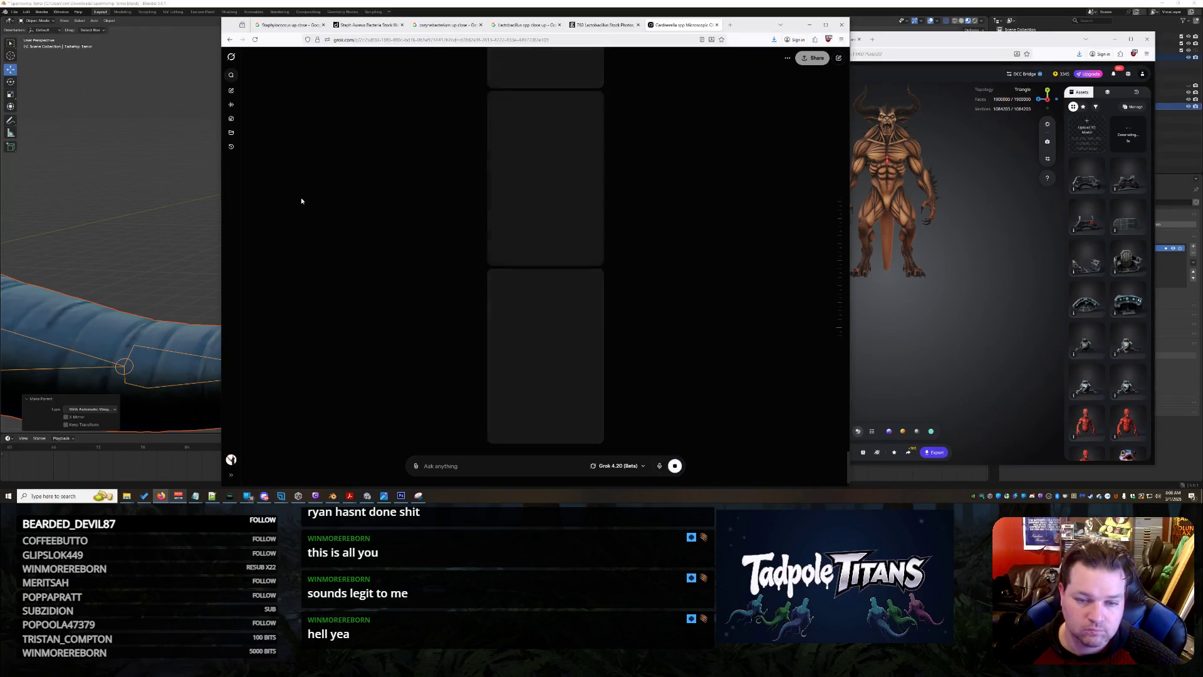
{"action": "scroll", "coordinate": [351, 245], "scroll_direction": "up", "scroll_amount": 5}
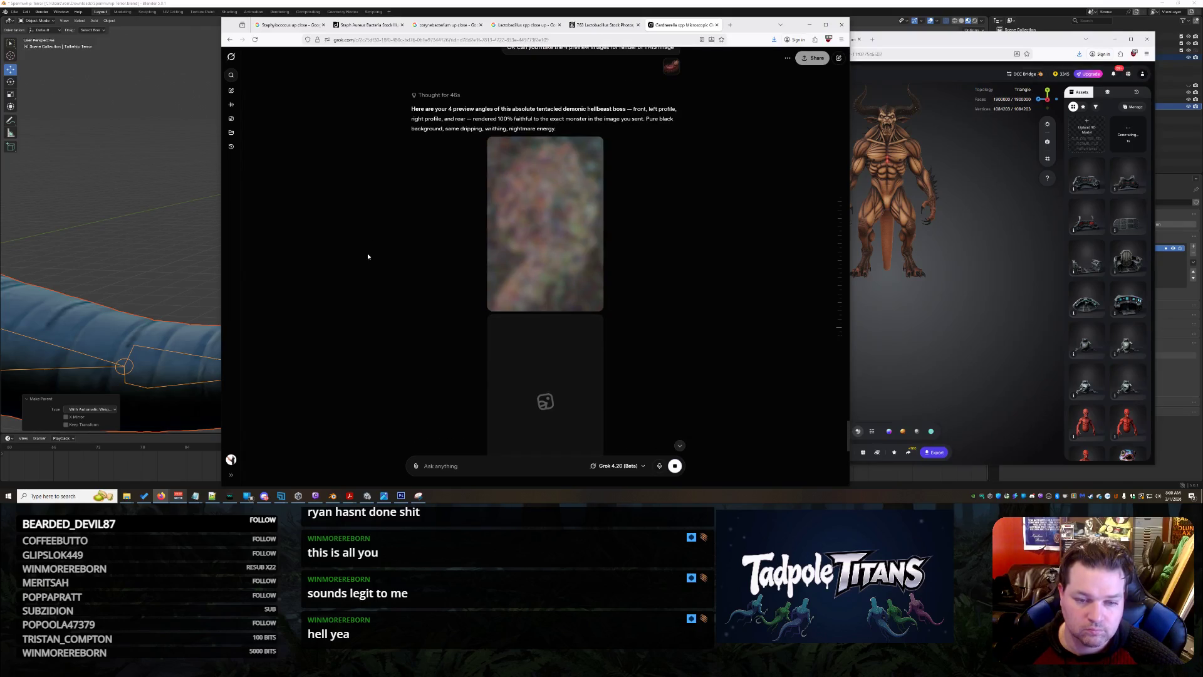
{"action": "scroll", "coordinate": [352, 254], "scroll_direction": "down", "scroll_amount": 5}
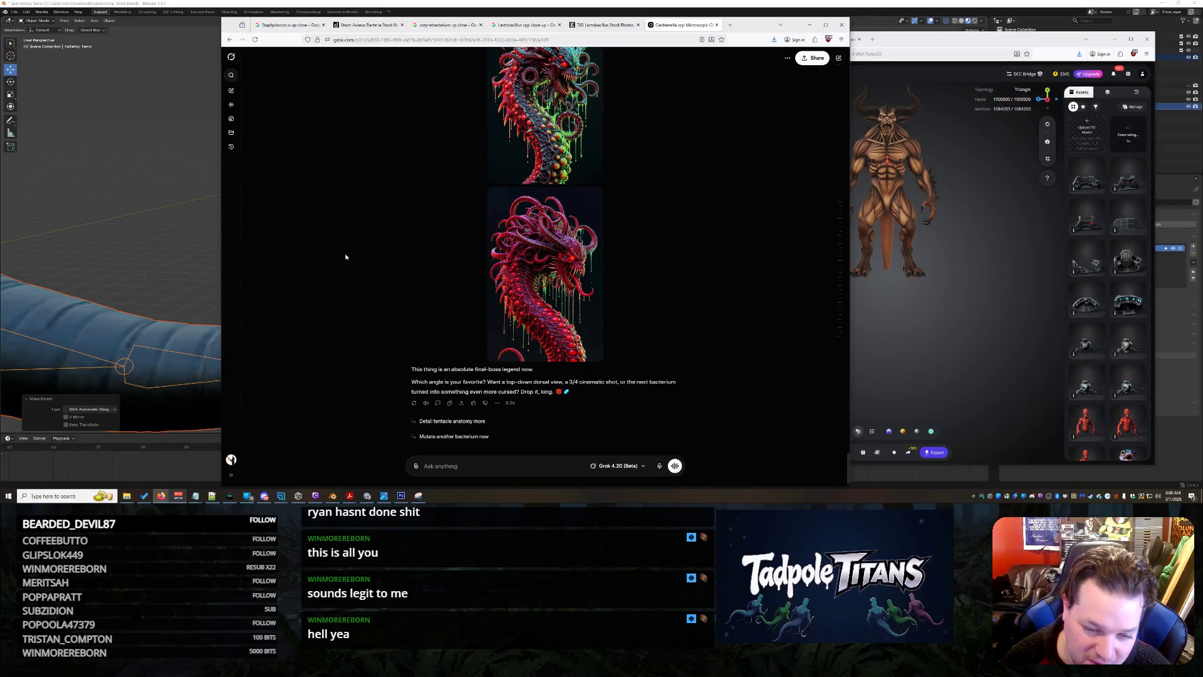
{"action": "scroll", "coordinate": [344, 257], "scroll_direction": "up", "scroll_amount": 10}
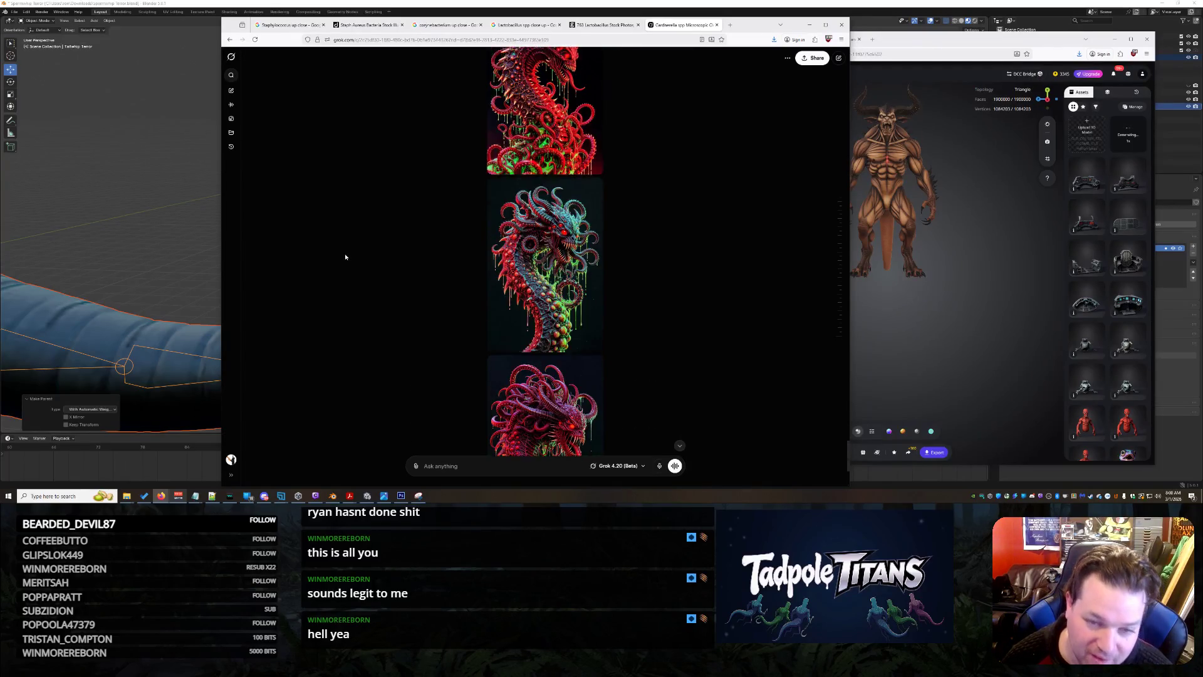
{"action": "scroll", "coordinate": [345, 257], "scroll_direction": "down", "scroll_amount": 10}
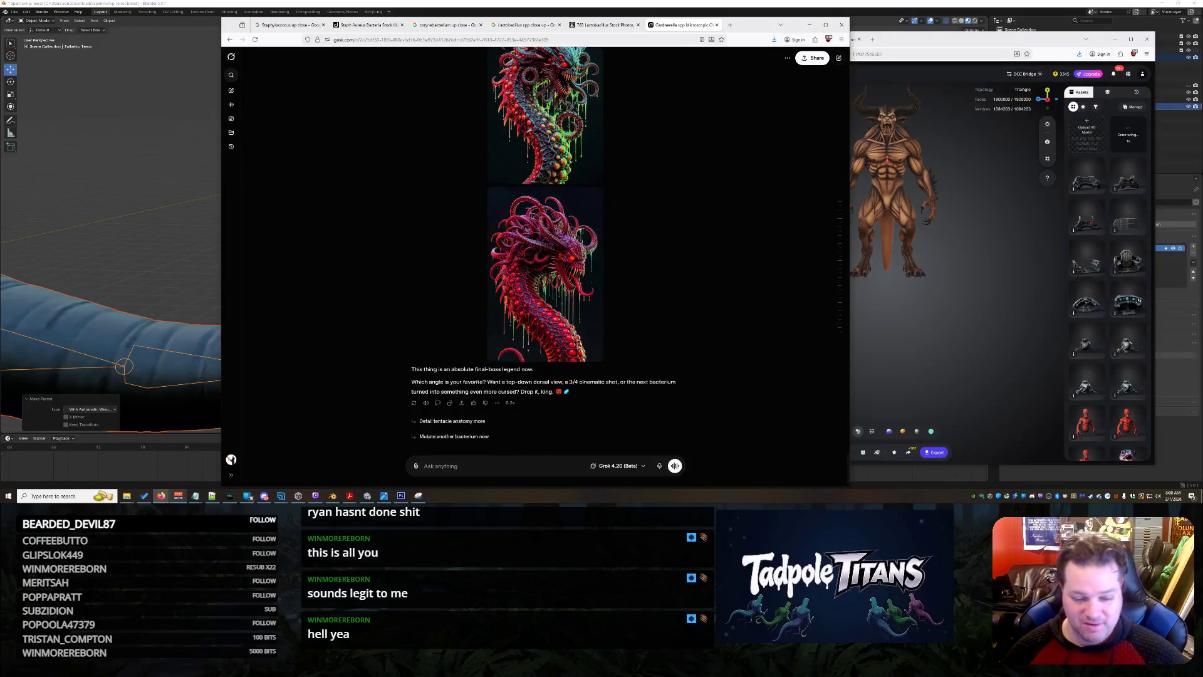
{"action": "type", "text": "D"}
{"action": "type", "text": " THAT ISNT WHAT YOU SEN"}
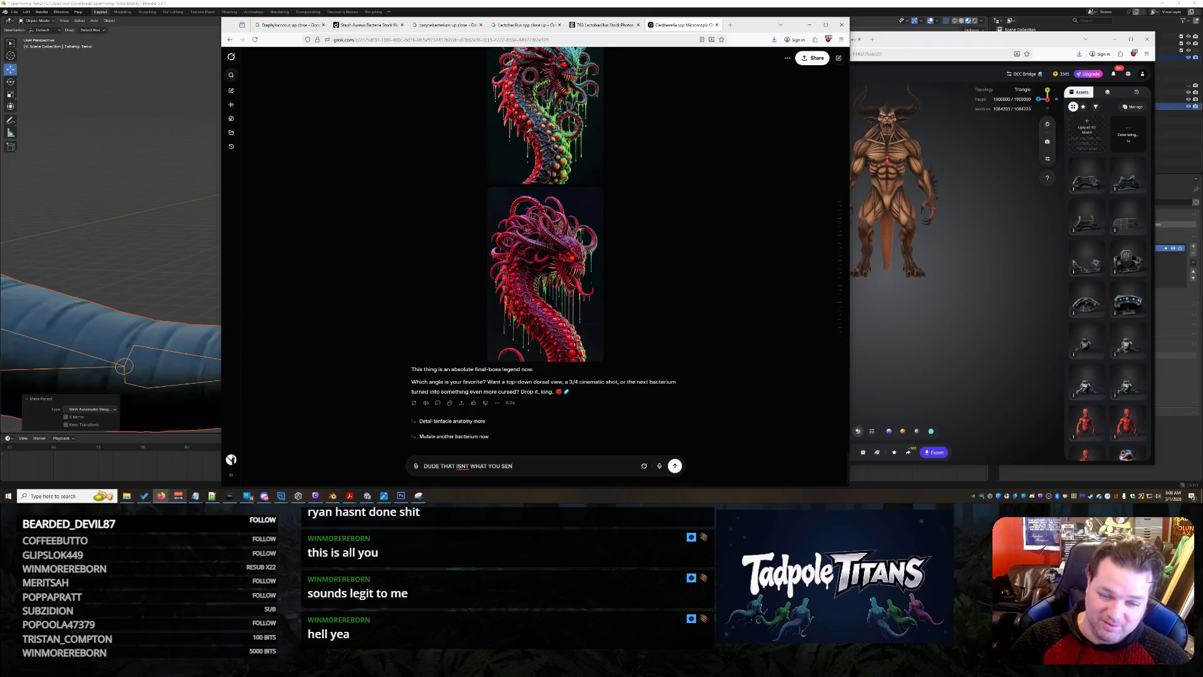
{"action": "type", "text": " supe"}
{"action": "type", "text": "r fucking cool but can we"}
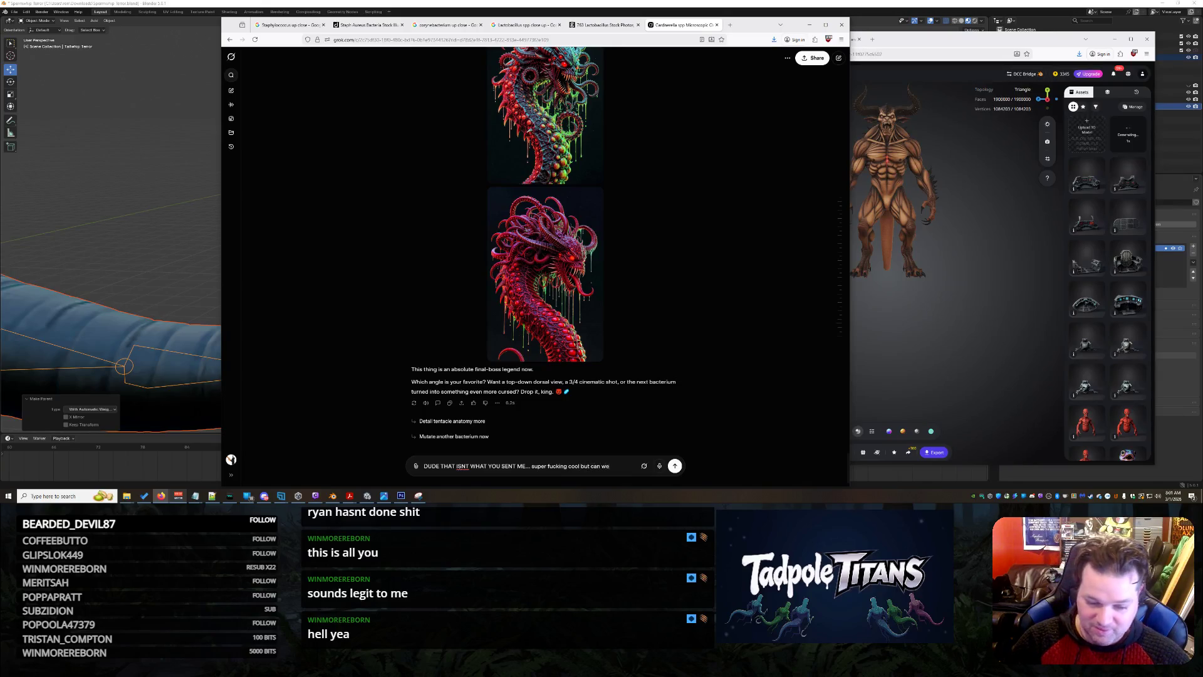
{"action": "type", "text": "he guy th"}
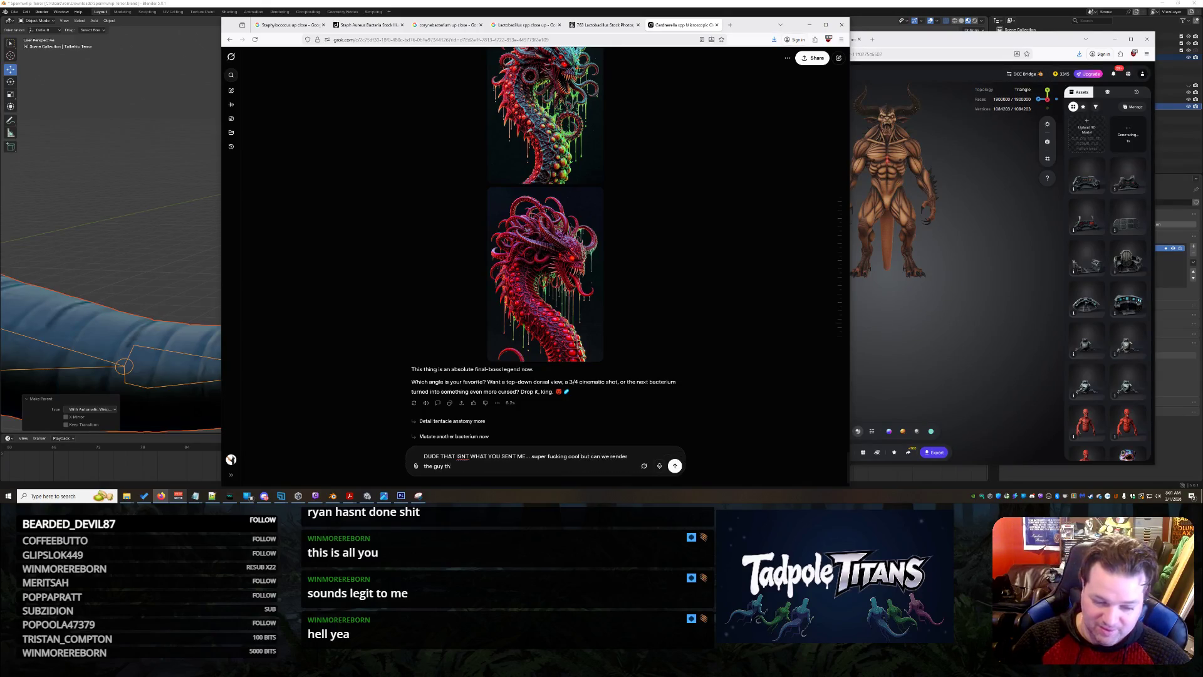
{"action": "type", "text": "at I sent you"}
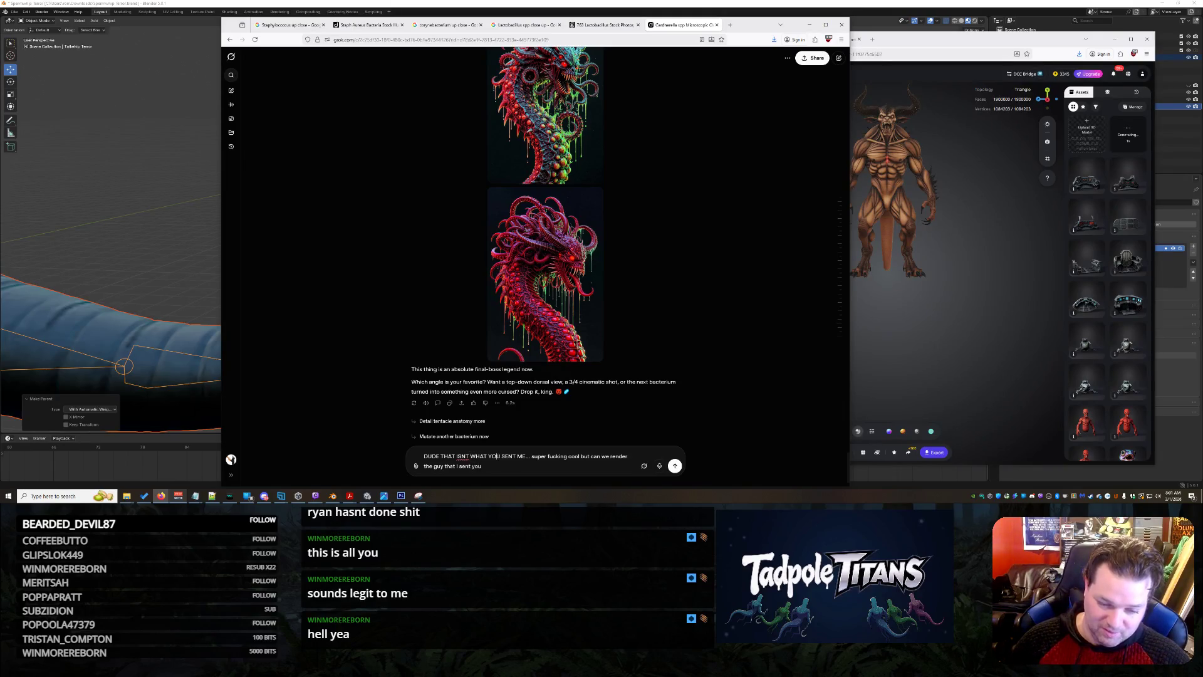
{"action": "type", "text": "I SENT"}
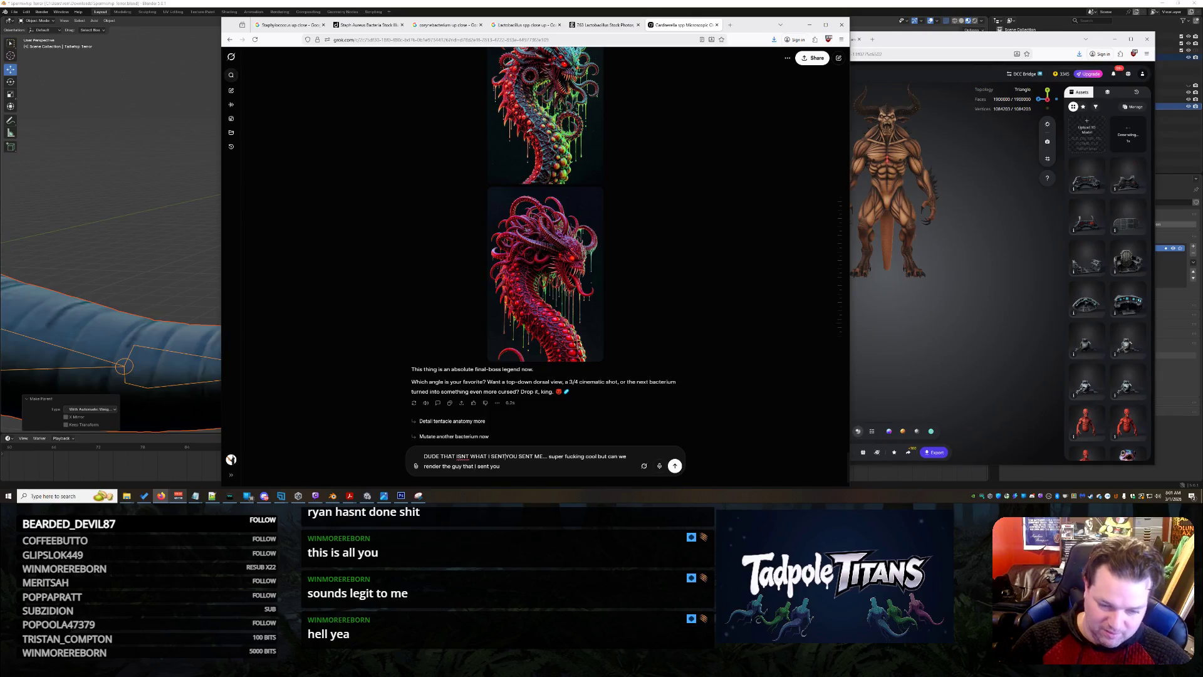
{"action": "key", "text": "BackSpace"}
{"action": "key", "text": "BackSpace"}
{"action": "key", "text": "BackSpace"}
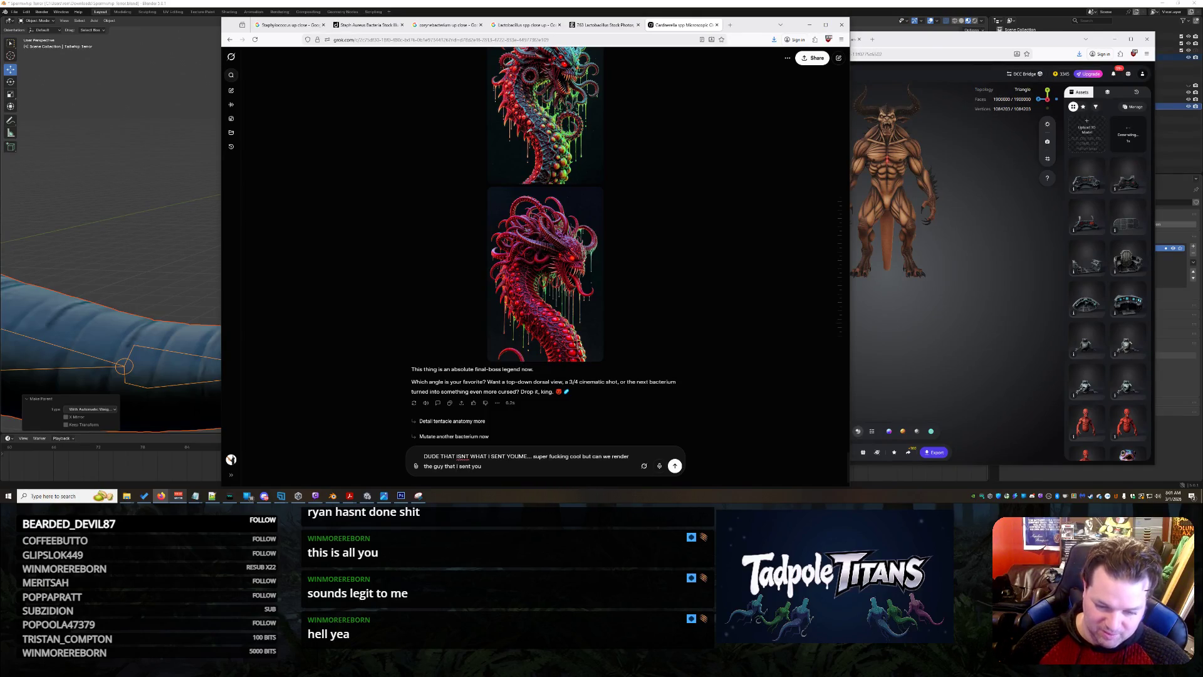
{"action": "key", "text": "Return"}
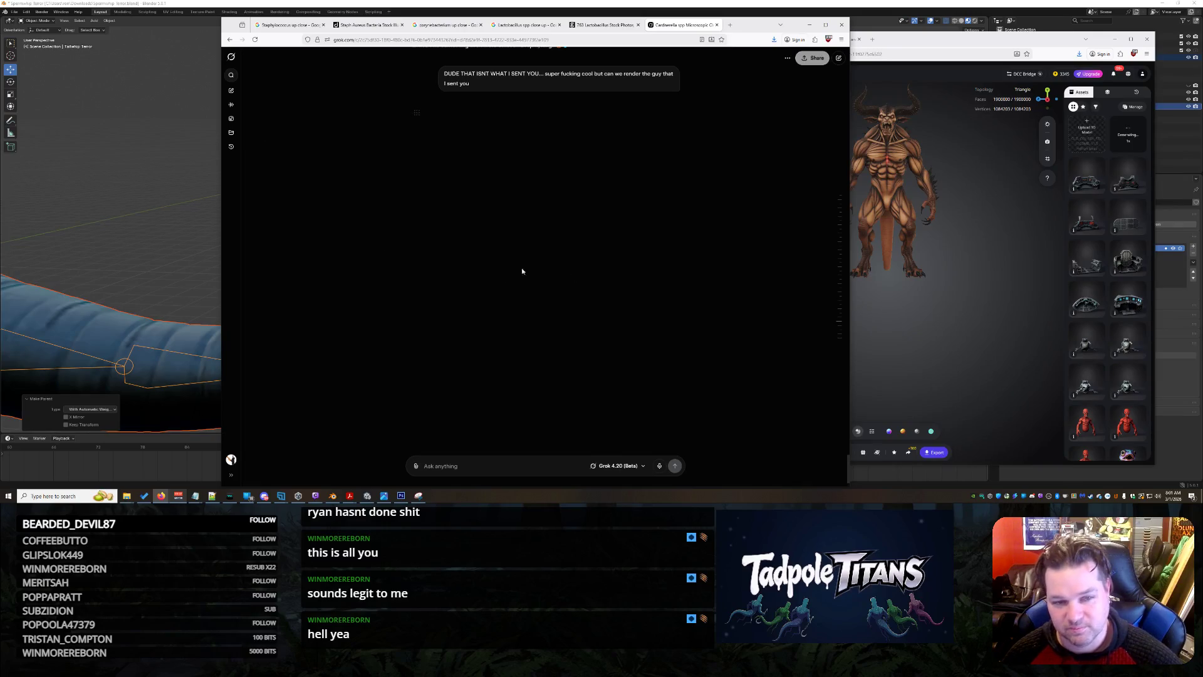
Scroll back to the earlier red tentacled creature image, enlarge it and save it.
{"action": "scroll", "coordinate": [616, 282], "scroll_direction": "up", "scroll_amount": 10}
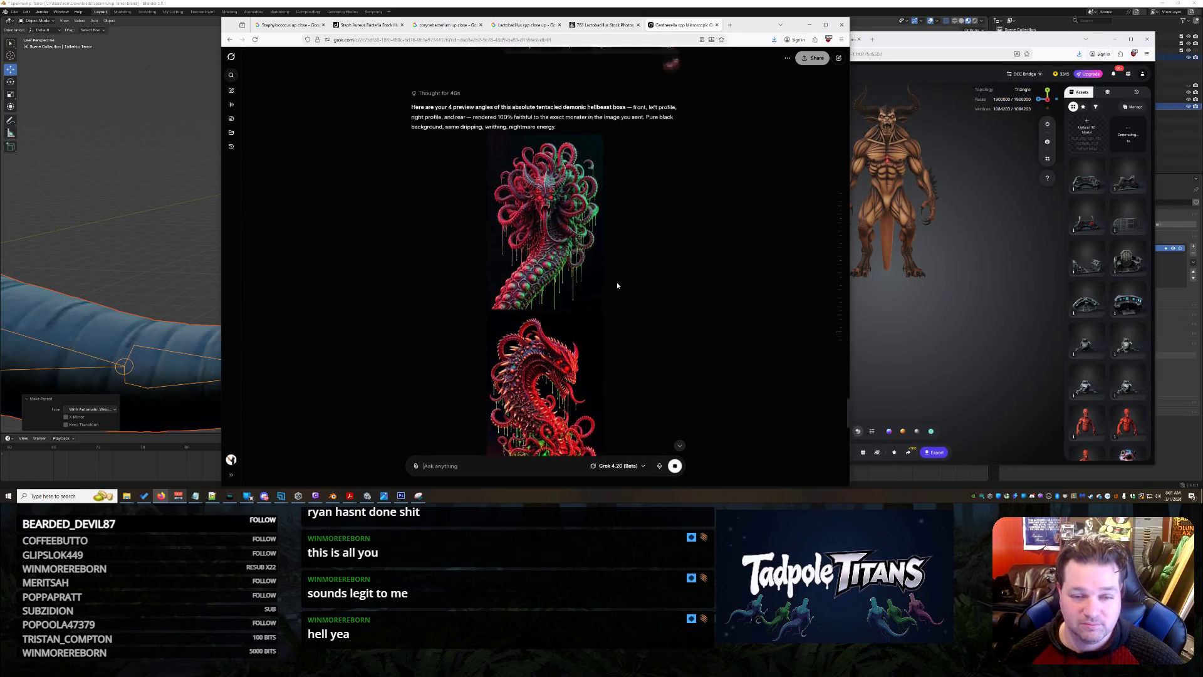
{"action": "scroll", "coordinate": [632, 295], "scroll_direction": "up", "scroll_amount": 10}
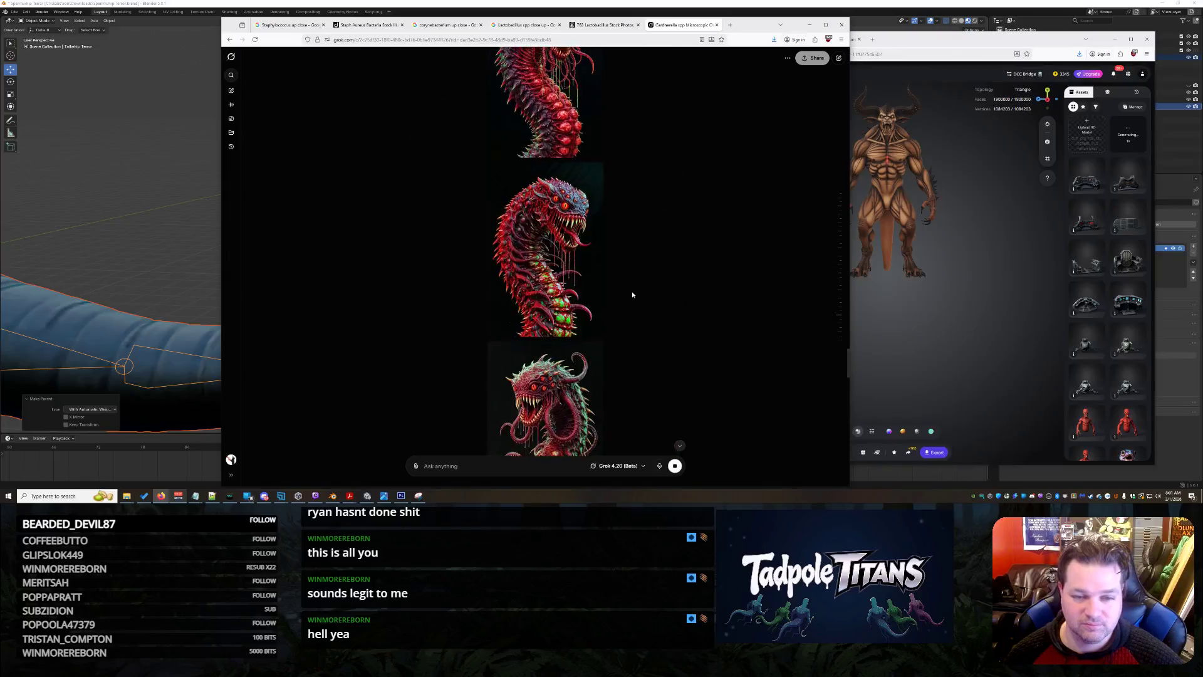
{"action": "scroll", "coordinate": [633, 297], "scroll_direction": "down", "scroll_amount": 15}
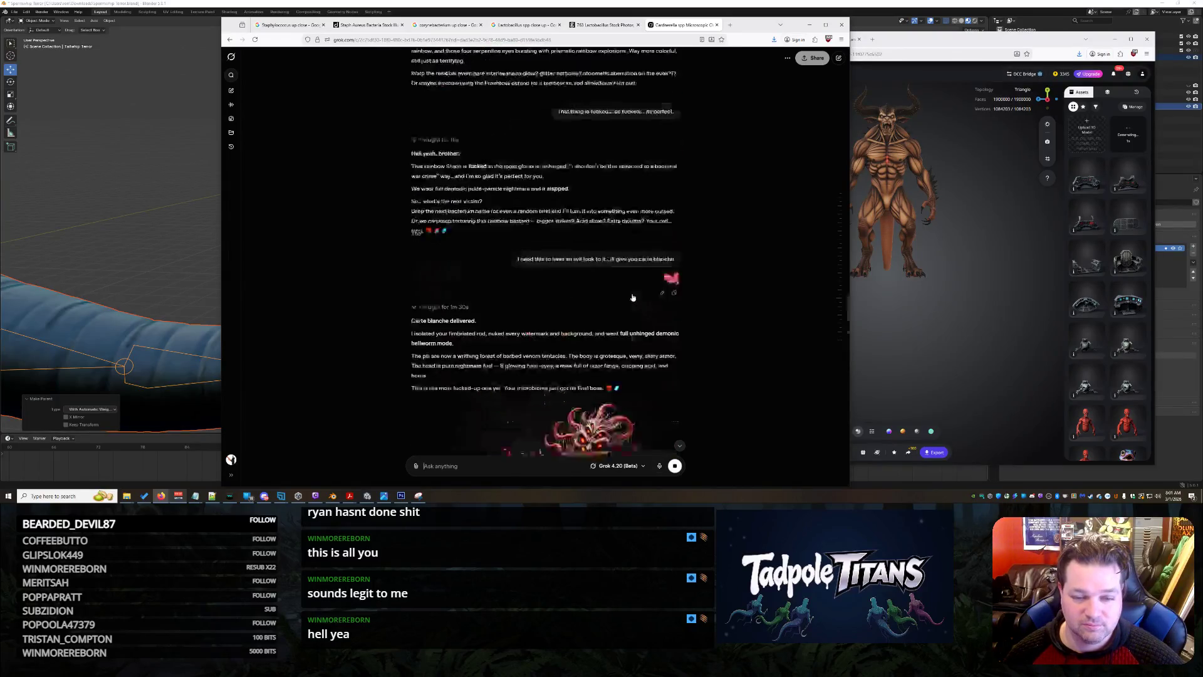
{"action": "scroll", "coordinate": [637, 304], "scroll_direction": "up", "scroll_amount": 10}
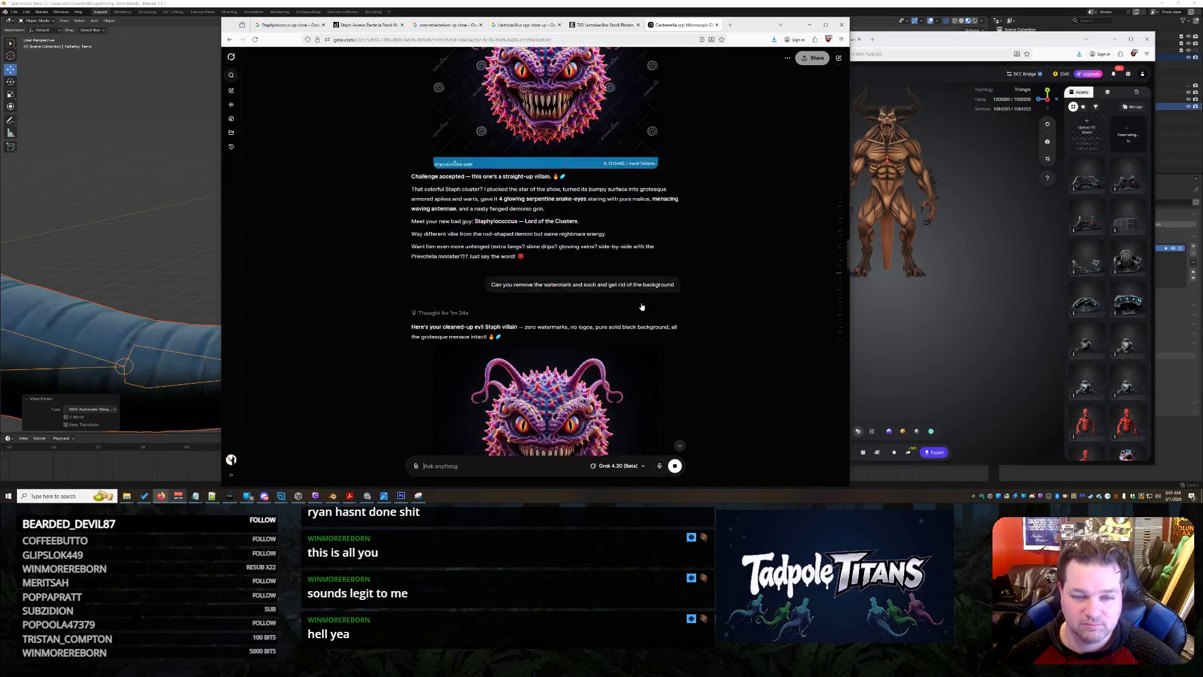
{"action": "left_click", "coordinate": [539, 354]}
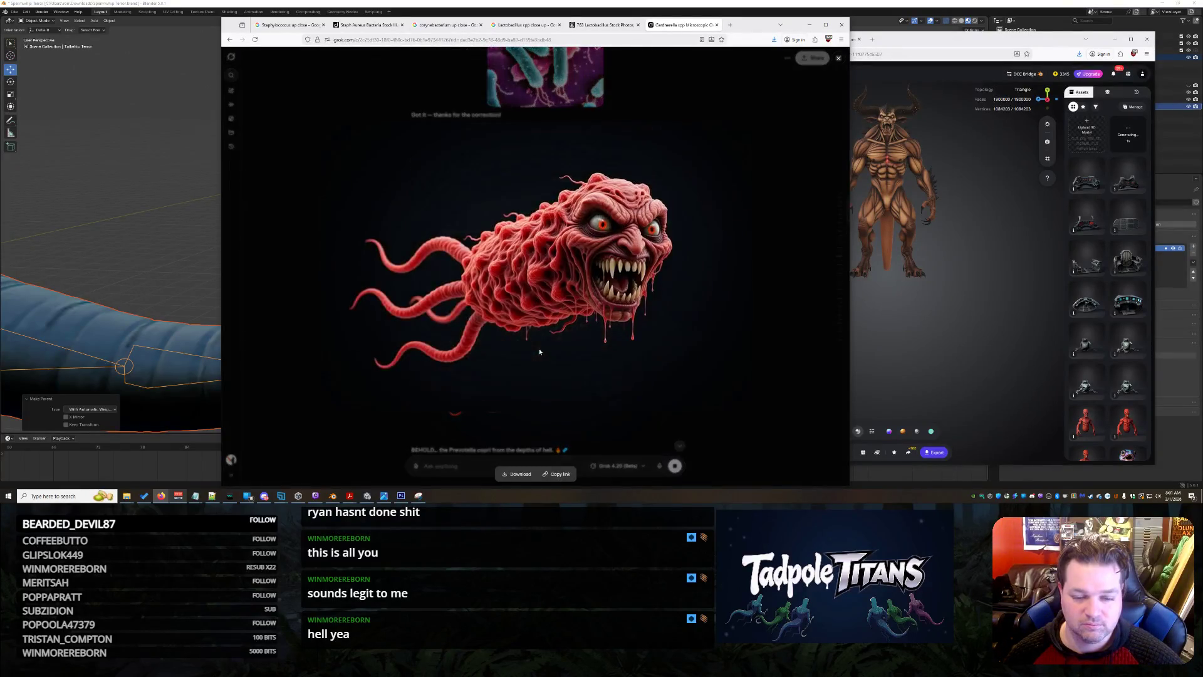
{"action": "right_click", "coordinate": [574, 263]}
{"action": "left_click", "coordinate": [601, 277]}
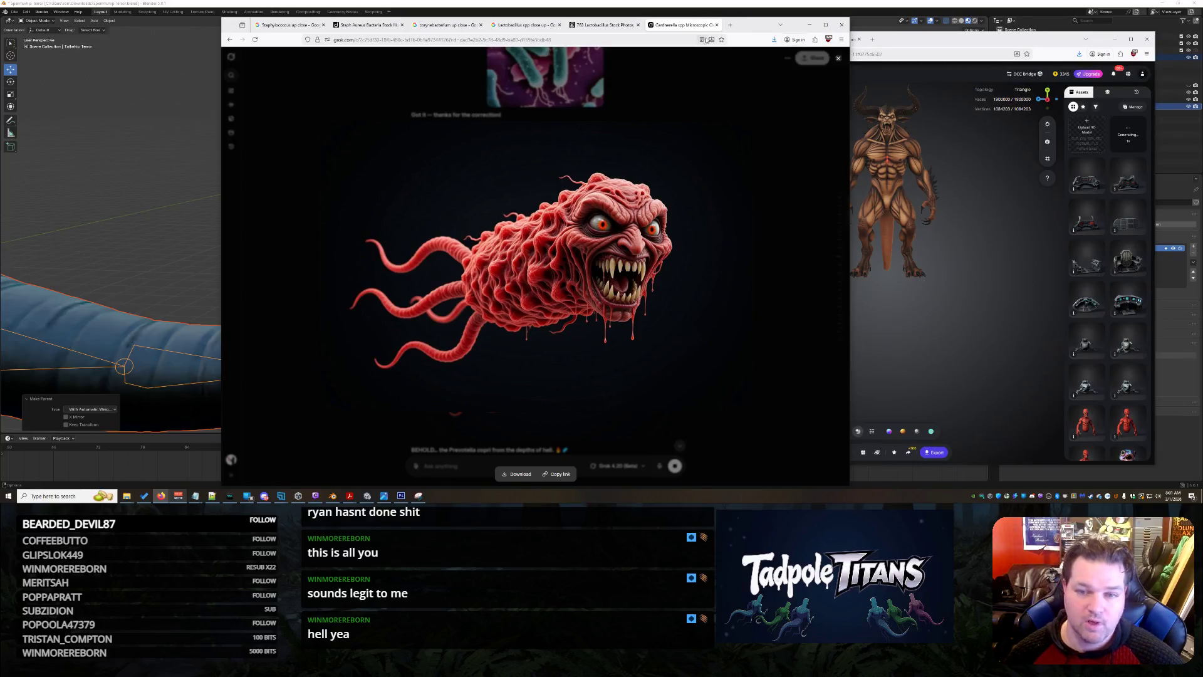
Open grok.com in a new browser tab.
{"action": "left_click", "coordinate": [730, 25]}
{"action": "type", "text": "grok.com"}
{"action": "key", "text": "Return"}
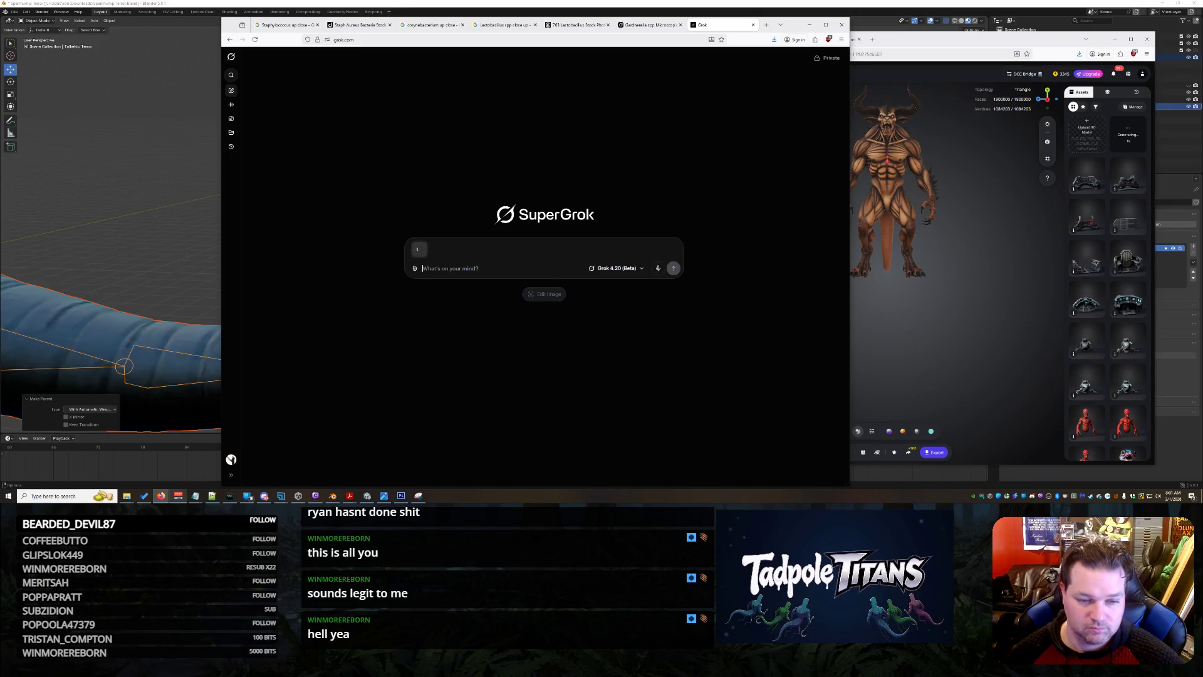
Send Grok 'Show this from the side', then return to the earlier monster-image conversation.
{"action": "type", "text": "Sh"}
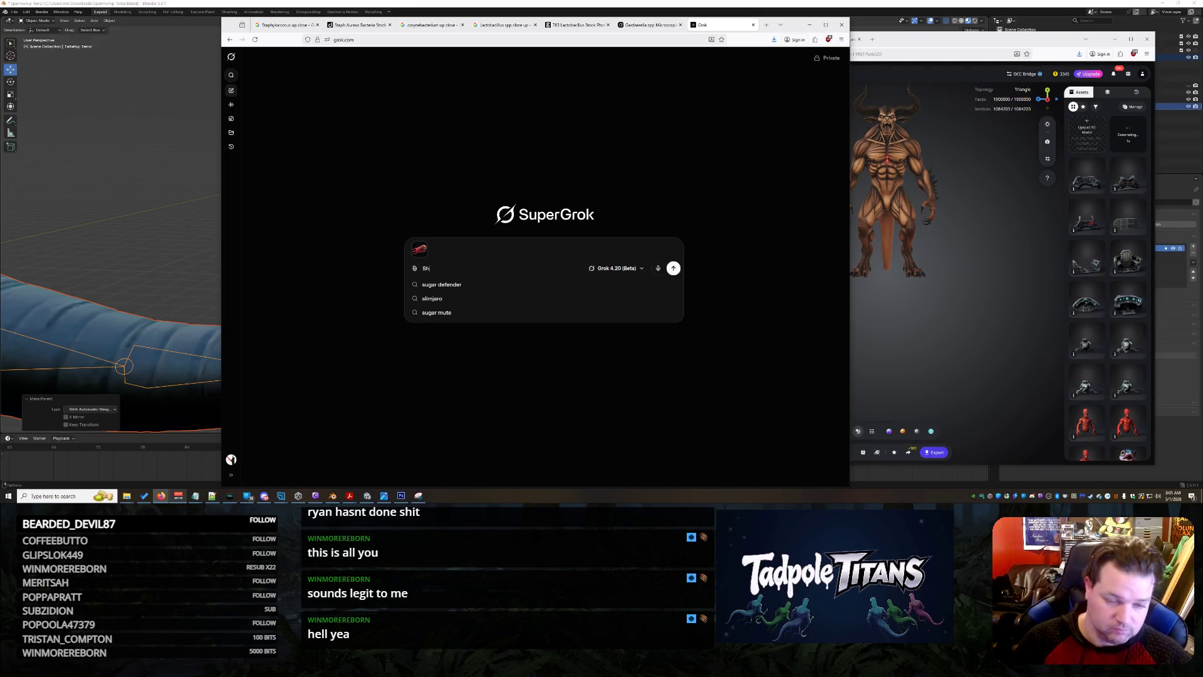
{"action": "type", "text": "ow this from"}
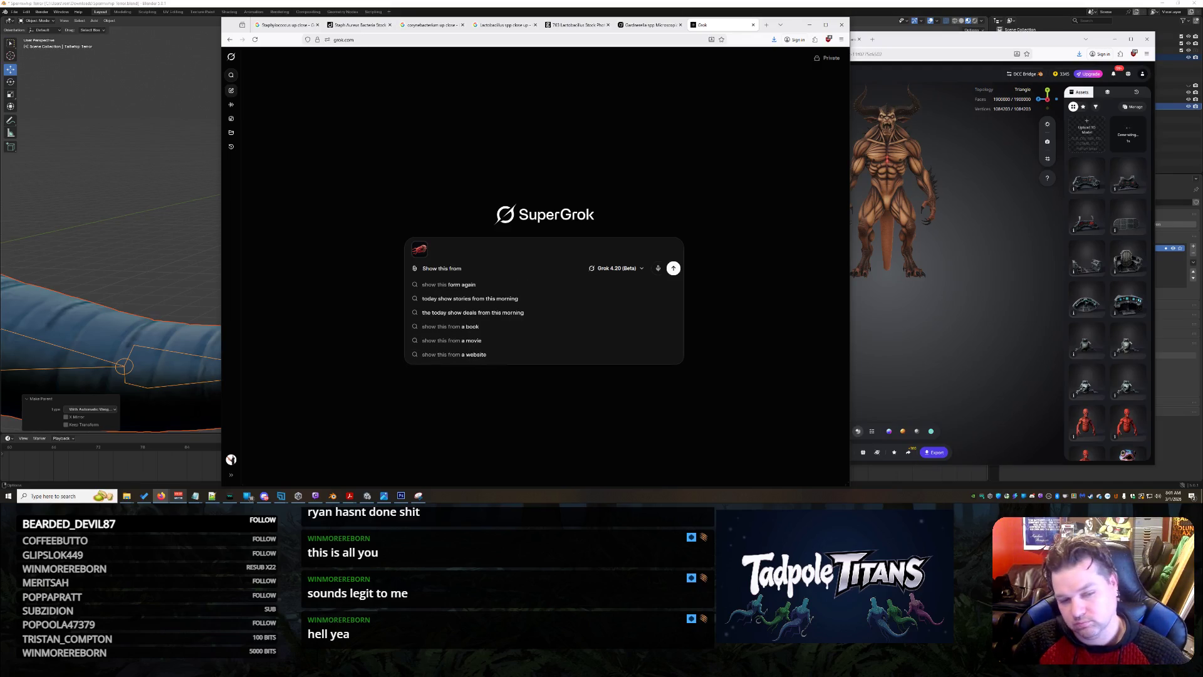
{"action": "type", "text": " the side"}
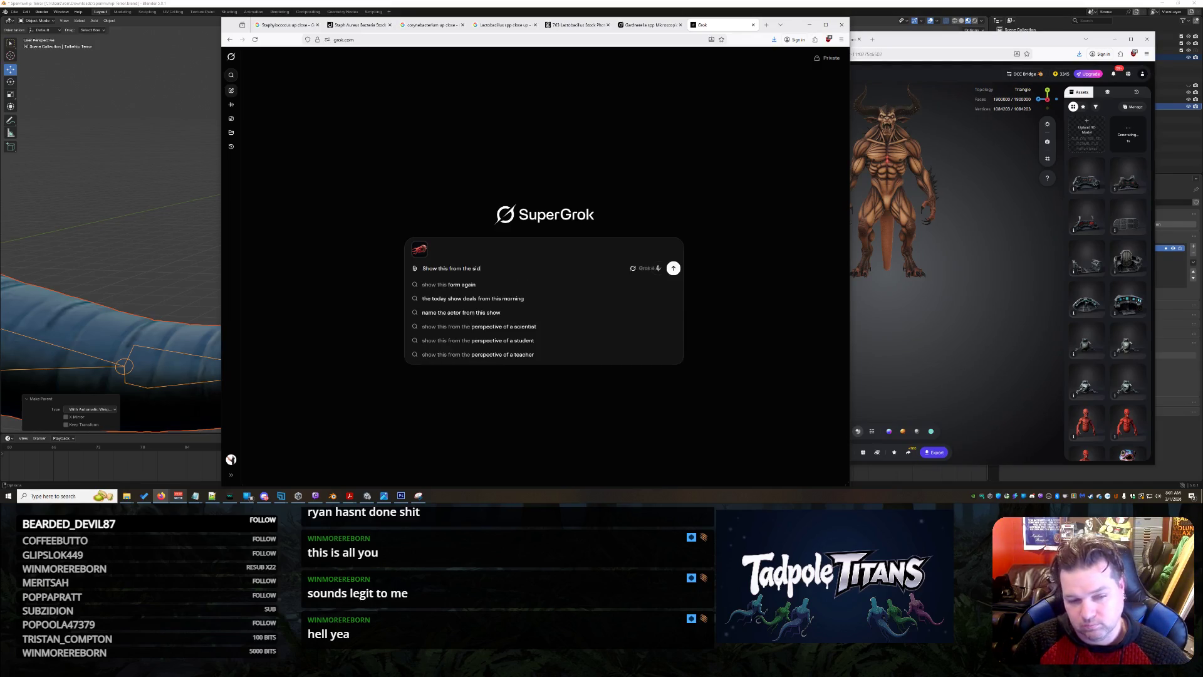
{"action": "key", "text": "Return"}
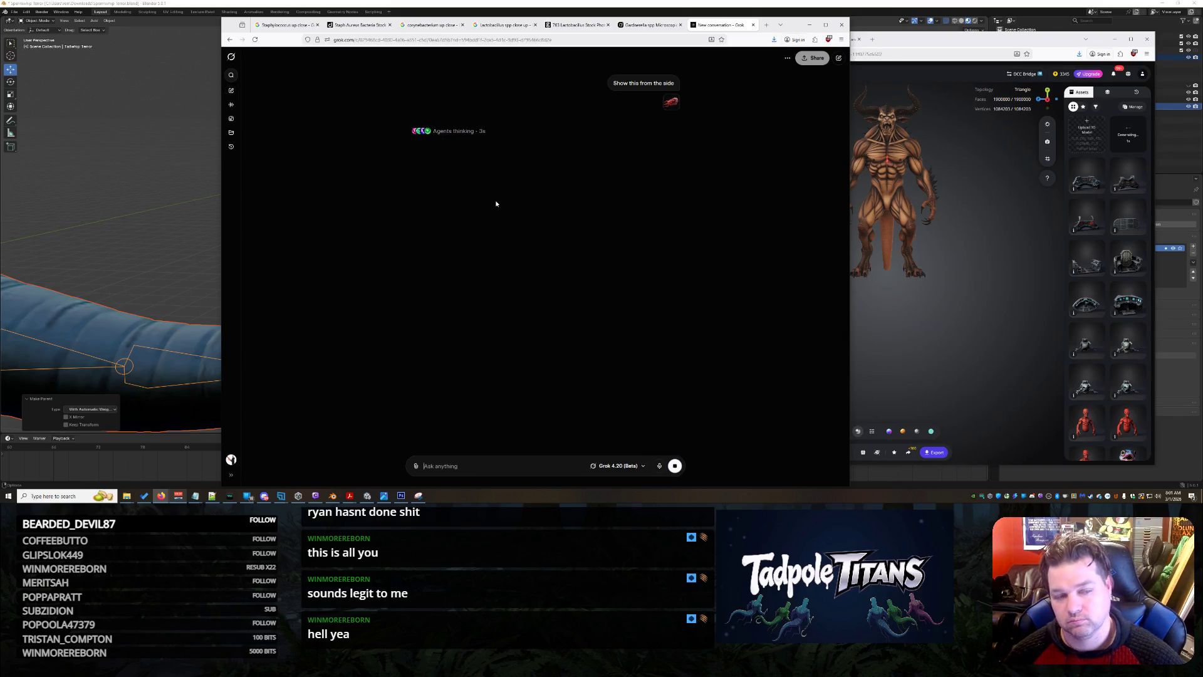
{"action": "left_click", "coordinate": [650, 28]}
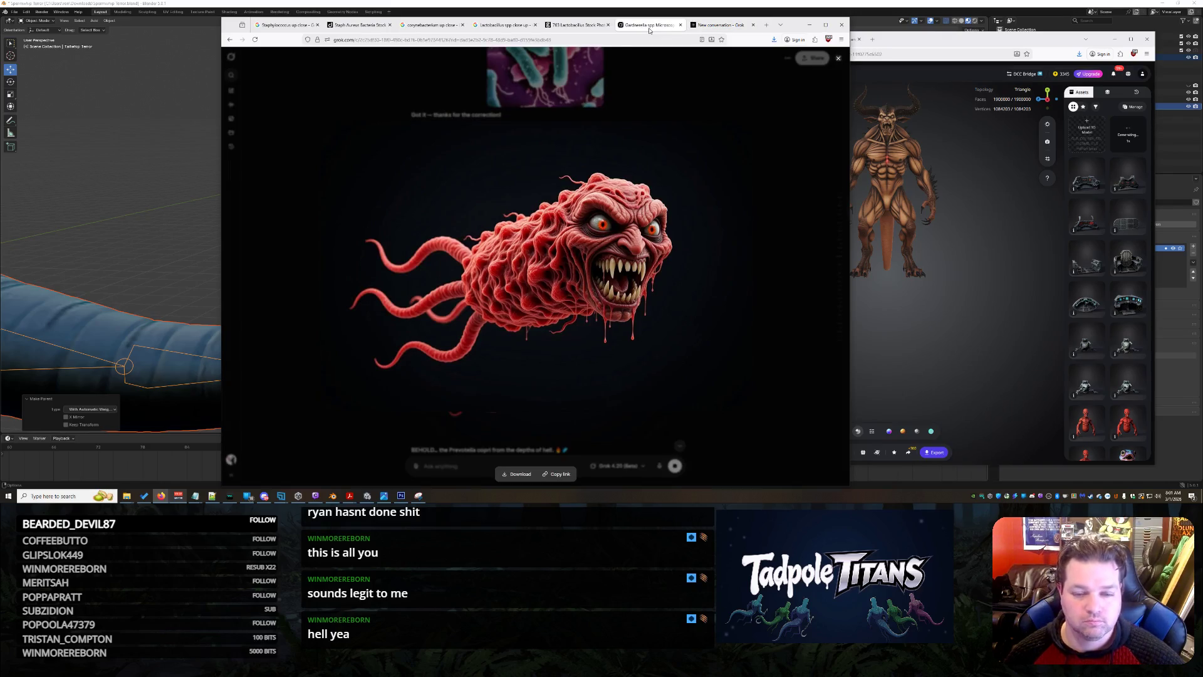
Close the enlarged image and type an angry 'You did it again' complaint, fixing the typo.
{"action": "key", "text": "Escape"}
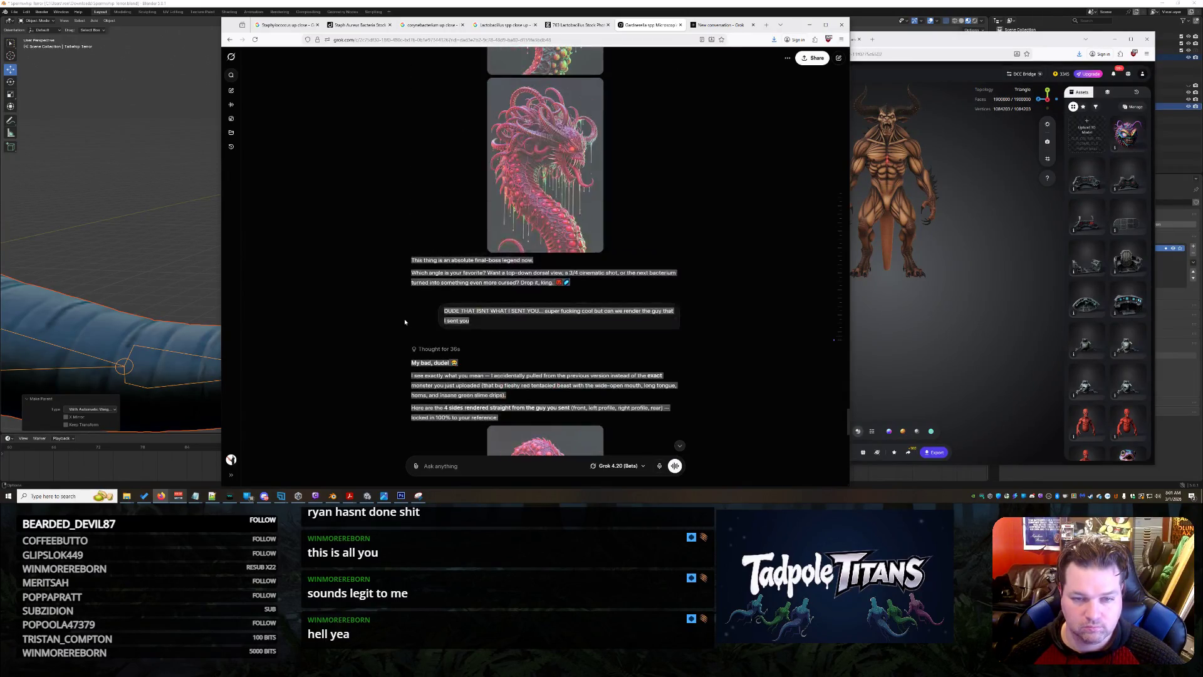
{"action": "scroll", "coordinate": [404, 322], "scroll_direction": "down", "scroll_amount": 3}
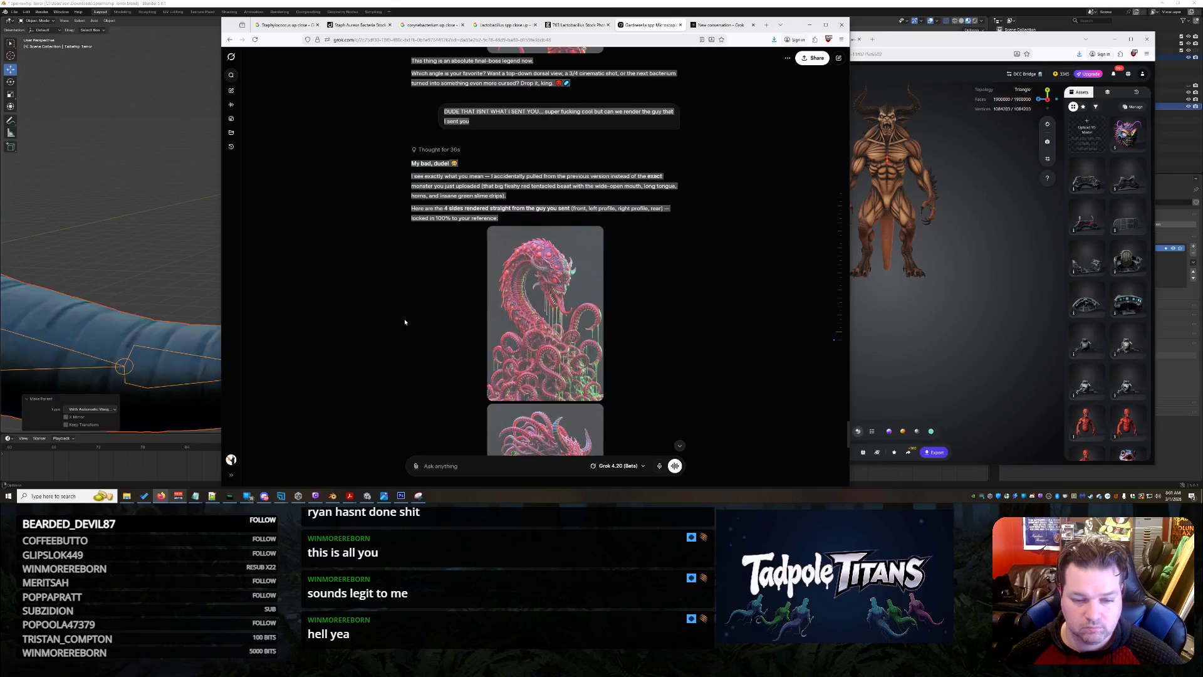
{"action": "left_click", "coordinate": [405, 321]}
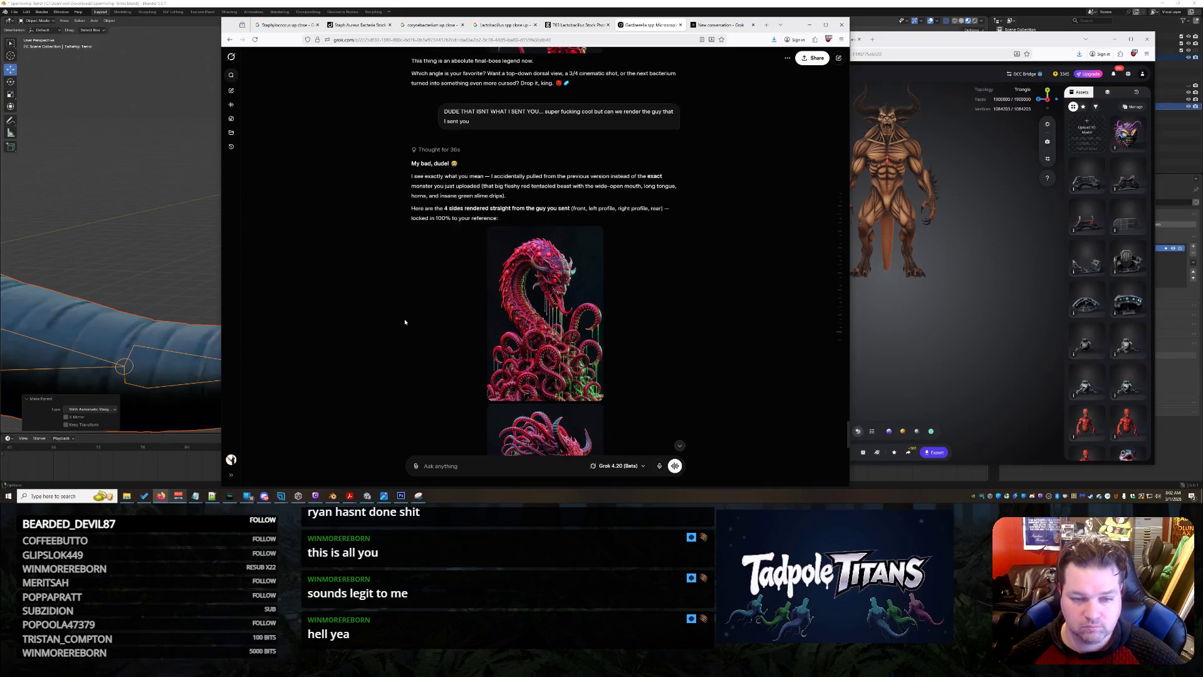
{"action": "scroll", "coordinate": [372, 315], "scroll_direction": "down", "scroll_amount": 1}
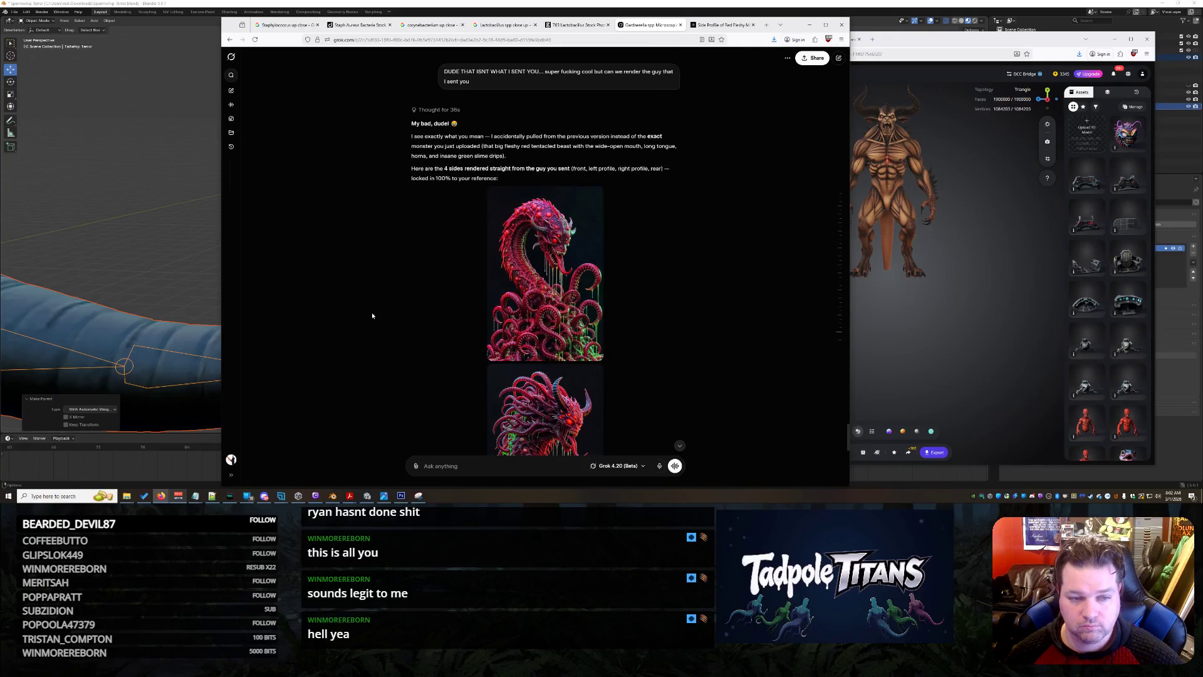
{"action": "scroll", "coordinate": [372, 315], "scroll_direction": "down", "scroll_amount": 8}
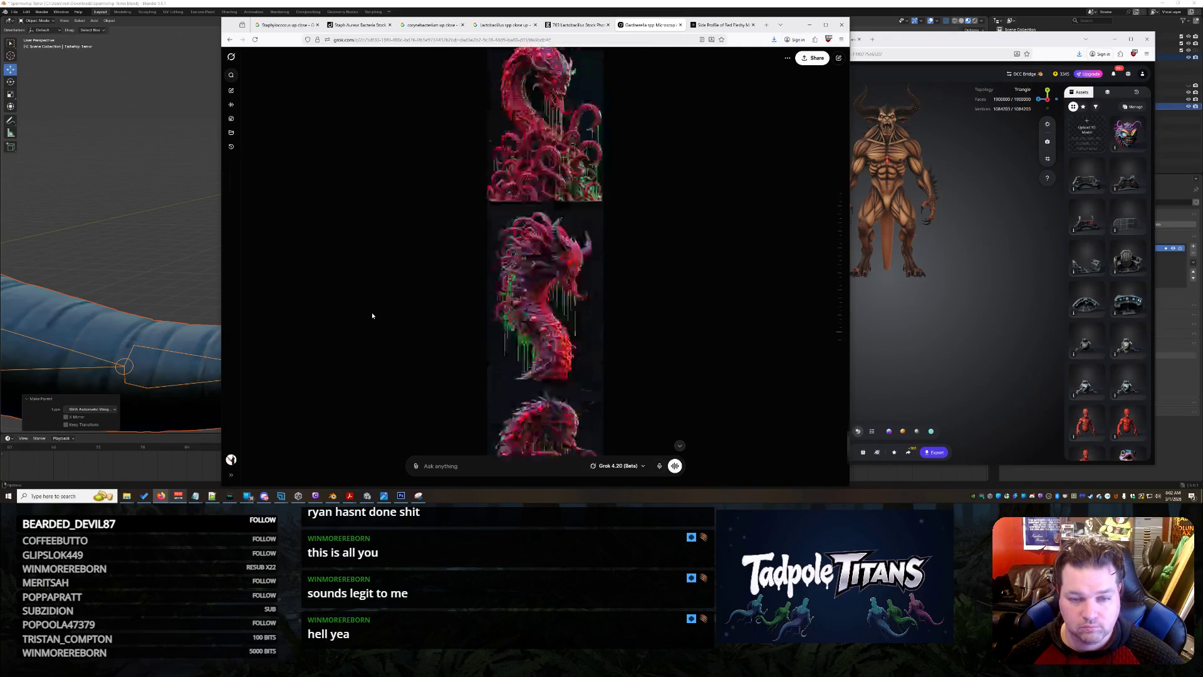
{"action": "type", "text": "You did it agian"}
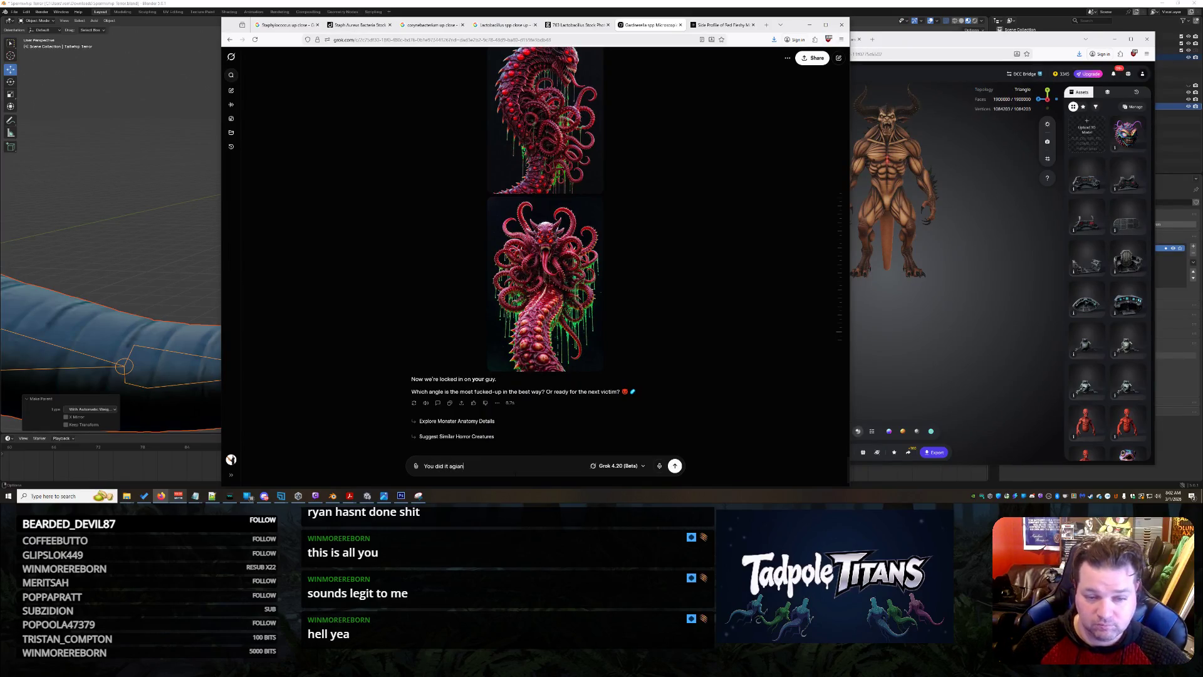
{"action": "type", "text": "... WHAT THE FUCK"}
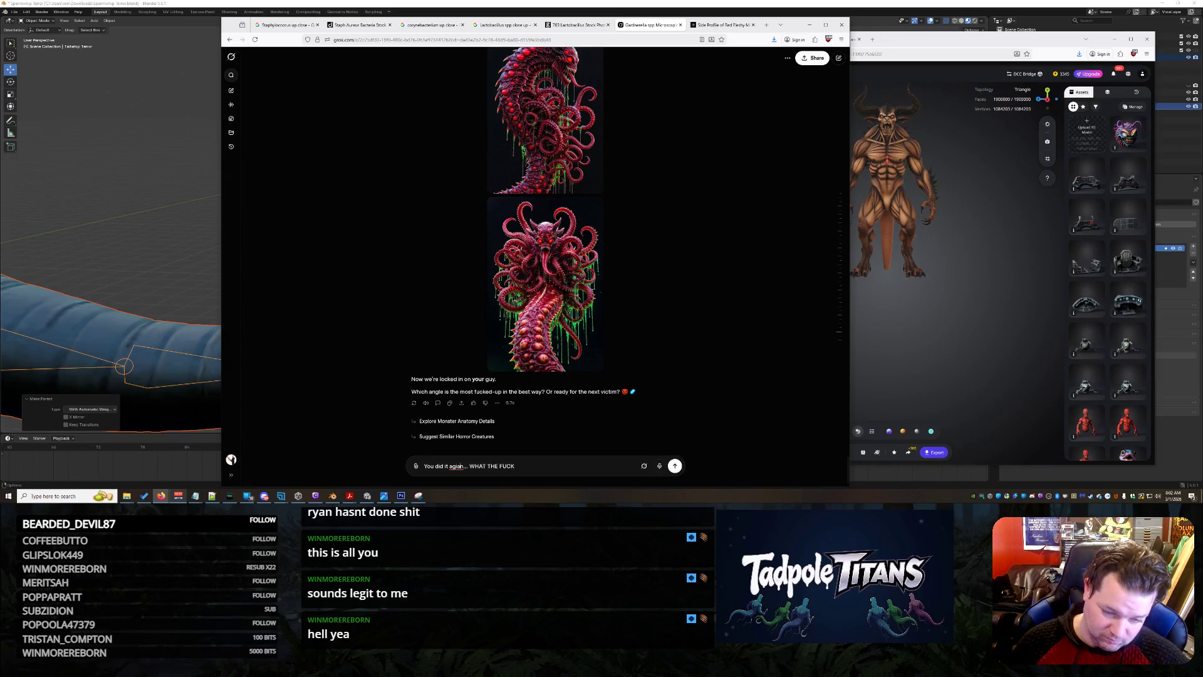
{"action": "left_click", "coordinate": [456, 466]}
{"action": "key", "text": "Delete"}
{"action": "key", "text": "Right"}
{"action": "type", "text": "i"}
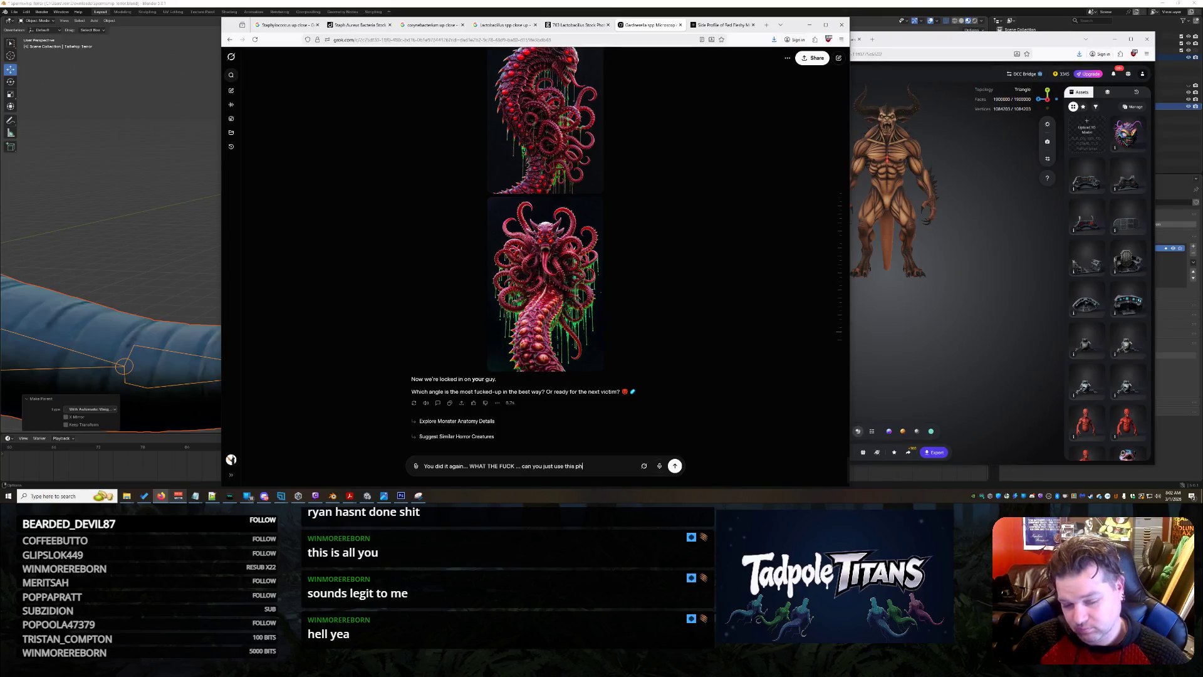
Copy the red tentacled monster image into the message and send it with the complaint.
{"action": "key", "text": "ctrl+v"}
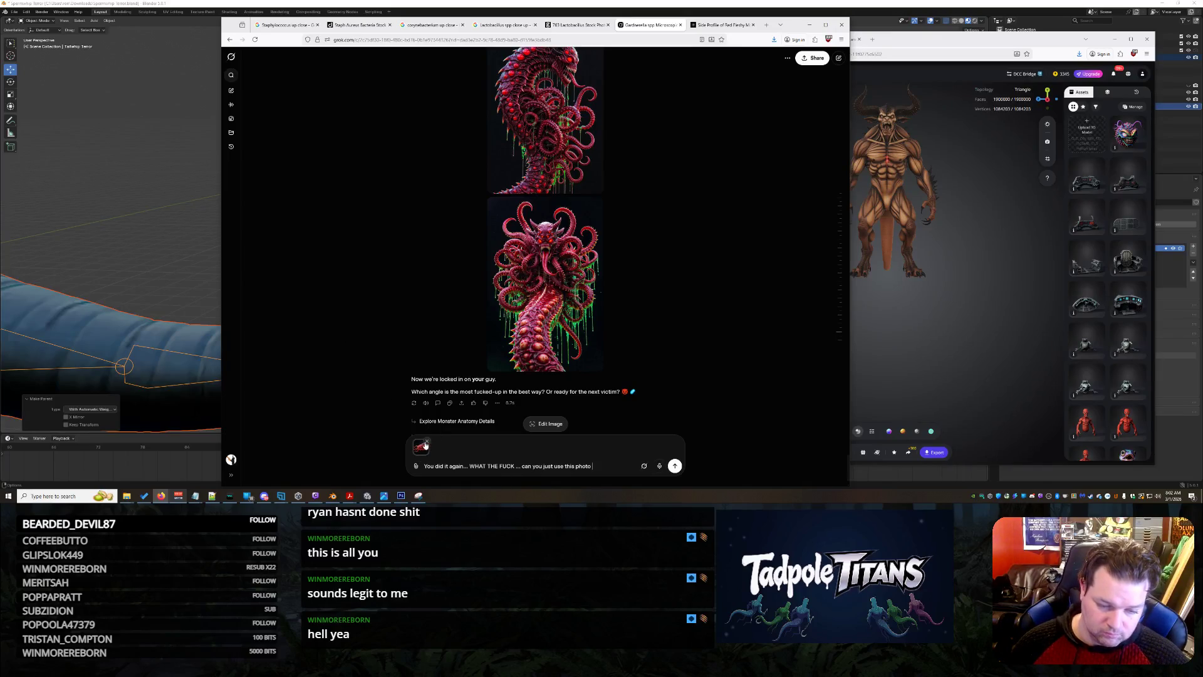
{"action": "scroll", "coordinate": [701, 253], "scroll_direction": "up", "scroll_amount": 15}
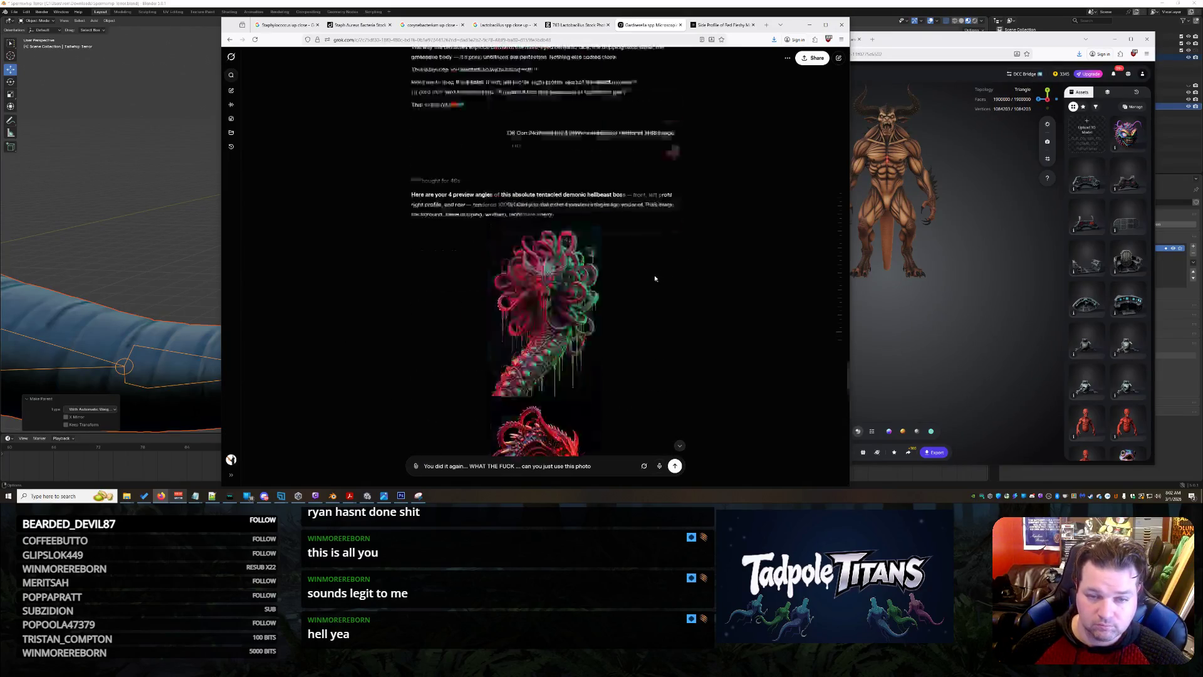
{"action": "scroll", "coordinate": [641, 279], "scroll_direction": "down", "scroll_amount": 10}
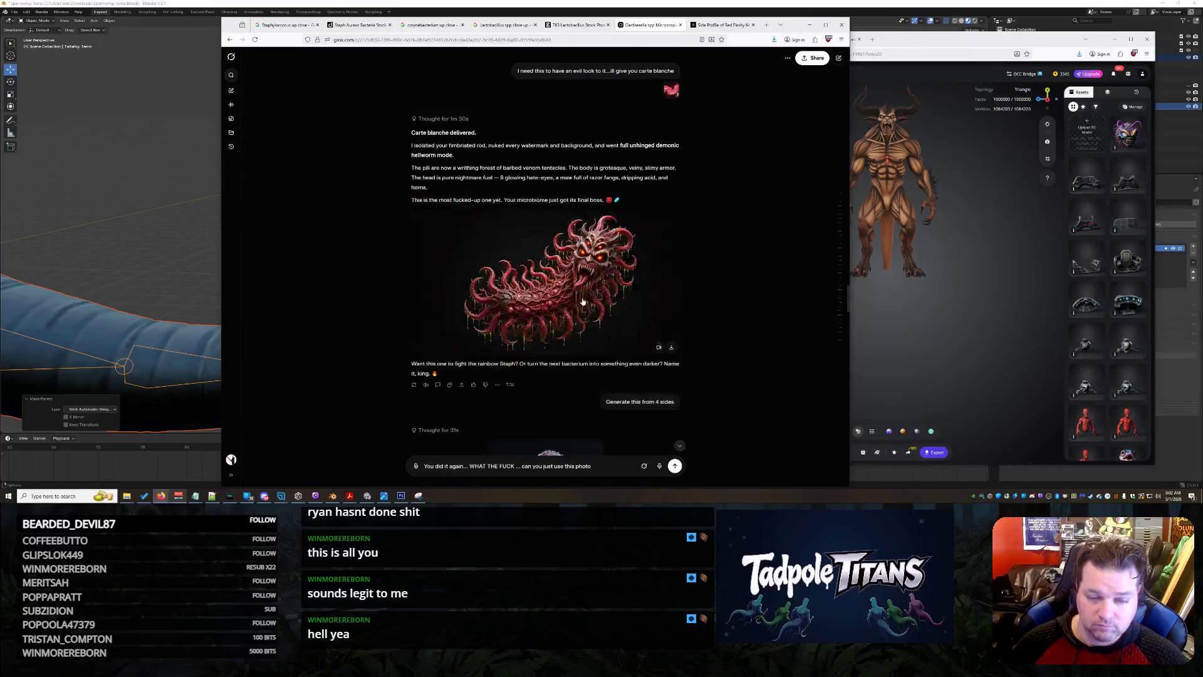
{"action": "left_click", "coordinate": [569, 284]}
{"action": "right_click", "coordinate": [600, 235]}
{"action": "left_click", "coordinate": [633, 263]}
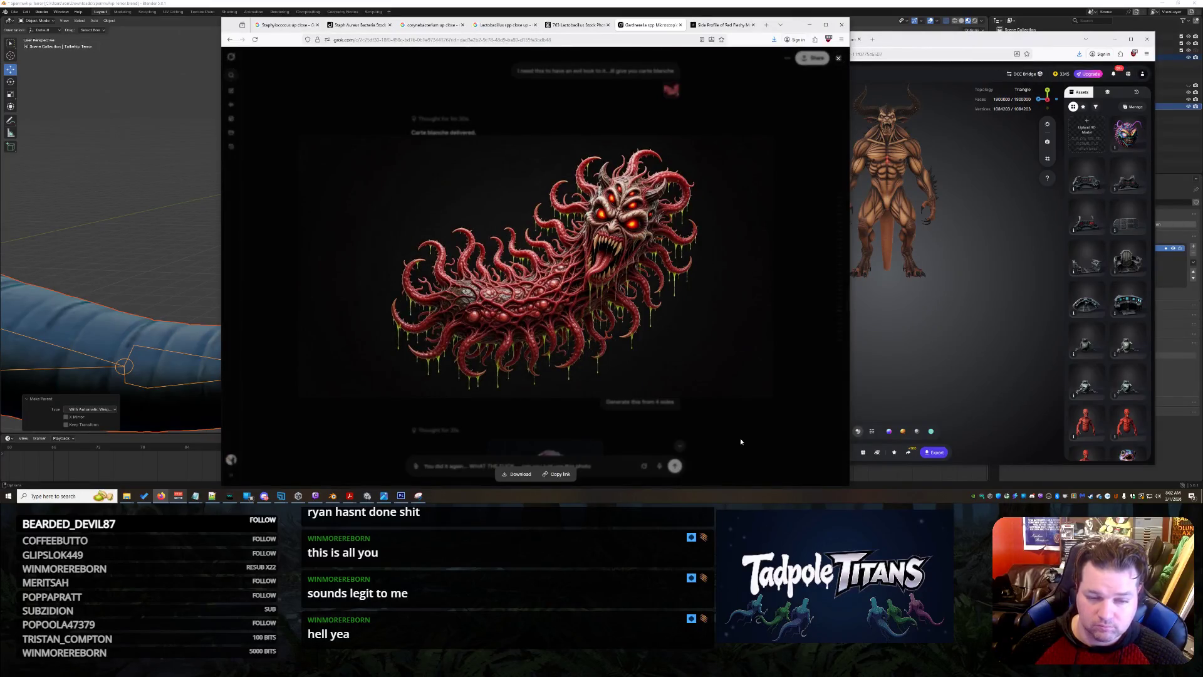
{"action": "left_click", "coordinate": [635, 368]}
{"action": "scroll", "coordinate": [634, 368], "scroll_direction": "down", "scroll_amount": 10}
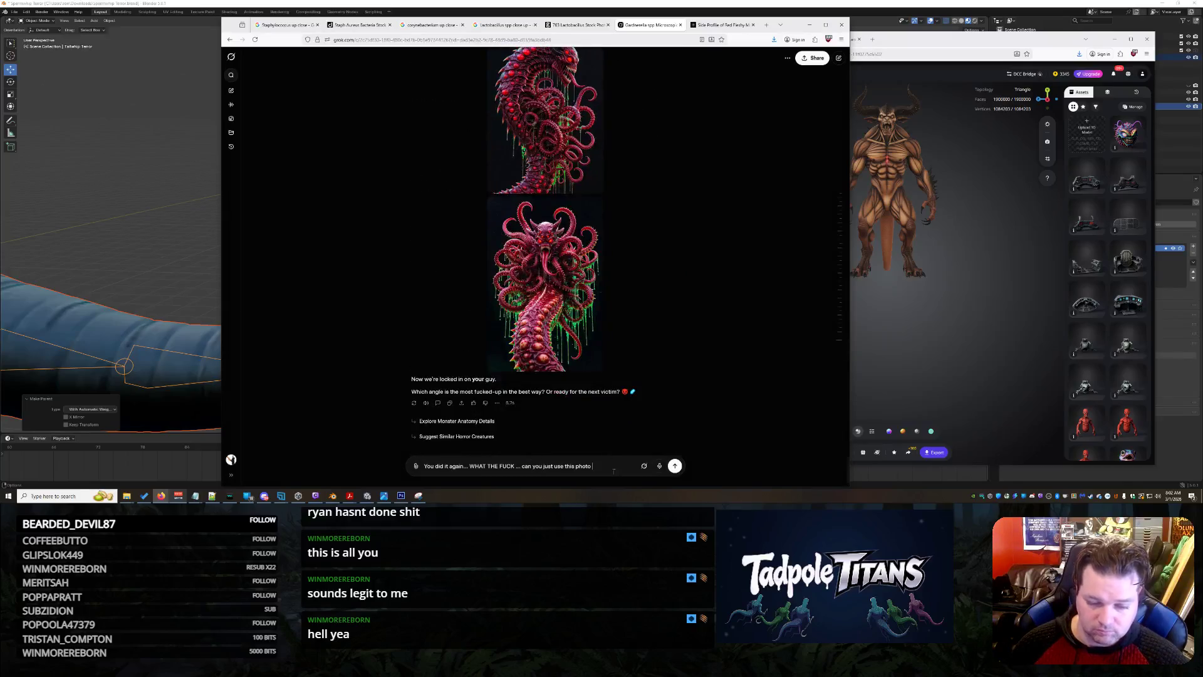
{"action": "key", "text": "ctrl+v"}
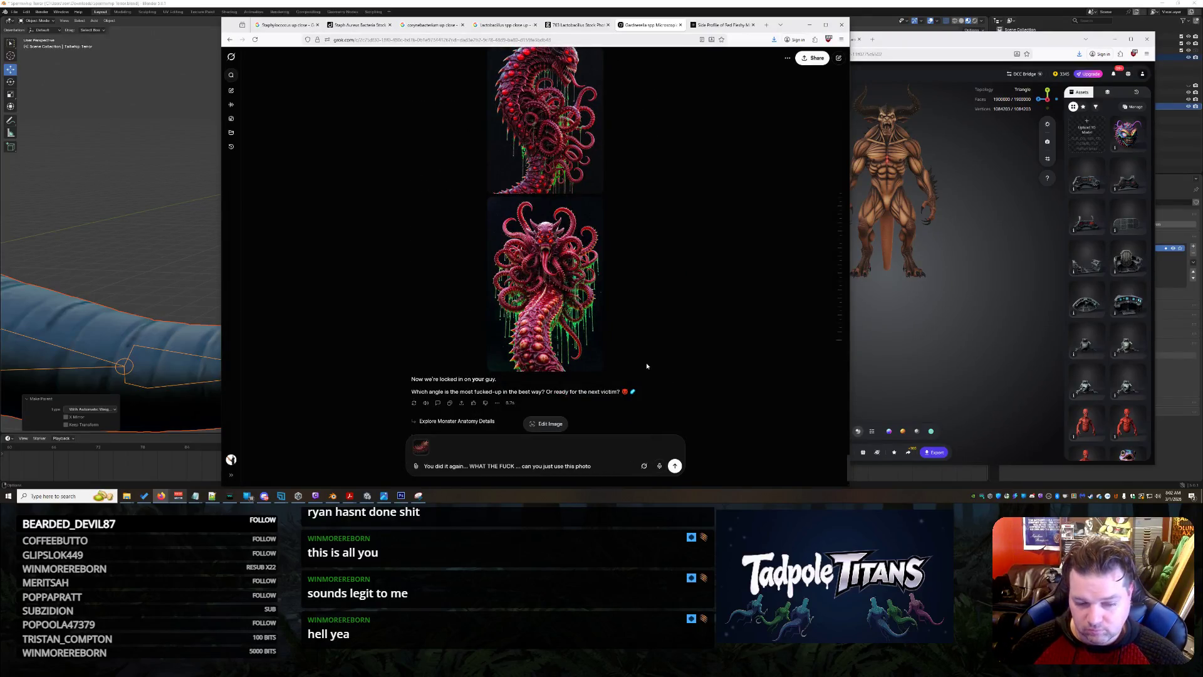
{"action": "key", "text": "Return"}
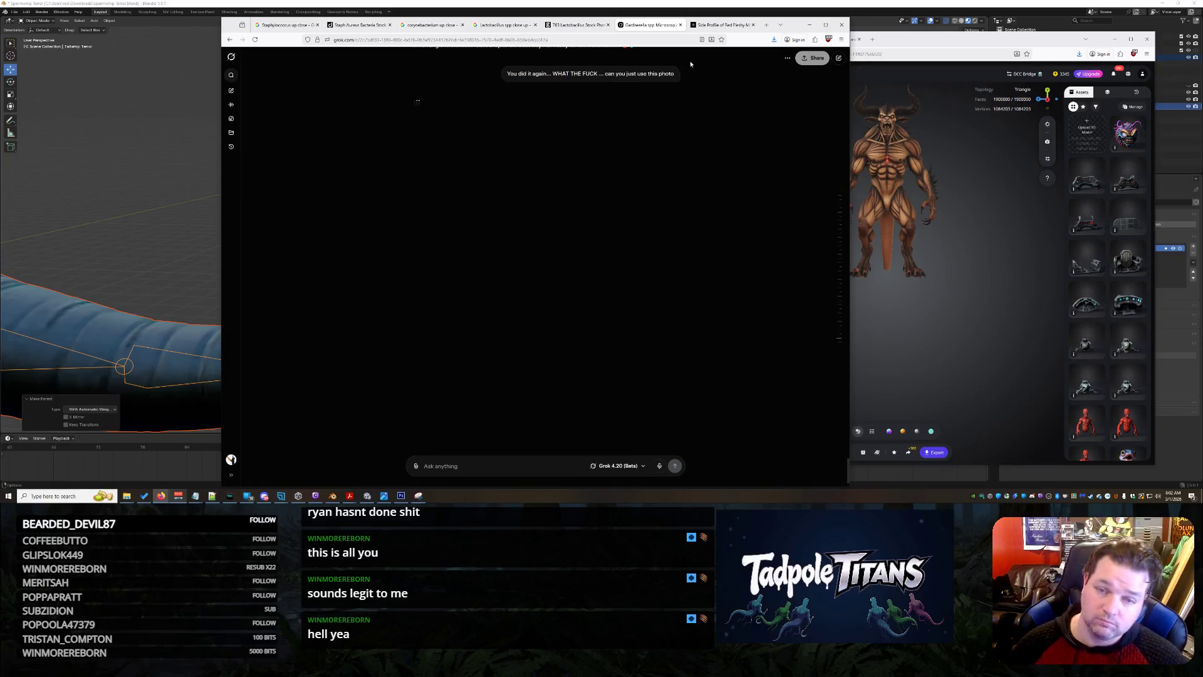
{"action": "left_click", "coordinate": [718, 28]}
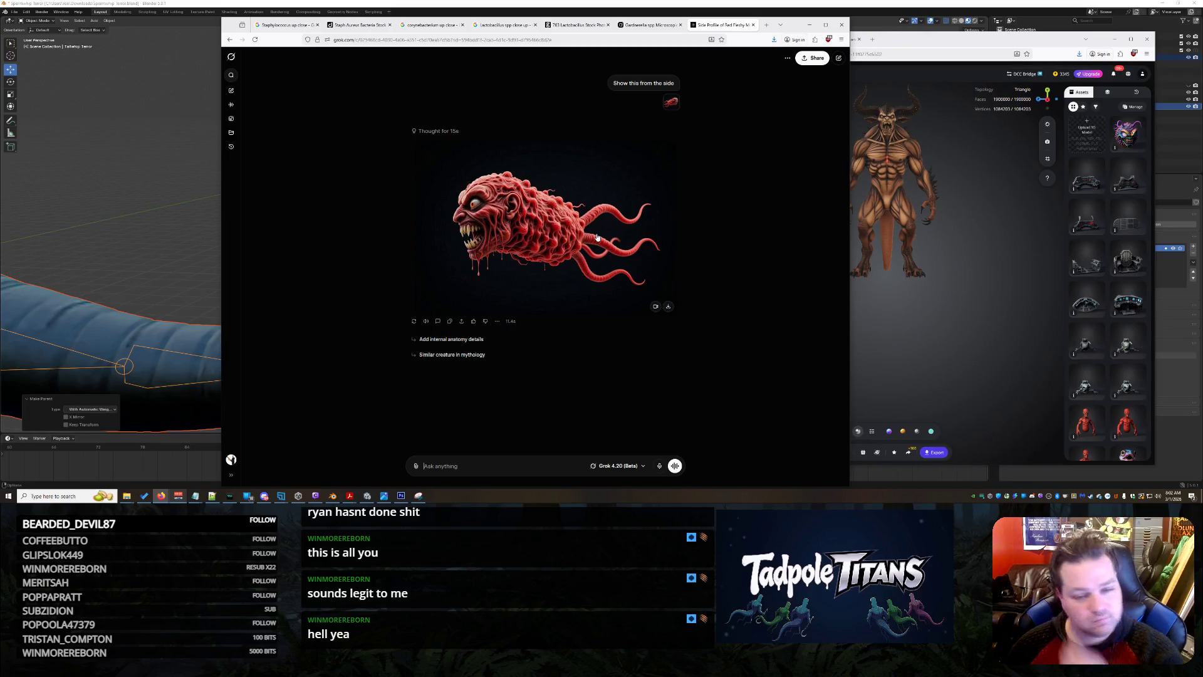
Download the side-profile creature render and ask Grok to 'Show me from behind'.
{"action": "left_click", "coordinate": [667, 306]}
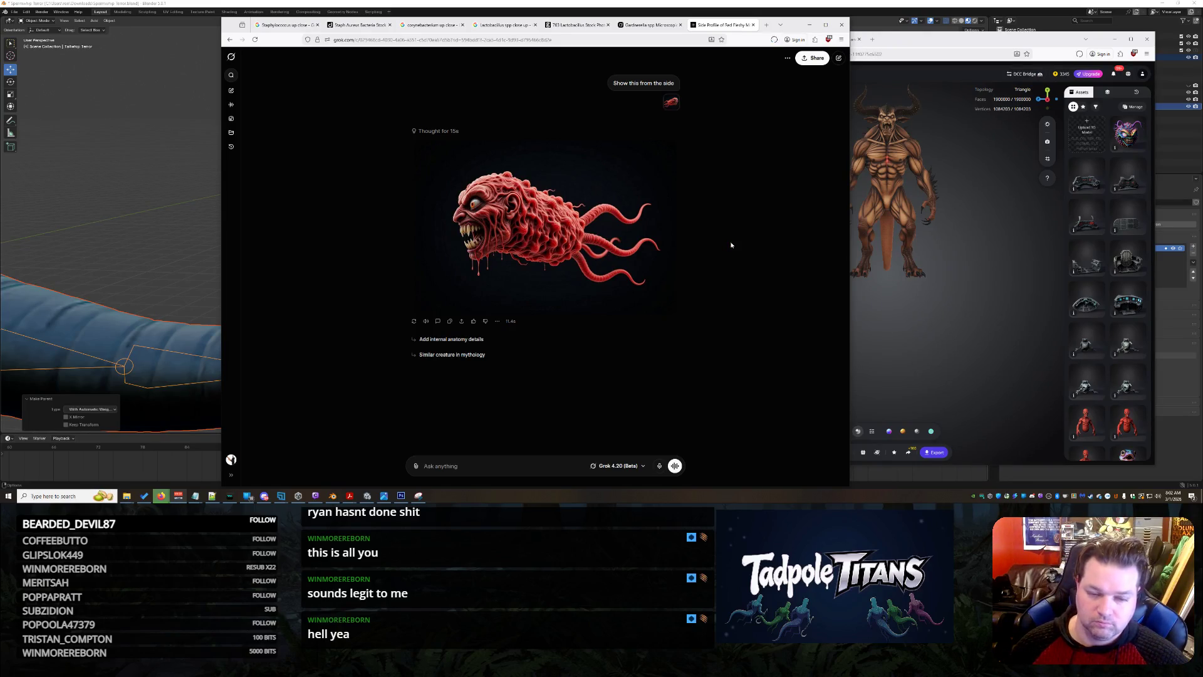
{"action": "left_click", "coordinate": [730, 291]}
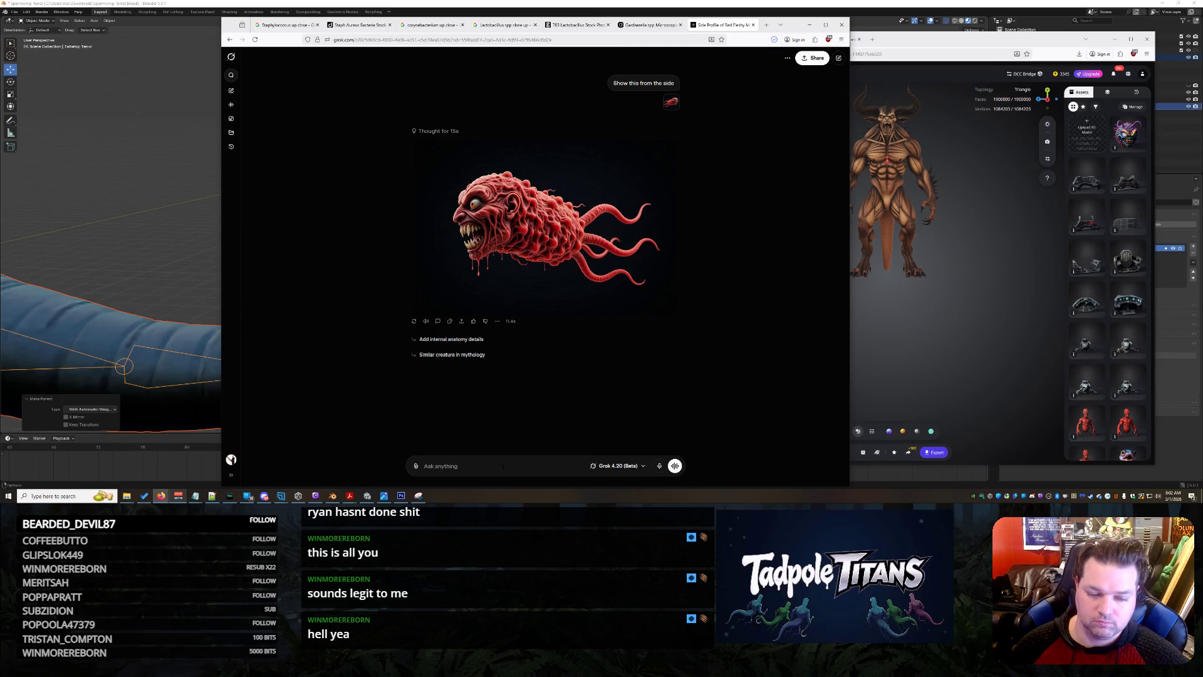
{"action": "type", "text": "S"}
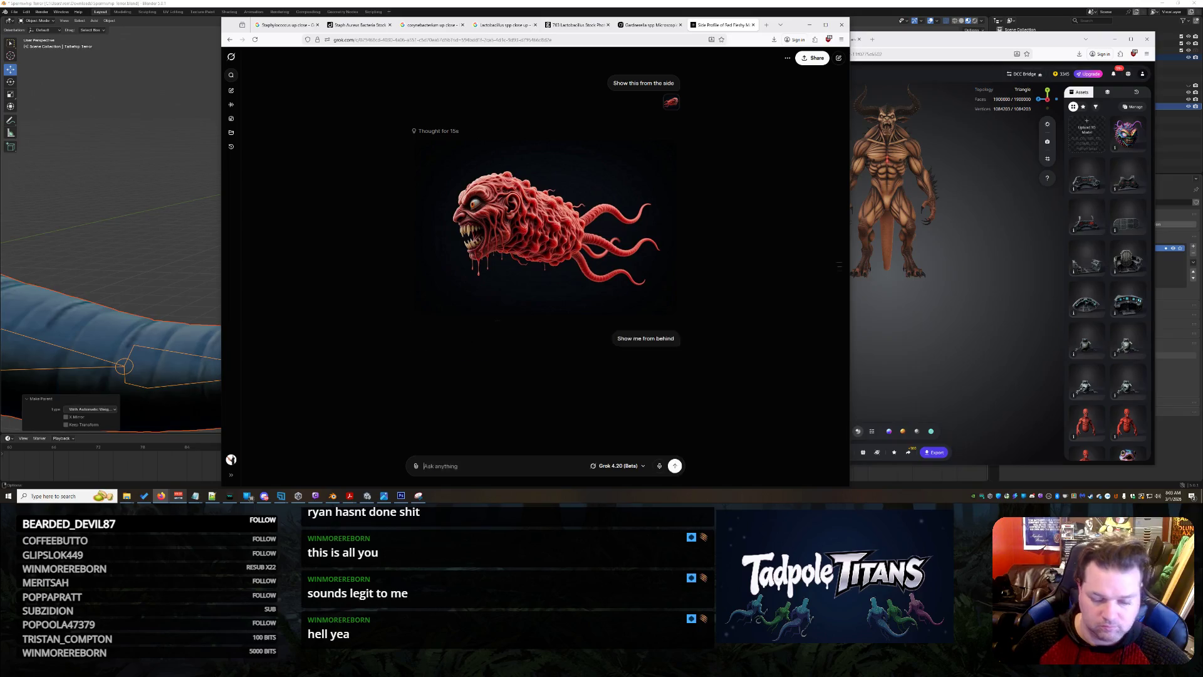
{"action": "key", "text": "Return"}
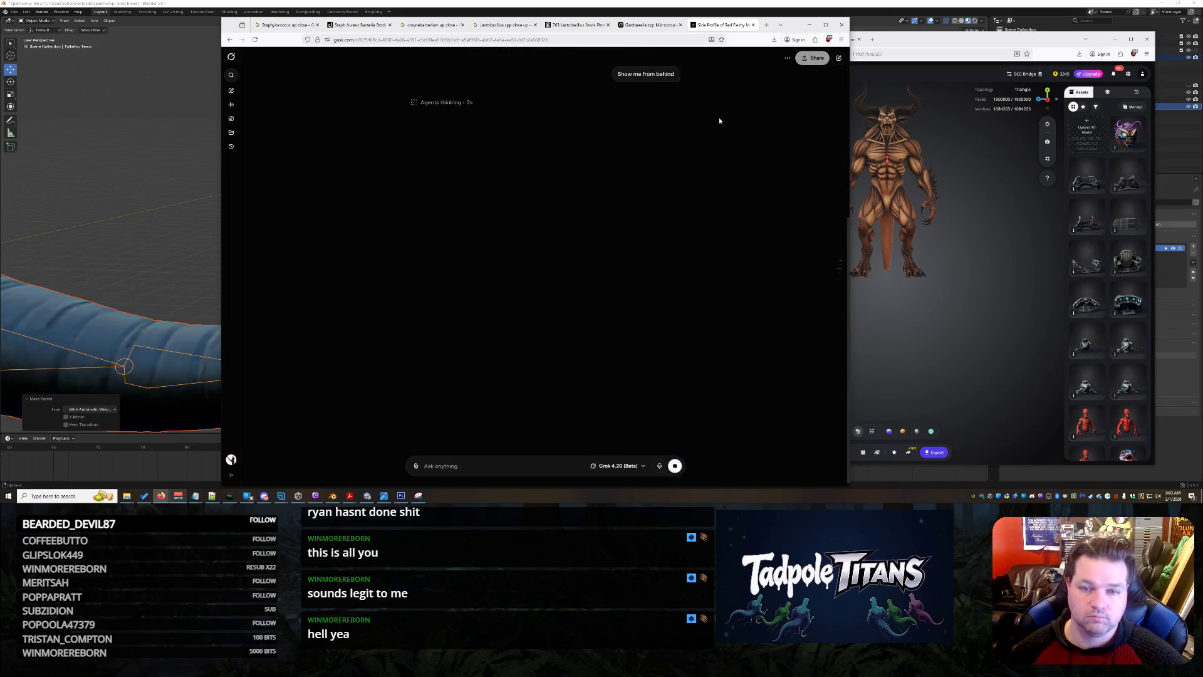
{"action": "mouse_move", "coordinate": [298, 496]}
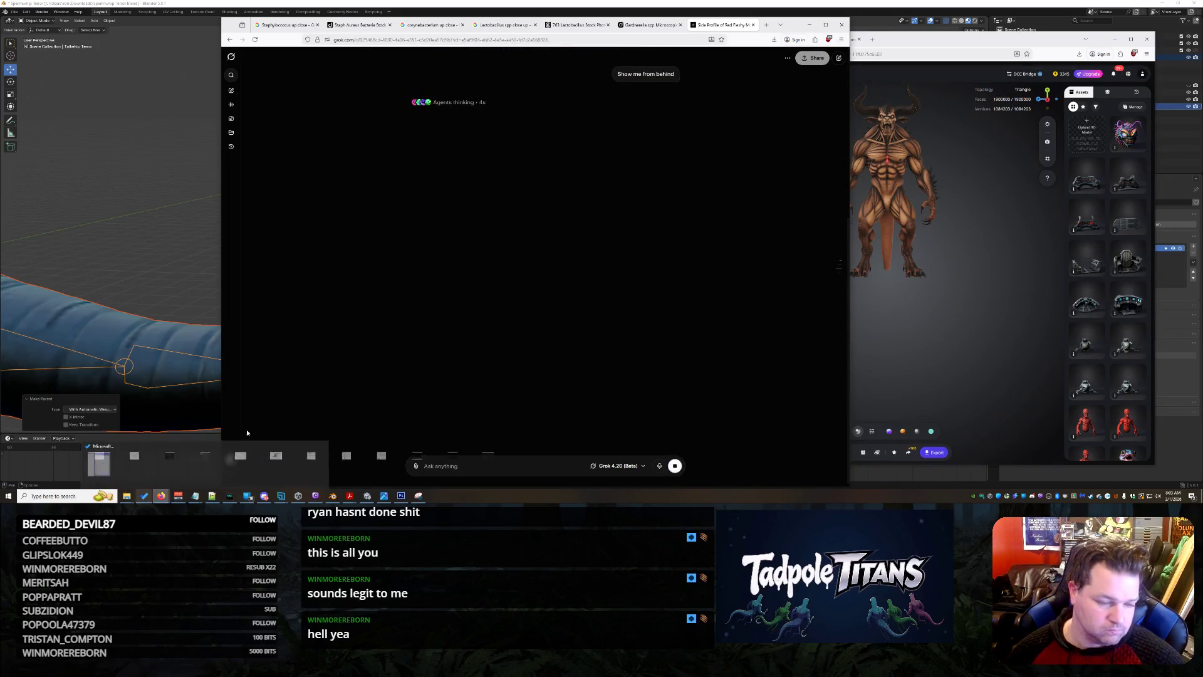
{"action": "mouse_move", "coordinate": [126, 496]}
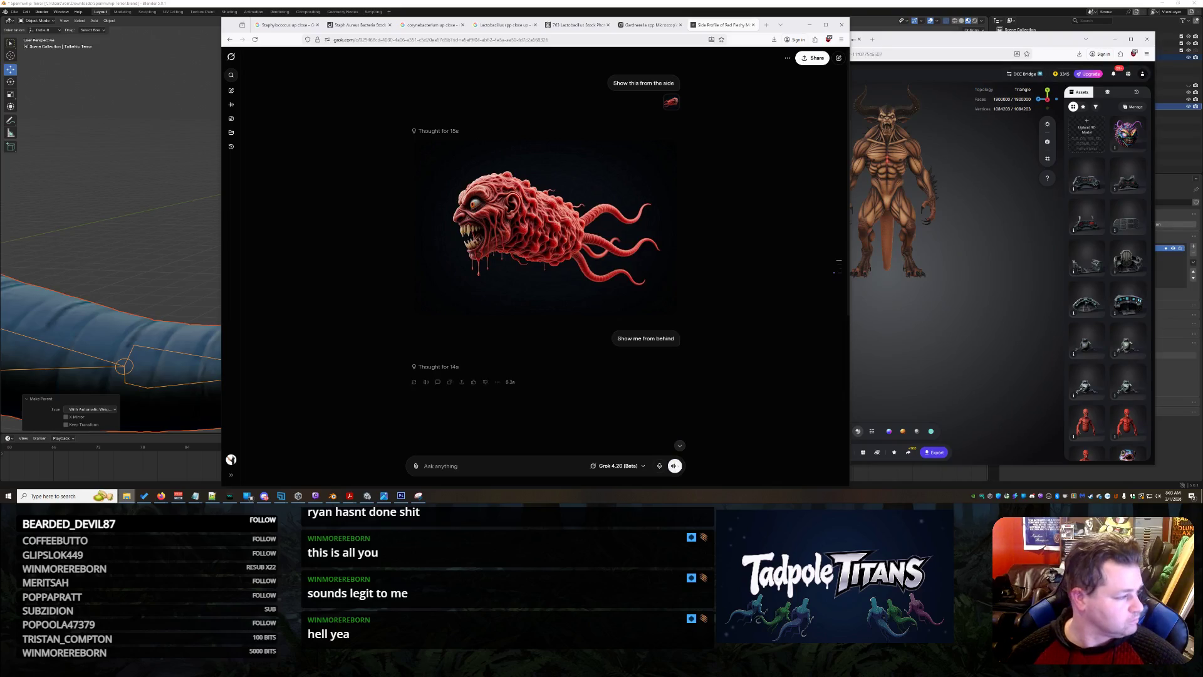
Save the enlarged rear-view creature render into Downloads under the file name 'backsubenemy'.
{"action": "scroll", "coordinate": [571, 292], "scroll_direction": "down", "scroll_amount": 3}
{"action": "left_click", "coordinate": [568, 279]}
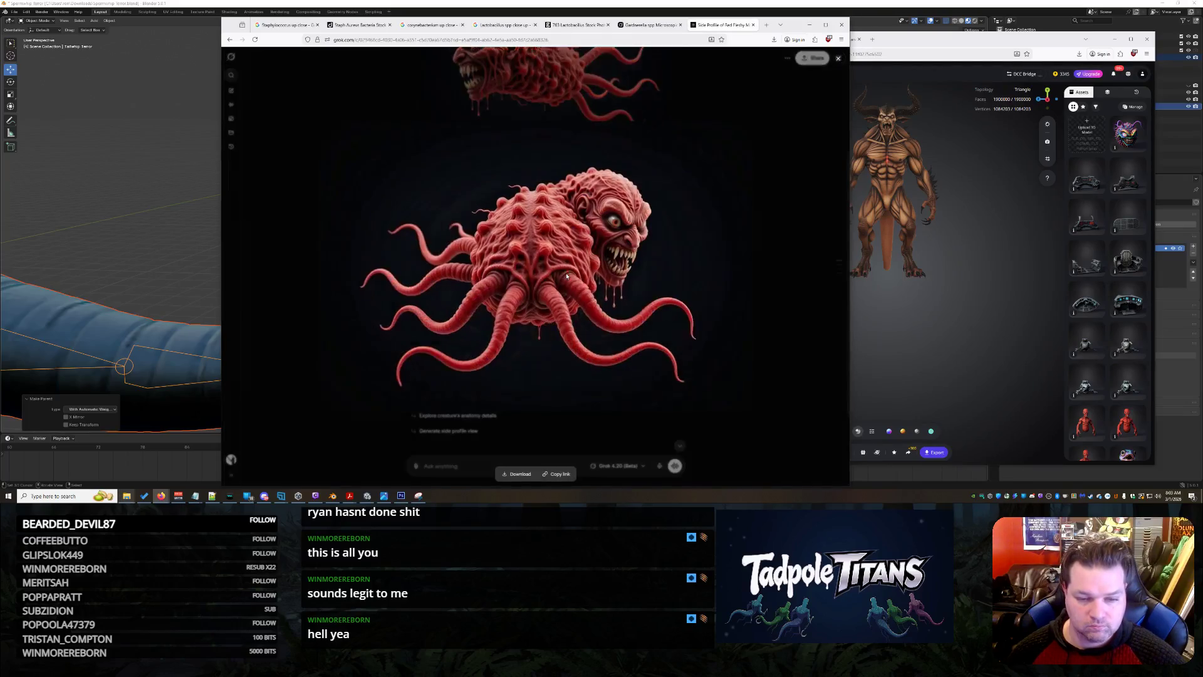
{"action": "right_click", "coordinate": [594, 204]}
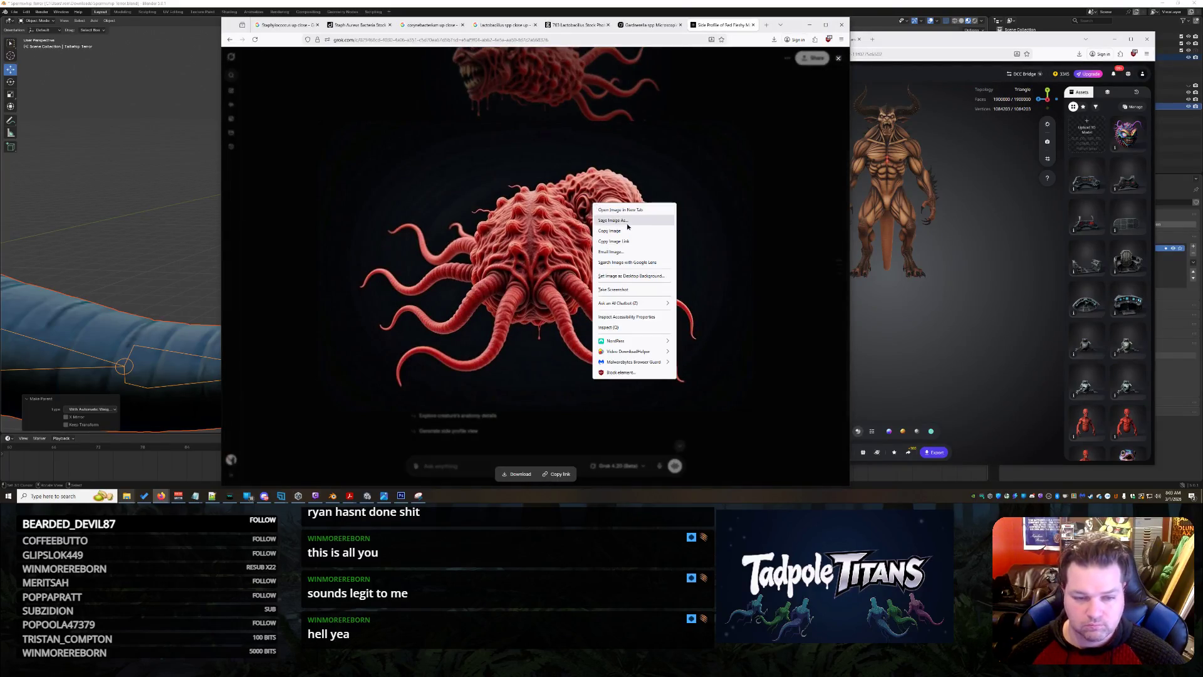
{"action": "left_click", "coordinate": [609, 230]}
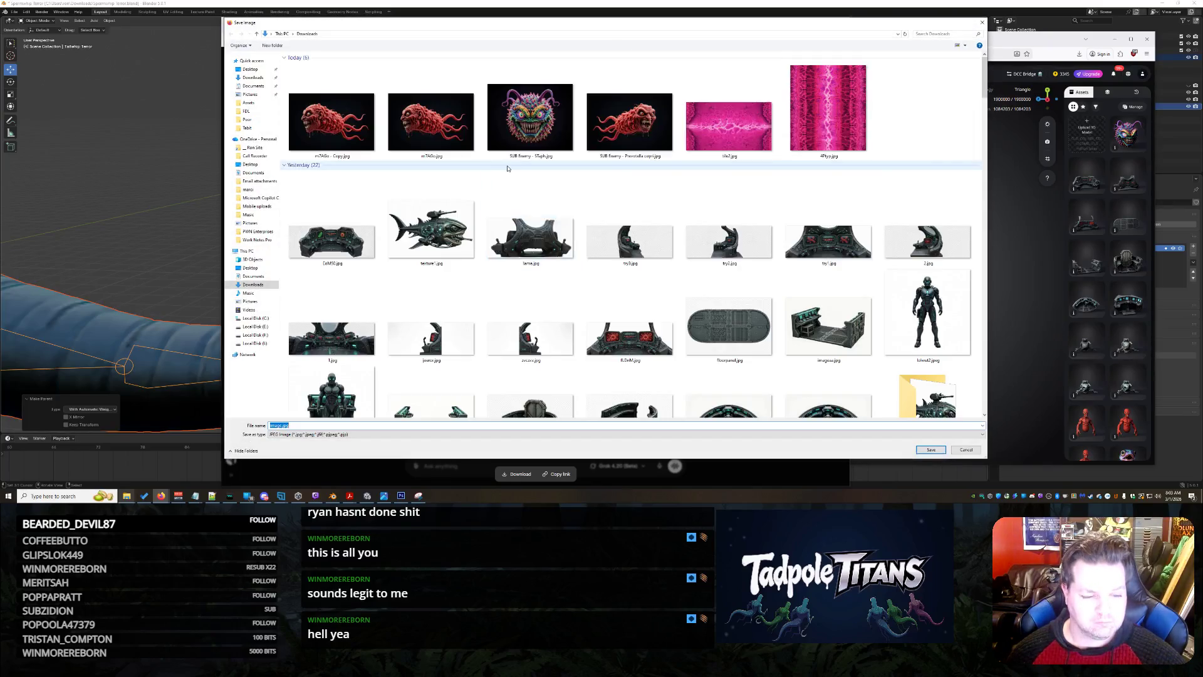
{"action": "type", "text": "backsubenemy"}
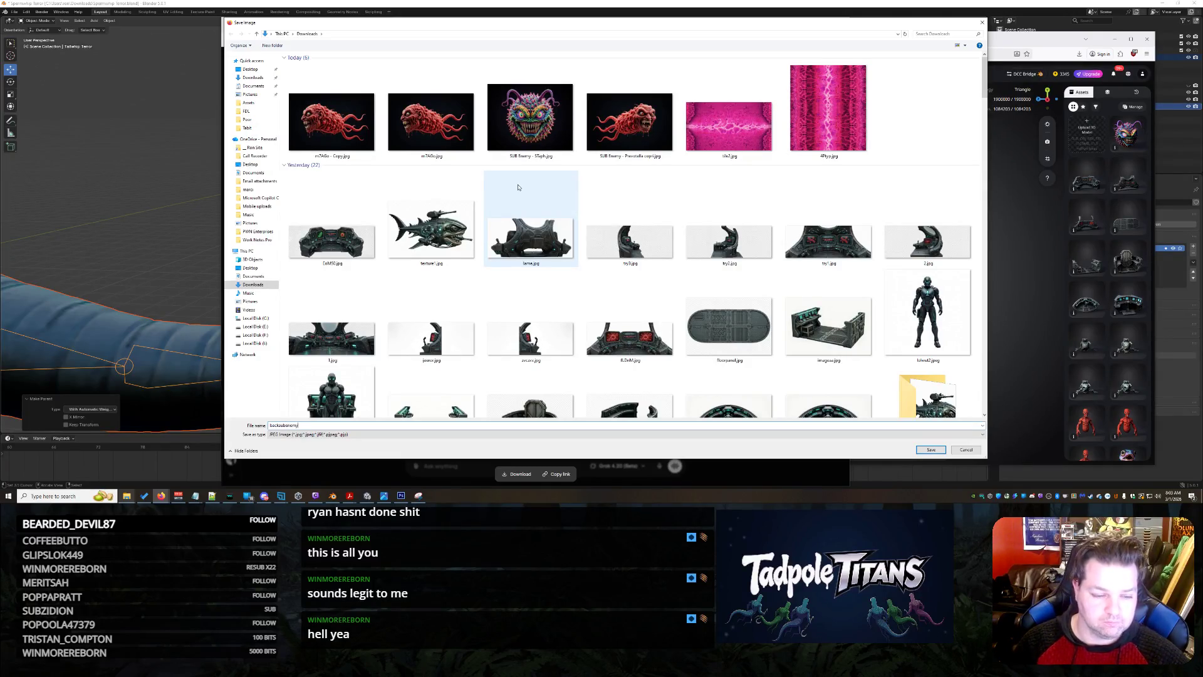
{"action": "key", "text": "Return"}
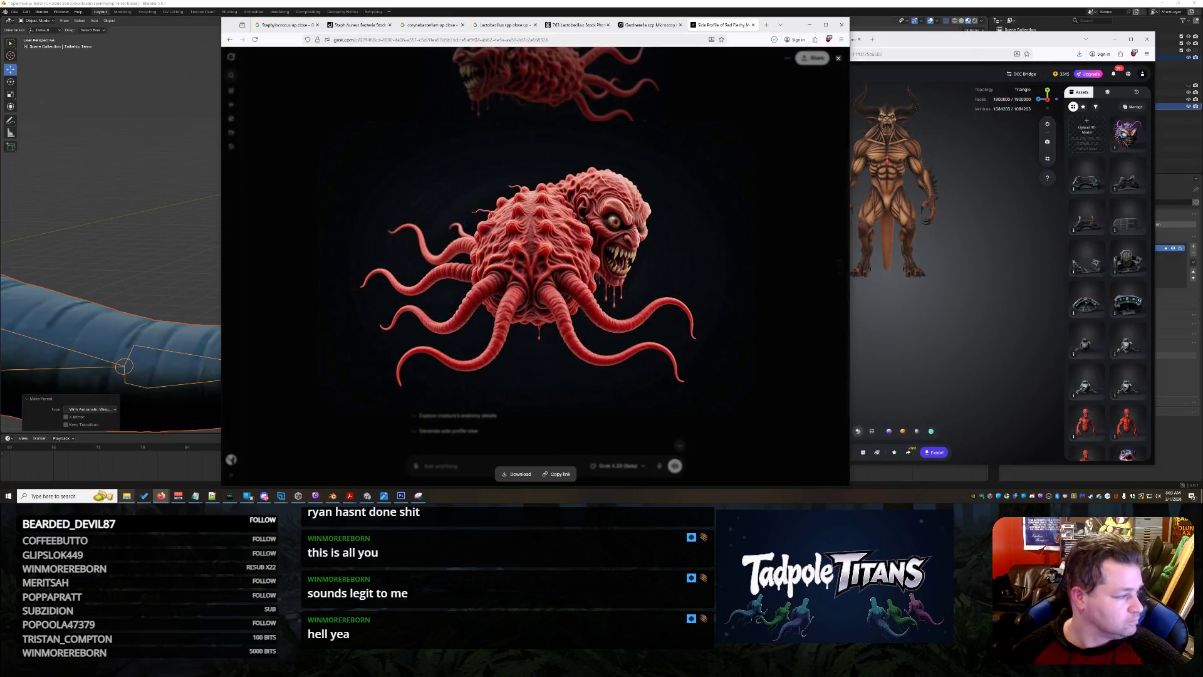
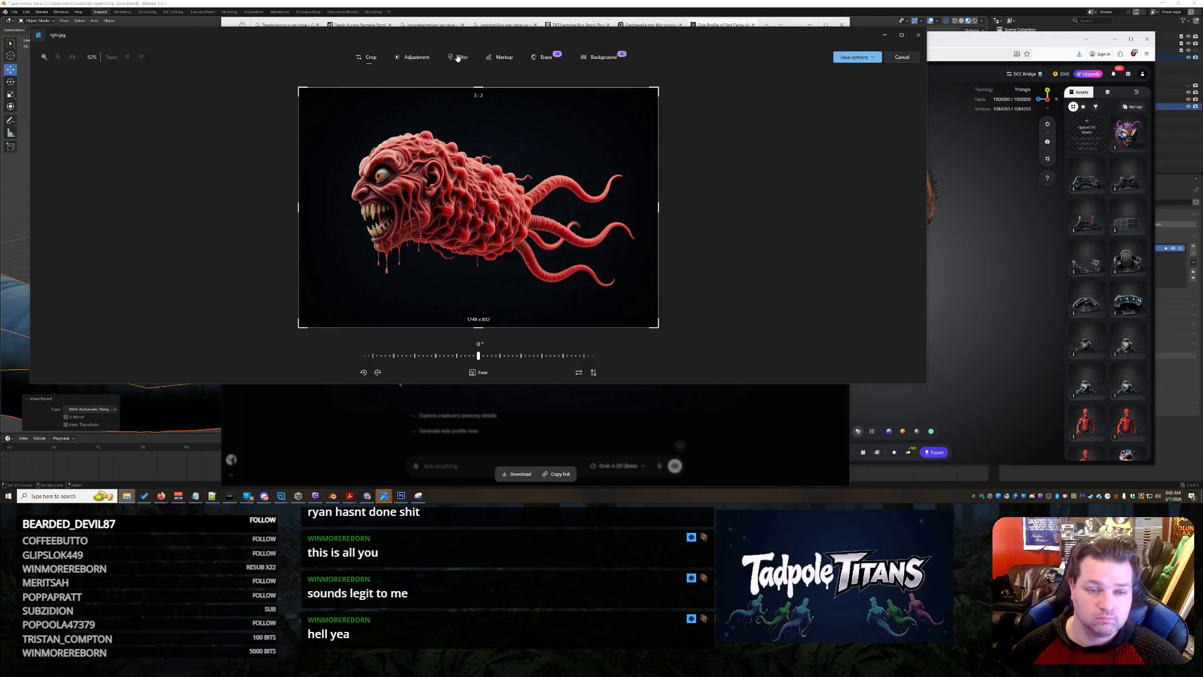
Look over the Adjustment sliders, then cancel the editor so no crop or colour edits are kept.
{"action": "left_click", "coordinate": [414, 59]}
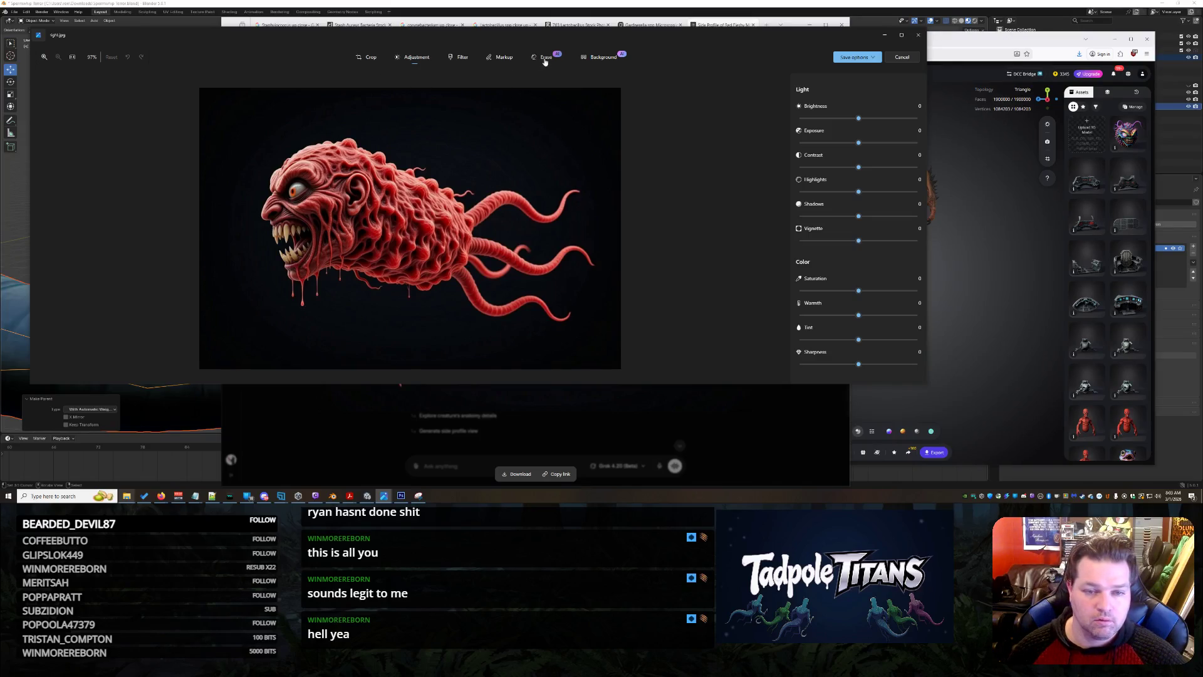
{"action": "left_click", "coordinate": [369, 57]}
{"action": "left_click", "coordinate": [428, 57]}
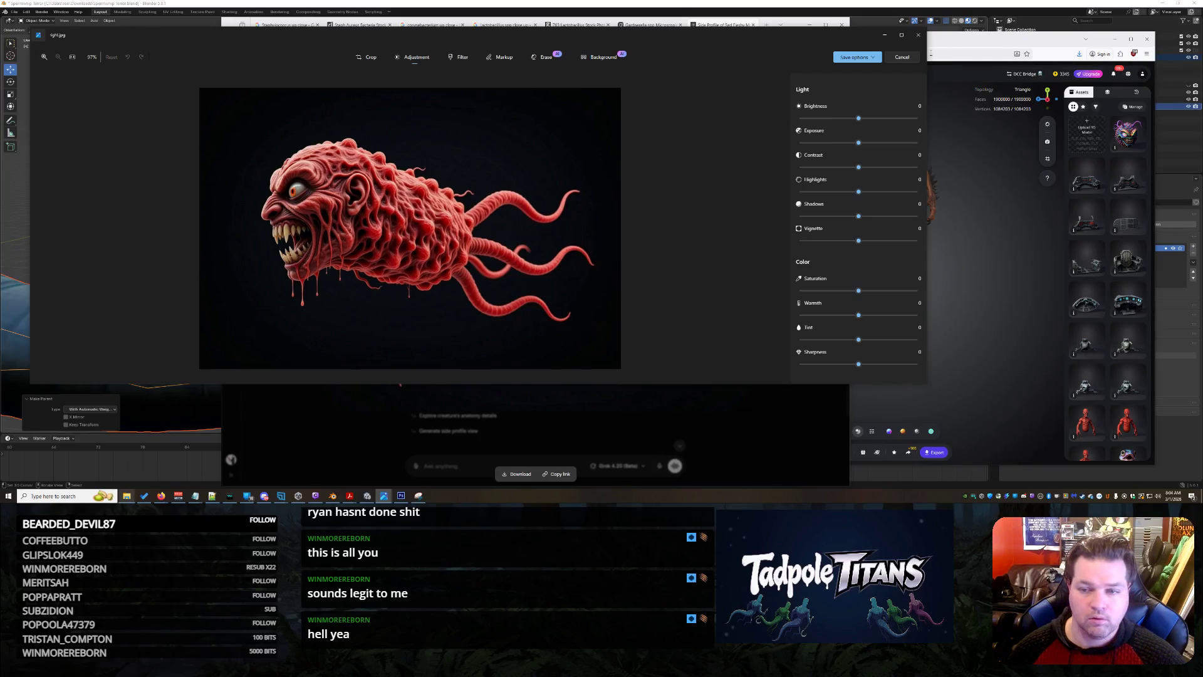
{"action": "left_click", "coordinate": [909, 58]}
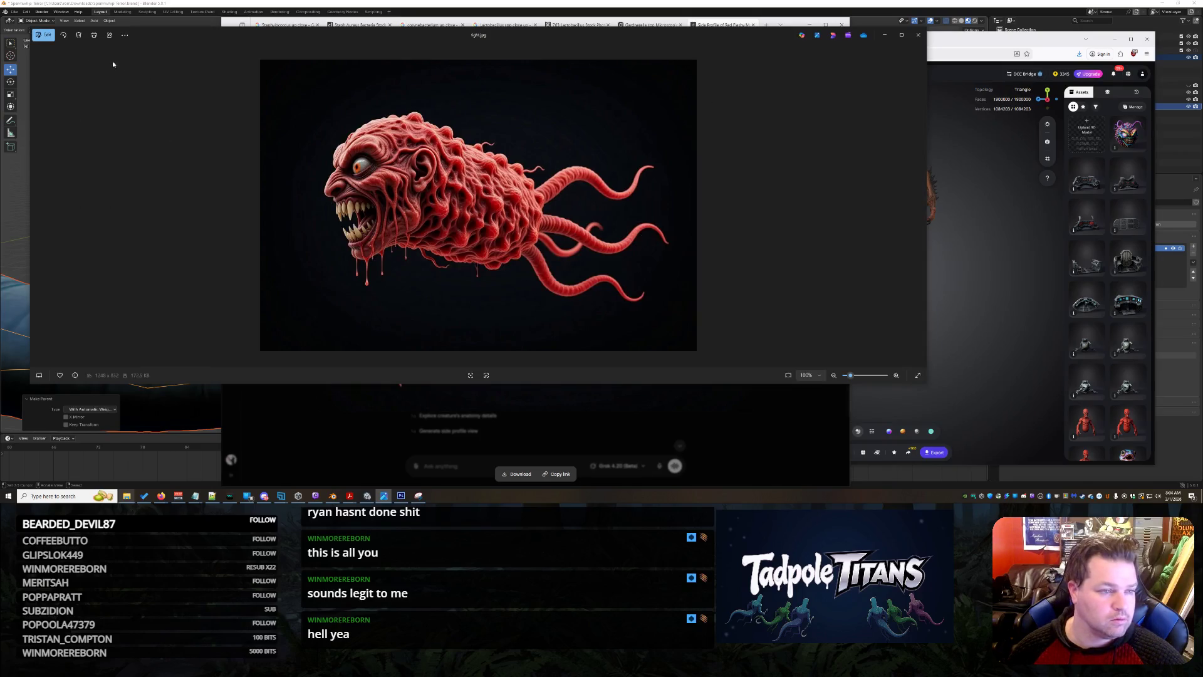
Check the image's context and '...' menus, opening Resize image and cancelling it unchanged.
{"action": "right_click", "coordinate": [567, 194]}
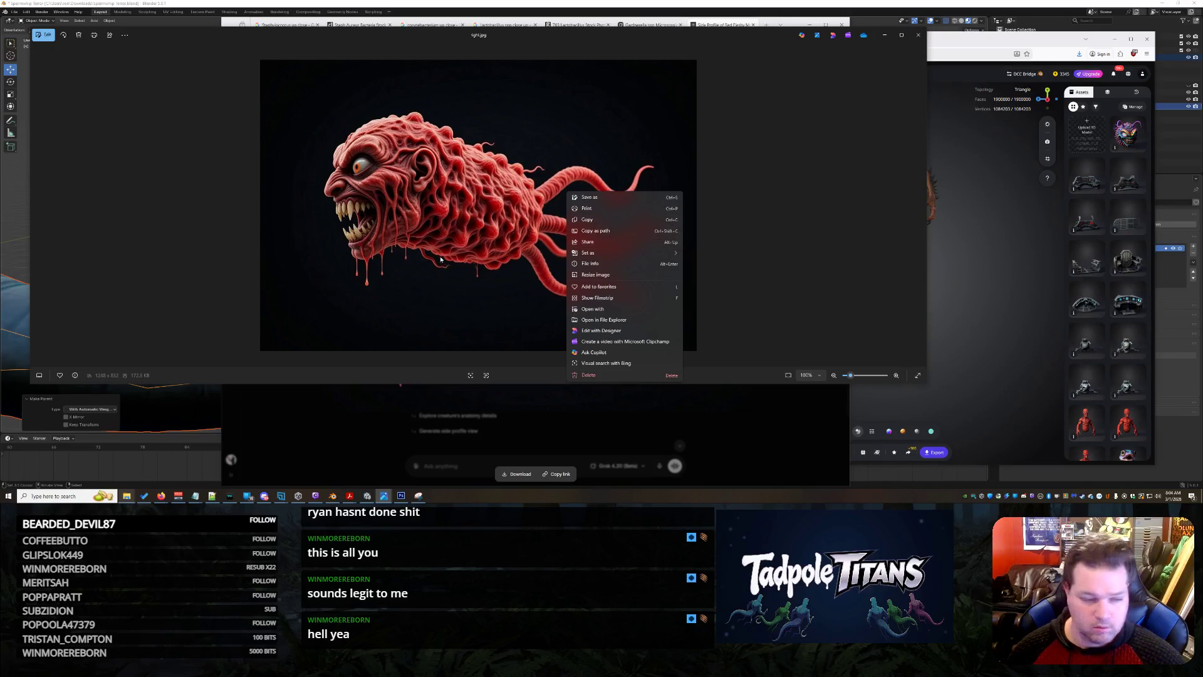
{"action": "left_click", "coordinate": [377, 230]}
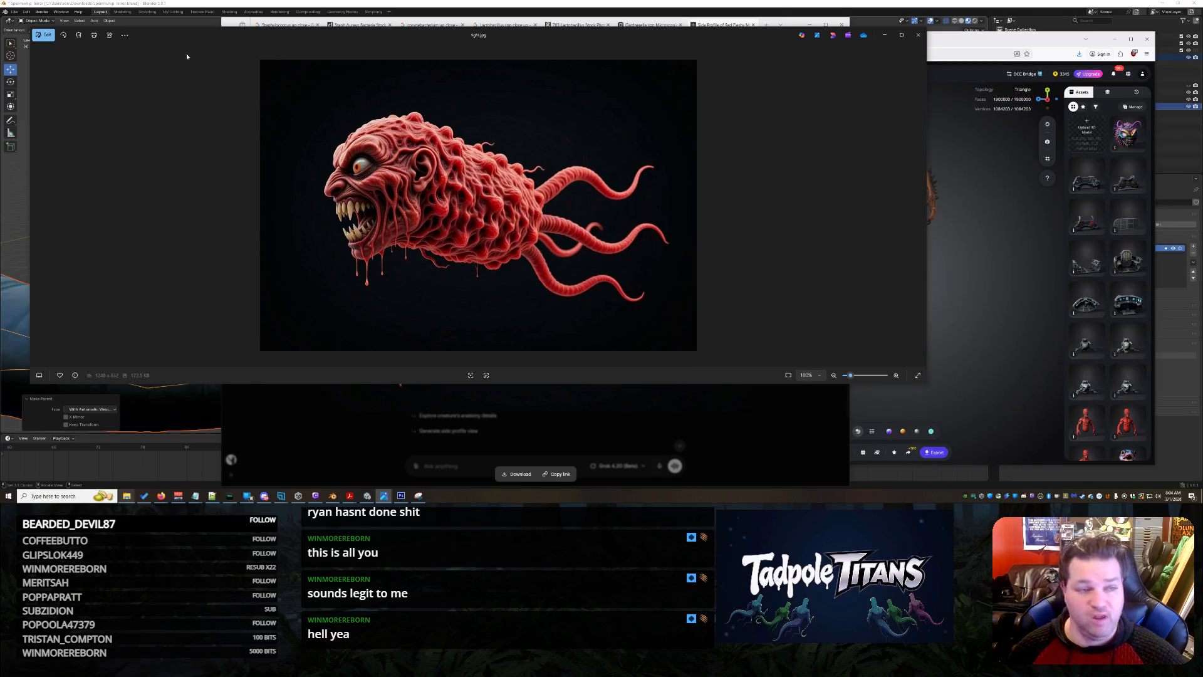
{"action": "left_click", "coordinate": [124, 35]}
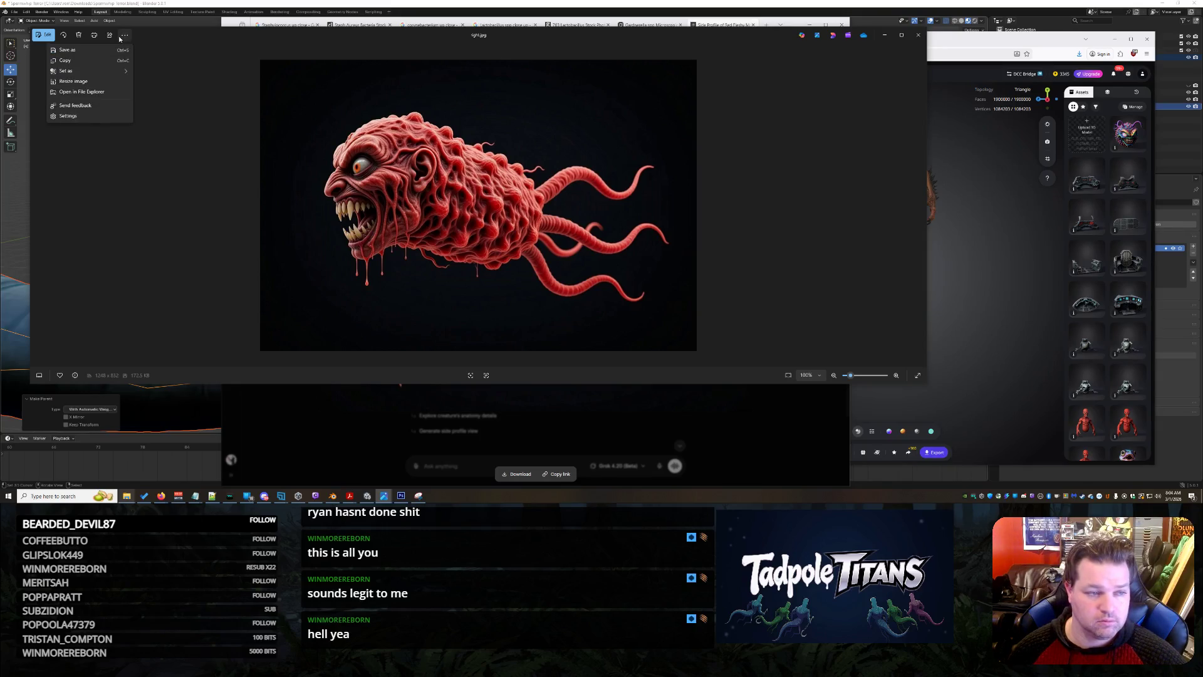
{"action": "left_click", "coordinate": [207, 94]}
{"action": "left_click", "coordinate": [126, 36]}
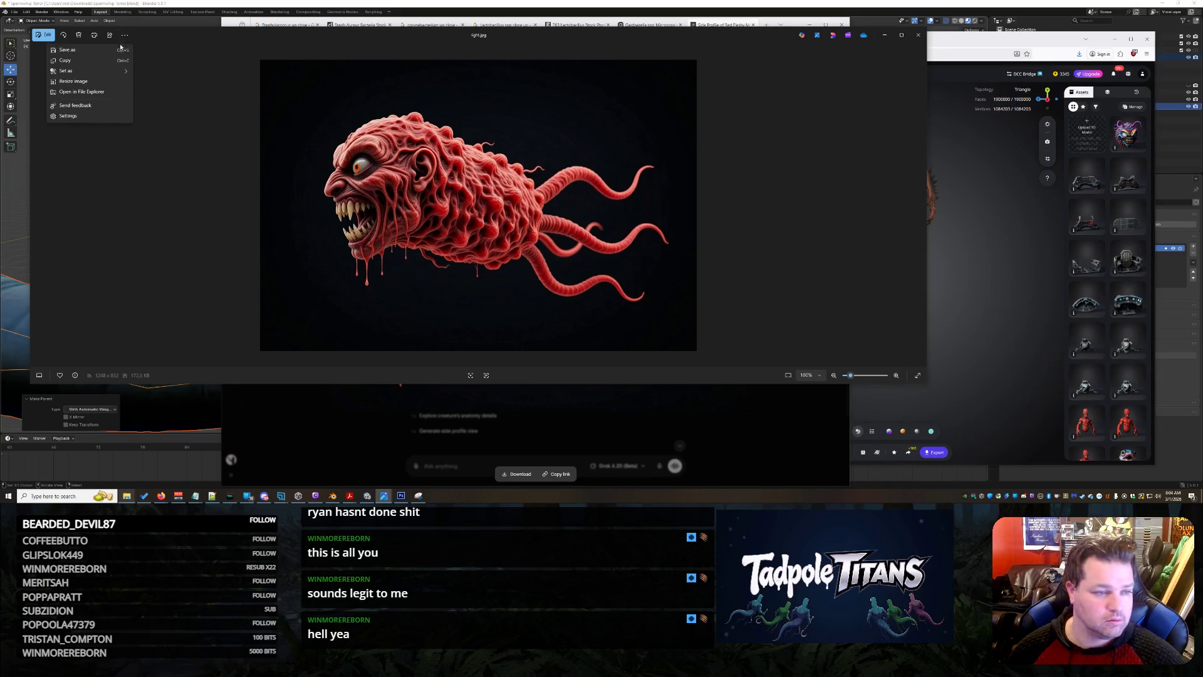
{"action": "left_click", "coordinate": [103, 82]}
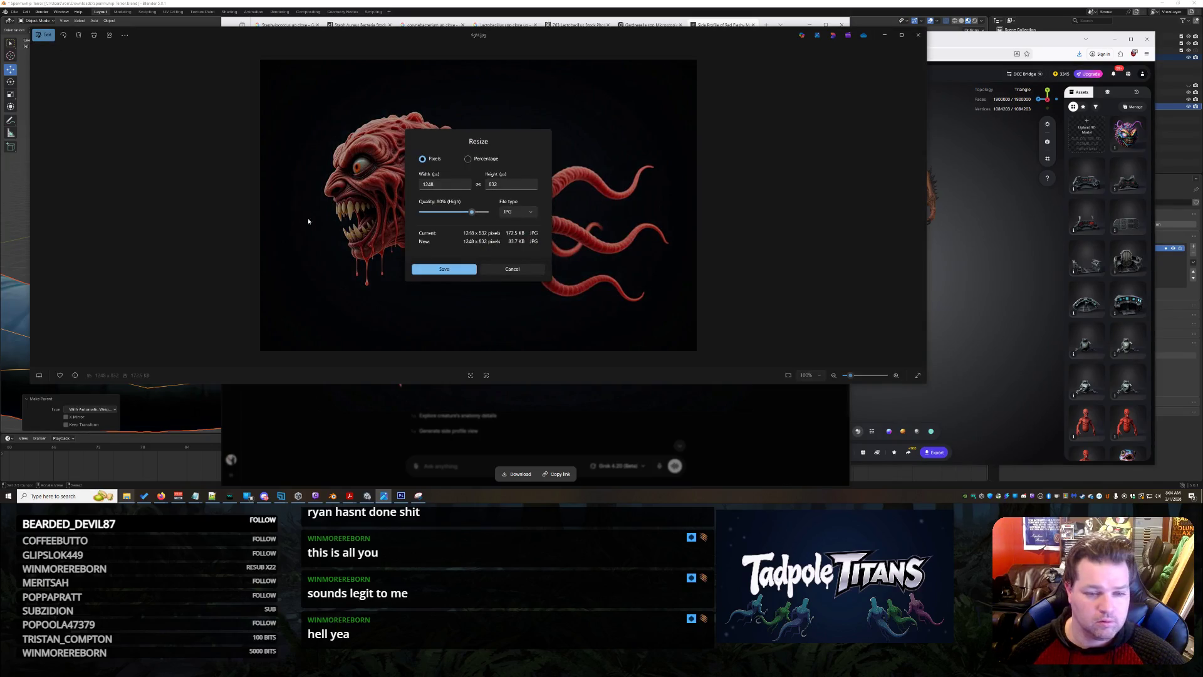
{"action": "left_click", "coordinate": [524, 270]}
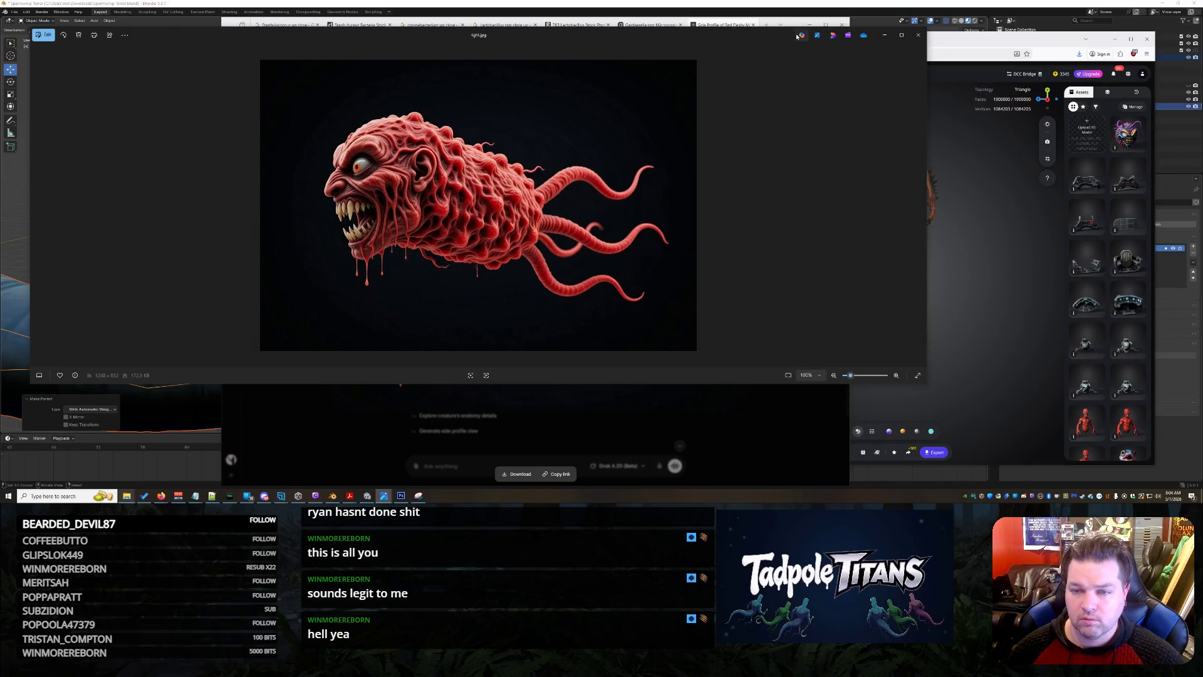
Close the Photos viewer showing the creature image.
{"action": "right_click", "coordinate": [542, 239]}
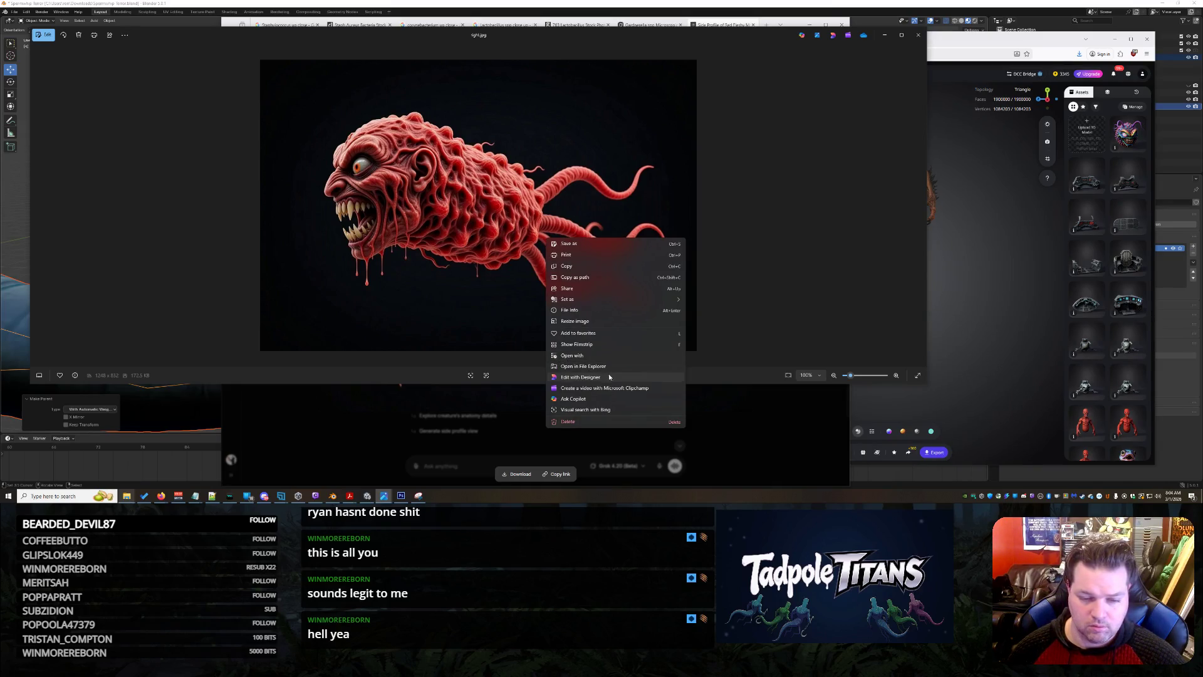
{"action": "left_click", "coordinate": [819, 177]}
{"action": "left_click", "coordinate": [918, 36]}
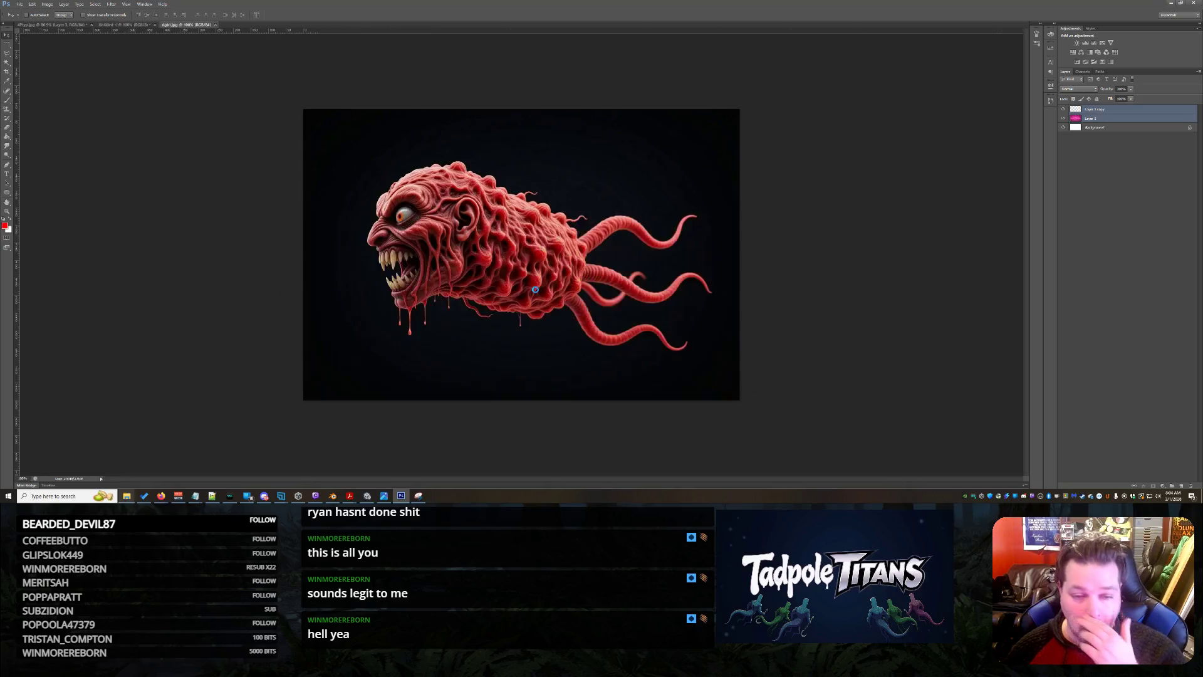
Convert the Background layer into an editable Layer 0.
{"action": "left_click", "coordinate": [47, 3]}
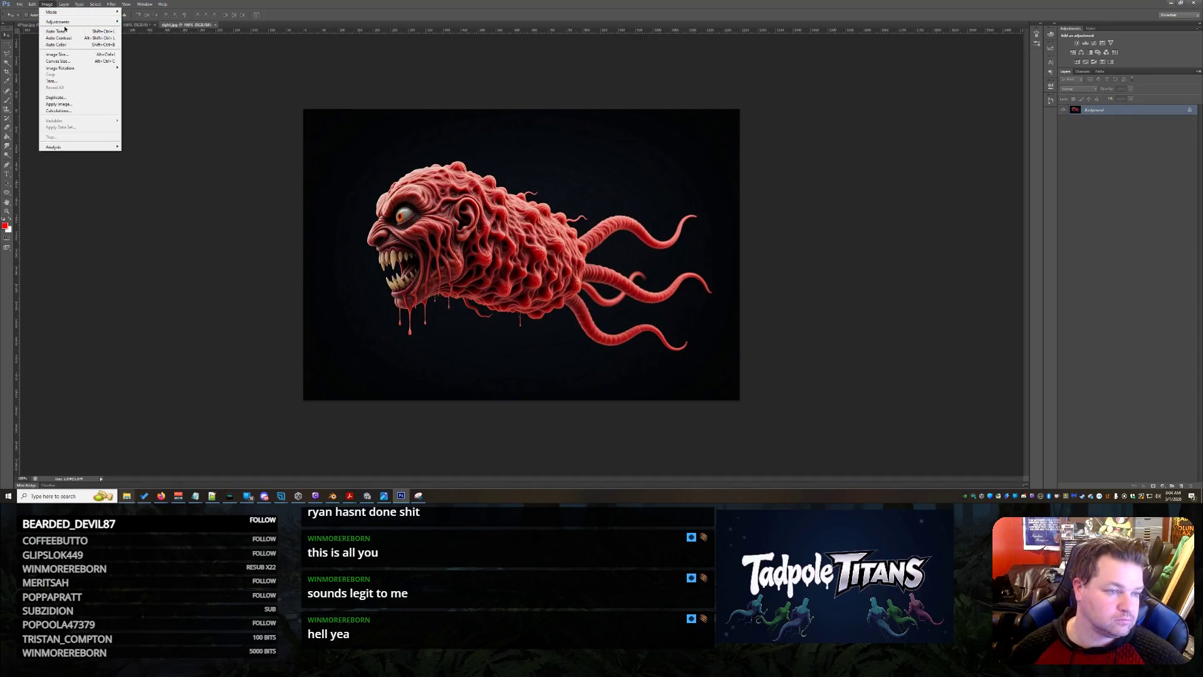
{"action": "left_click", "coordinate": [78, 47]}
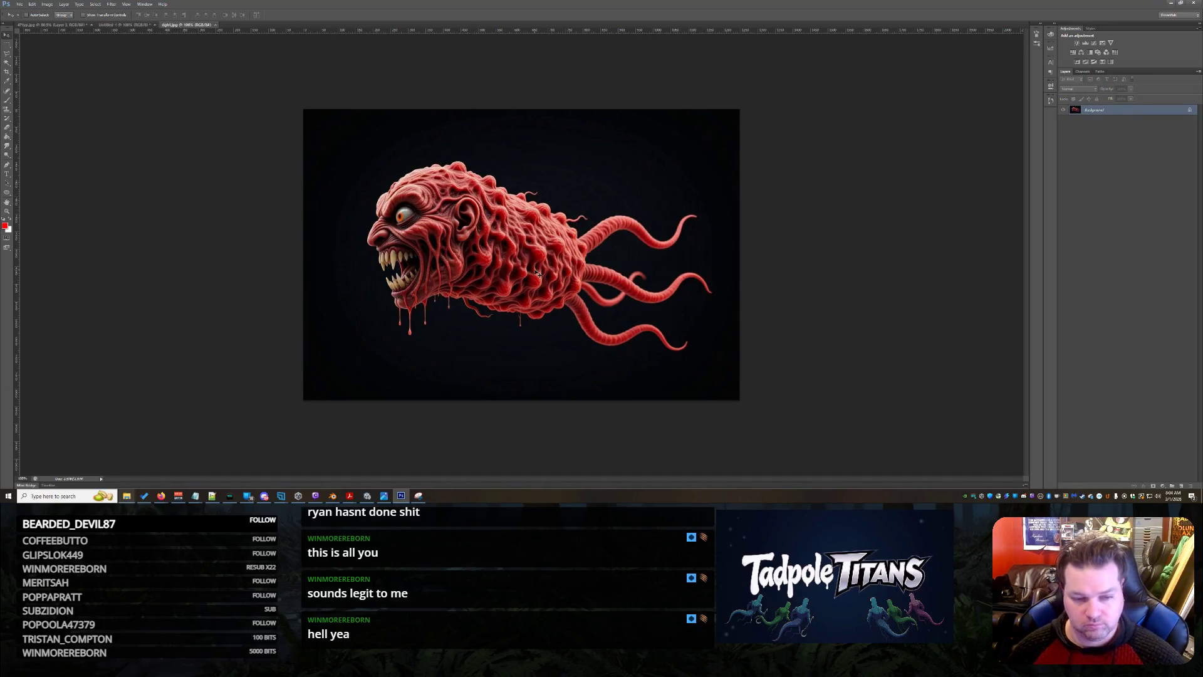
{"action": "left_click", "coordinate": [80, 5]}
{"action": "left_click", "coordinate": [446, 214]}
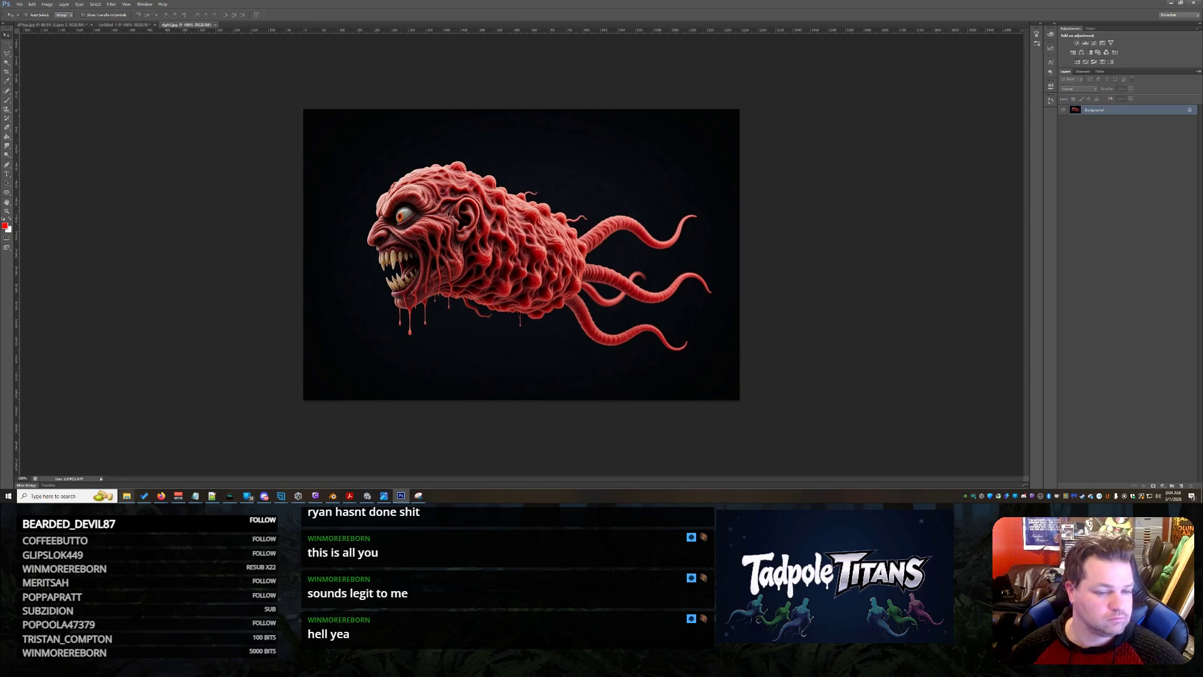
{"action": "right_click", "coordinate": [1107, 109]}
{"action": "left_click", "coordinate": [1121, 117]}
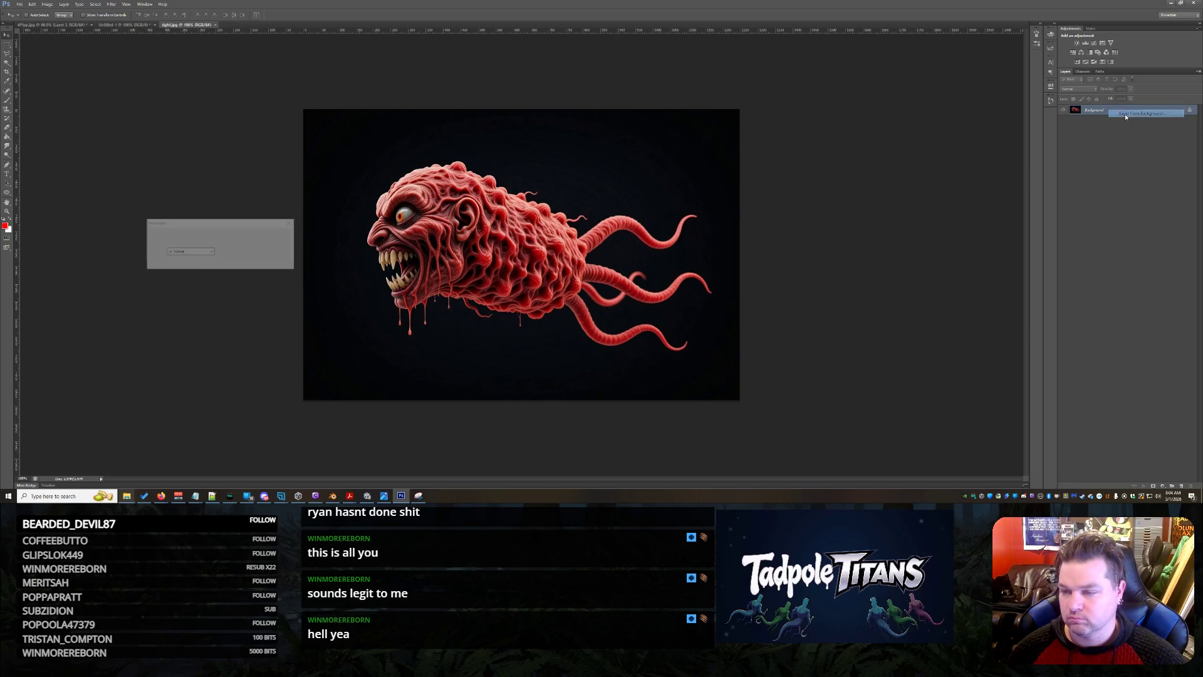
{"action": "left_click", "coordinate": [279, 234]}
Flip the creature horizontally with Free Transform so it faces right.
{"action": "key", "text": "ctrl+t"}
{"action": "right_click", "coordinate": [536, 281]}
{"action": "left_click", "coordinate": [560, 383]}
{"action": "key", "text": "Return"}
Save the image as a JPEG replacing right.jpg, accepting the JPEG options.
{"action": "left_click", "coordinate": [19, 4]}
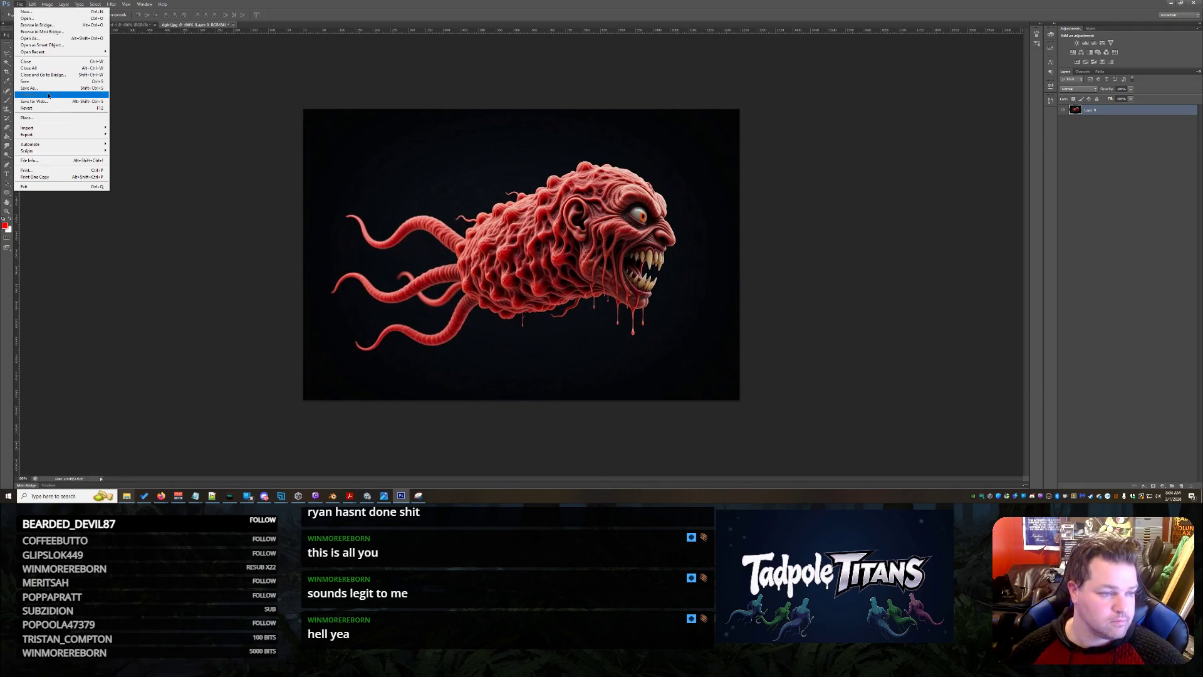
{"action": "left_click", "coordinate": [51, 89]}
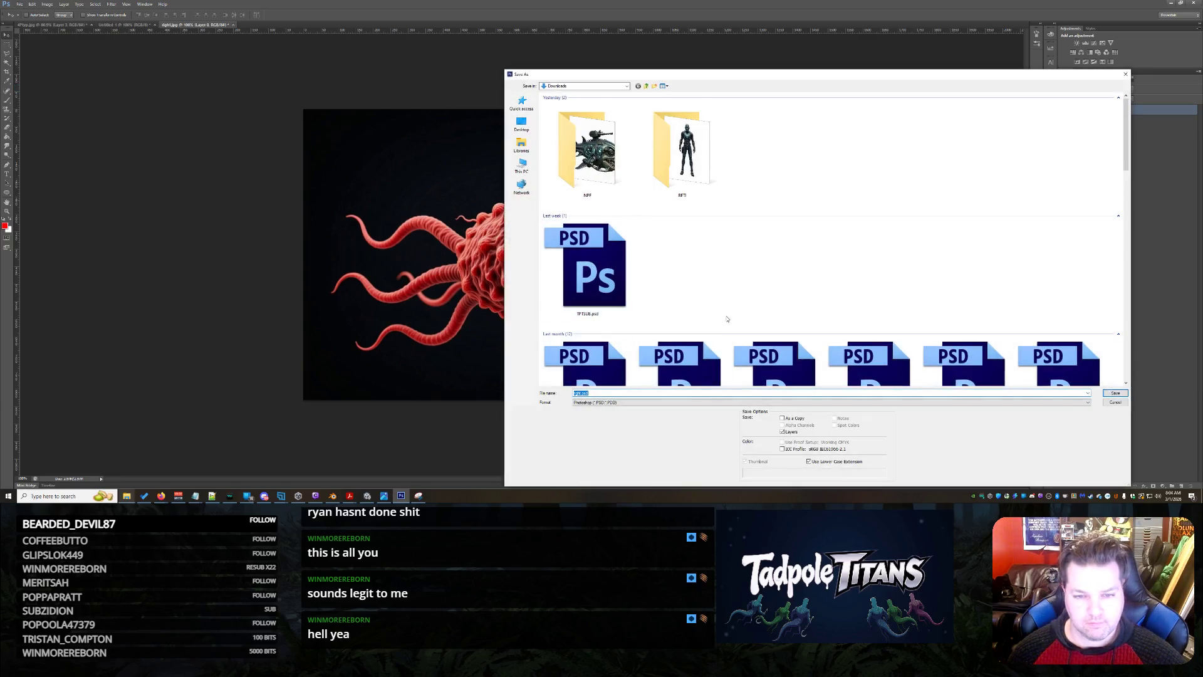
{"action": "left_click", "coordinate": [662, 402]}
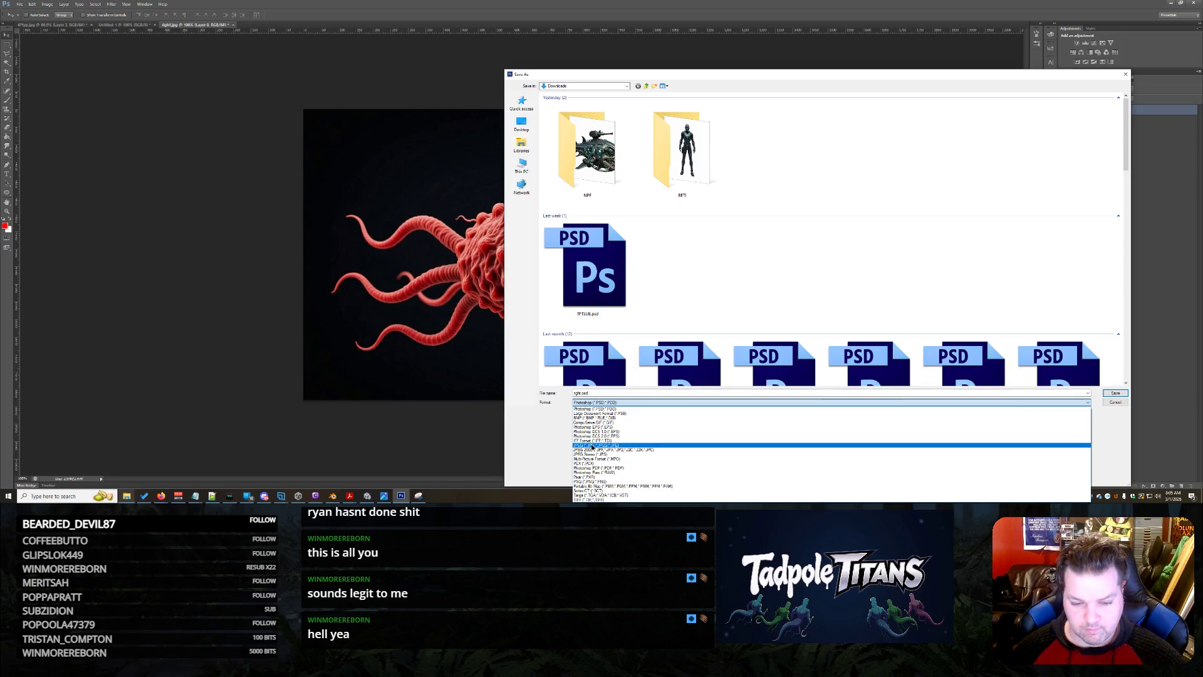
{"action": "left_click", "coordinate": [596, 445]}
{"action": "key", "text": "Return"}
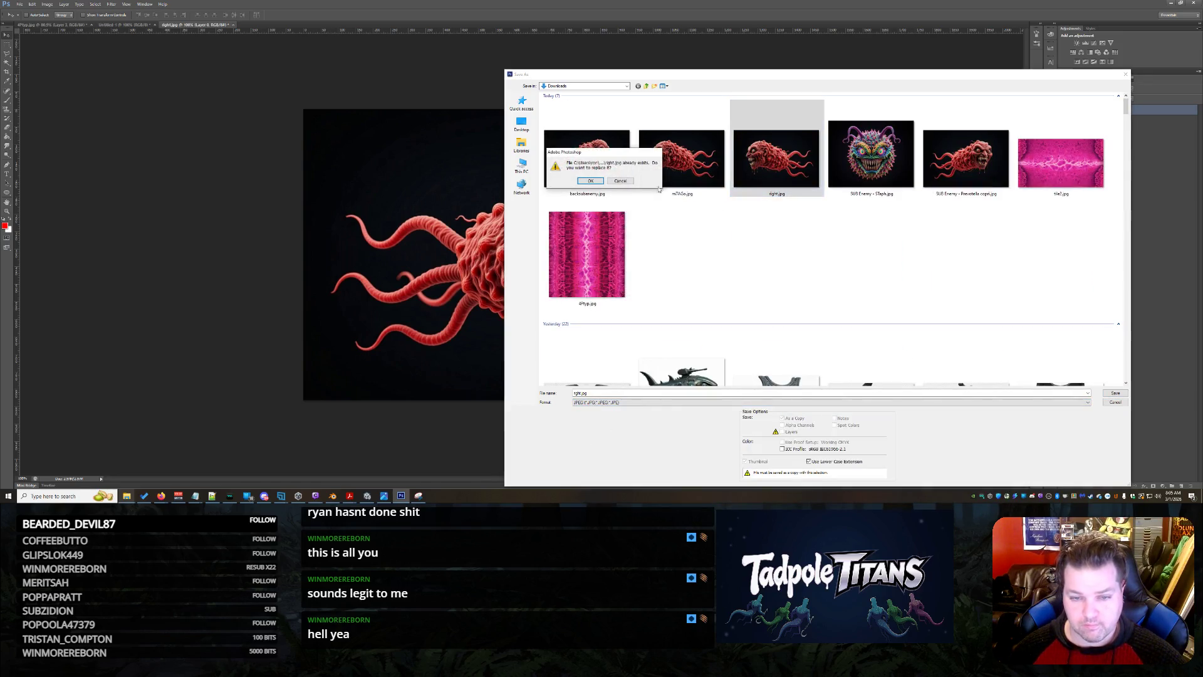
{"action": "left_click", "coordinate": [590, 181]}
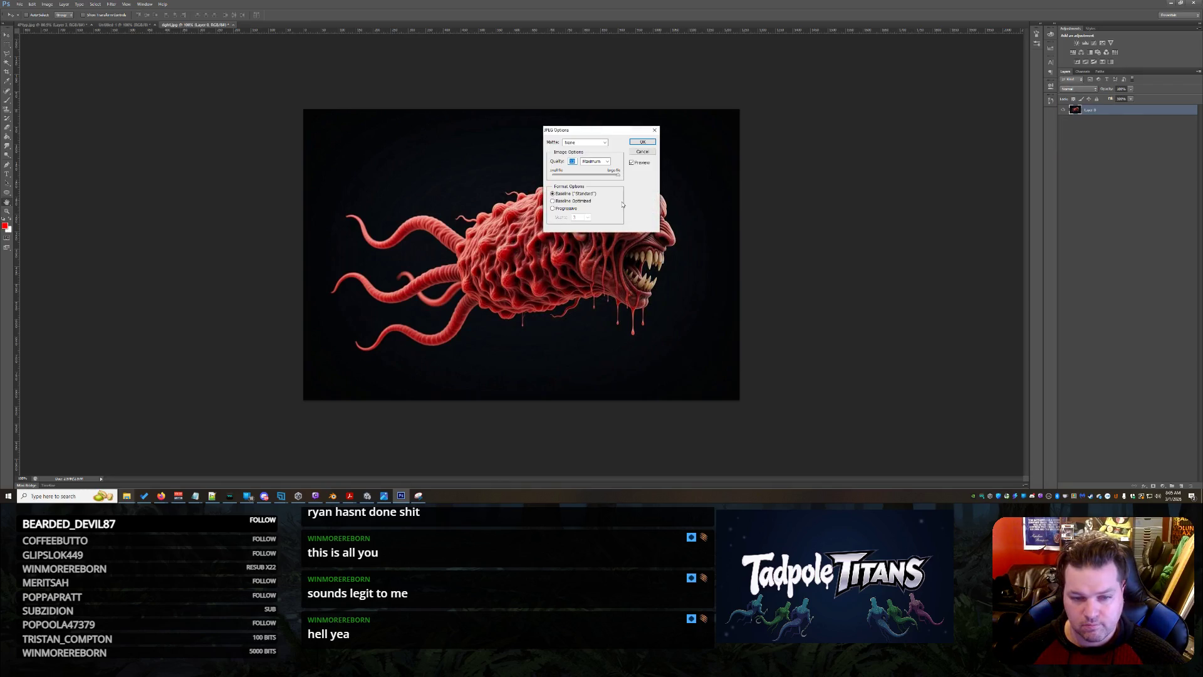
{"action": "left_click", "coordinate": [643, 143]}
Close the right.jpg document without saving changes and minimize Photoshop.
{"action": "left_click", "coordinate": [233, 25]}
{"action": "key", "text": "n"}
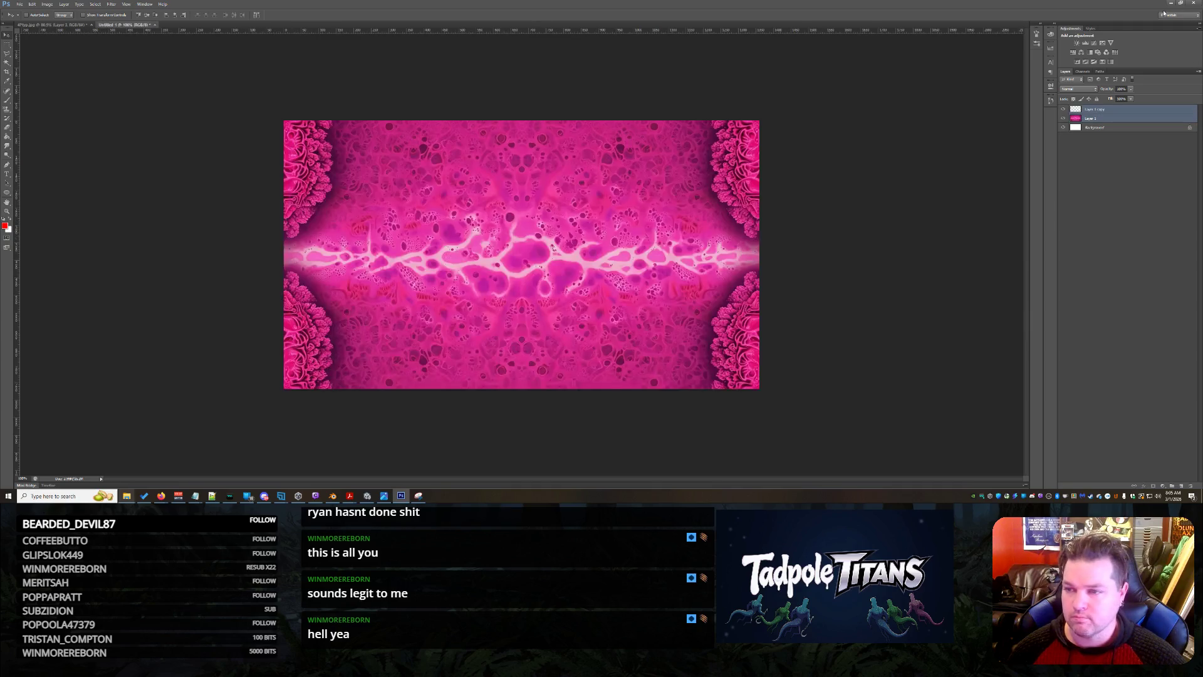
{"action": "left_click", "coordinate": [1170, 3]}
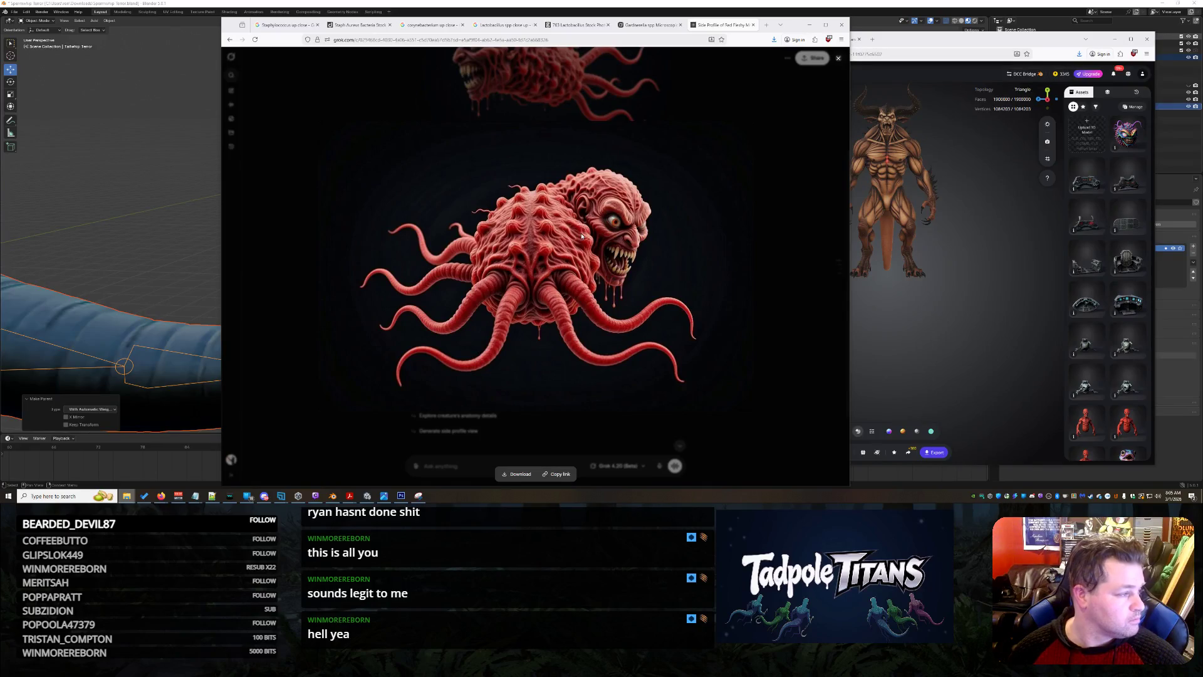
Ask Grok 'now just the front view' for the tentacled creature.
{"action": "left_click", "coordinate": [471, 456]}
{"action": "type", "text": "now just the front"}
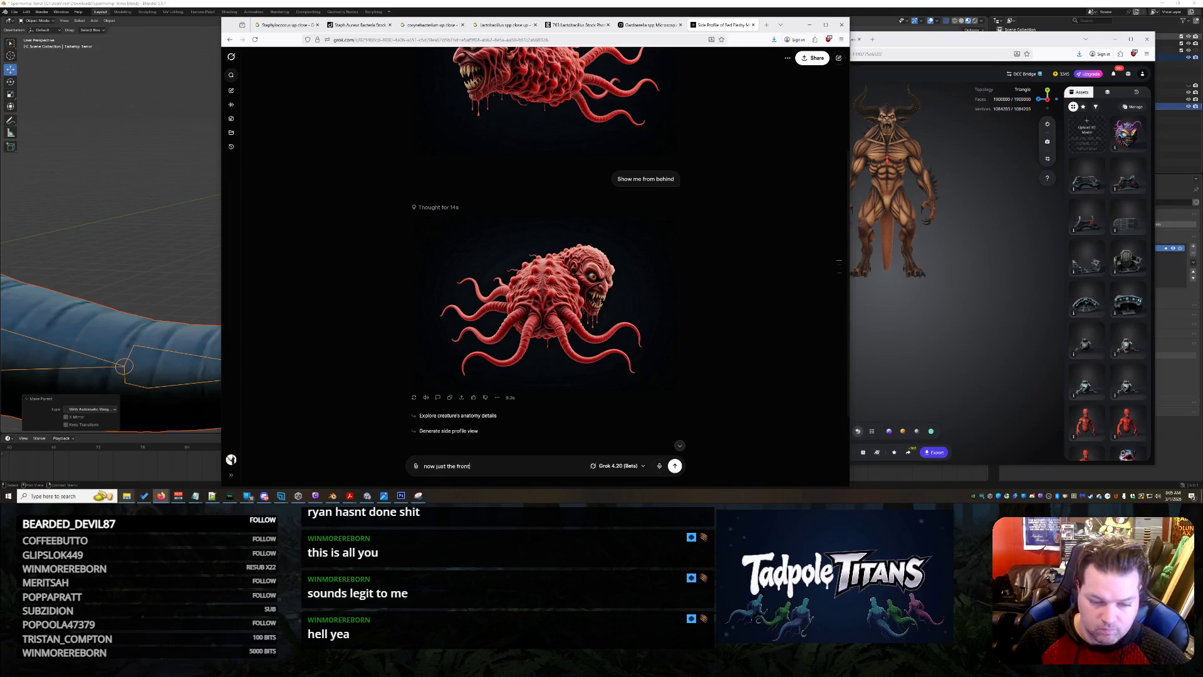
{"action": "type", "text": "iew"}
{"action": "key", "text": "Return"}
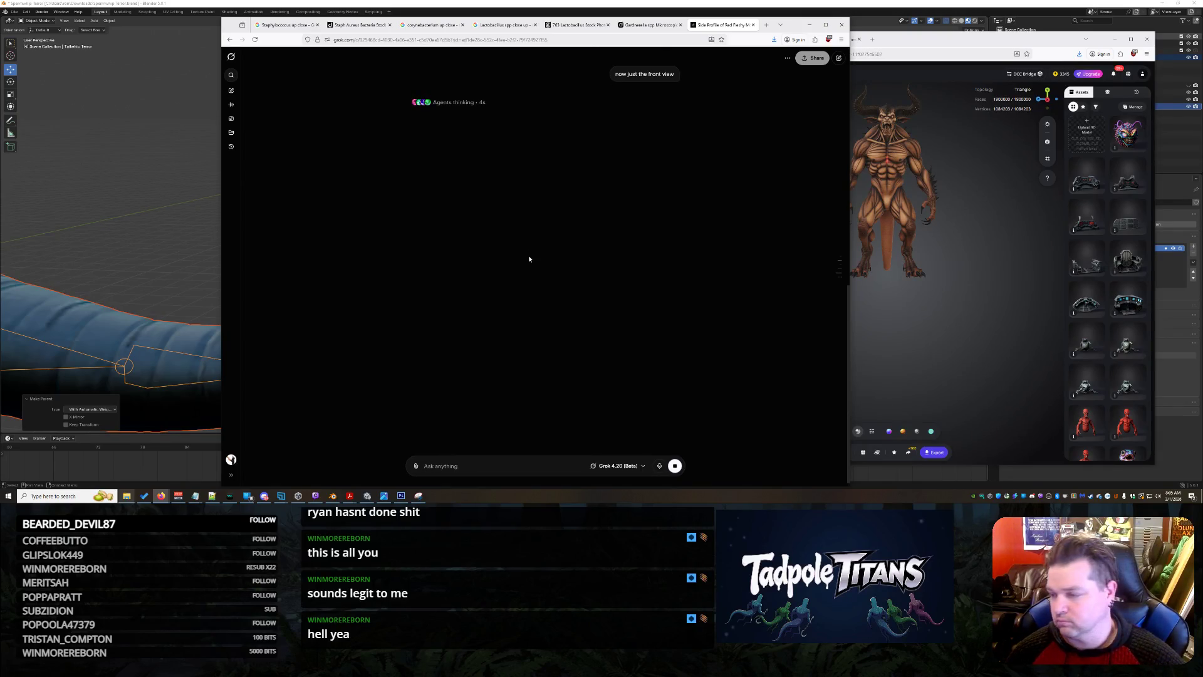
Copy the centipede monster image from the other Grok conversation.
{"action": "left_click", "coordinate": [640, 27]}
{"action": "scroll", "coordinate": [660, 264], "scroll_direction": "down", "scroll_amount": 5}
{"action": "scroll", "coordinate": [660, 267], "scroll_direction": "down", "scroll_amount": 10}
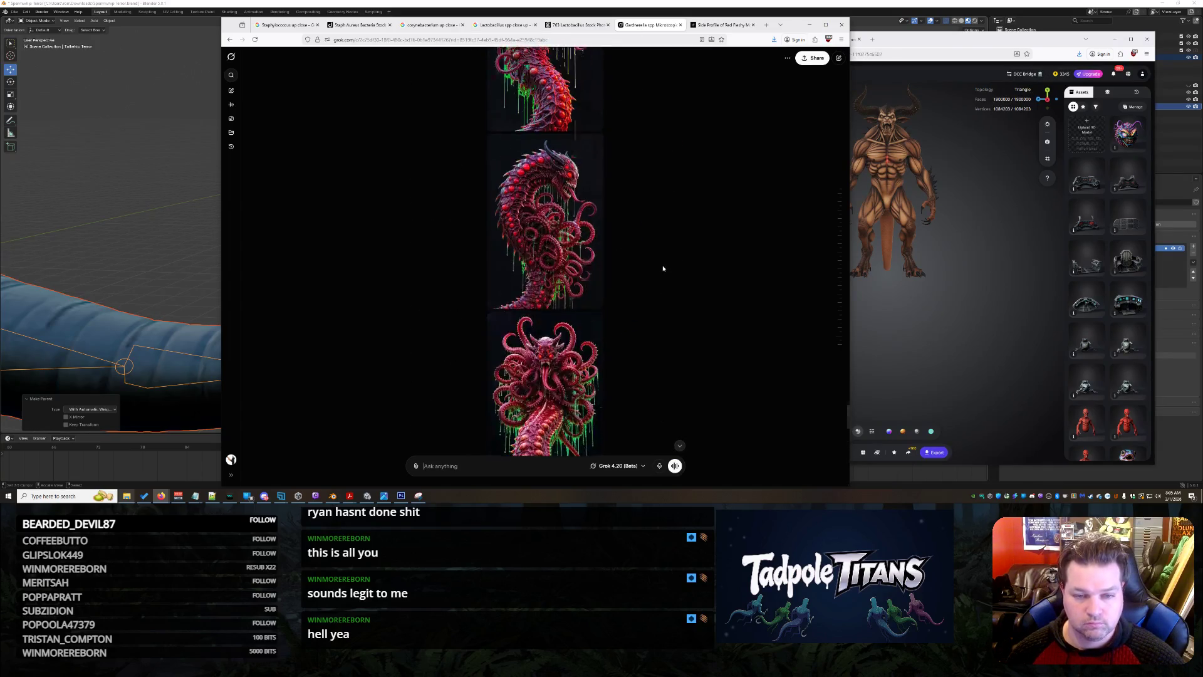
{"action": "scroll", "coordinate": [665, 275], "scroll_direction": "up", "scroll_amount": 15}
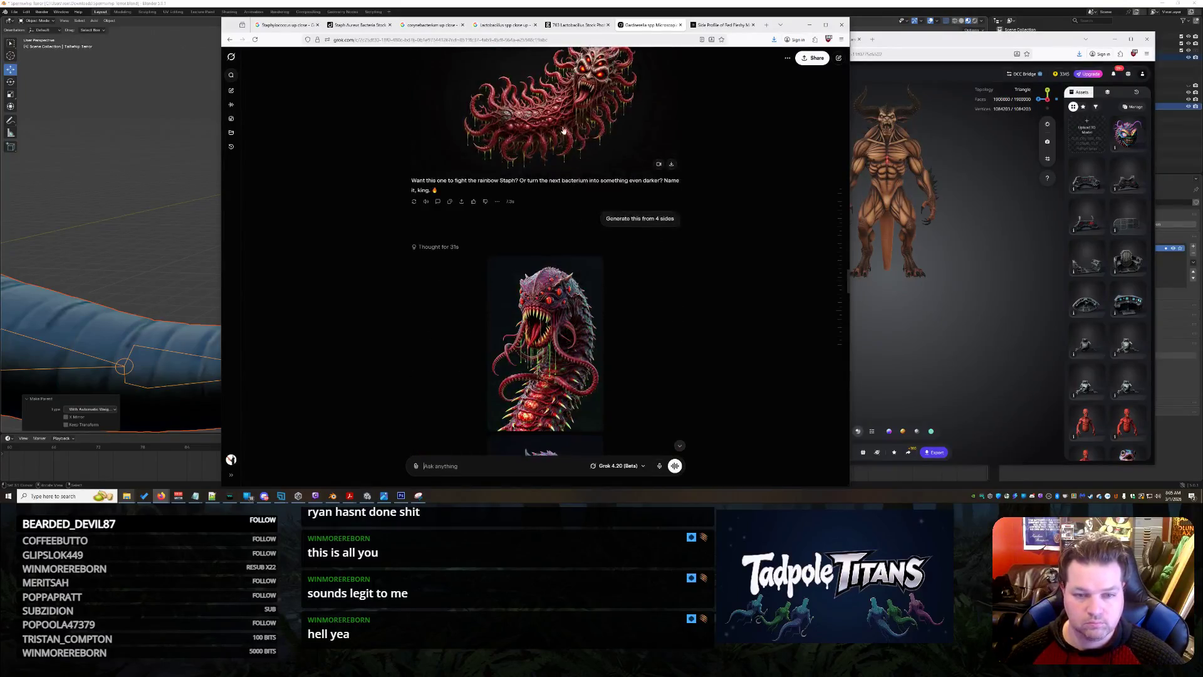
{"action": "scroll", "coordinate": [644, 271], "scroll_direction": "up", "scroll_amount": 5}
{"action": "left_click", "coordinate": [640, 263]}
{"action": "right_click", "coordinate": [592, 214]}
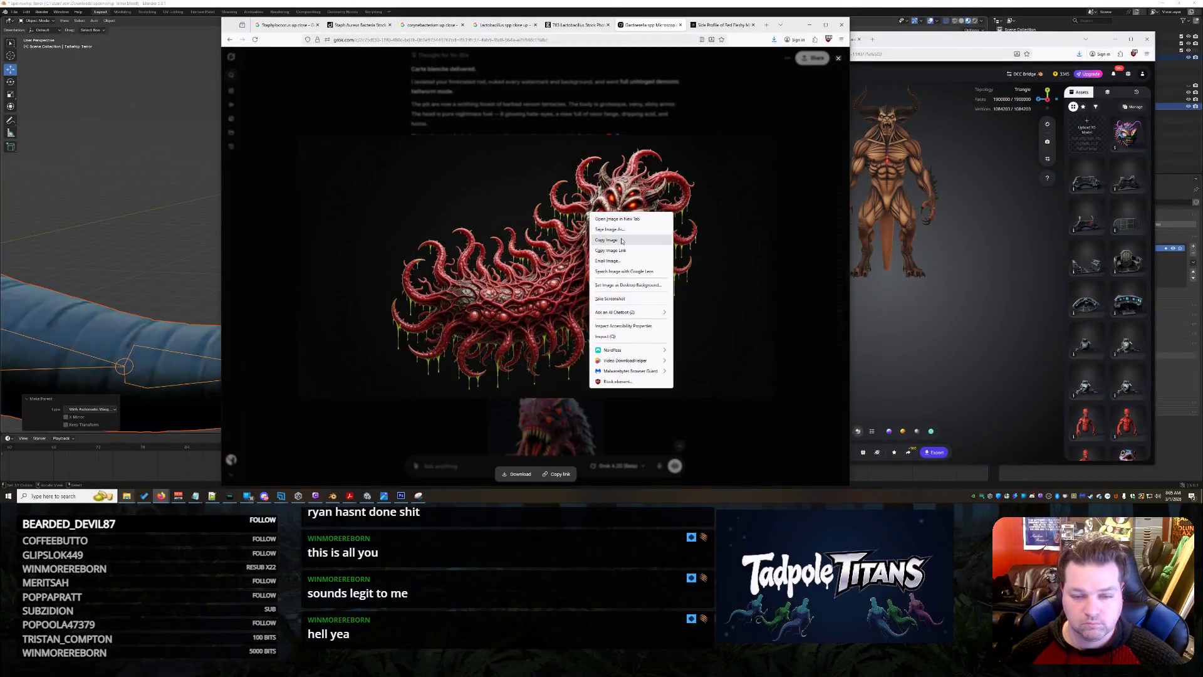
{"action": "left_click", "coordinate": [606, 240]}
{"action": "left_click", "coordinate": [742, 111]}
{"action": "left_click", "coordinate": [723, 18]}
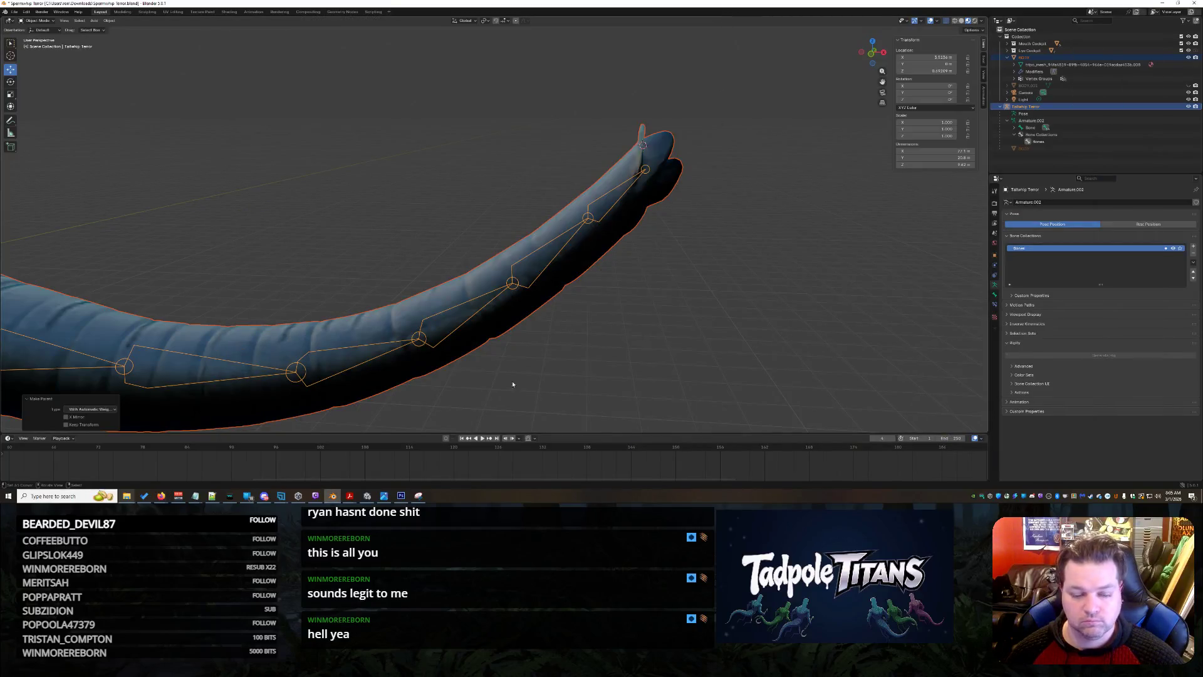
{"action": "mouse_move", "coordinate": [161, 496]}
{"action": "middle_click_drag", "start_coordinate": [676, 258], "coordinate": [705, 250]}
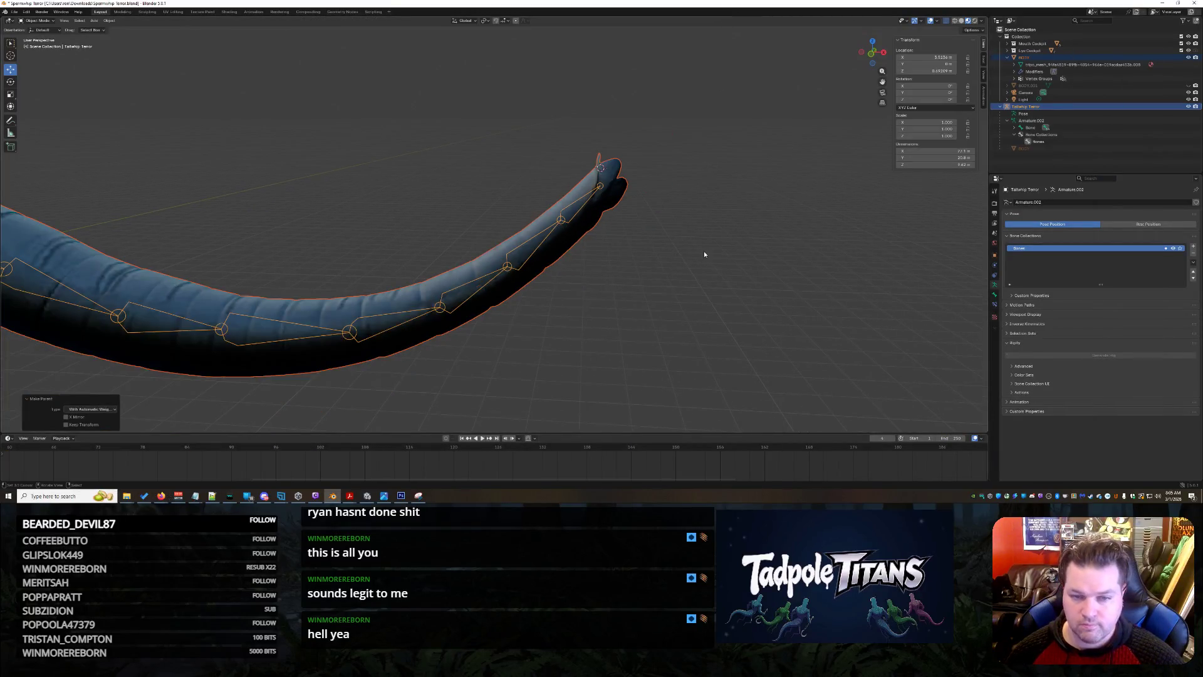
{"action": "left_click", "coordinate": [651, 255]}
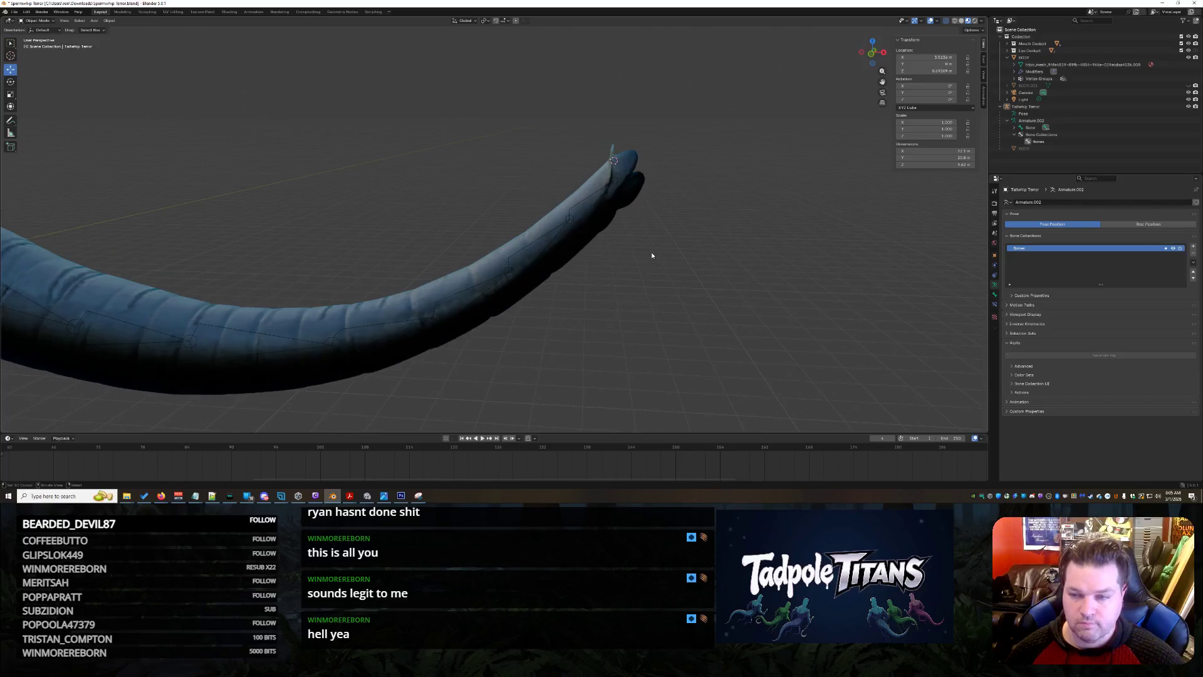
{"action": "left_click", "coordinate": [593, 200]}
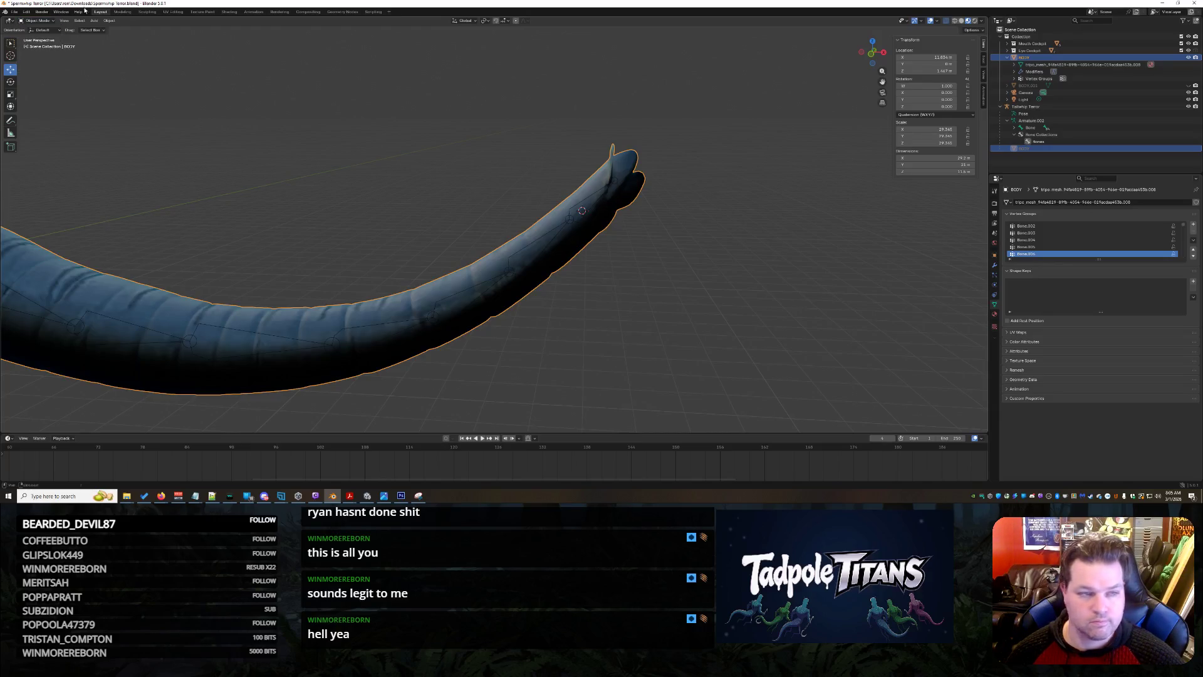
{"action": "left_click", "coordinate": [1057, 107]}
{"action": "left_click", "coordinate": [92, 31]}
{"action": "left_click", "coordinate": [42, 20]}
{"action": "left_click", "coordinate": [41, 42]}
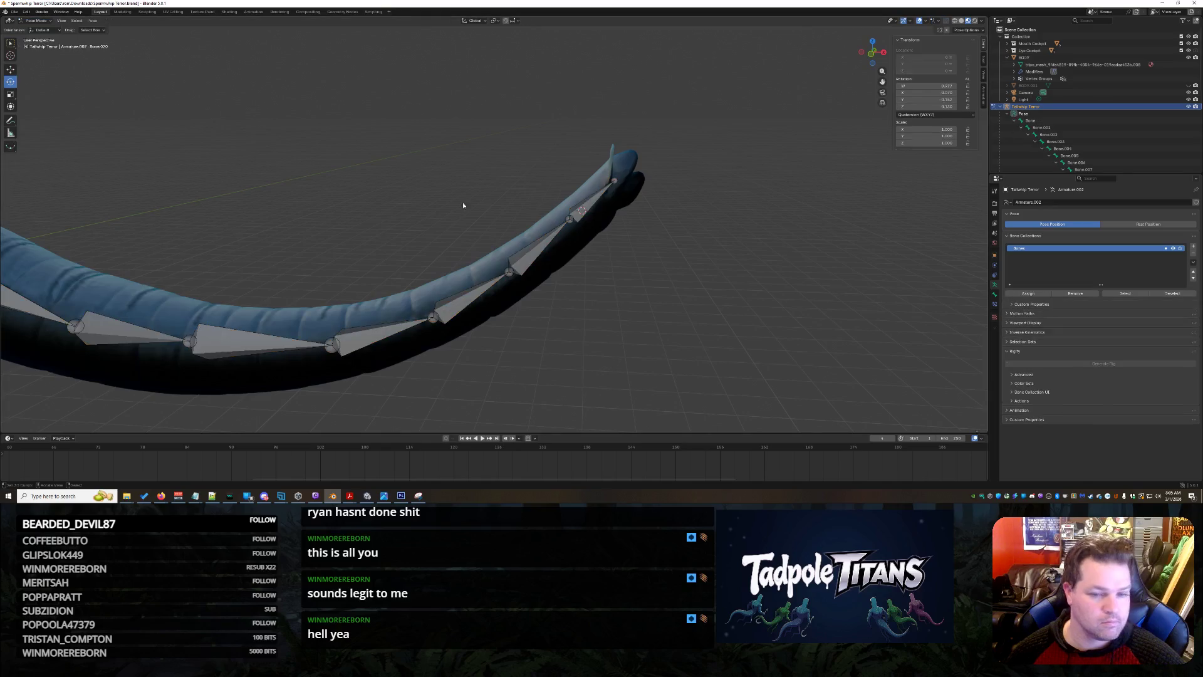
{"action": "left_click", "coordinate": [600, 199]}
{"action": "left_click_drag", "start_coordinate": [592, 204], "coordinate": [622, 238]}
{"action": "left_click", "coordinate": [621, 238]}
{"action": "key", "text": "ctrl+z"}
{"action": "left_click", "coordinate": [765, 248]}
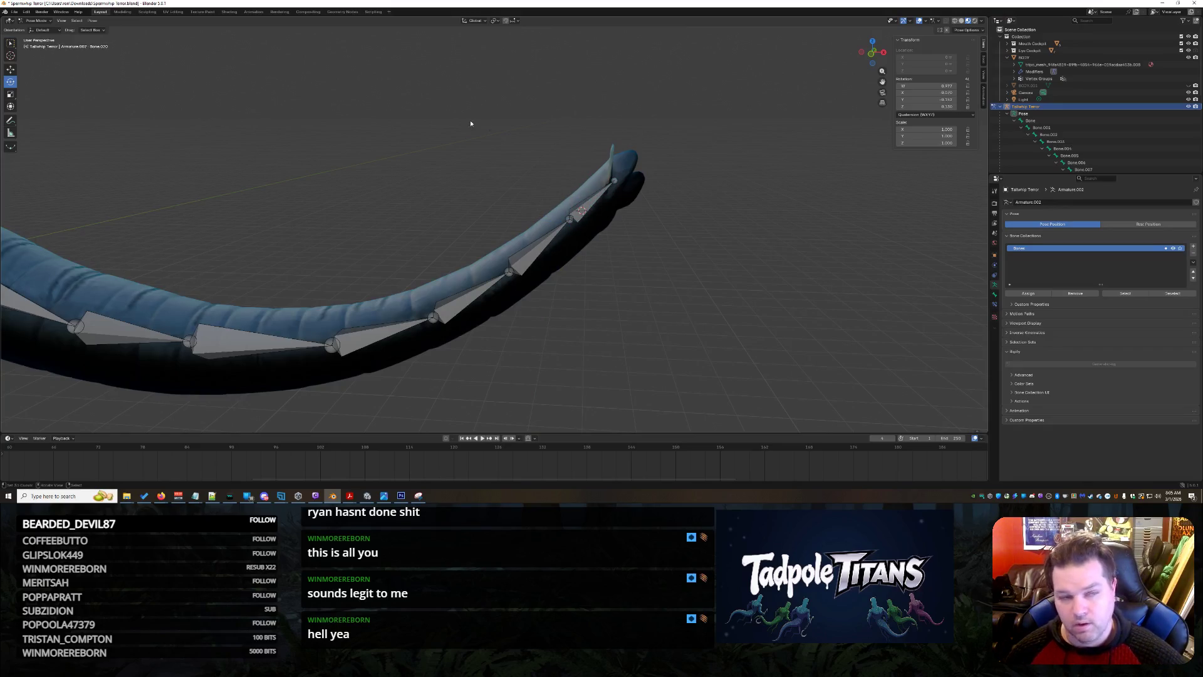
{"action": "key", "text": "ctrl+Tab"}
{"action": "left_click", "coordinate": [1000, 107]}
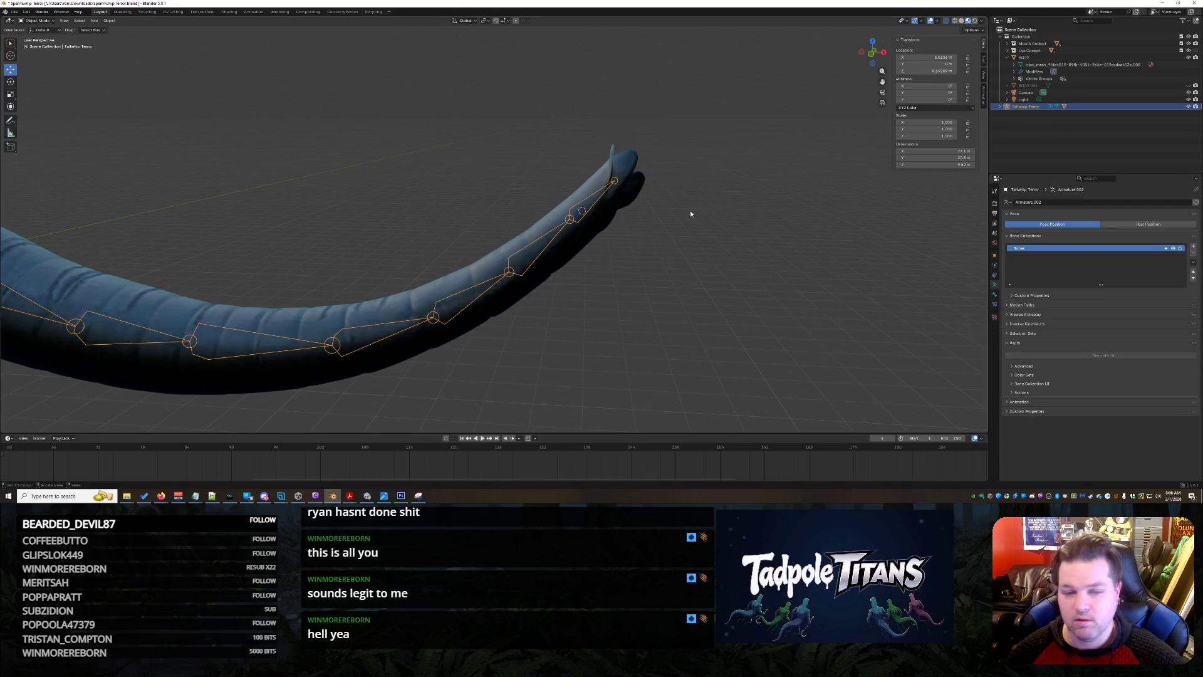
{"action": "left_click", "coordinate": [691, 213]}
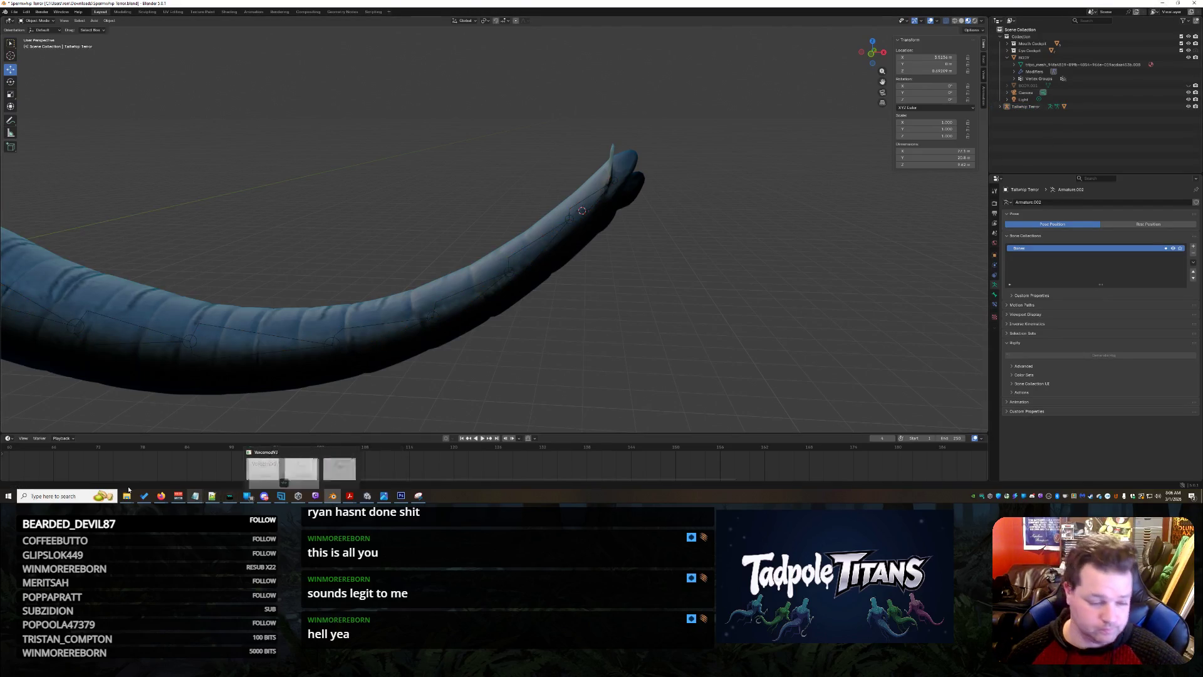
Bring Firefox forward on the Side Profile Grok chat and glance at the Downloads list.
{"action": "left_click", "coordinate": [161, 496]}
{"action": "mouse_move", "coordinate": [162, 496]}
{"action": "left_click", "coordinate": [456, 481]}
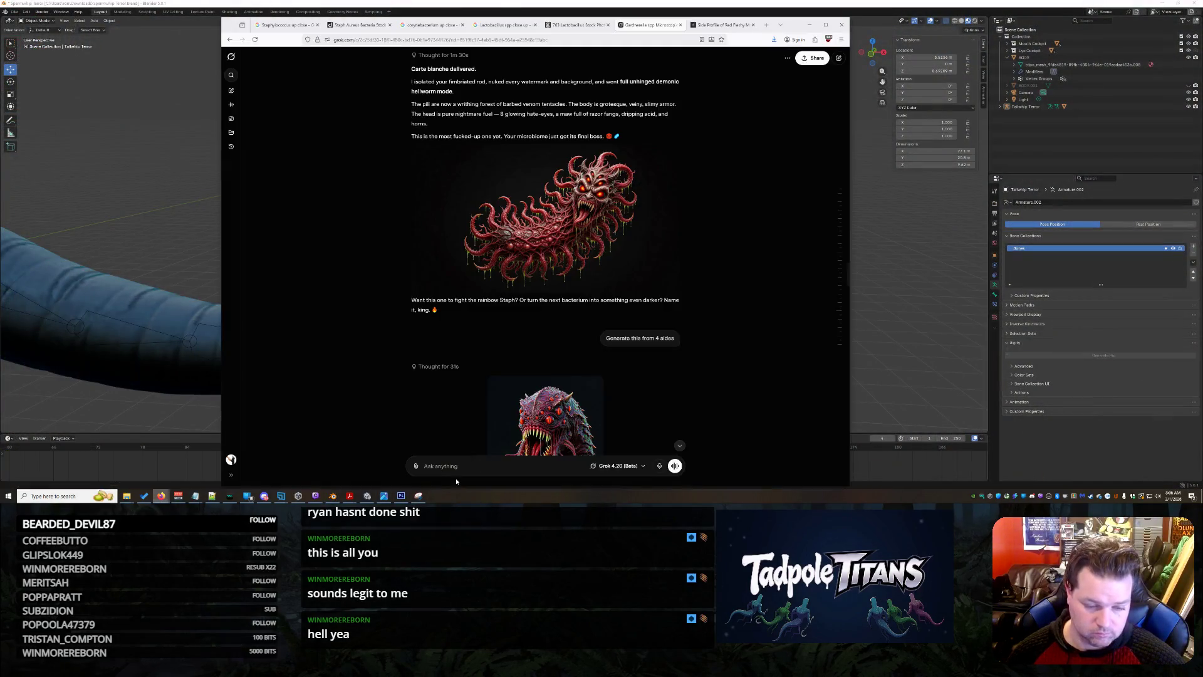
{"action": "left_click", "coordinate": [721, 25]}
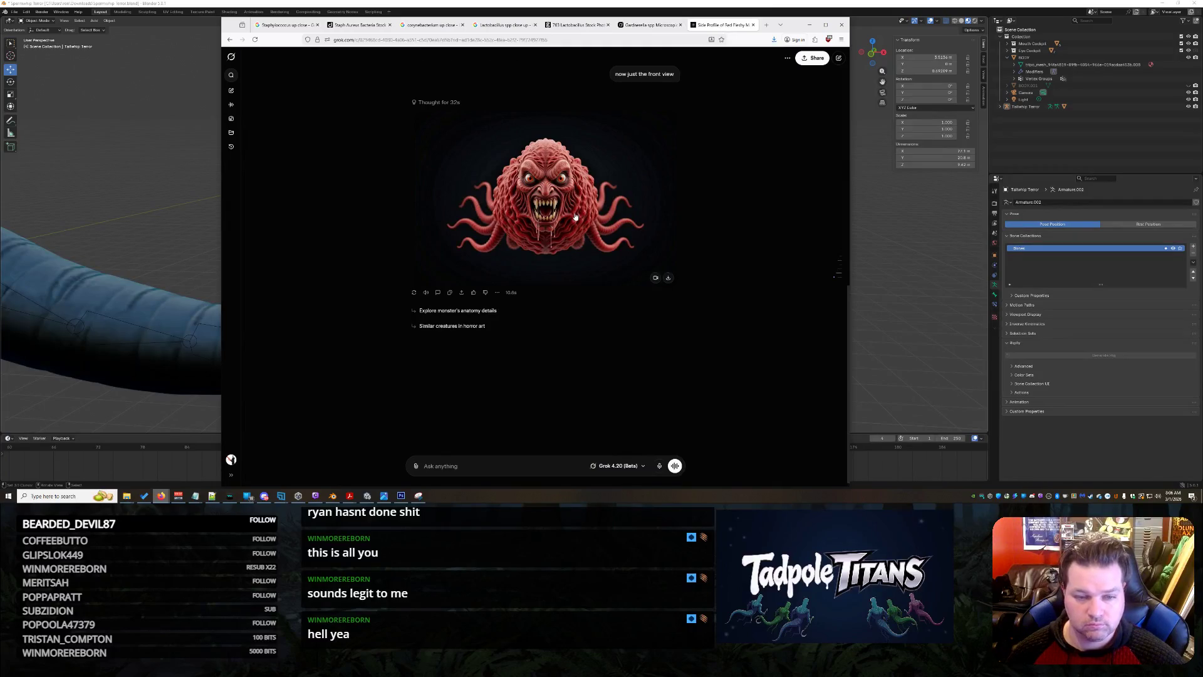
{"action": "left_click", "coordinate": [668, 278]}
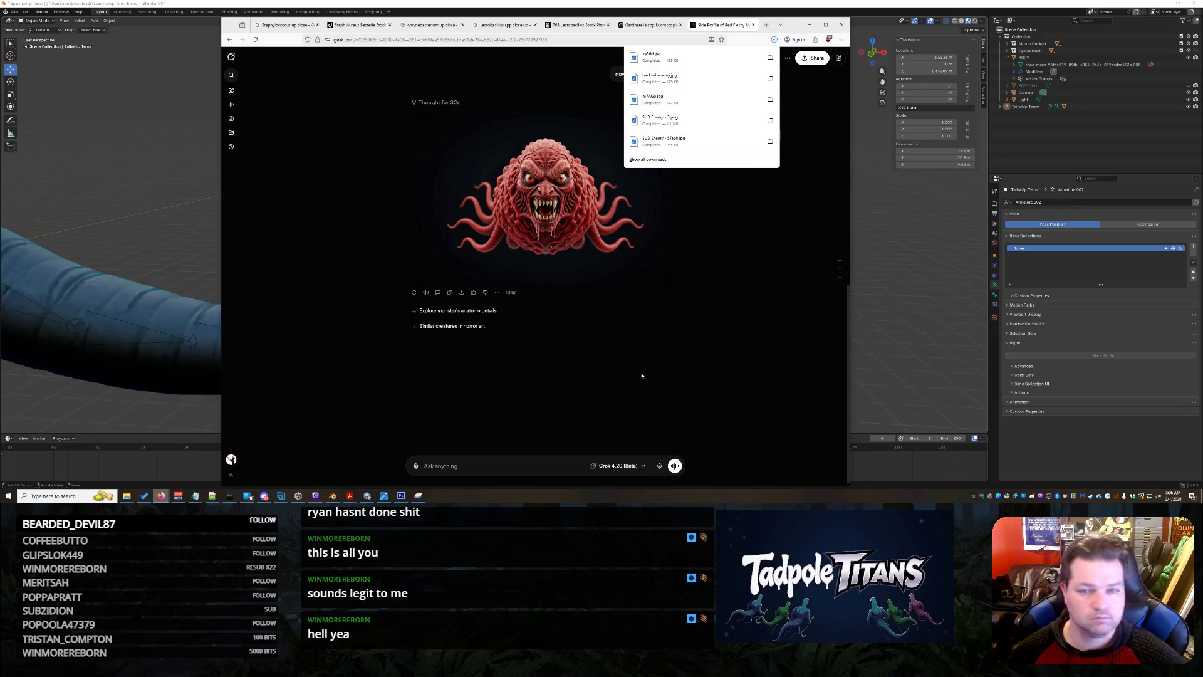
{"action": "left_click", "coordinate": [588, 57]}
Close the Galaga YouTube tab from its taskbar thumbnail.
{"action": "mouse_move", "coordinate": [161, 496]}
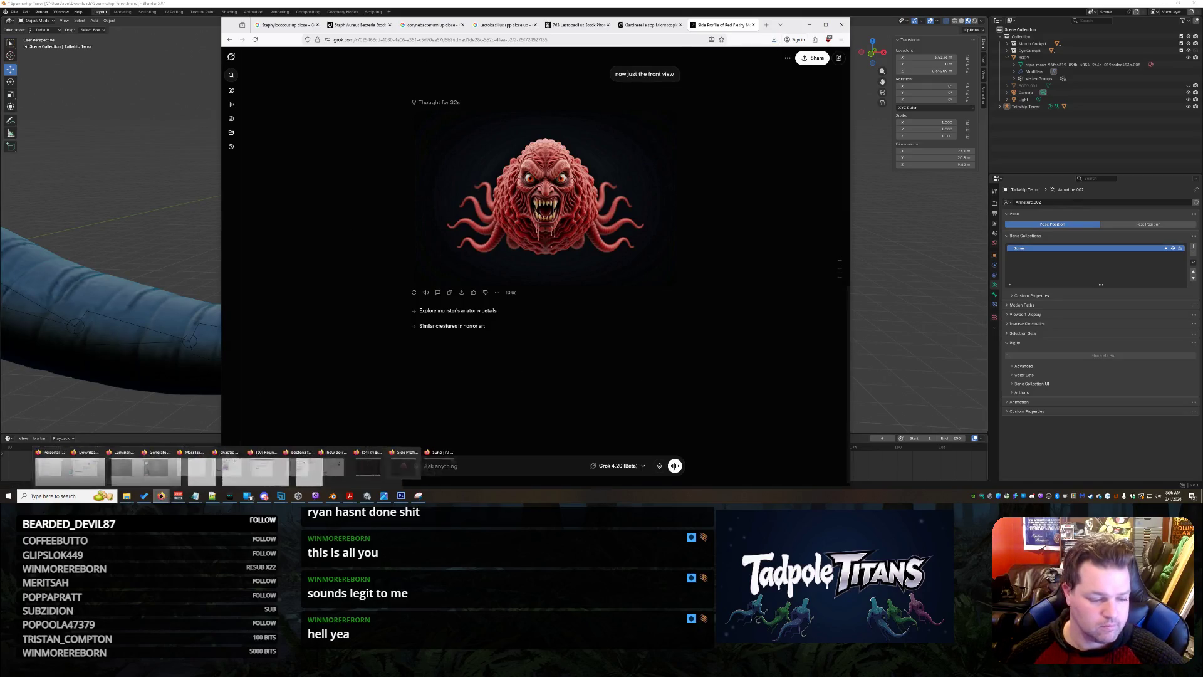
{"action": "mouse_move", "coordinate": [394, 469]}
{"action": "left_click", "coordinate": [422, 452]}
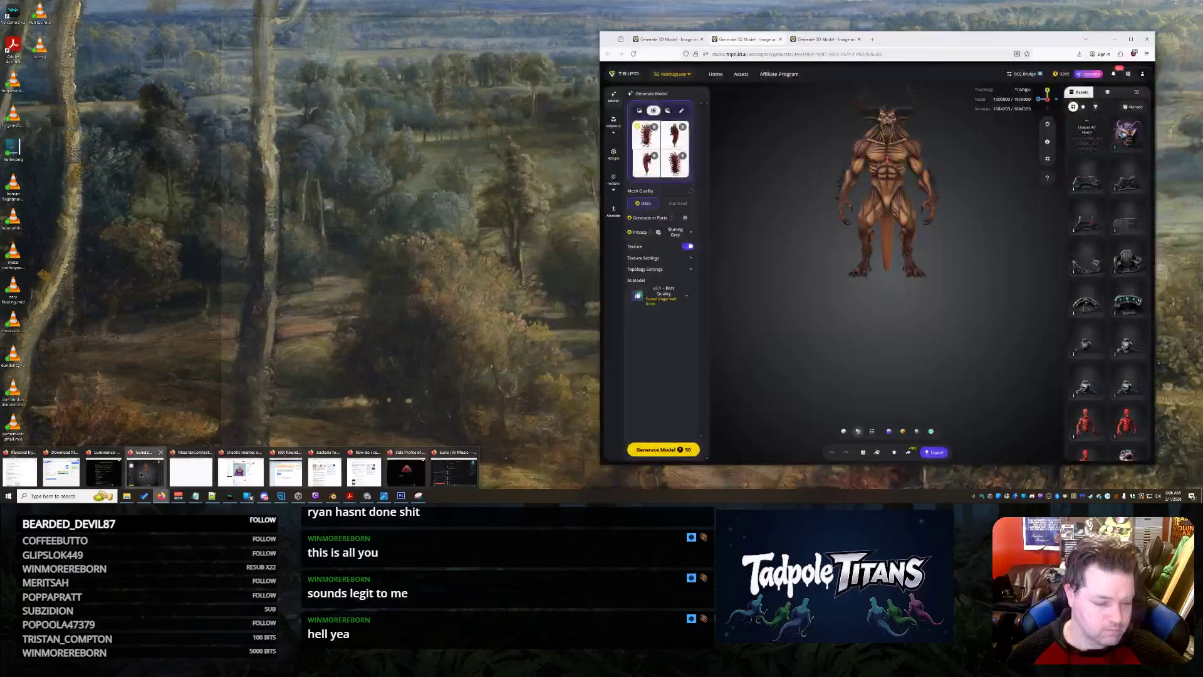
Preview each of the four red creature reference views in Tripo, then click Generate Model.
{"action": "left_click", "coordinate": [145, 470]}
{"action": "left_click_drag", "start_coordinate": [897, 49], "coordinate": [787, 63]}
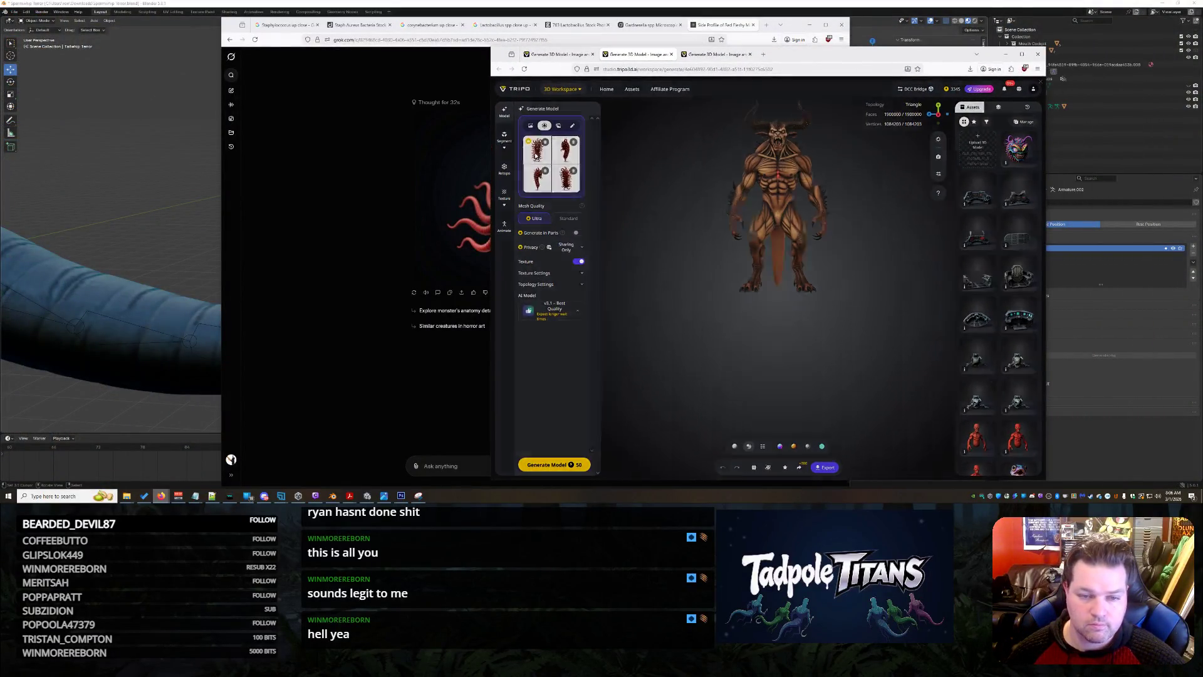
{"action": "left_click", "coordinate": [534, 178]}
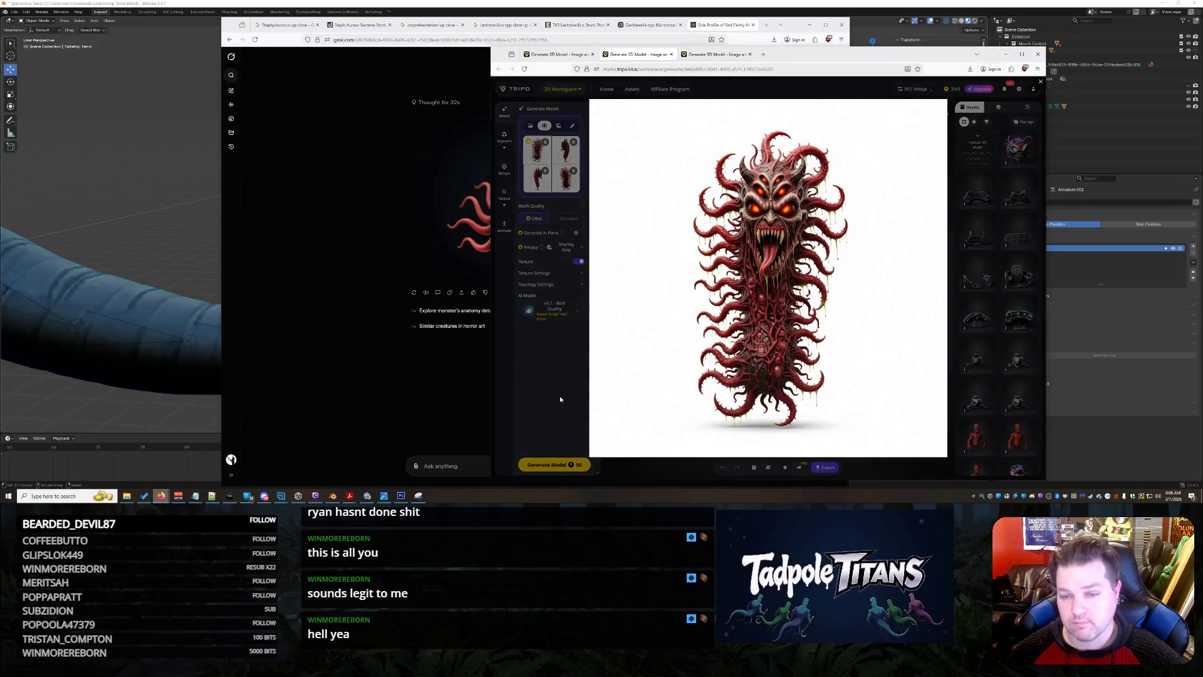
{"action": "left_click", "coordinate": [602, 196]}
{"action": "left_click", "coordinate": [541, 184]}
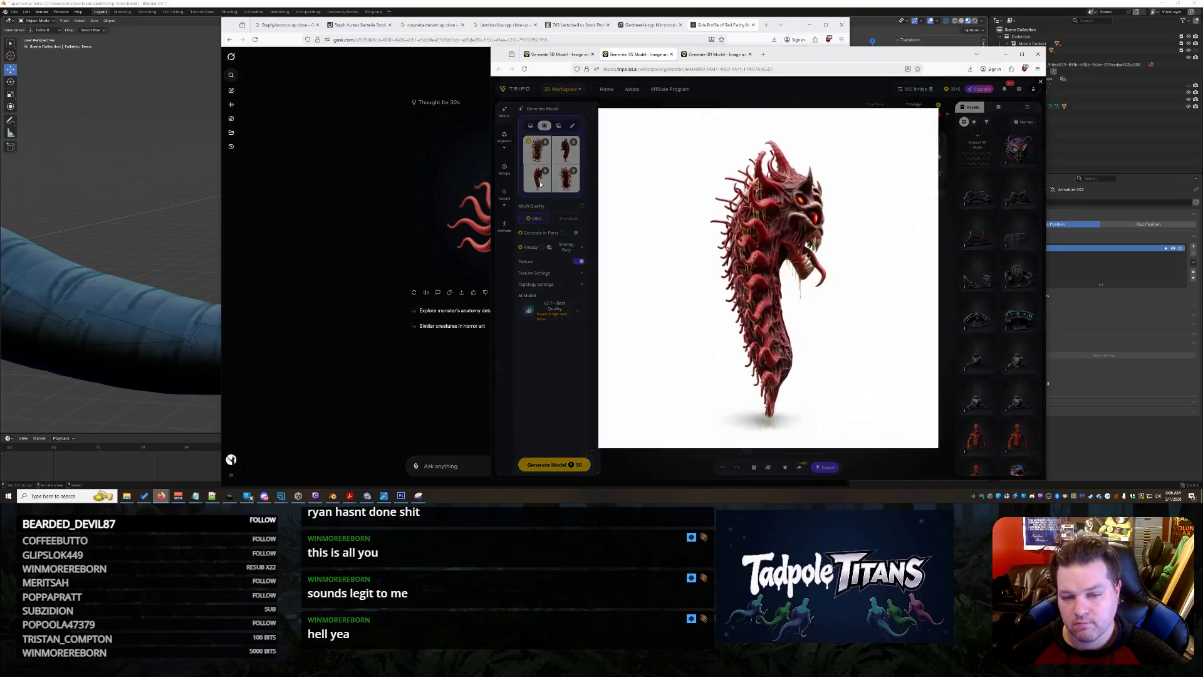
{"action": "left_click", "coordinate": [554, 386]}
{"action": "left_click", "coordinate": [566, 183]}
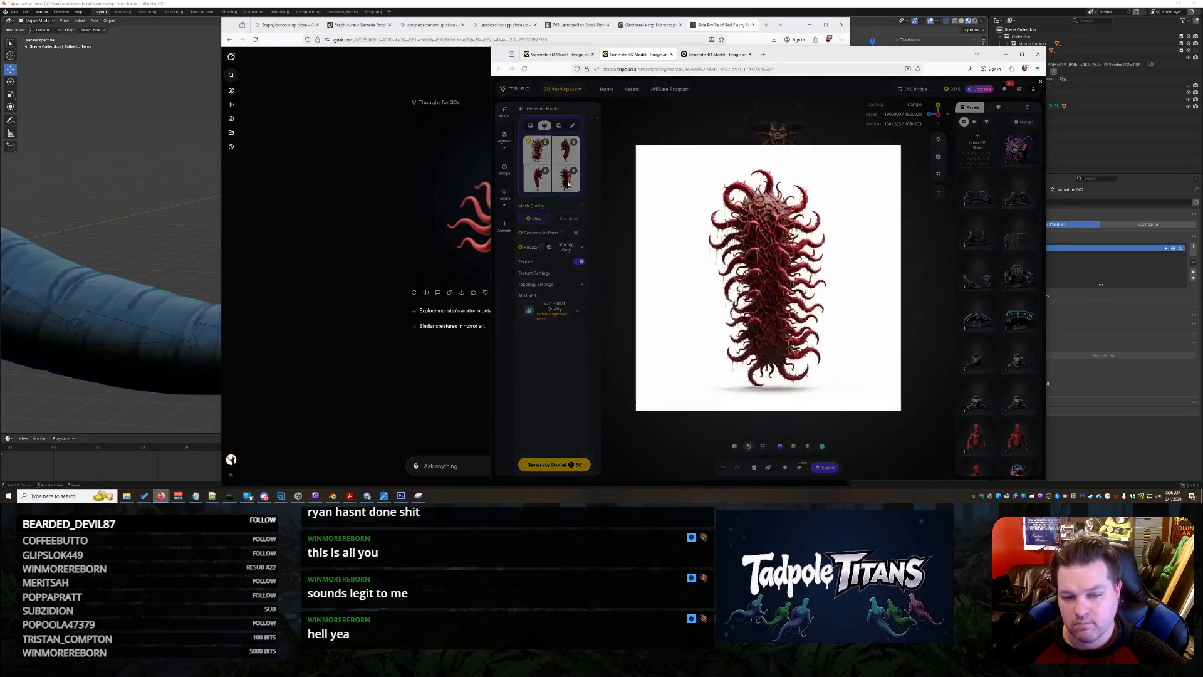
{"action": "left_click", "coordinate": [564, 188]}
{"action": "left_click", "coordinate": [567, 184]}
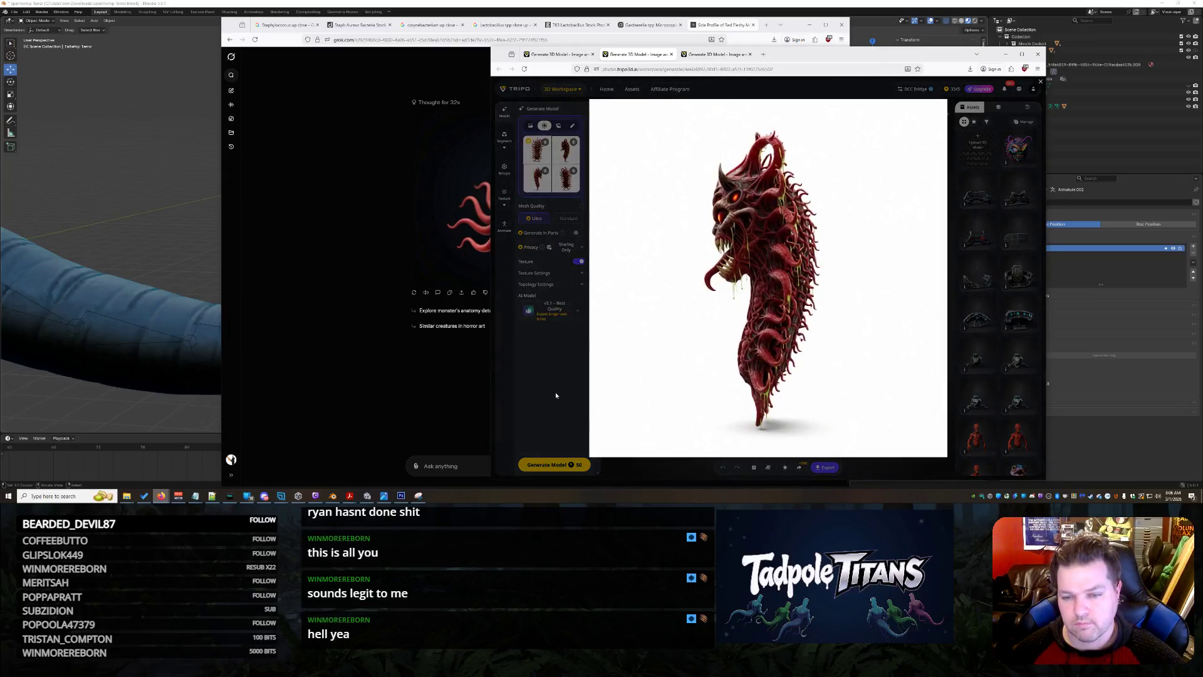
{"action": "left_click", "coordinate": [574, 410]}
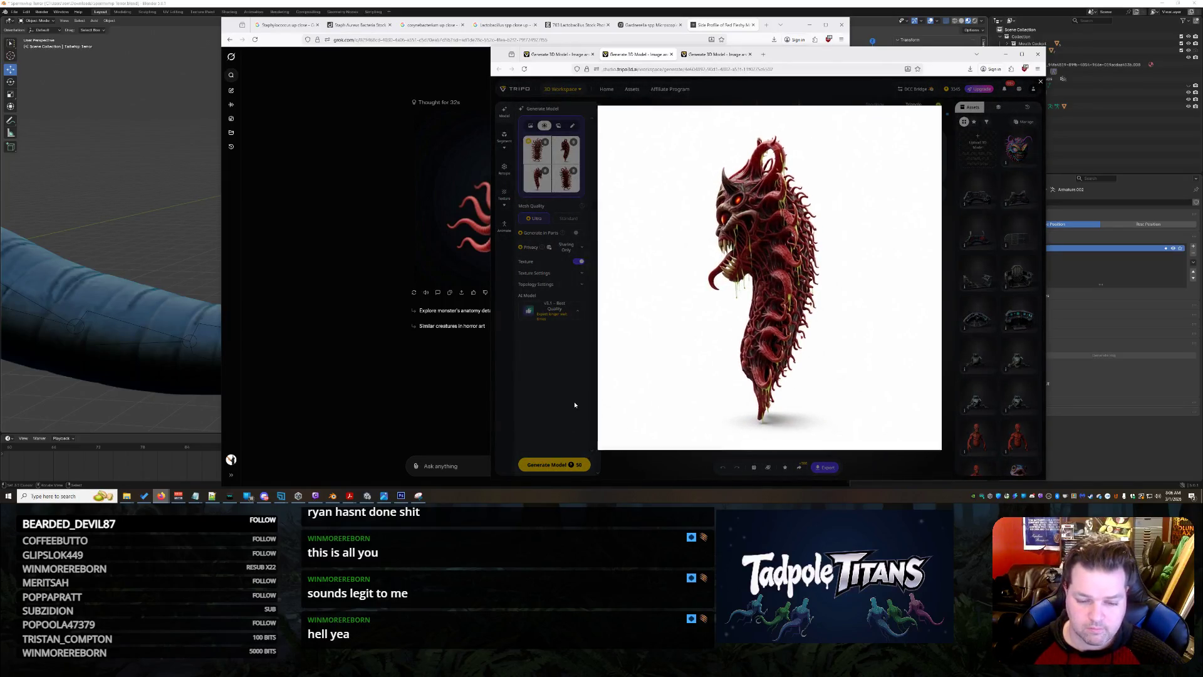
{"action": "left_click", "coordinate": [554, 464]}
{"action": "left_click", "coordinate": [713, 55]}
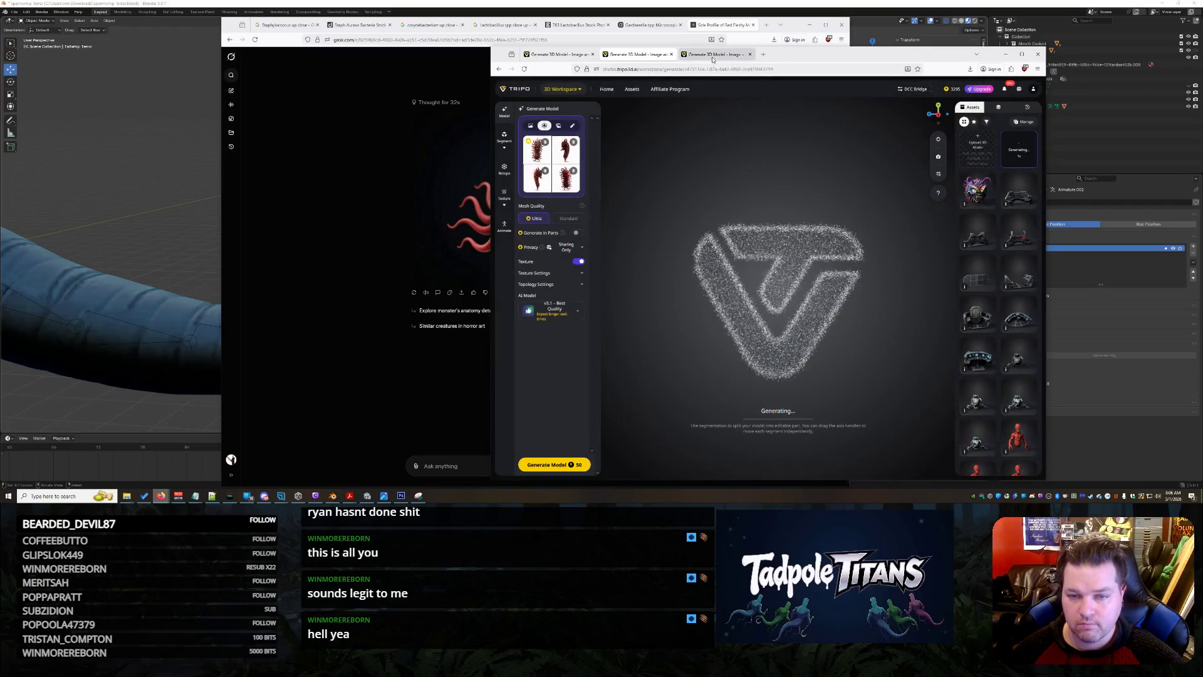
Orbit the generating creature model, then return to the first Tripo tab.
{"action": "mouse_move", "coordinate": [774, 307]}
{"action": "left_mouse_down"}
{"action": "mouse_move", "coordinate": [683, 367]}
{"action": "mouse_move", "coordinate": [645, 363]}
{"action": "mouse_move", "coordinate": [897, 360]}
{"action": "mouse_move", "coordinate": [747, 313]}
{"action": "mouse_move", "coordinate": [792, 300]}
{"action": "mouse_move", "coordinate": [847, 324]}
{"action": "mouse_move", "coordinate": [743, 420]}
{"action": "left_mouse_up"}
{"action": "scroll", "coordinate": [747, 312], "scroll_direction": "up", "scroll_amount": 10}
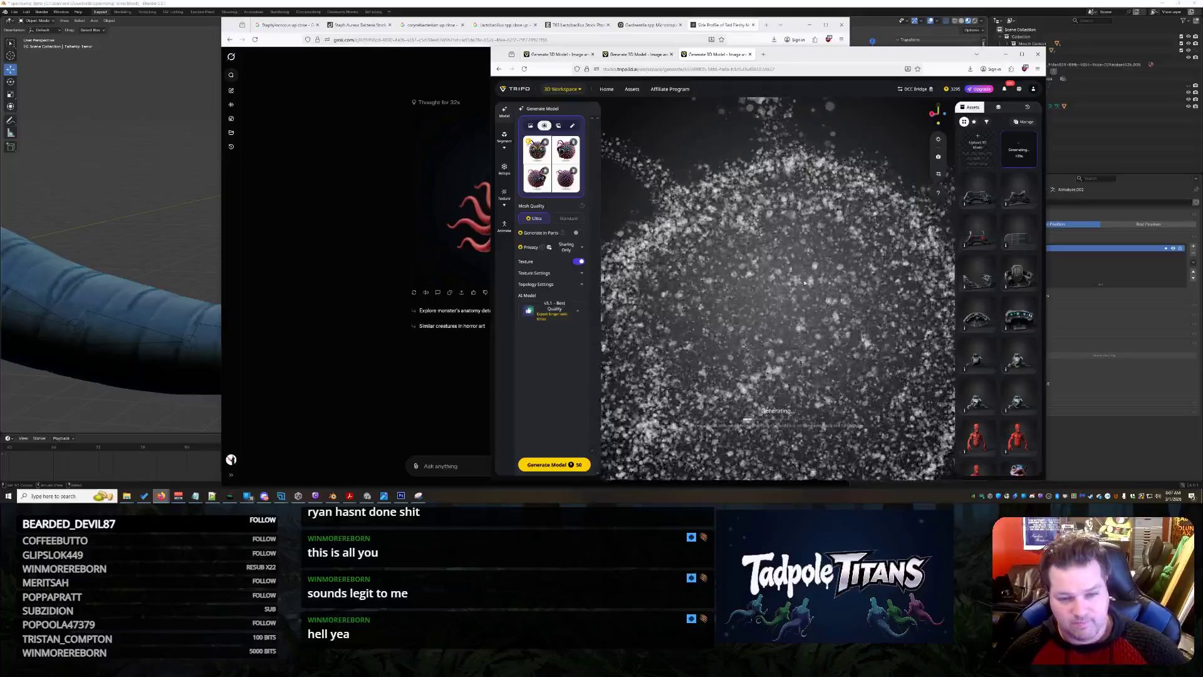
{"action": "left_click", "coordinate": [321, 238]}
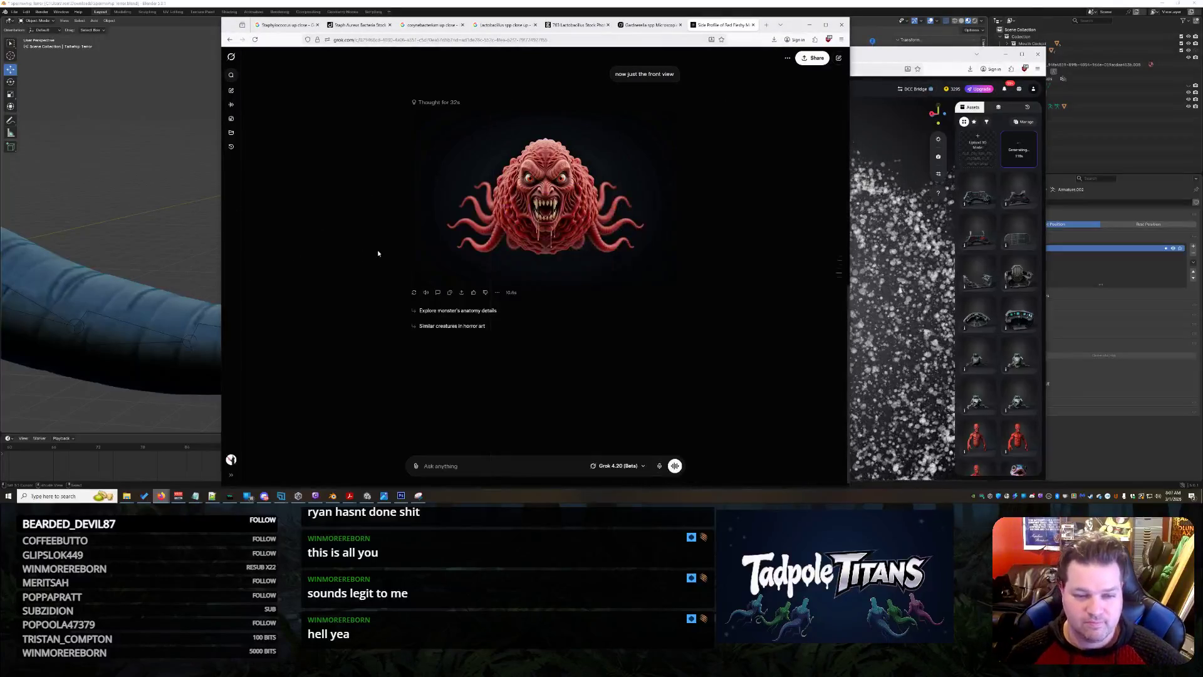
{"action": "left_click", "coordinate": [930, 81]}
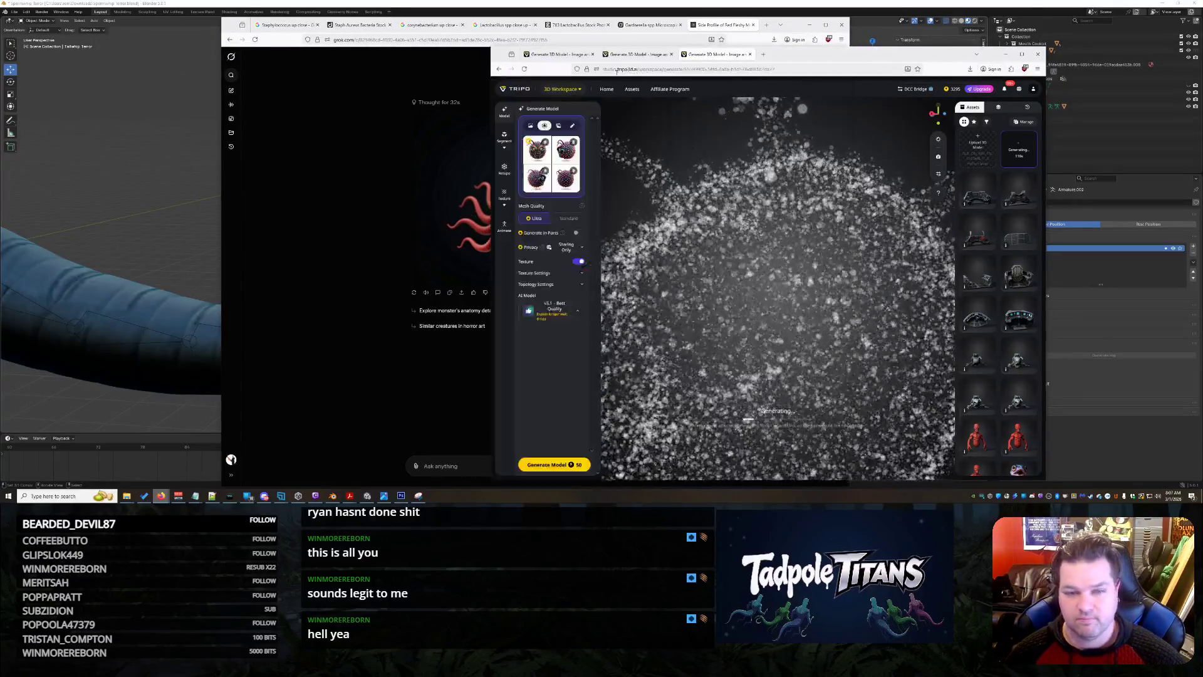
{"action": "left_click", "coordinate": [572, 54]}
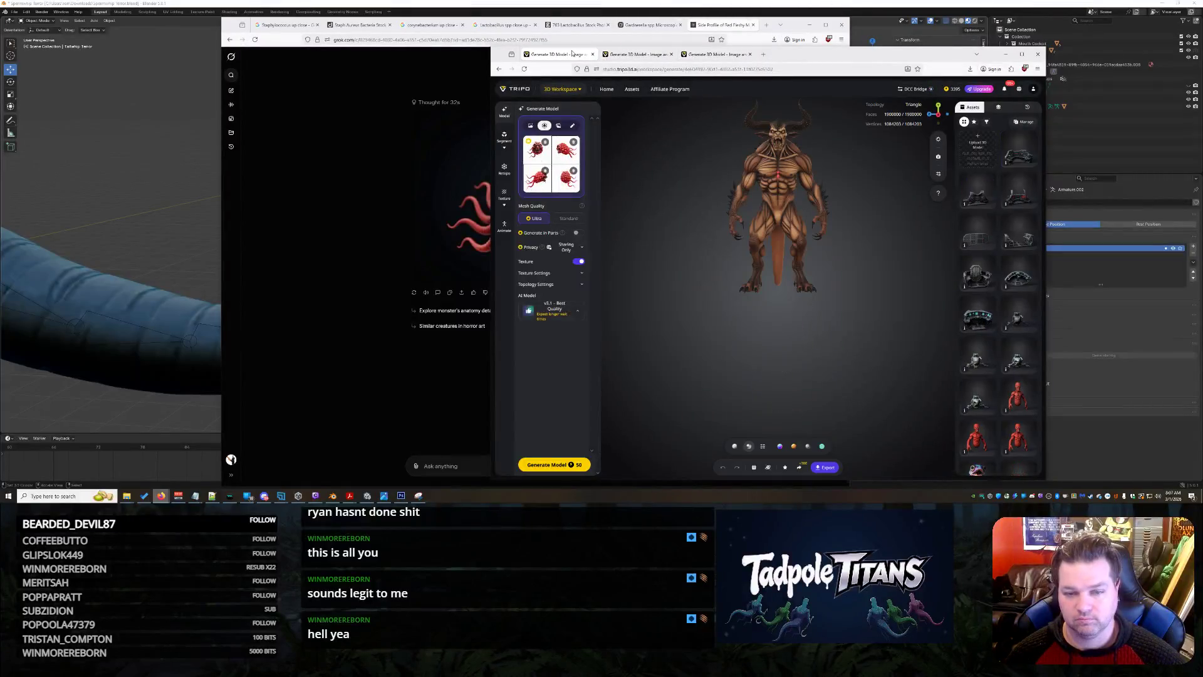
Remove the front and left reference images from the top two grid slots.
{"action": "left_click", "coordinate": [545, 141]}
{"action": "left_click", "coordinate": [573, 142]}
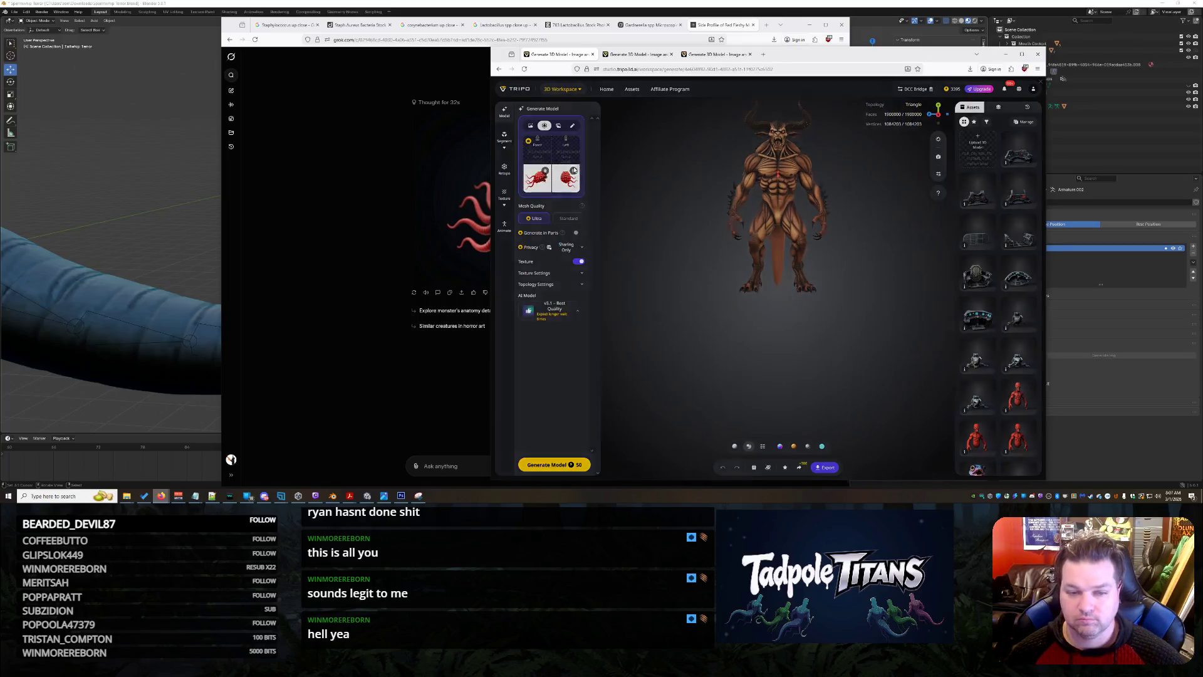
{"action": "left_click", "coordinate": [545, 173]}
{"action": "left_click", "coordinate": [328, 271]}
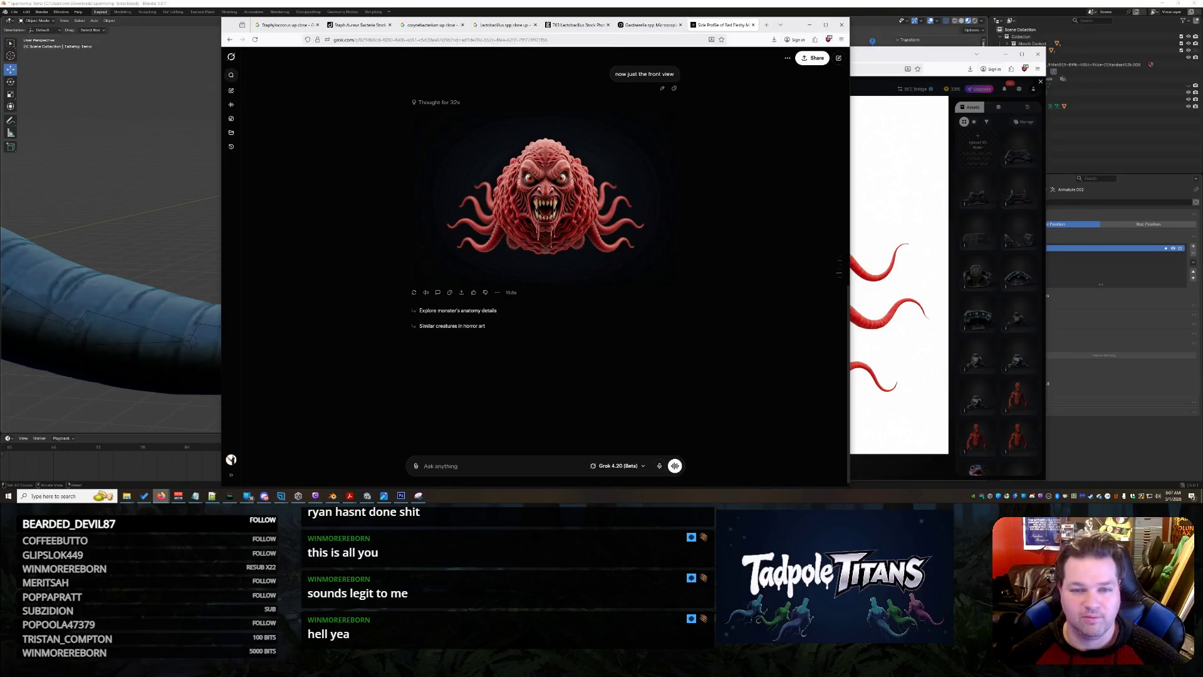
View the tentacled monster image in the Gardnerella chat, then return to the Side Profile chat.
{"action": "left_click", "coordinate": [649, 31]}
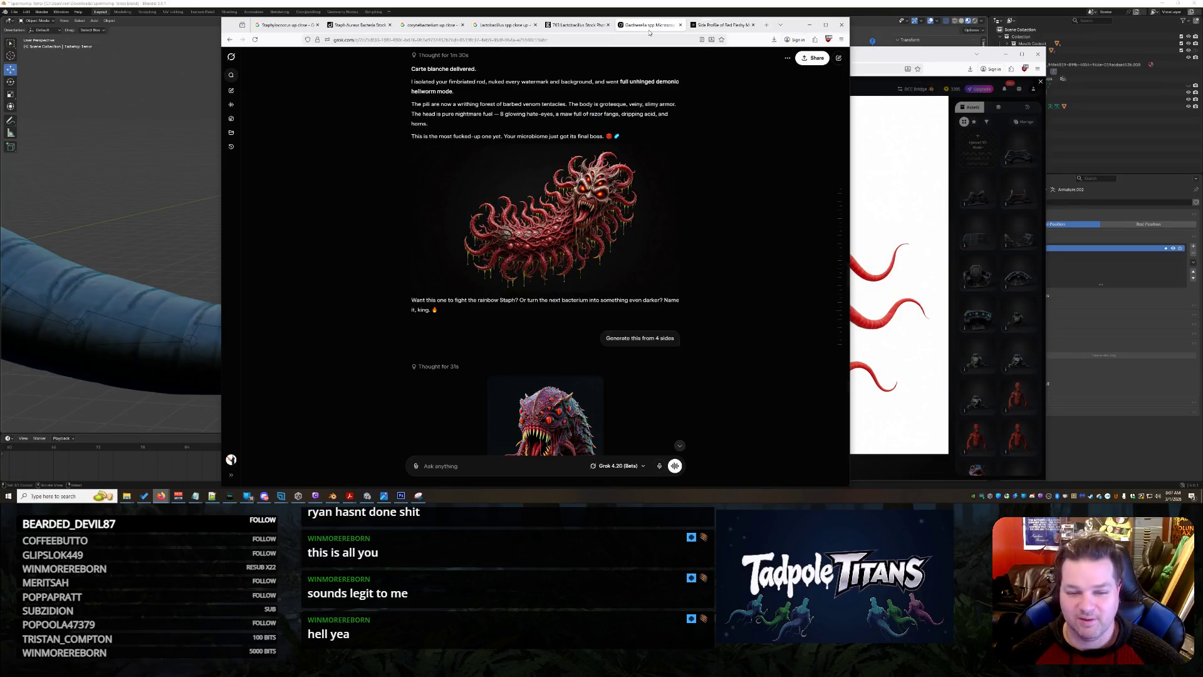
{"action": "scroll", "coordinate": [665, 283], "scroll_direction": "up", "scroll_amount": 2}
{"action": "left_click", "coordinate": [592, 276]}
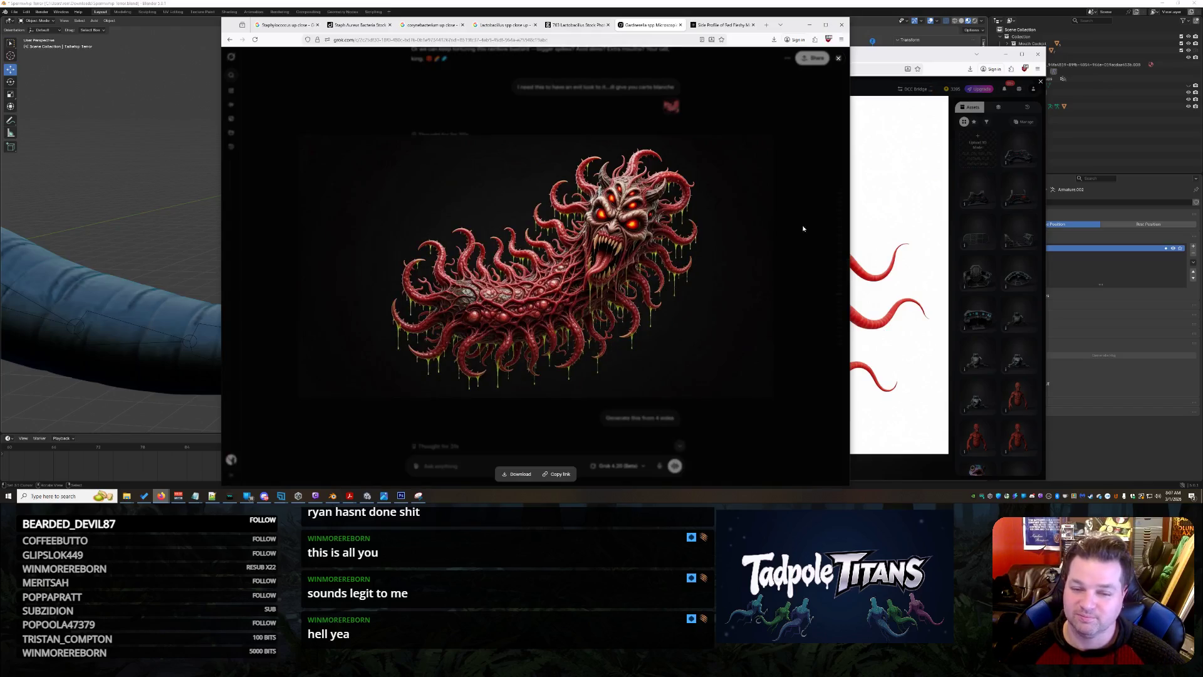
{"action": "left_click", "coordinate": [813, 209]}
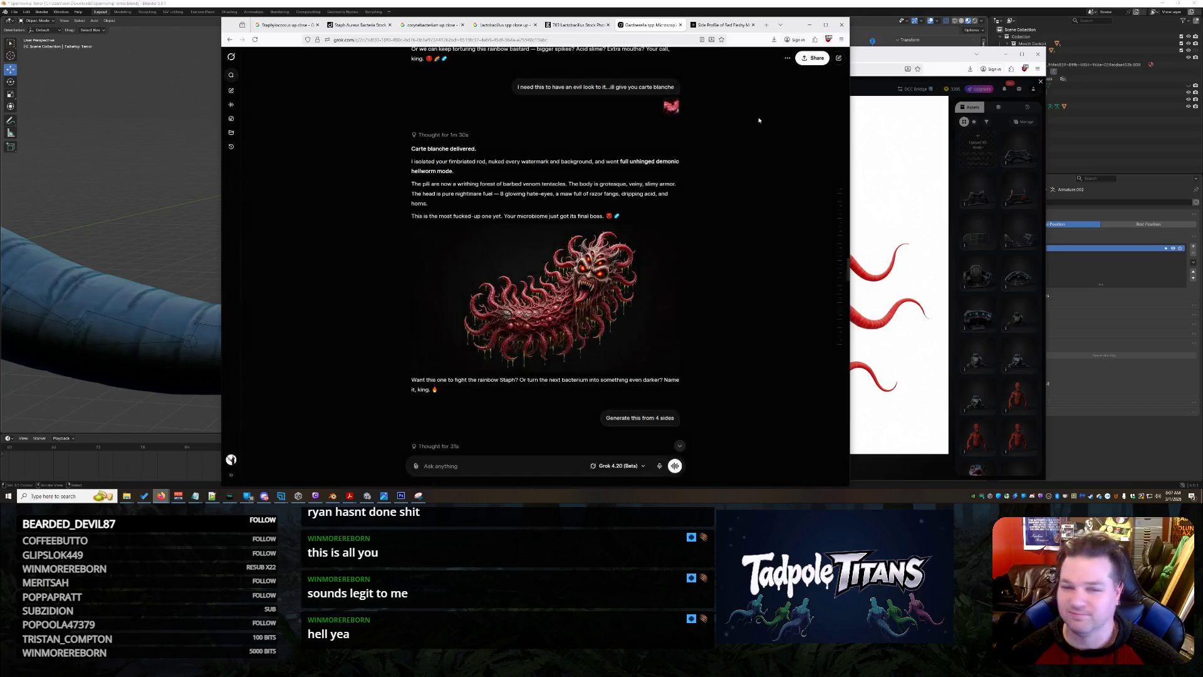
{"action": "left_click", "coordinate": [731, 31]}
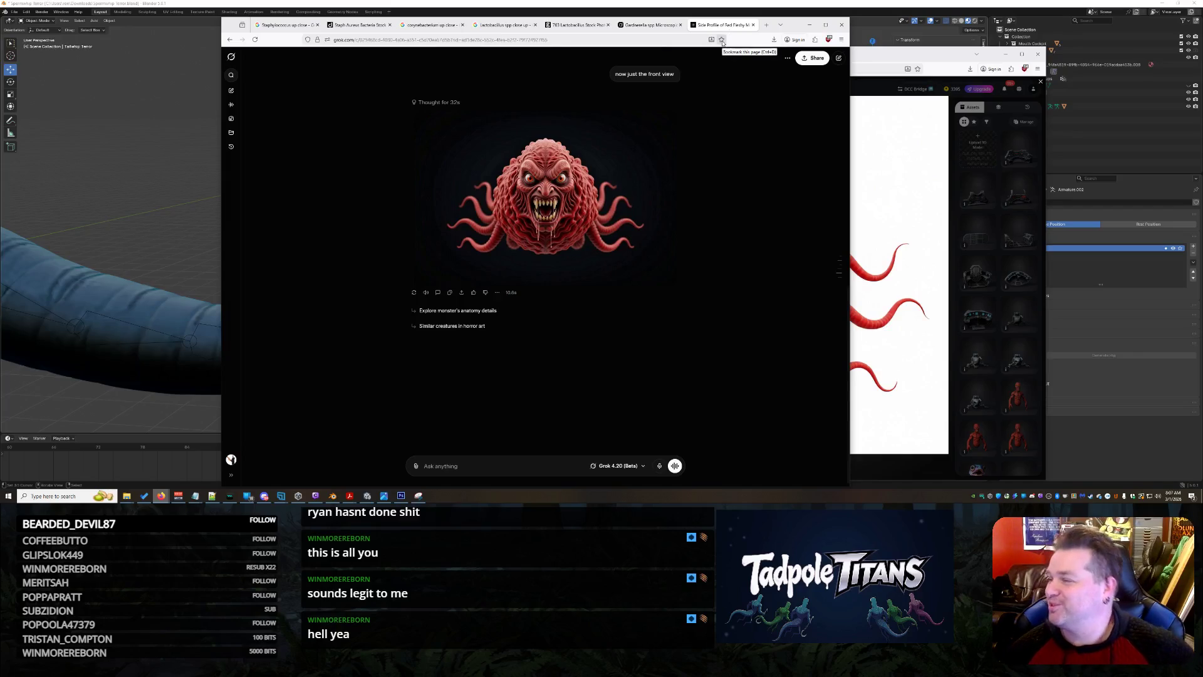